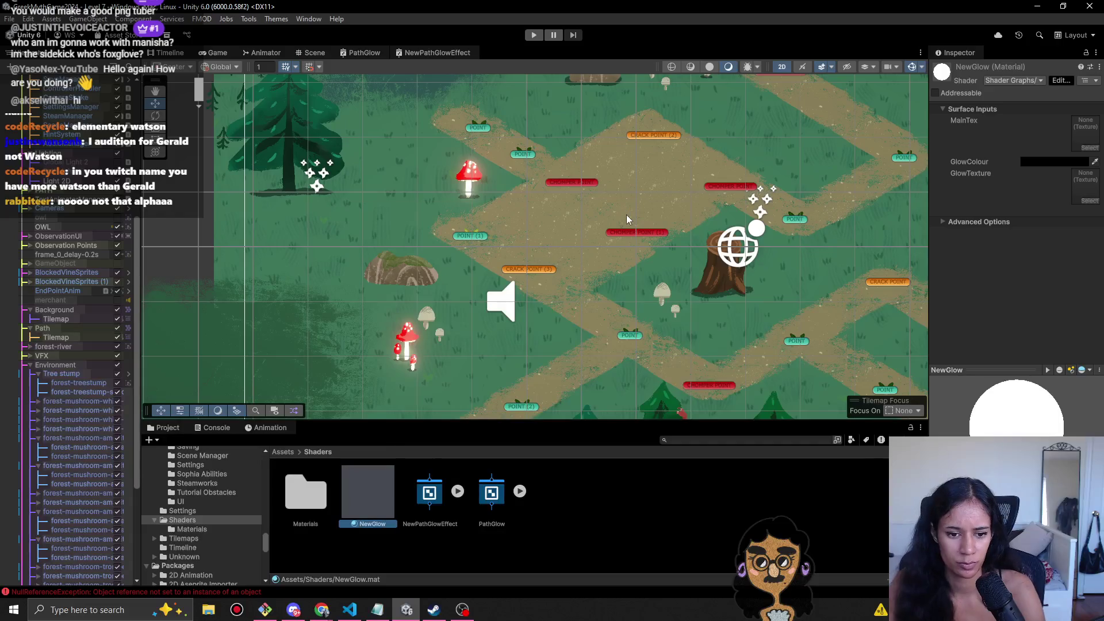
# - Move the NewGlow material into the Shaders/Materials folder and pick out the red mushroom in the scene
pyautogui.moveTo(297, 511); pyautogui.dragTo(298, 511)
pyautogui.doubleClick(298, 512)
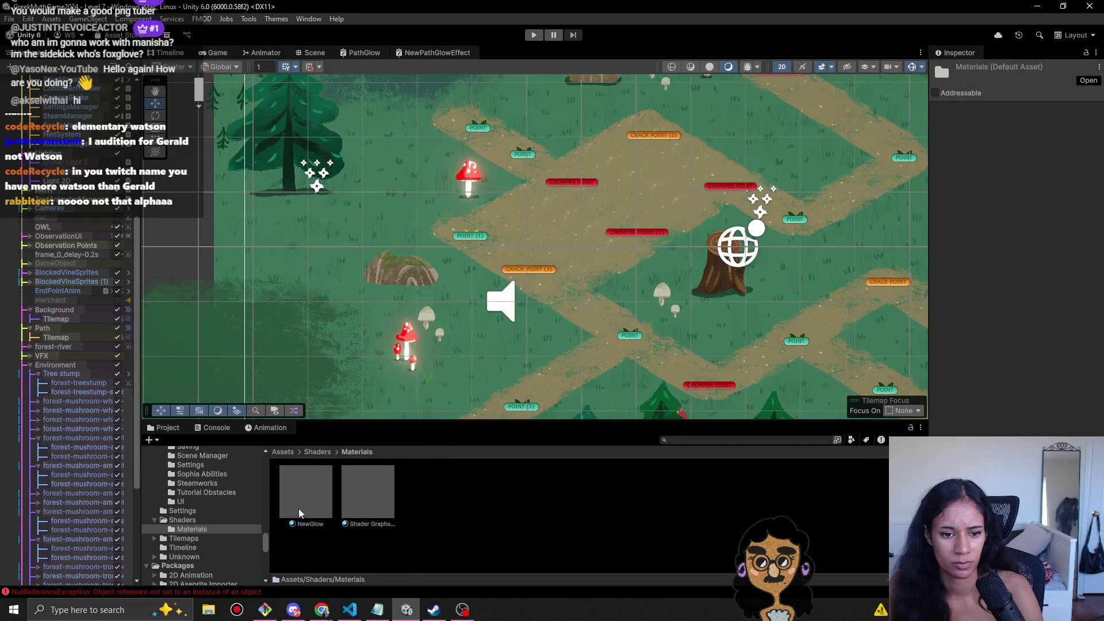
pyautogui.click(469, 188)
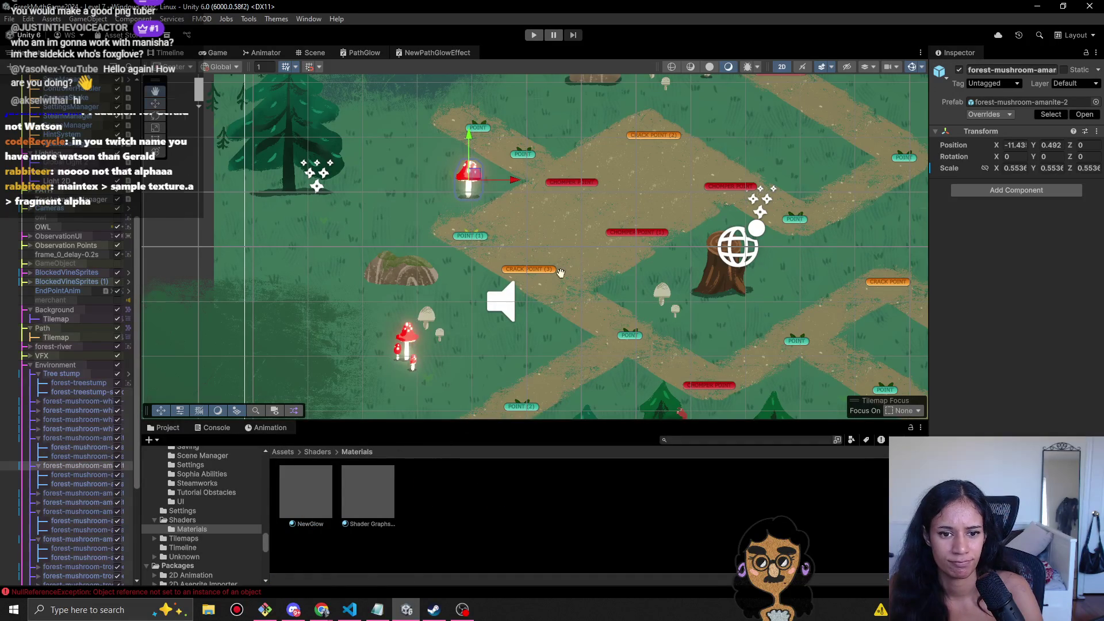
pyautogui.press('Up')
pyautogui.press('Right')
# - Select the mushroom sprite using NewGlow and bring up the NewPathGlowEffect graph
pyautogui.click(551, 167)
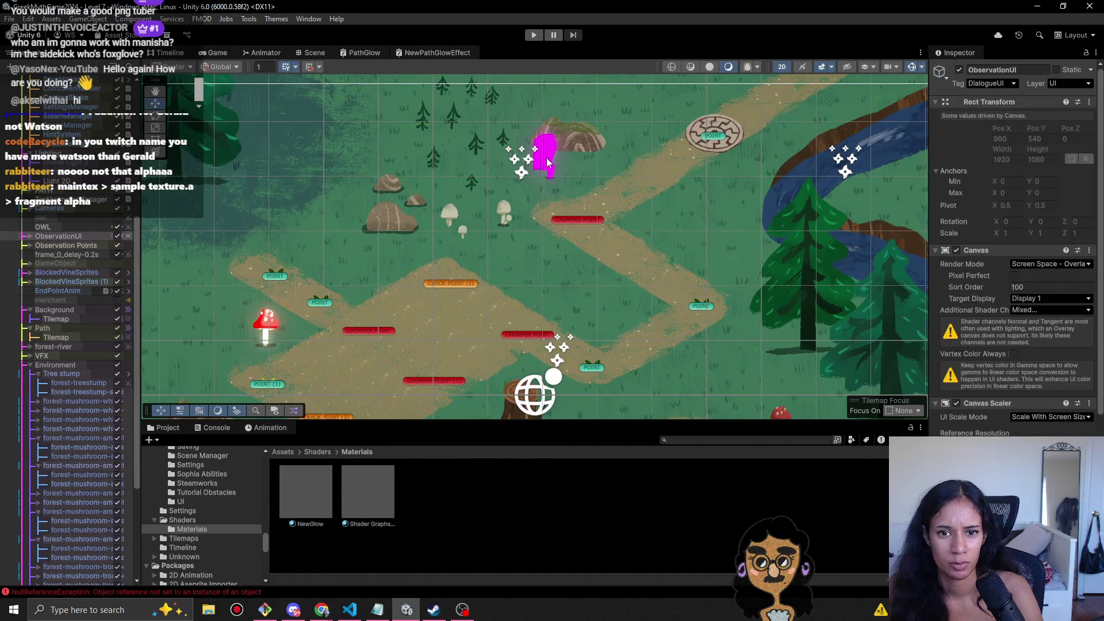
pyautogui.click(550, 166)
pyautogui.click(550, 165)
pyautogui.click(549, 164)
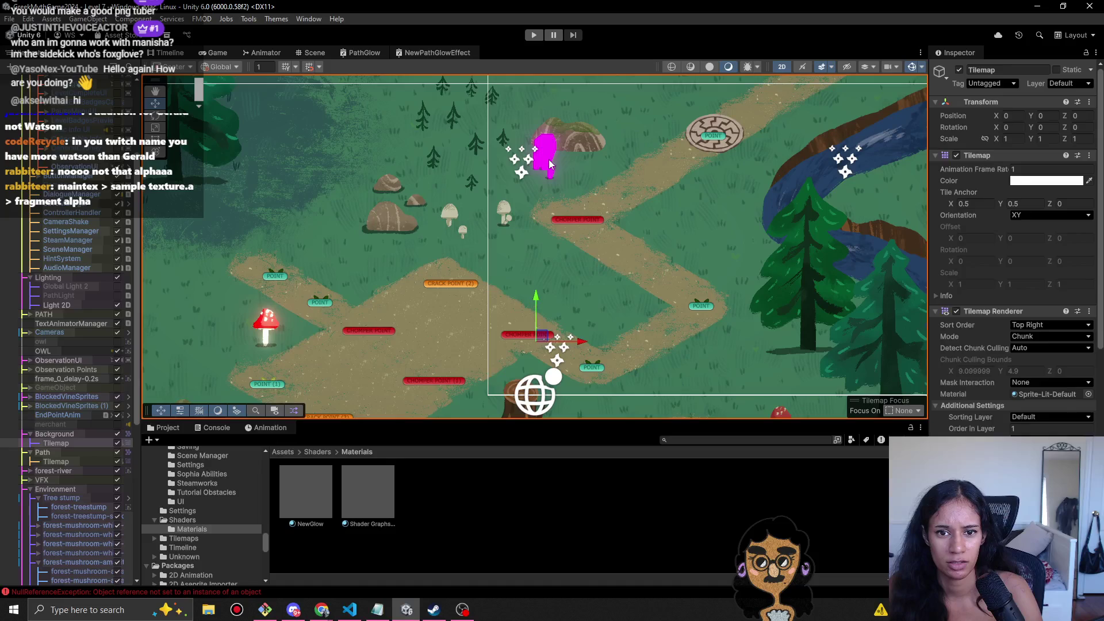
pyautogui.click(549, 164)
pyautogui.click(437, 52)
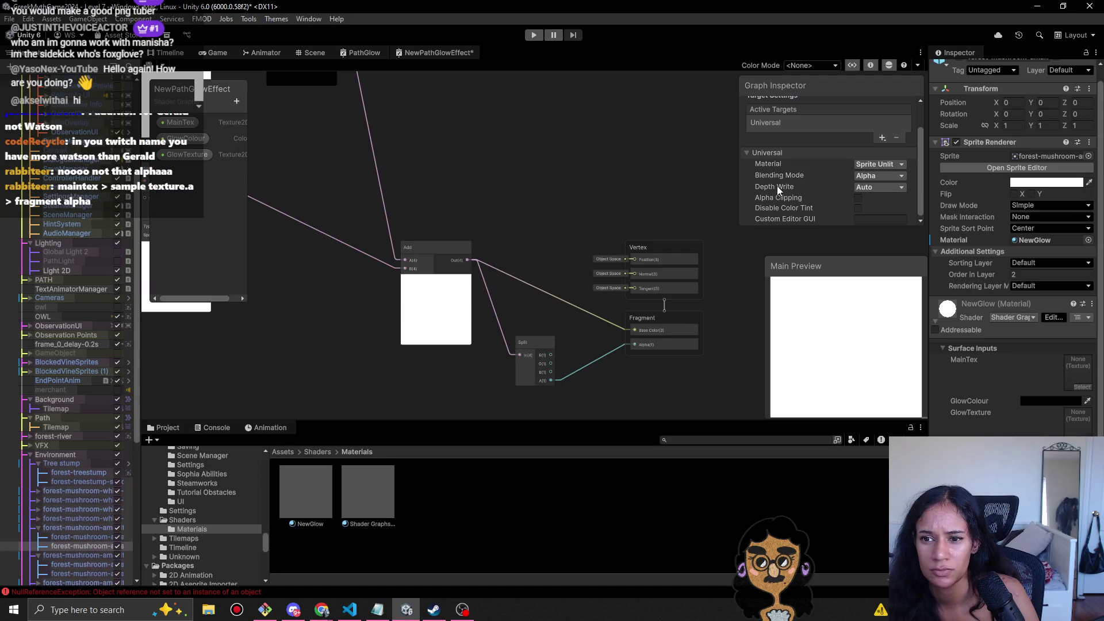
# - Switch the GlowColour property node's Mode to HDR in the Graph Inspector, then return to the Scene
pyautogui.moveTo(499, 158)
pyautogui.mouseDown()
pyautogui.moveTo(554, 219)
pyautogui.moveTo(428, 138)
pyautogui.moveTo(546, 250)
pyautogui.moveTo(521, 225)
pyautogui.moveTo(535, 367)
pyautogui.moveTo(551, 375)
pyautogui.mouseUp()
pyautogui.click(446, 195)
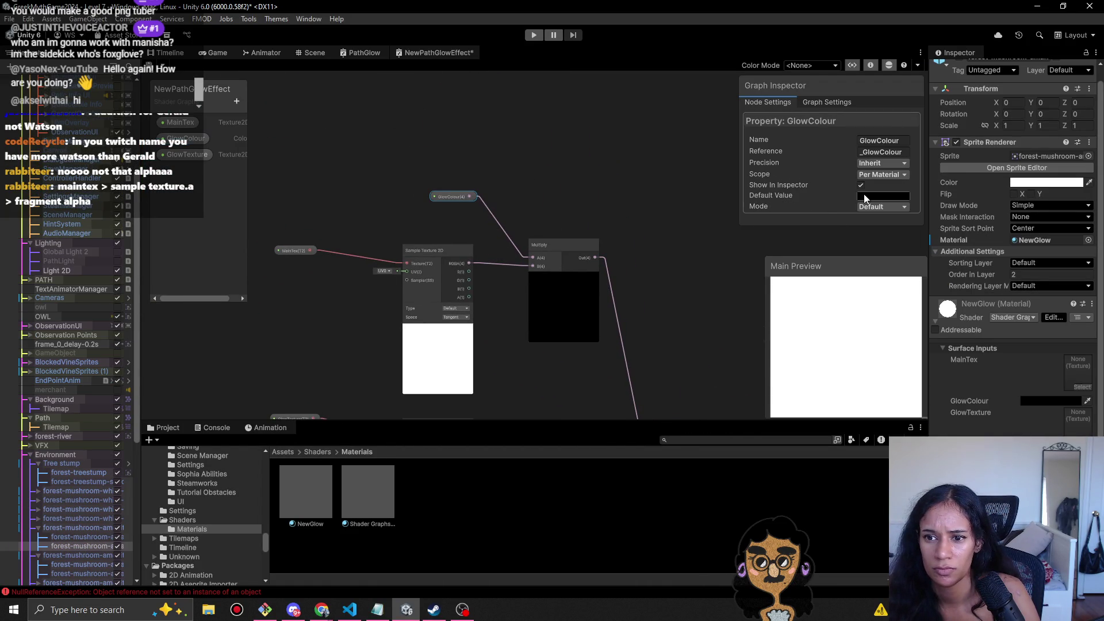
pyautogui.click(898, 233)
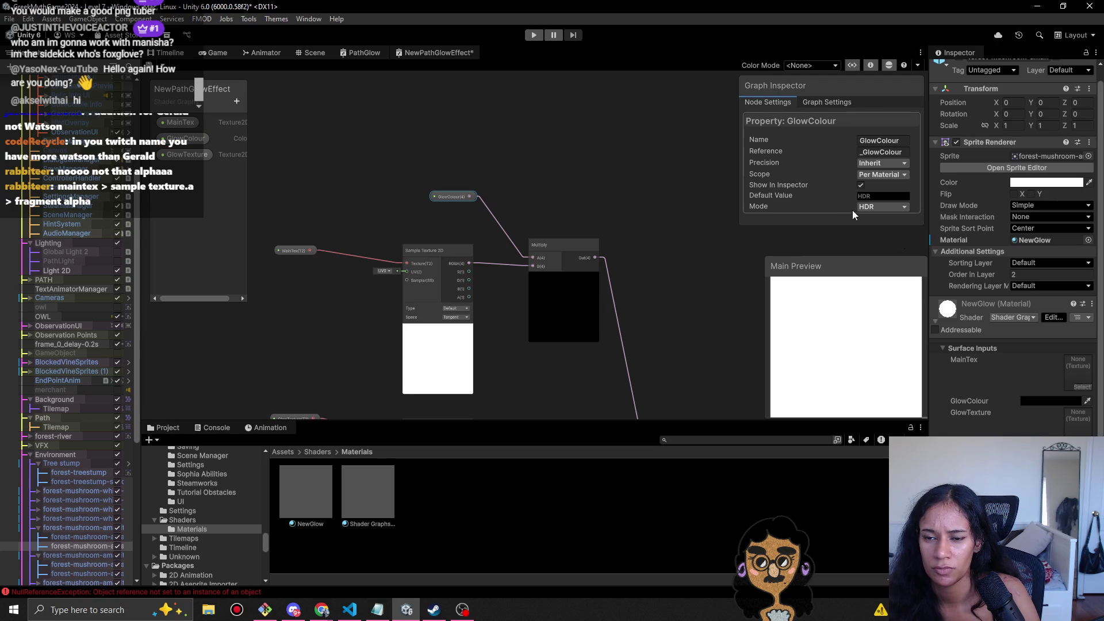
pyautogui.click(314, 53)
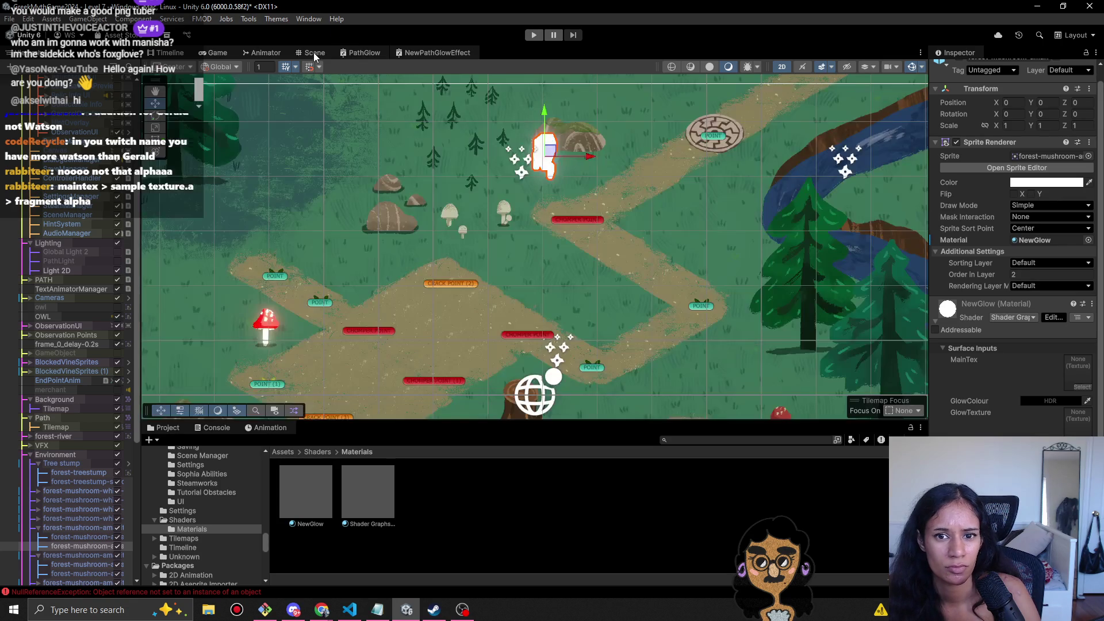
# - Compare the NewPathGlowEffect and PathGlow graphs, settling on PathGlow
pyautogui.click(441, 53)
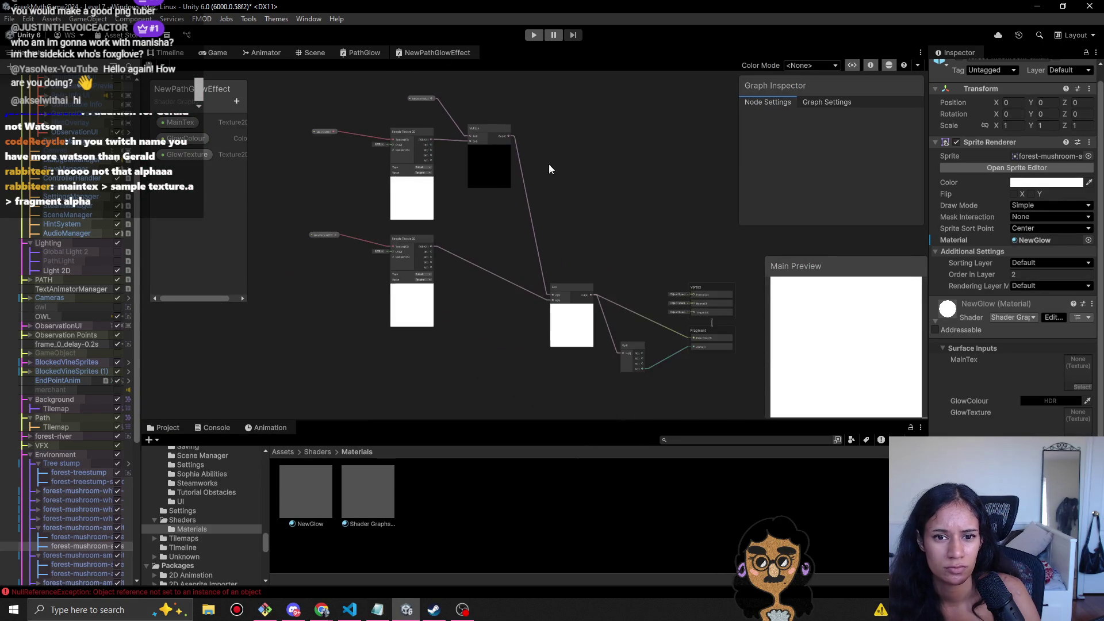
pyautogui.click(363, 54)
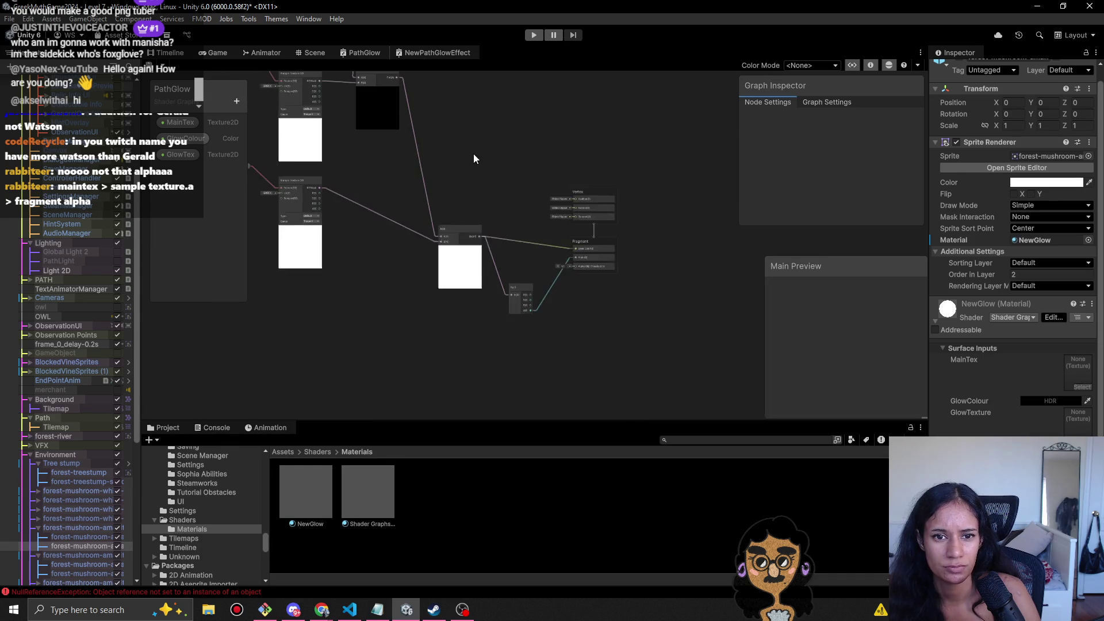
pyautogui.click(423, 53)
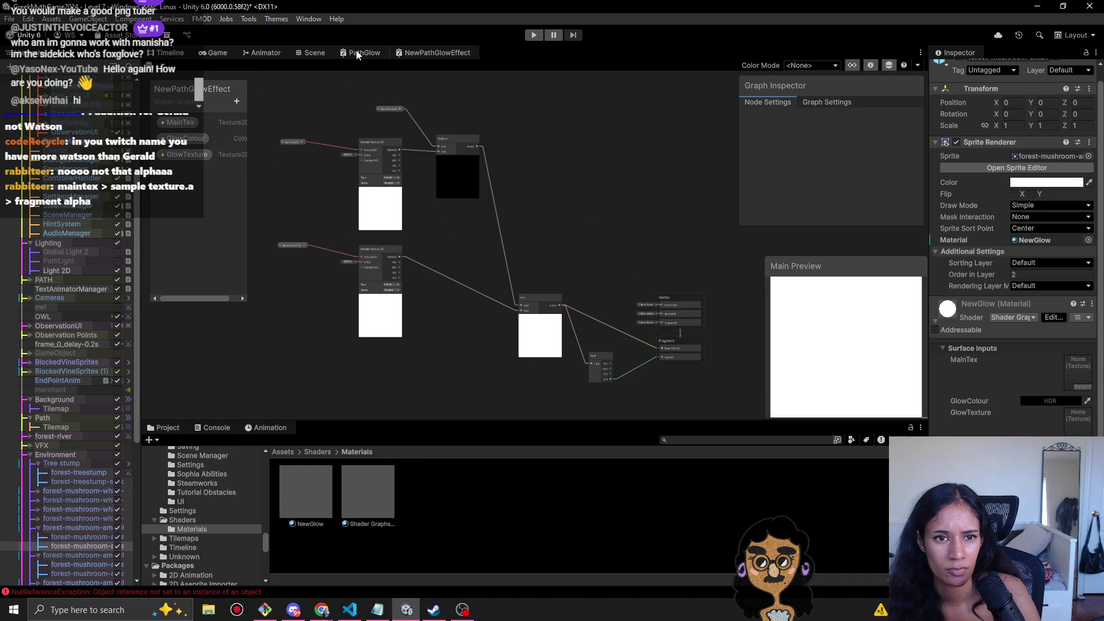
pyautogui.click(353, 50)
pyautogui.click(429, 54)
pyautogui.click(354, 55)
pyautogui.scroll(5, 364, 171)
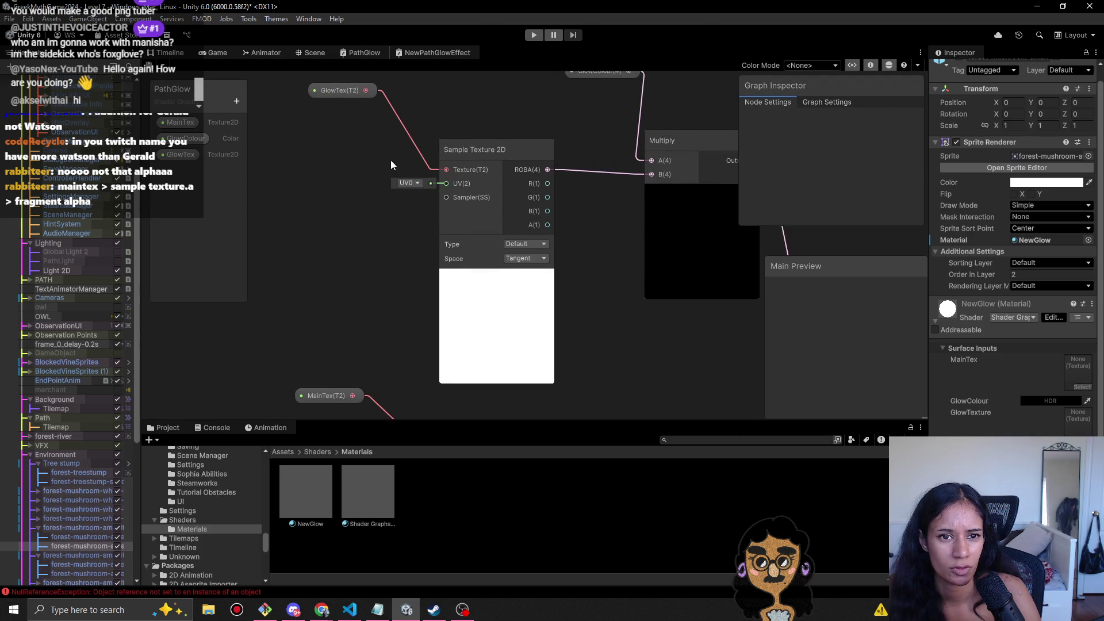
# - Wire GlowTex to the lower Sample Texture 2D and MainTex to the upper one, save, and view the Game
pyautogui.press('space')
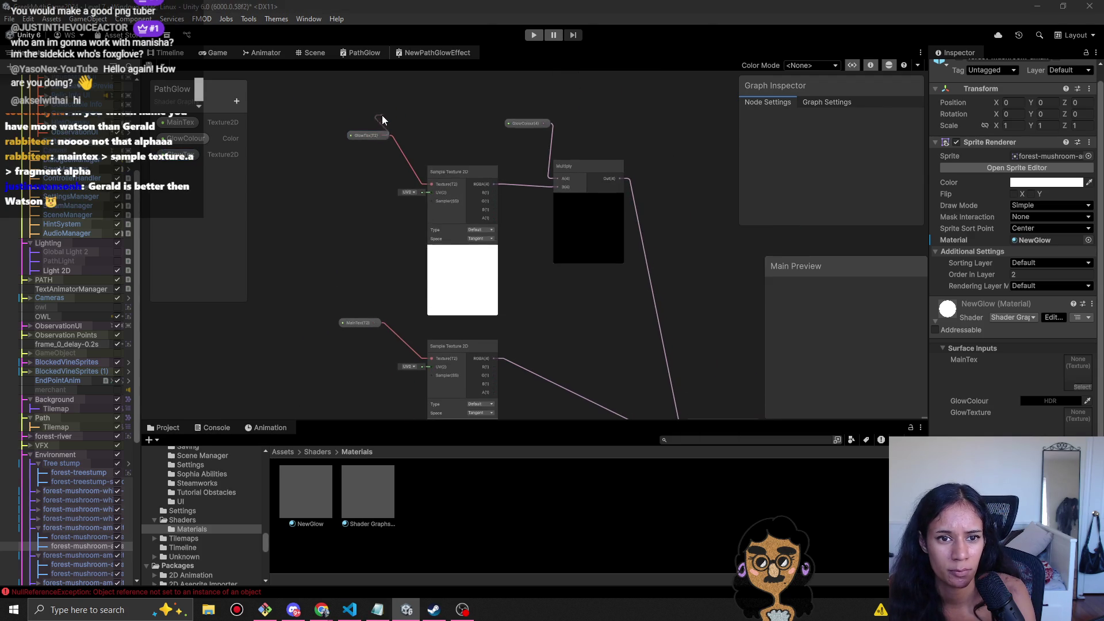
pyautogui.rightClick(363, 154)
pyautogui.click(378, 136)
pyautogui.moveTo(378, 136)
pyautogui.mouseDown()
pyautogui.moveTo(319, 195)
pyautogui.moveTo(285, 278)
pyautogui.moveTo(306, 280)
pyautogui.moveTo(315, 296)
pyautogui.mouseUp()
pyautogui.moveTo(417, 361); pyautogui.dragTo(431, 359)
pyautogui.moveTo(370, 325); pyautogui.dragTo(392, 287)
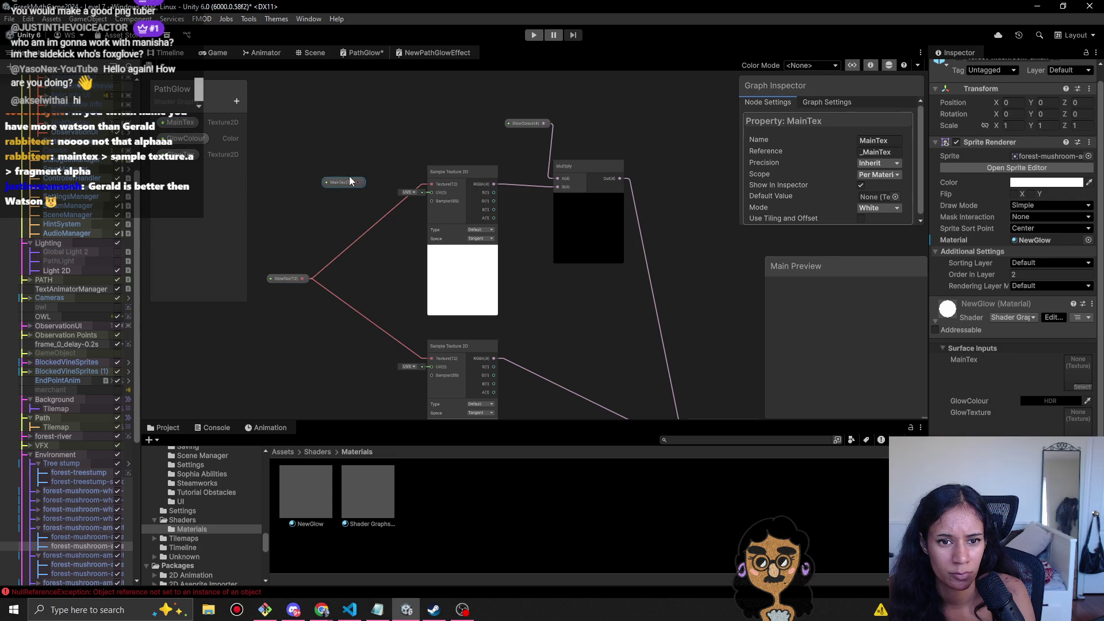
pyautogui.moveTo(436, 185); pyautogui.dragTo(463, 215)
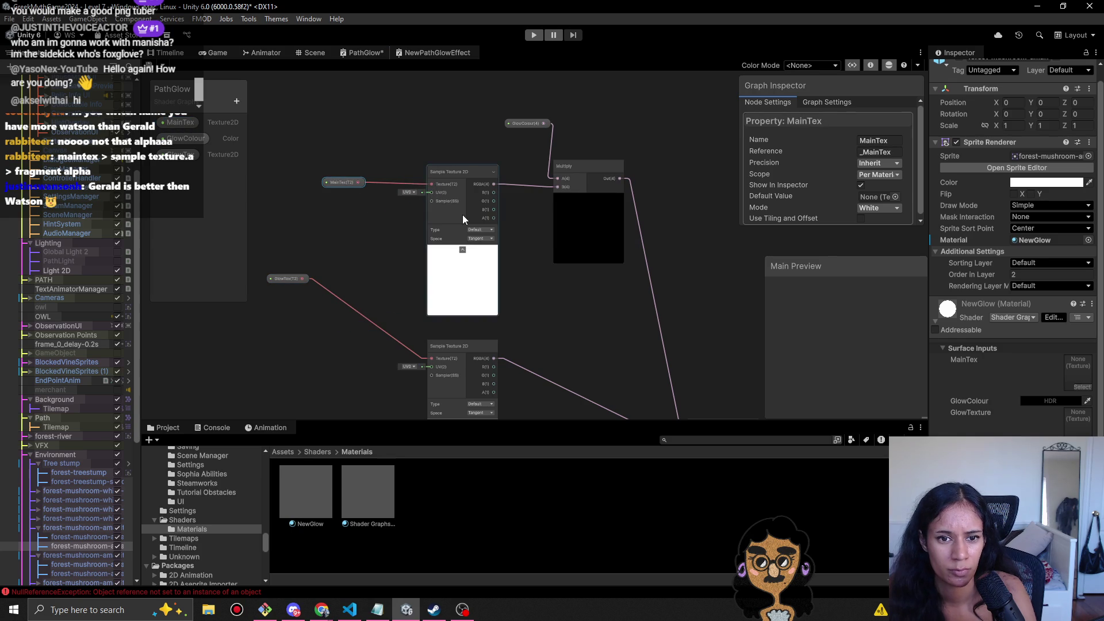
pyautogui.hotkey('ctrl', 's')
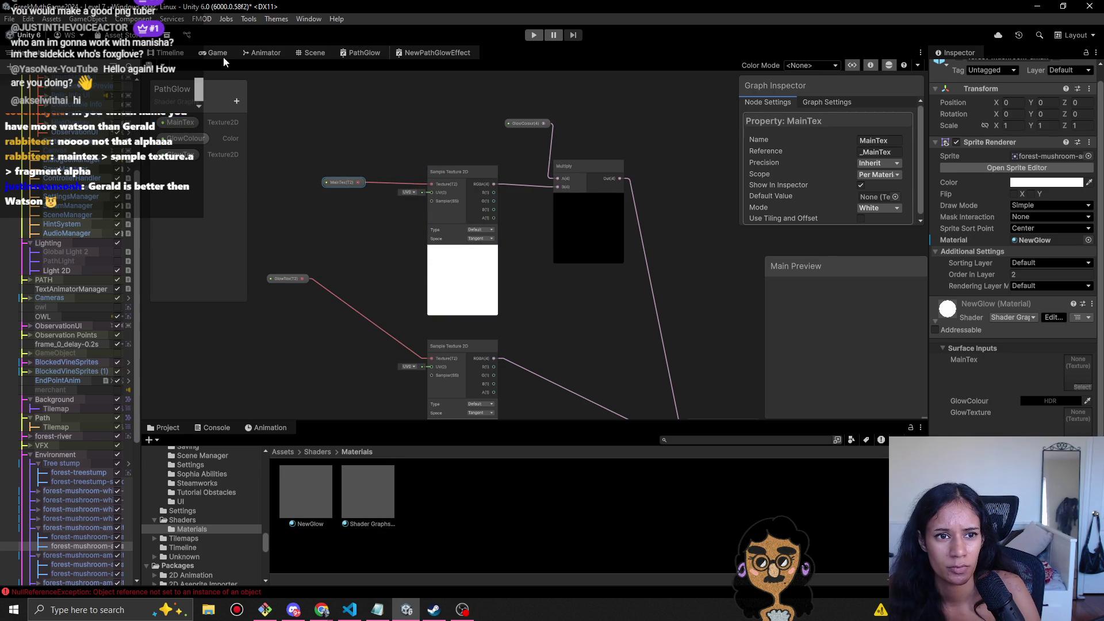
pyautogui.click(218, 53)
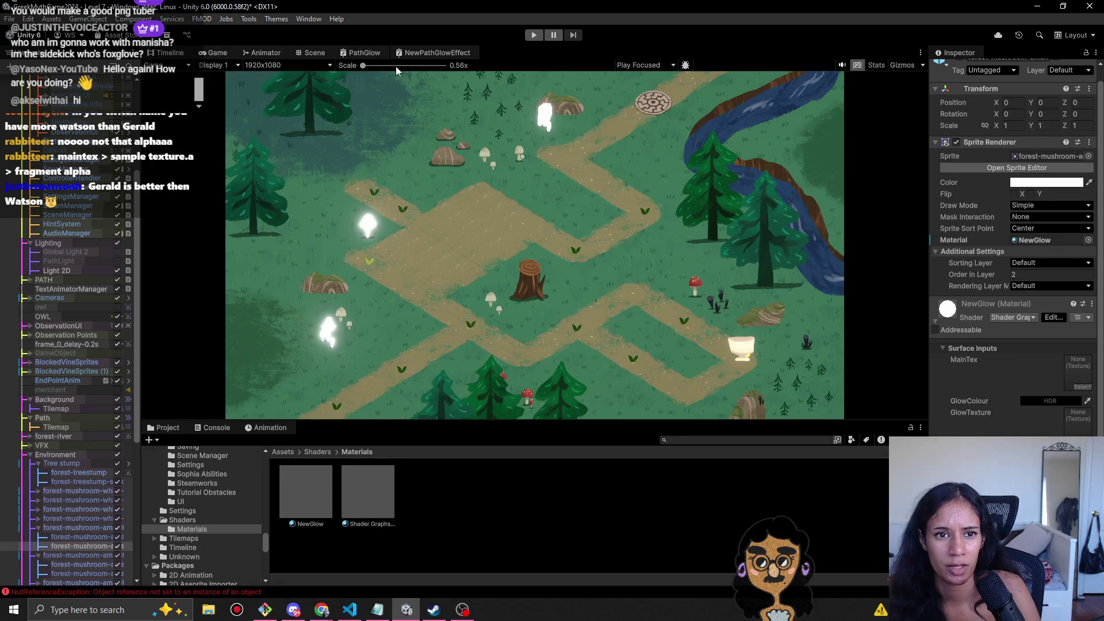
# - Flip between NewPathGlowEffect, PathGlow and Game views, ending on PathGlow and undoing its texture swap
pyautogui.click(414, 53)
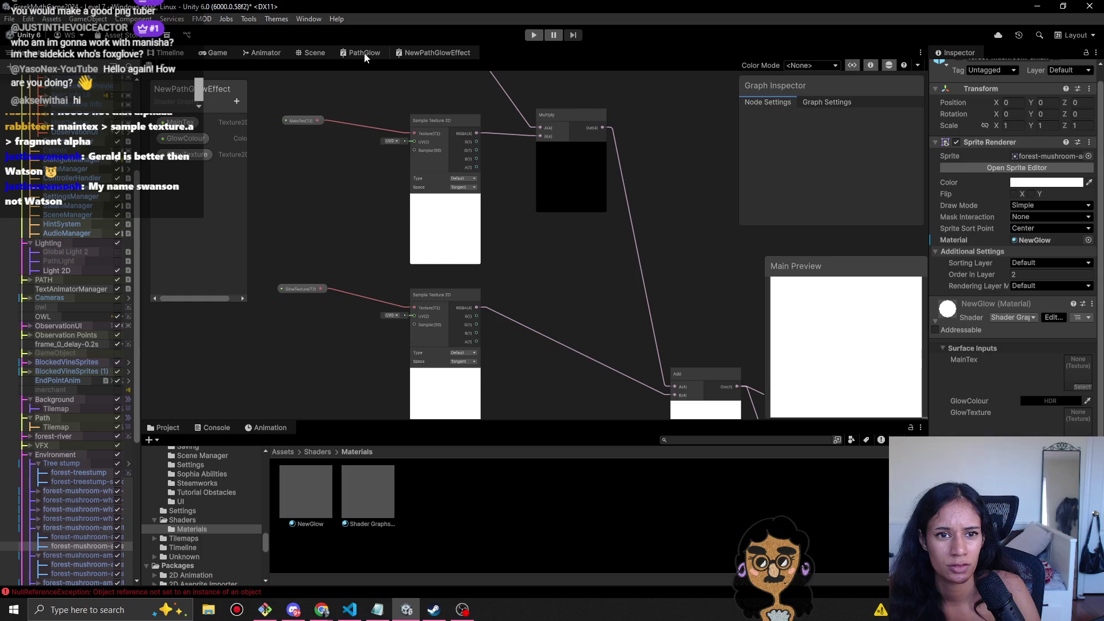
pyautogui.click(365, 53)
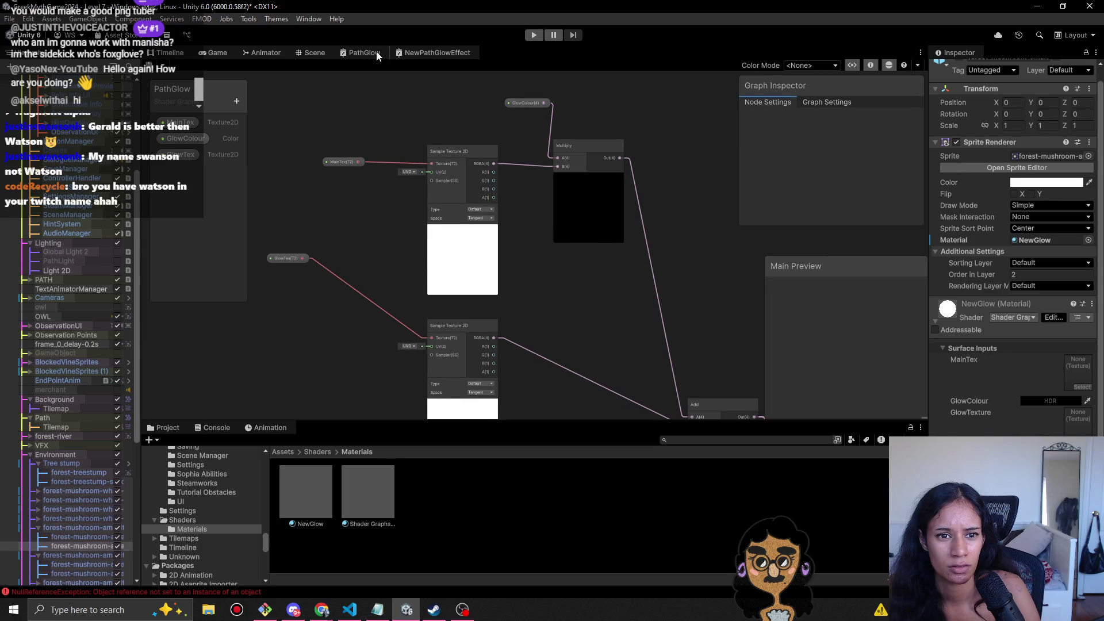
pyautogui.click(406, 54)
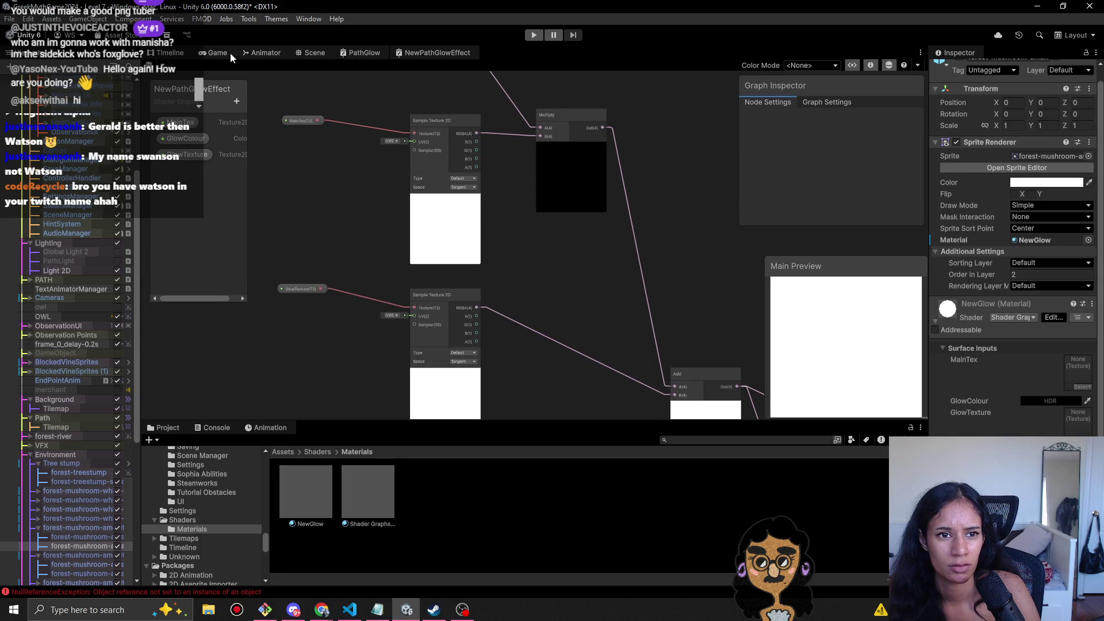
pyautogui.click(215, 52)
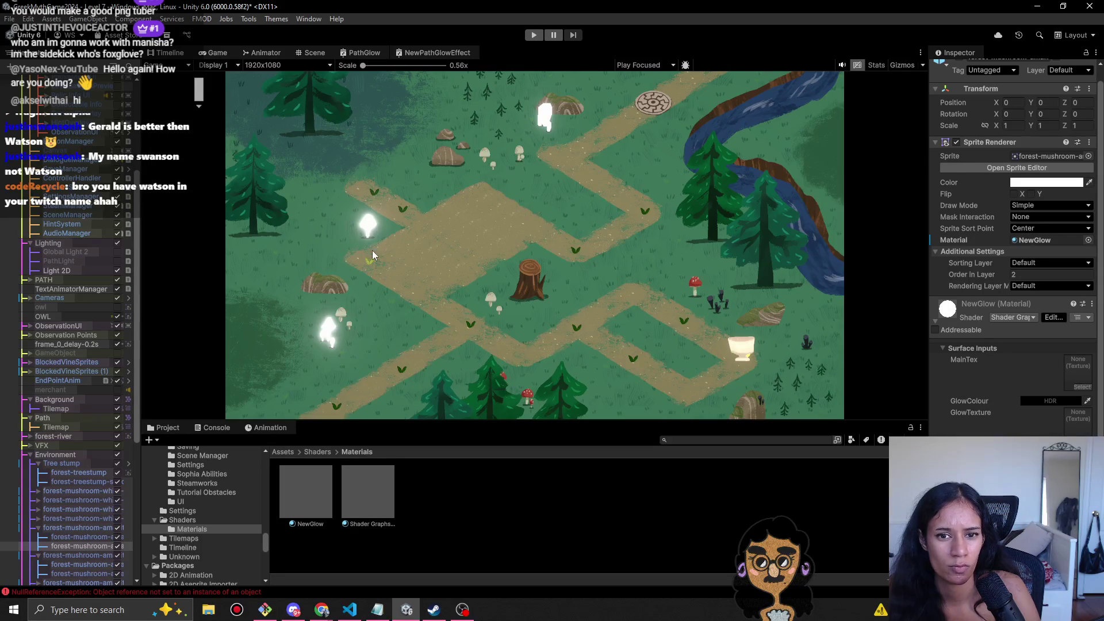
pyautogui.click(359, 53)
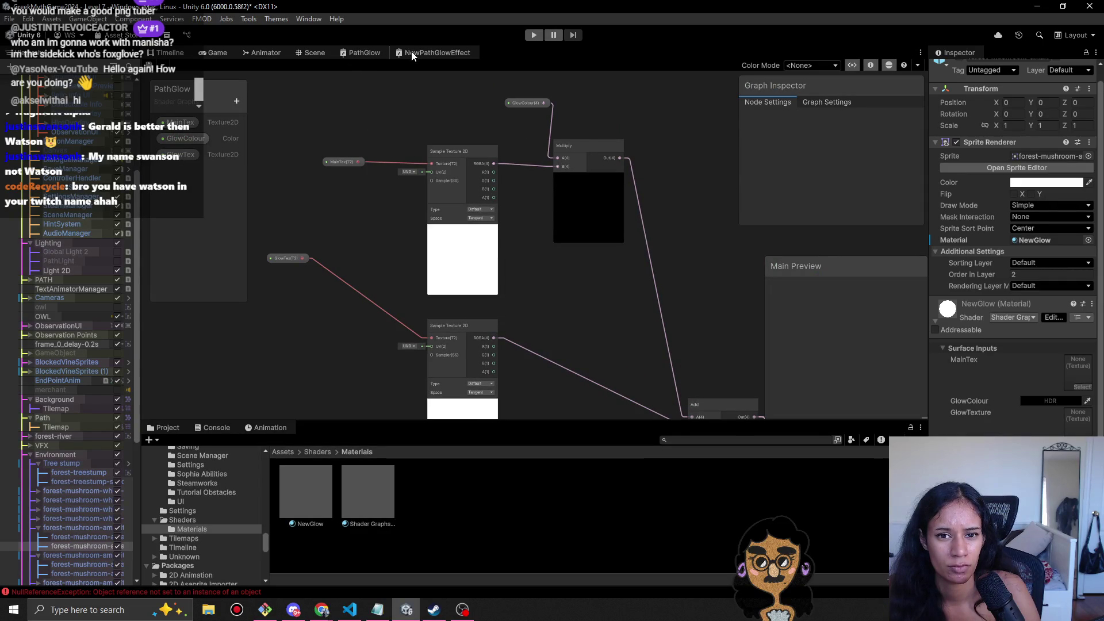
pyautogui.hotkey('ctrl', 'z')
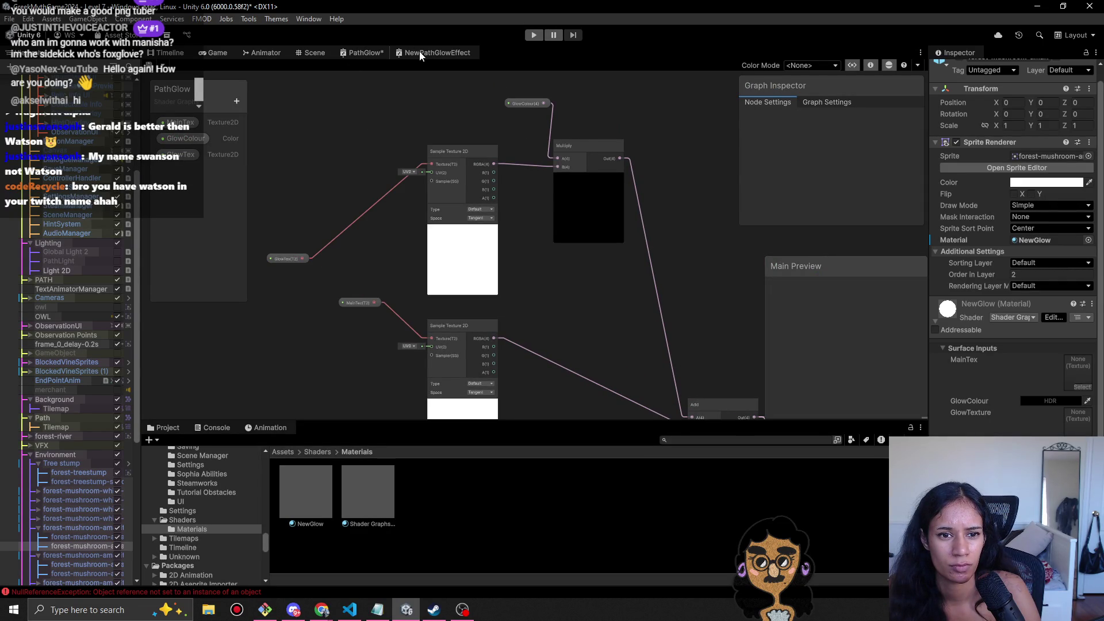
# - In NewPathGlowEffect, feed GlowTexture to the upper Sample Texture and MainTex to the lower, then save
pyautogui.hotkey('ctrl', 'z')
pyautogui.click(422, 53)
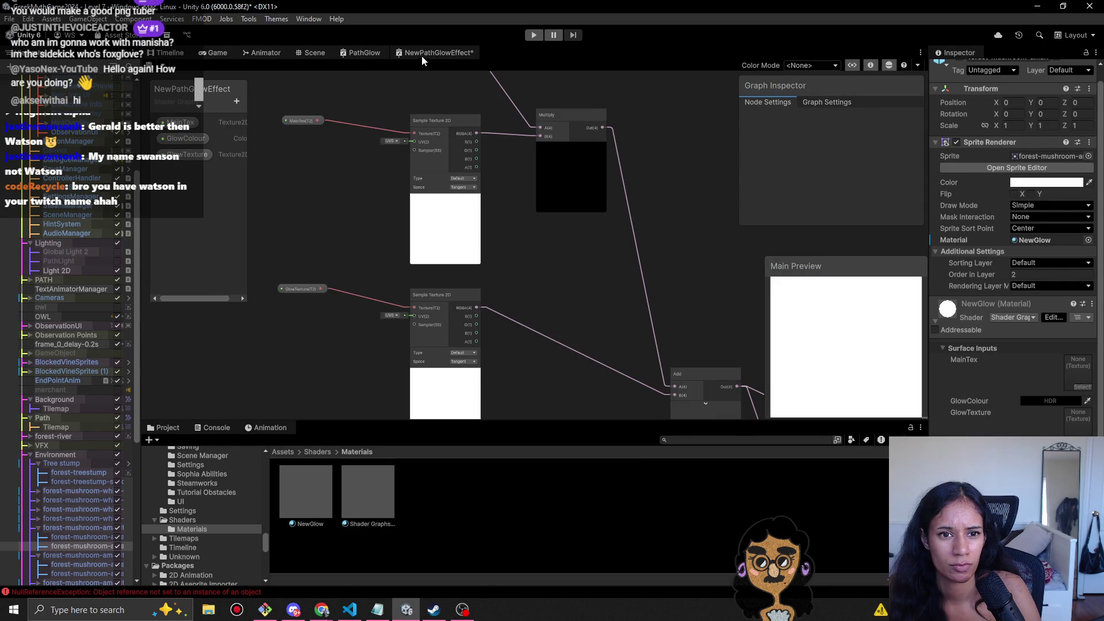
pyautogui.moveTo(371, 144)
pyautogui.mouseDown()
pyautogui.moveTo(375, 206)
pyautogui.moveTo(356, 264)
pyautogui.moveTo(477, 333)
pyautogui.mouseUp()
pyautogui.moveTo(364, 312)
pyautogui.mouseDown()
pyautogui.moveTo(385, 286)
pyautogui.moveTo(374, 148)
pyautogui.moveTo(470, 156)
pyautogui.mouseUp()
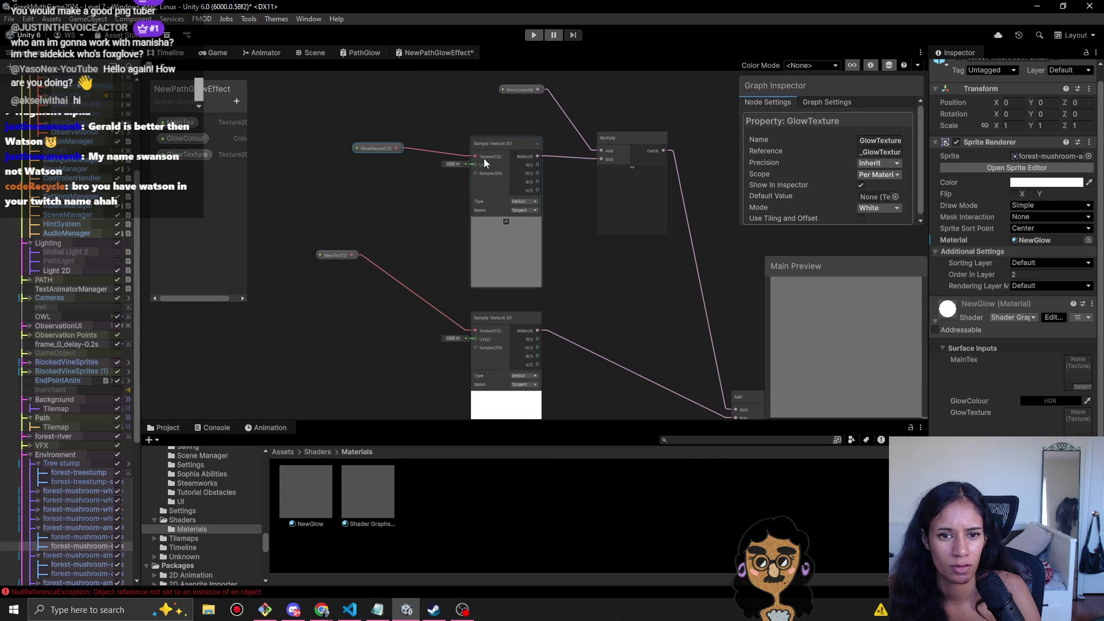
pyautogui.hotkey('ctrl', 's')
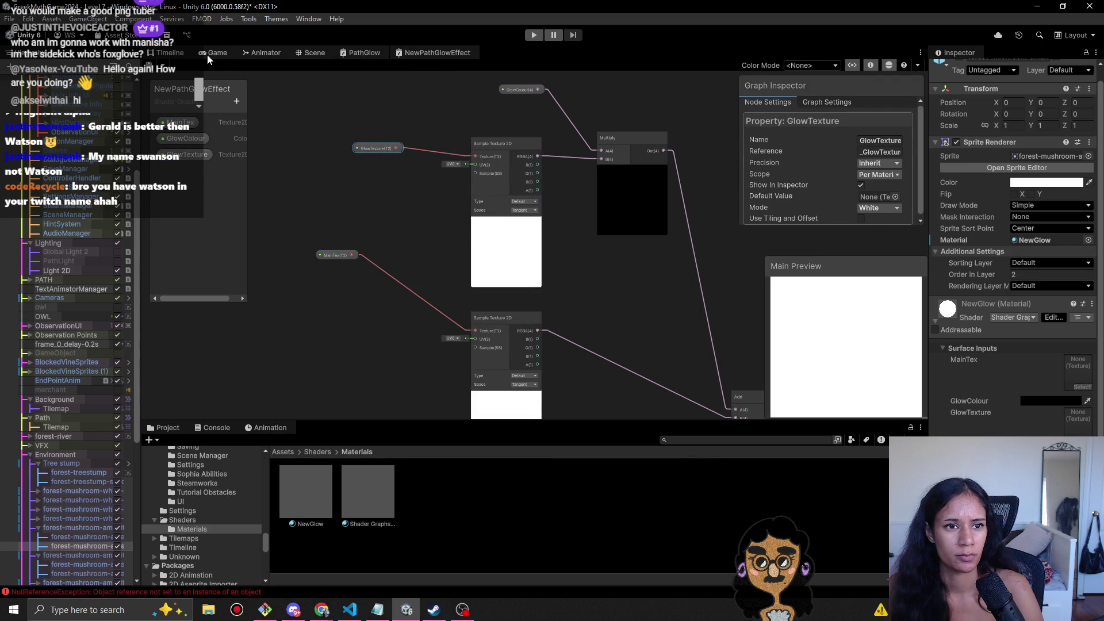
pyautogui.click(211, 53)
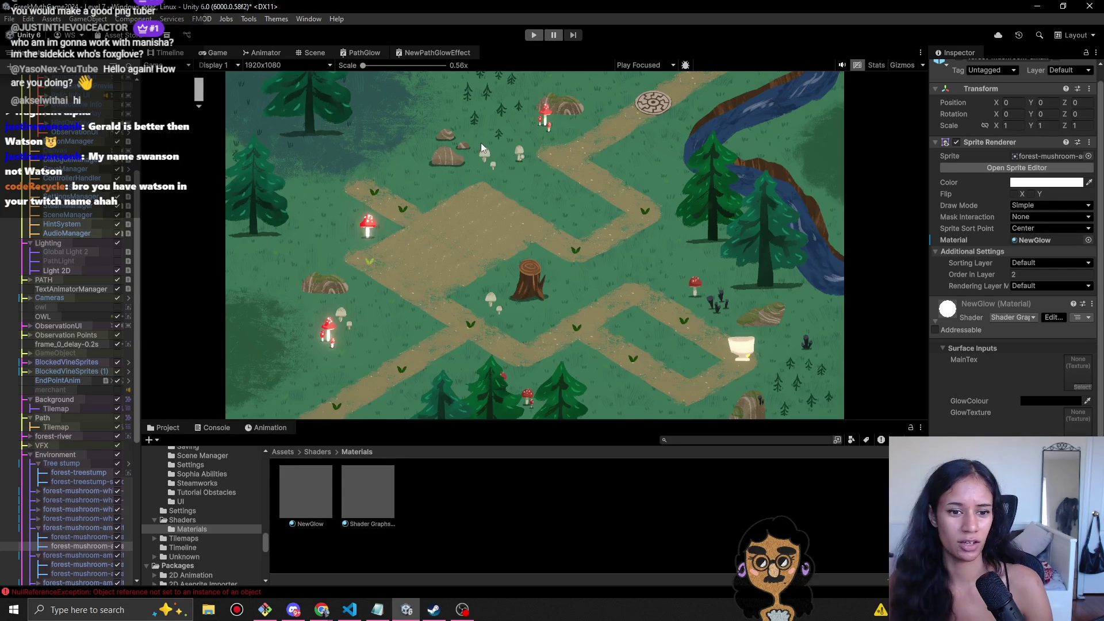
# - Glance over the PathGlow graph, then select the NewGlow material from the Game view
pyautogui.click(363, 52)
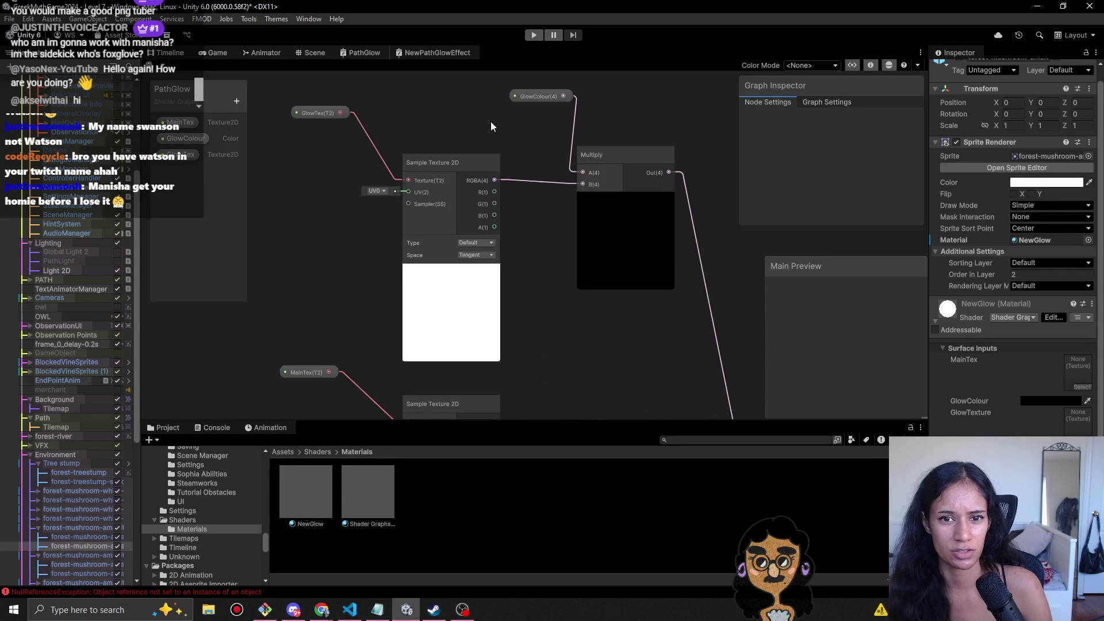
pyautogui.scroll(-3, 487, 254)
pyautogui.scroll(3, 424, 267)
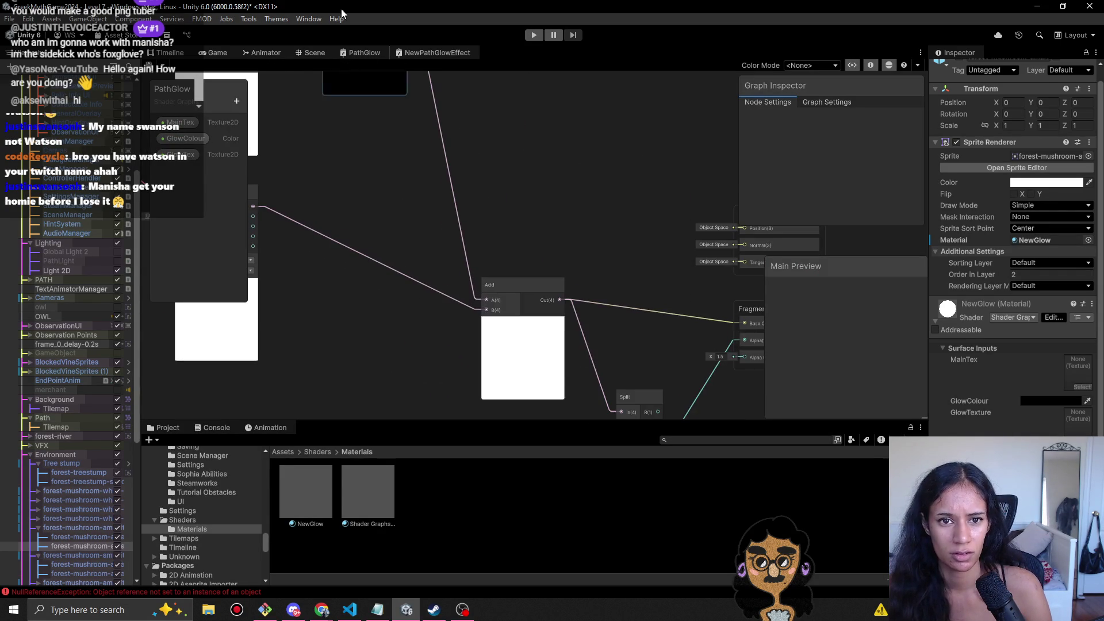
pyautogui.click(249, 53)
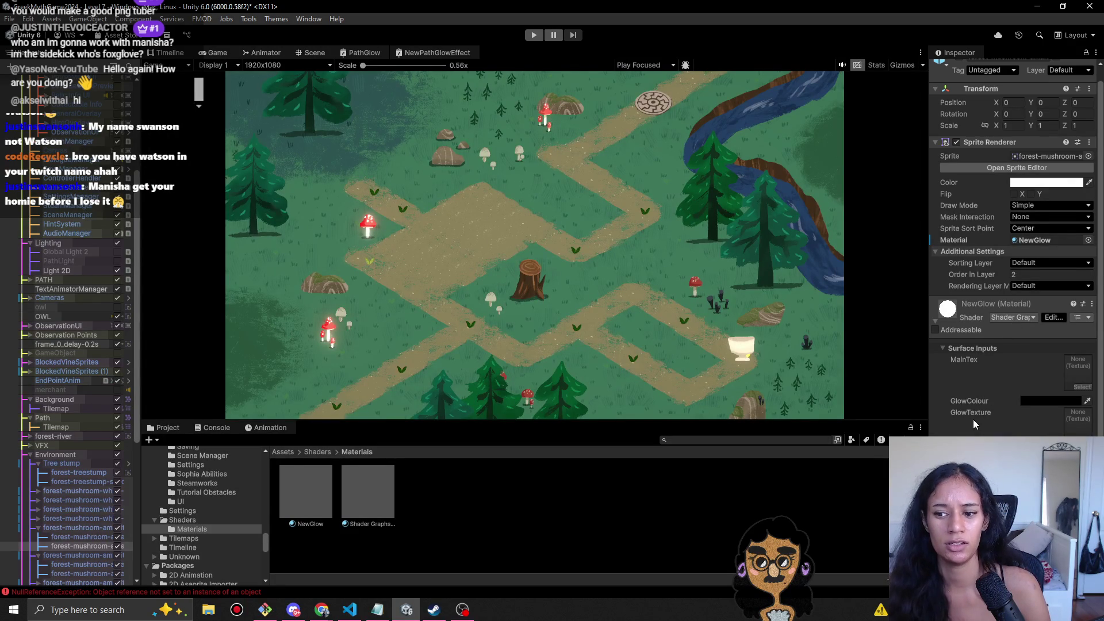
pyautogui.click(321, 489)
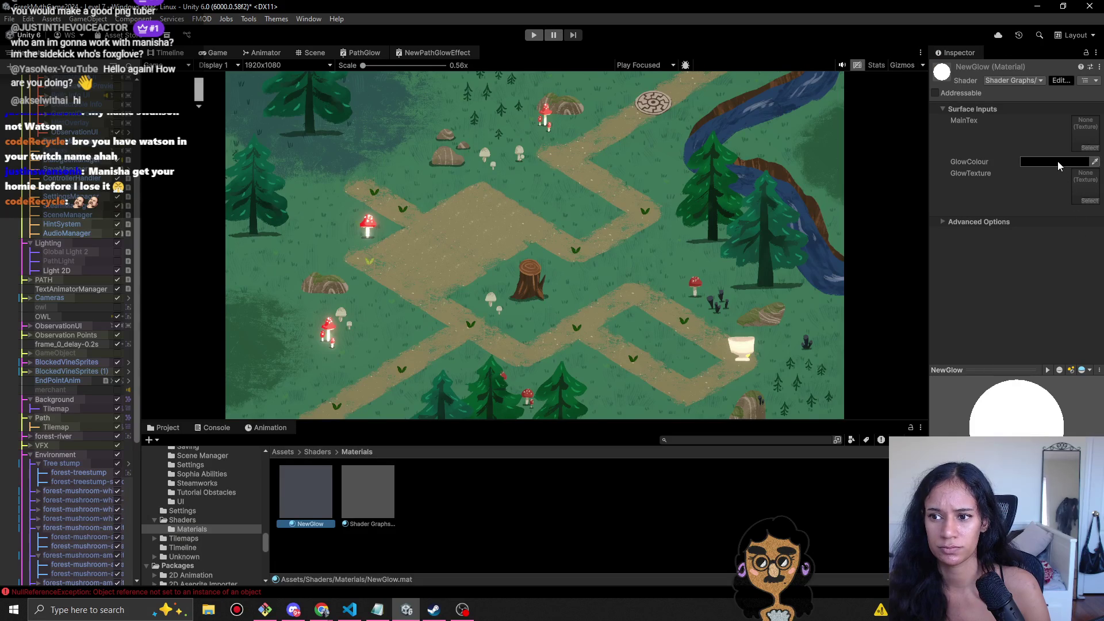
# - Set NewPathGlowEffect's GlowColour Mode to HDR and save the graph
pyautogui.click(425, 53)
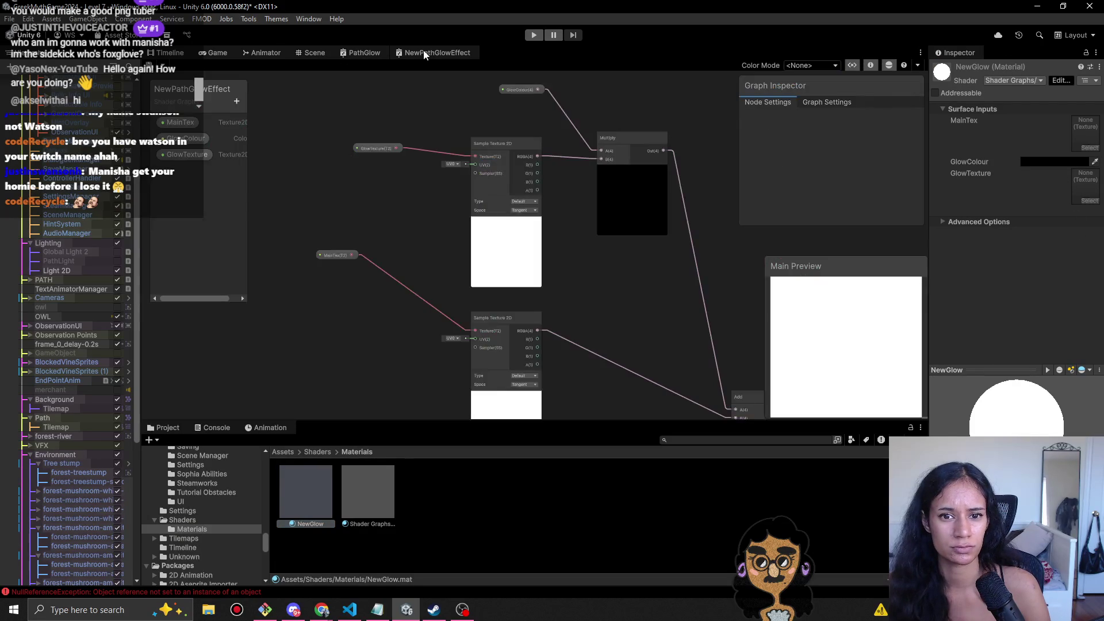
pyautogui.click(516, 91)
pyautogui.click(875, 209)
pyautogui.click(884, 233)
pyautogui.hotkey('ctrl', 's')
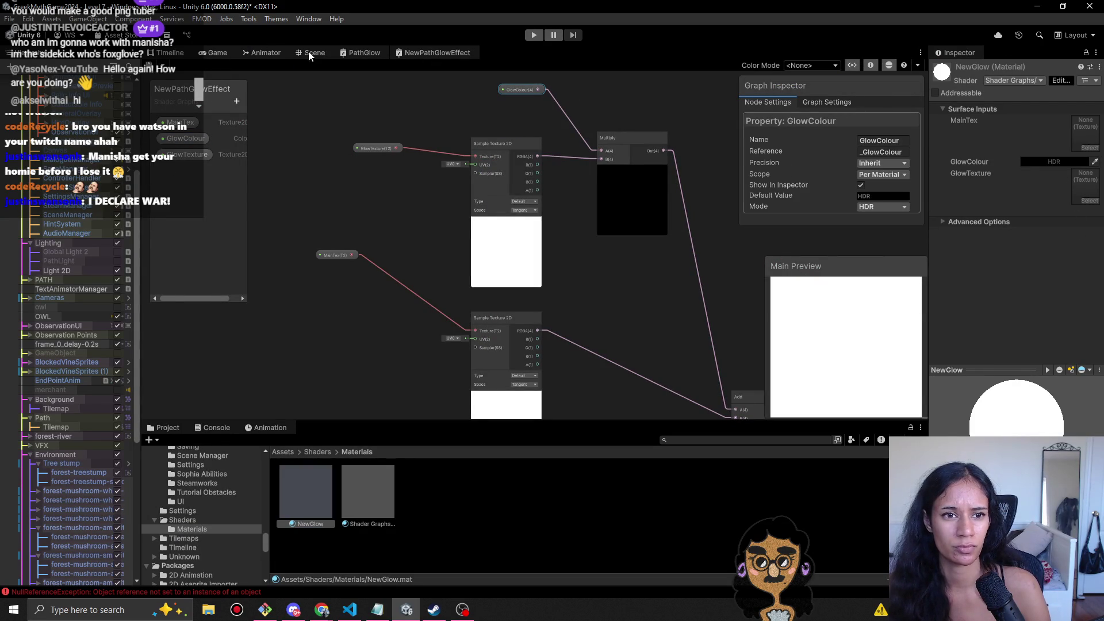
pyautogui.click(217, 52)
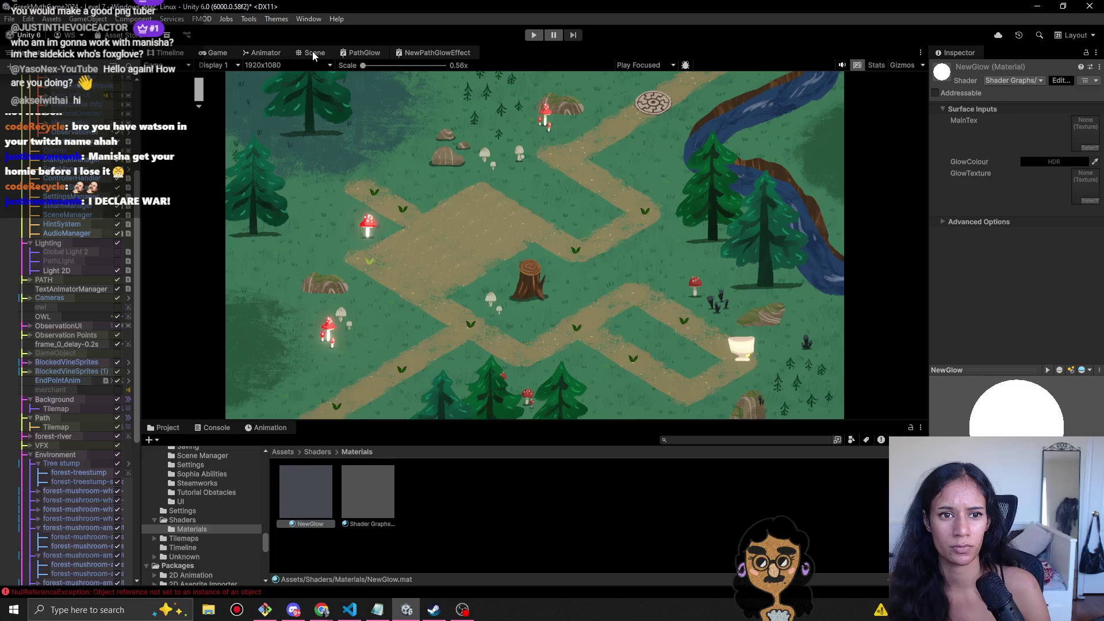
# - Give NewGlow's GlowColour a dark red HDR colour at intensity 1, save, and return to the Scene
pyautogui.click(1063, 163)
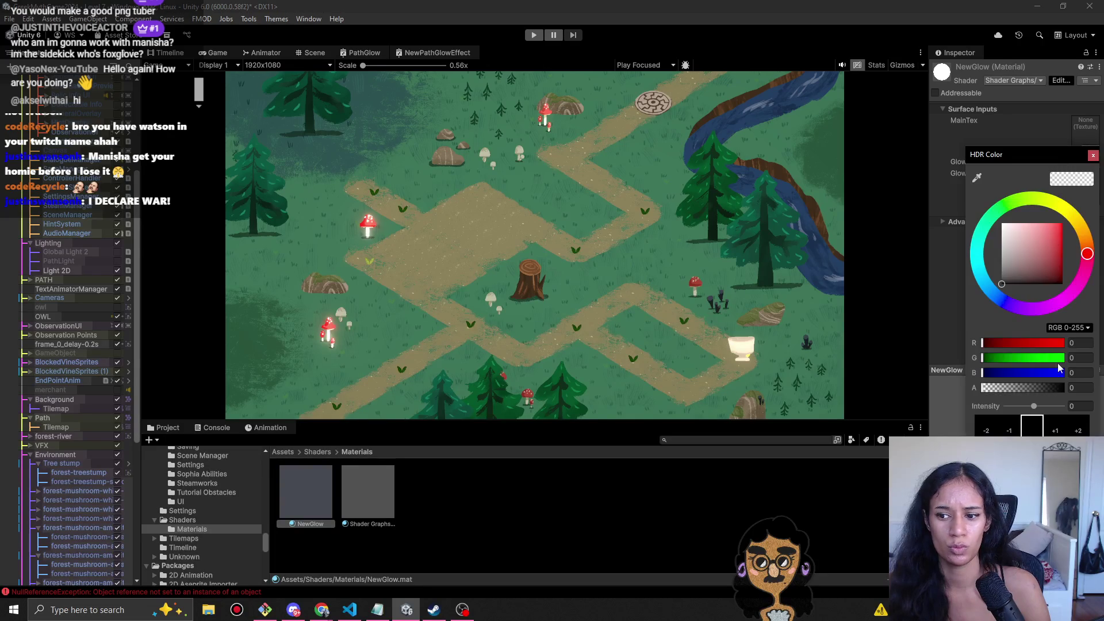
pyautogui.moveTo(1030, 277); pyautogui.dragTo(1071, 275)
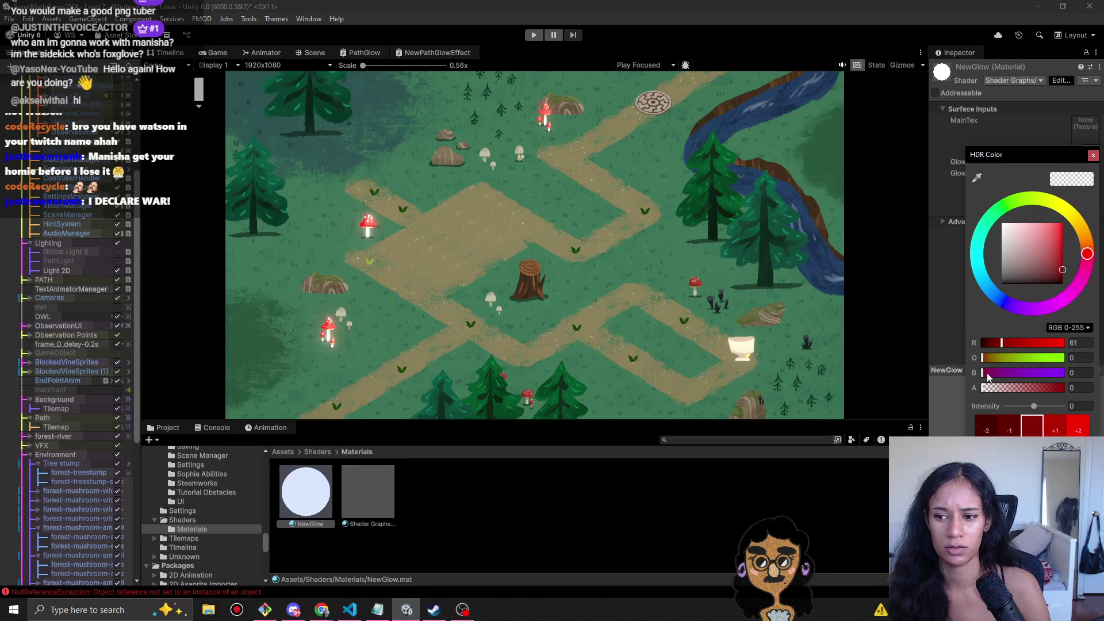
pyautogui.click(1057, 432)
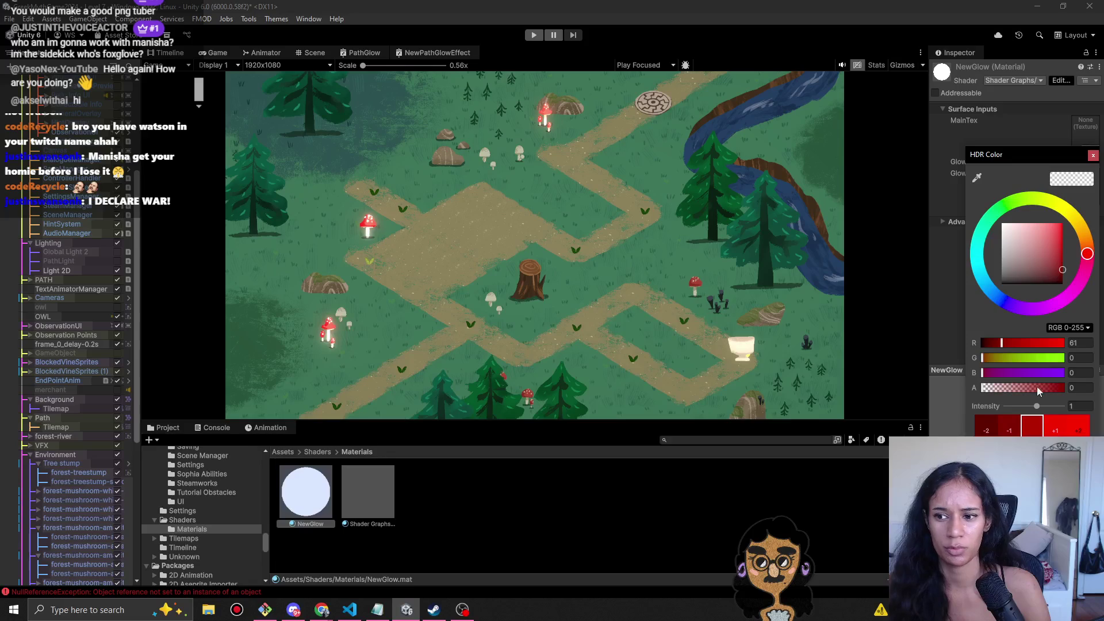
pyautogui.moveTo(1055, 263); pyautogui.dragTo(1070, 282)
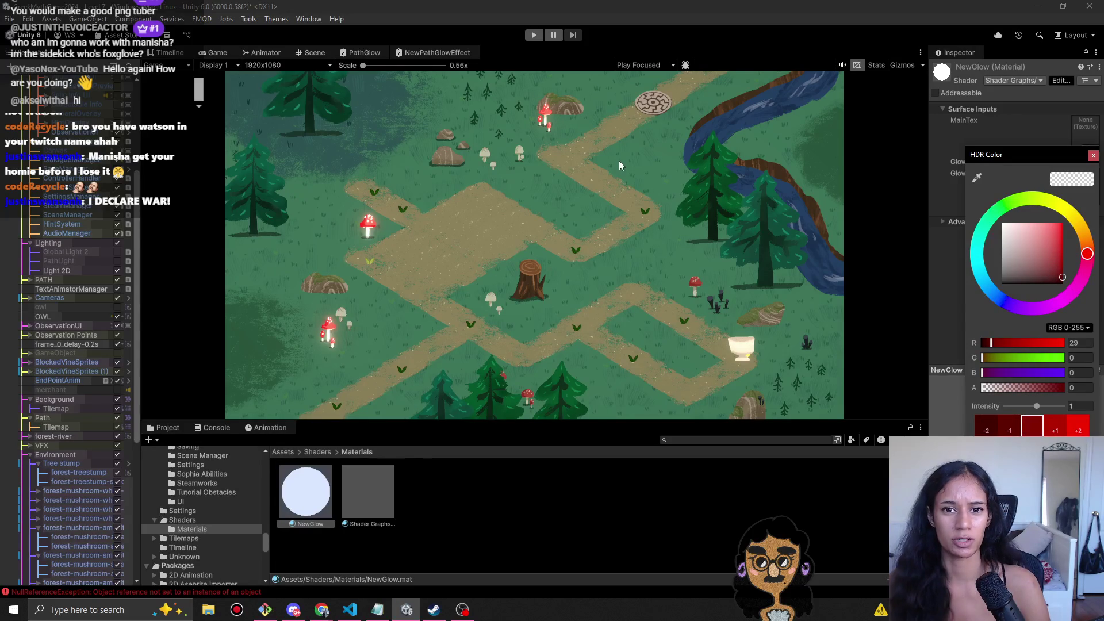
pyautogui.click(551, 136)
pyautogui.hotkey('ctrl', 's')
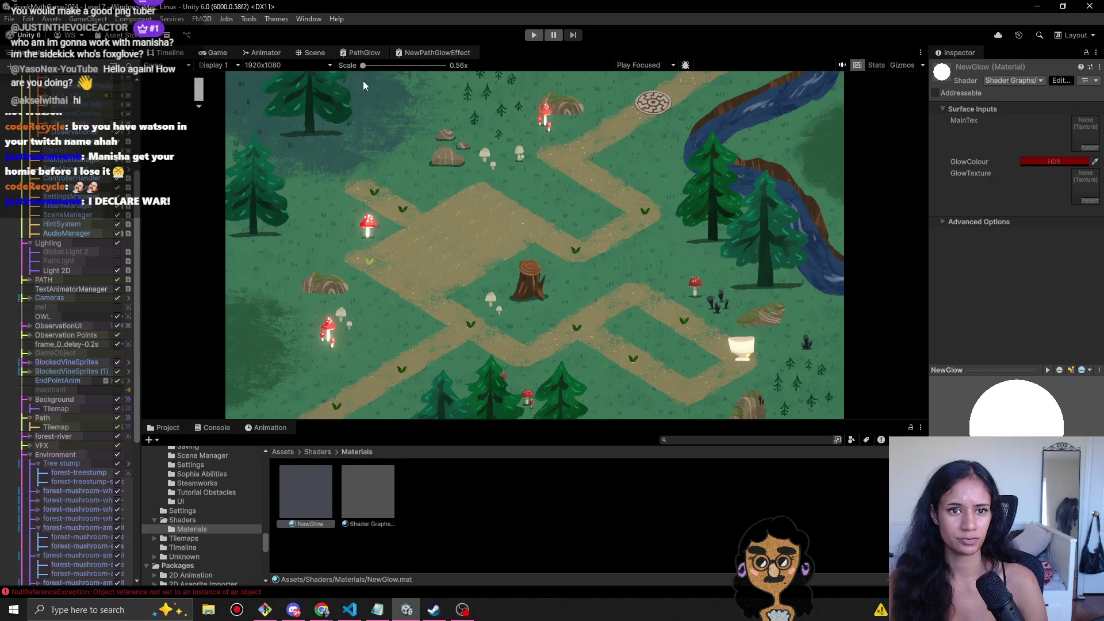
pyautogui.click(362, 53)
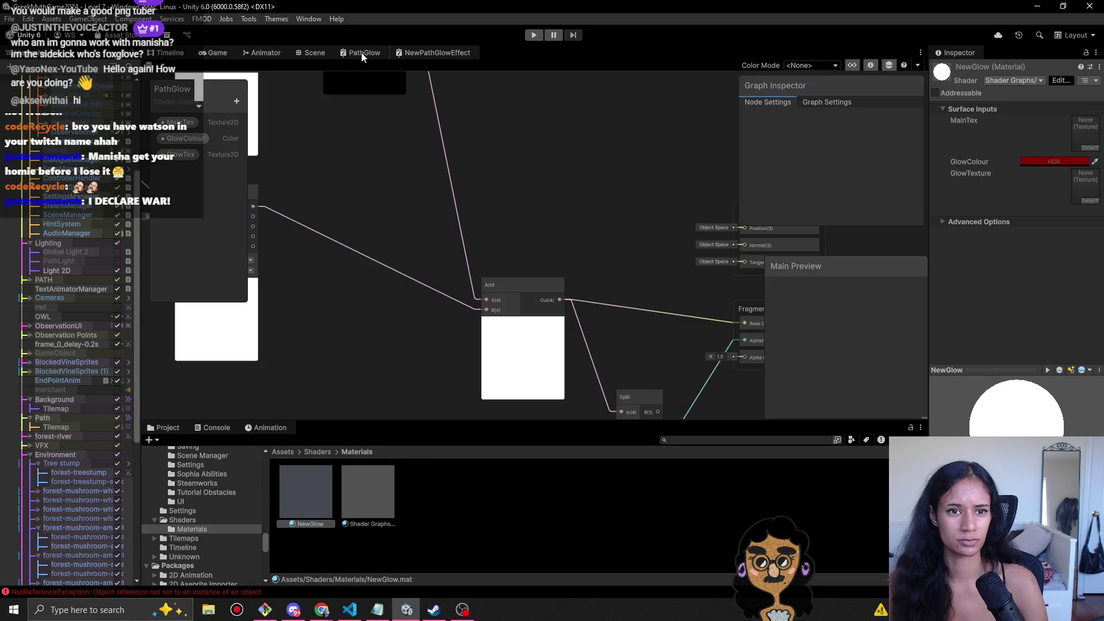
pyautogui.click(314, 53)
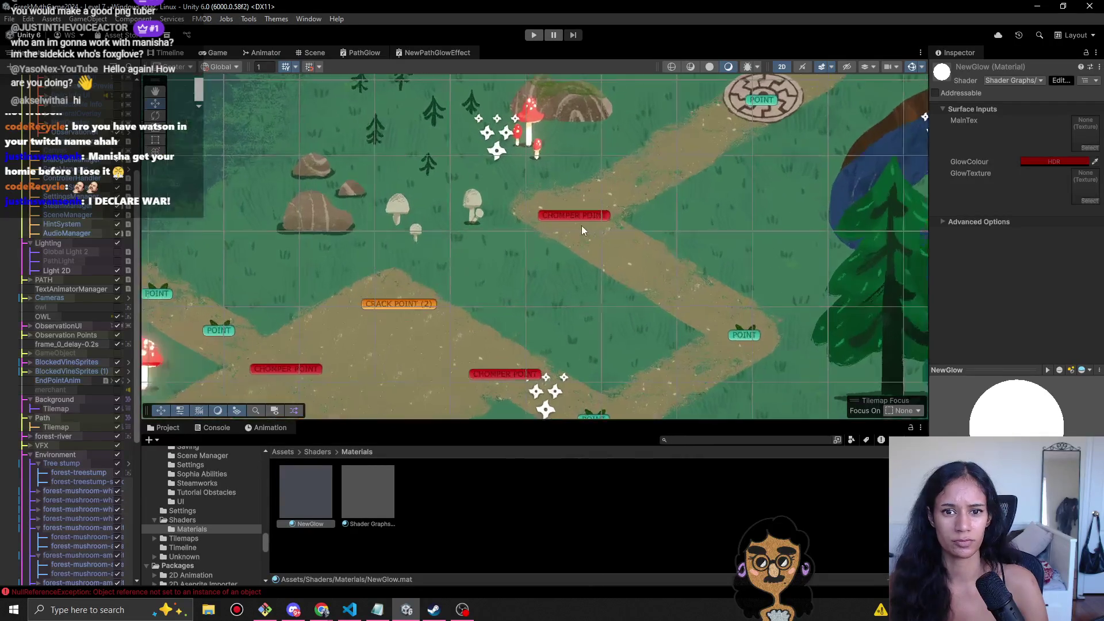
# - Reopen the GlowColour picker and choose dark red (46,2,2) with raised intensity
pyautogui.scroll(3, 582, 226)
pyautogui.scroll(5, 620, 329)
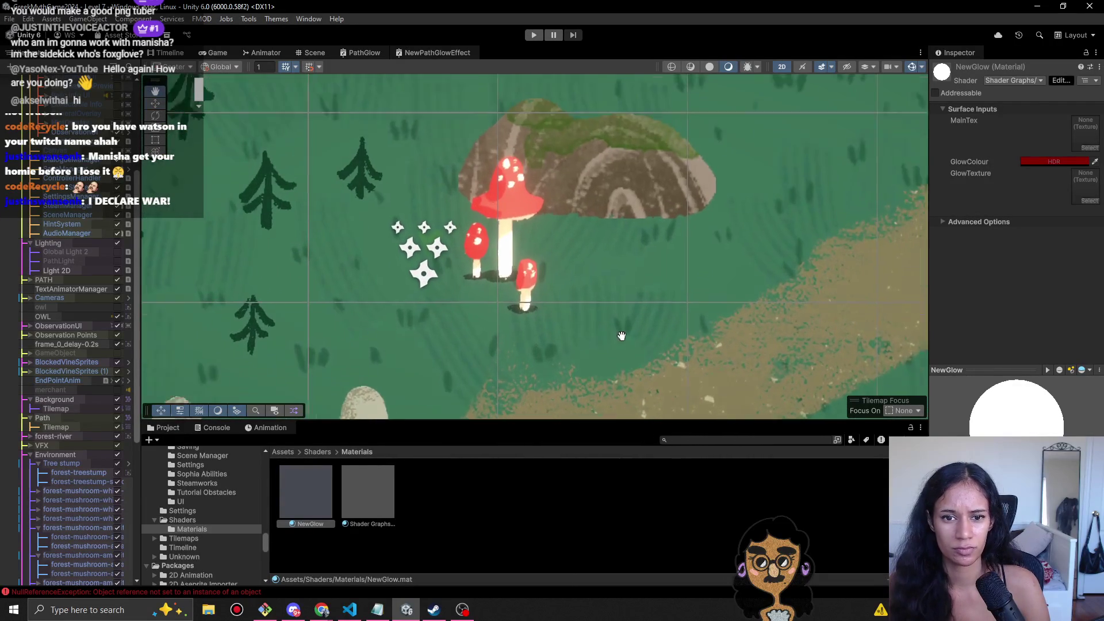
pyautogui.click(1052, 159)
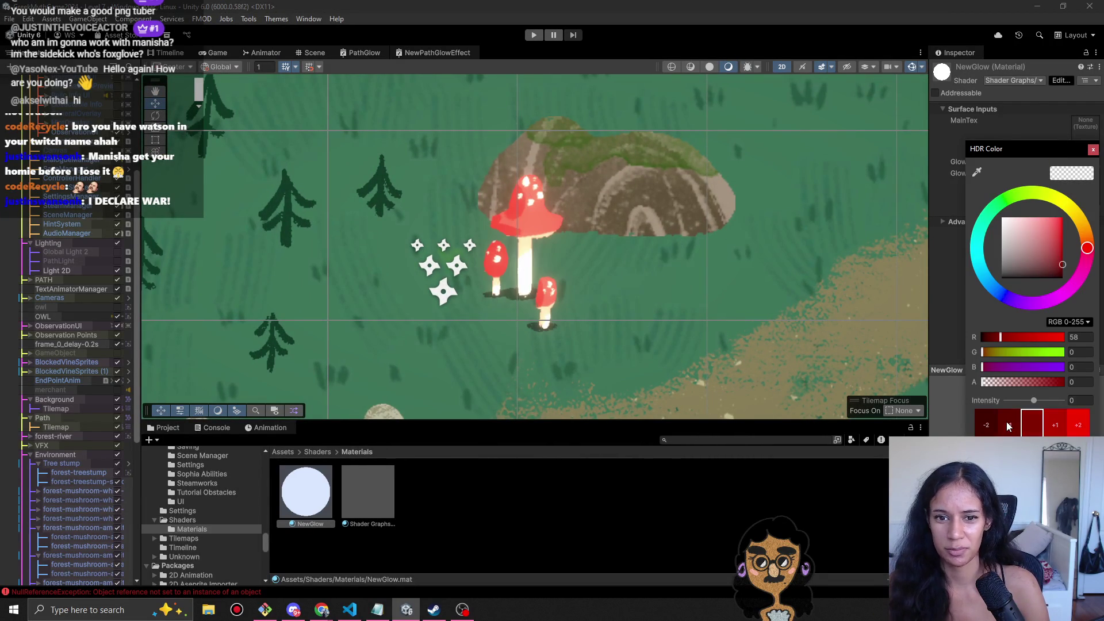
pyautogui.moveTo(1051, 240); pyautogui.dragTo(1068, 286)
pyautogui.click(1056, 426)
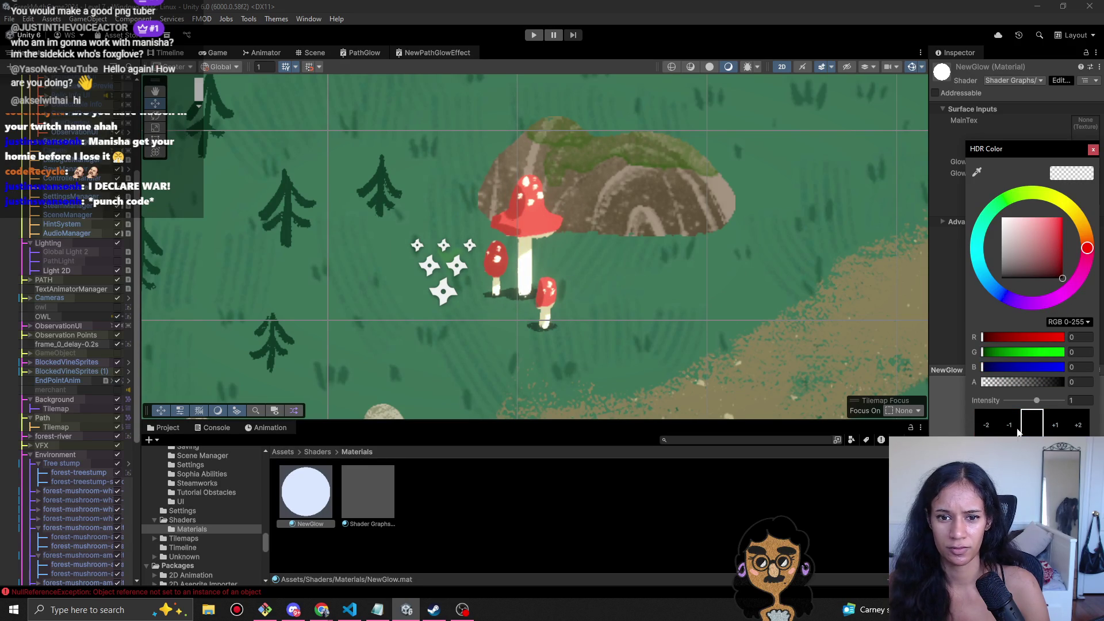
pyautogui.click(1061, 268)
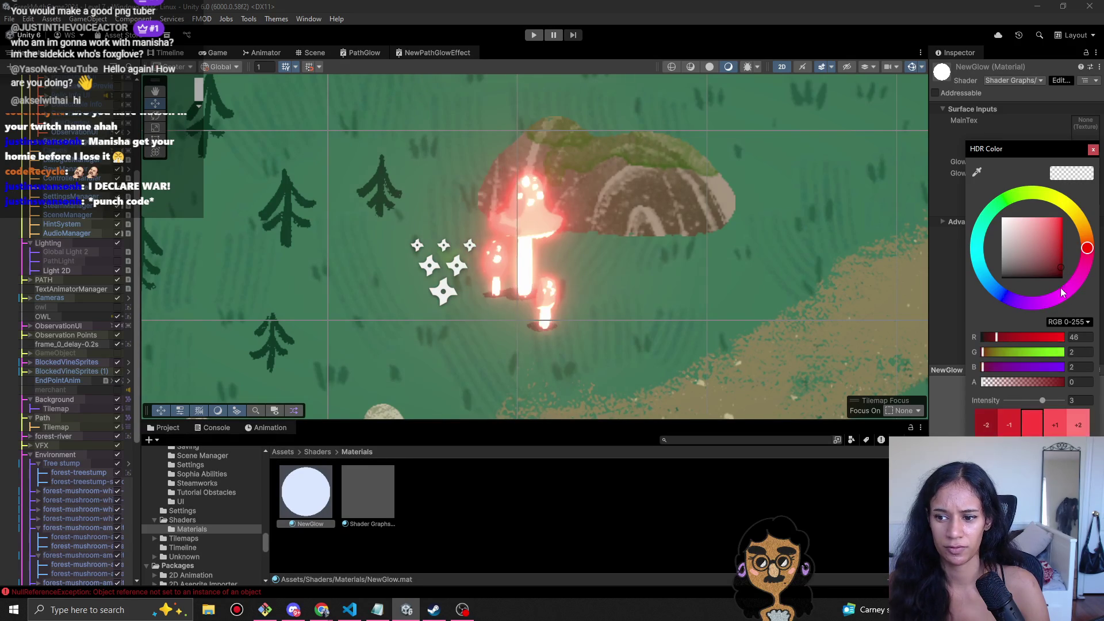
pyautogui.click(1056, 425)
# - Lower the glow intensity to -4, back up to -3, close the picker and enter Play mode
pyautogui.doubleClick(1002, 432)
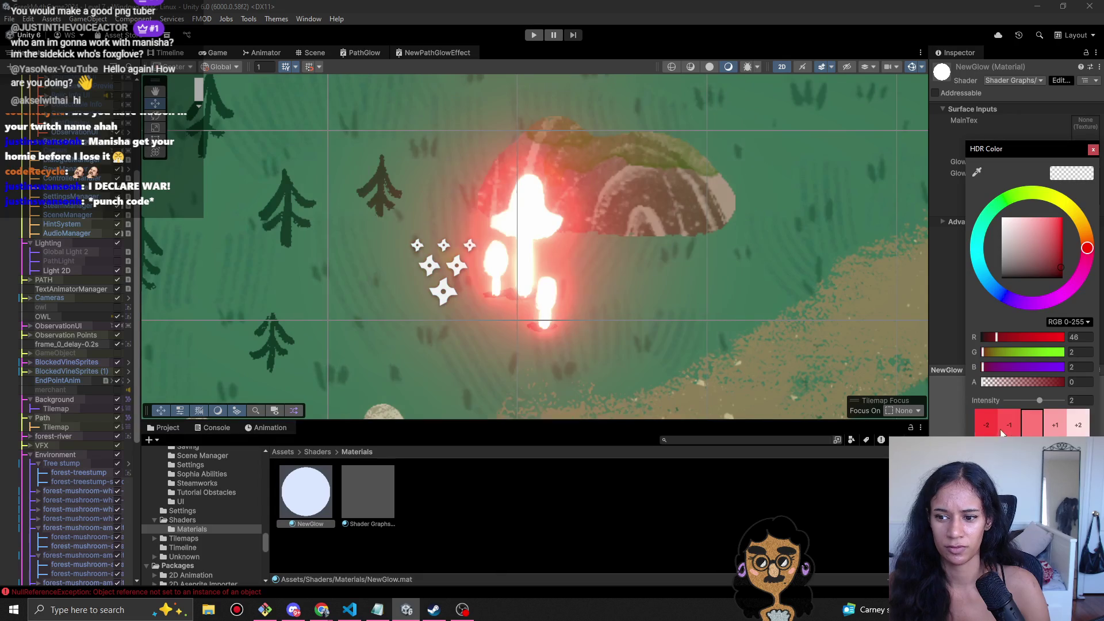
pyautogui.click(1009, 431)
pyautogui.click(1009, 432)
pyautogui.doubleClick(1008, 431)
pyautogui.click(1009, 432)
pyautogui.click(1007, 432)
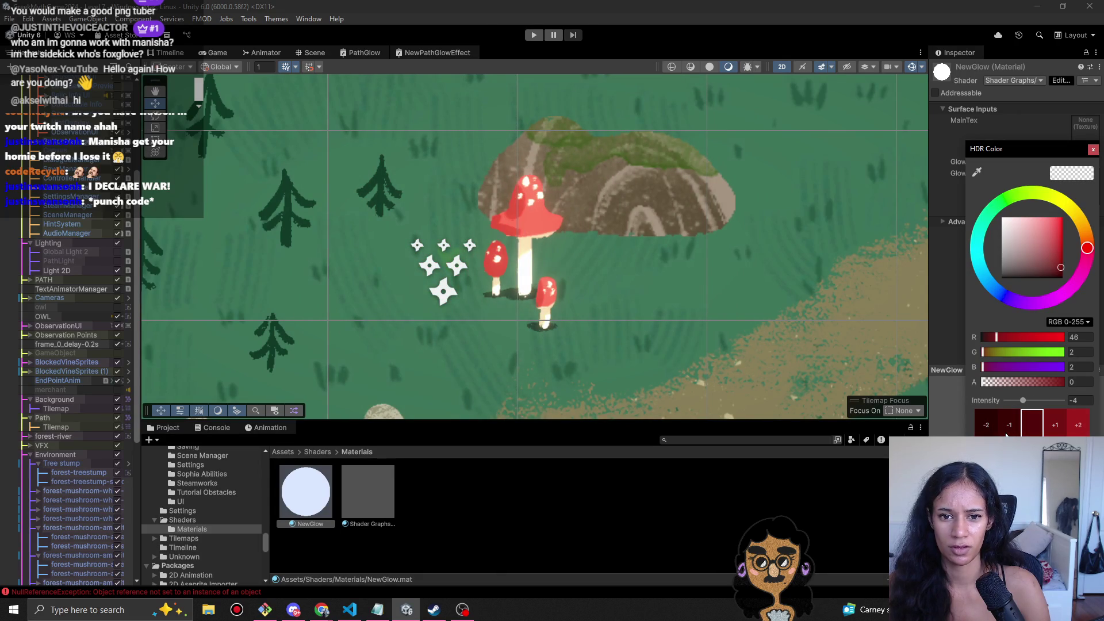
pyautogui.click(1059, 433)
pyautogui.click(494, 244)
pyautogui.scroll(-10, 585, 216)
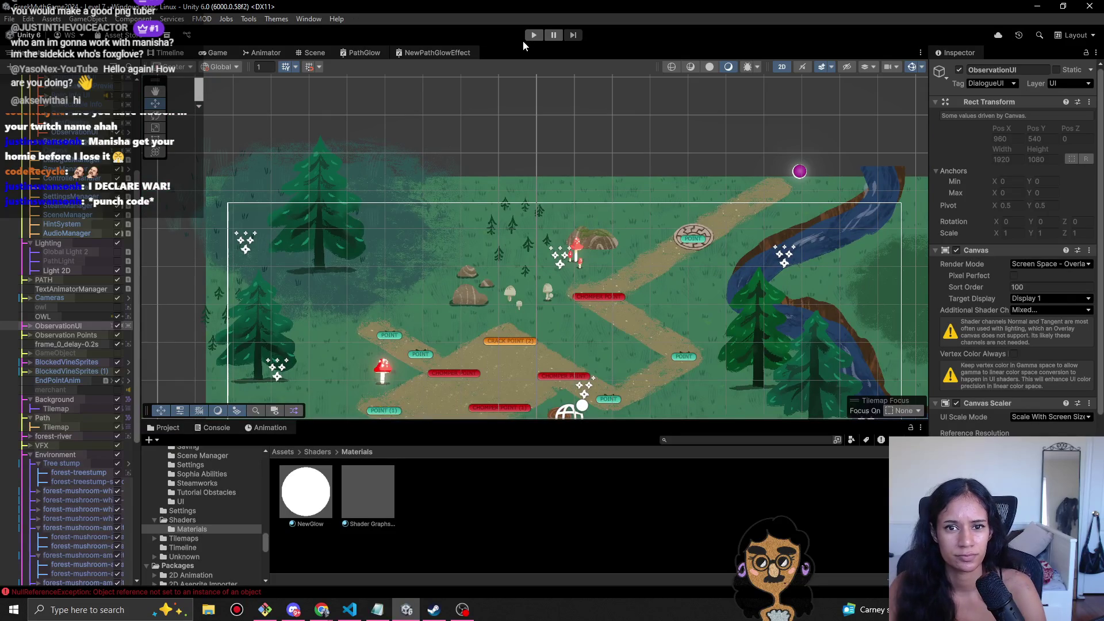
pyautogui.click(533, 35)
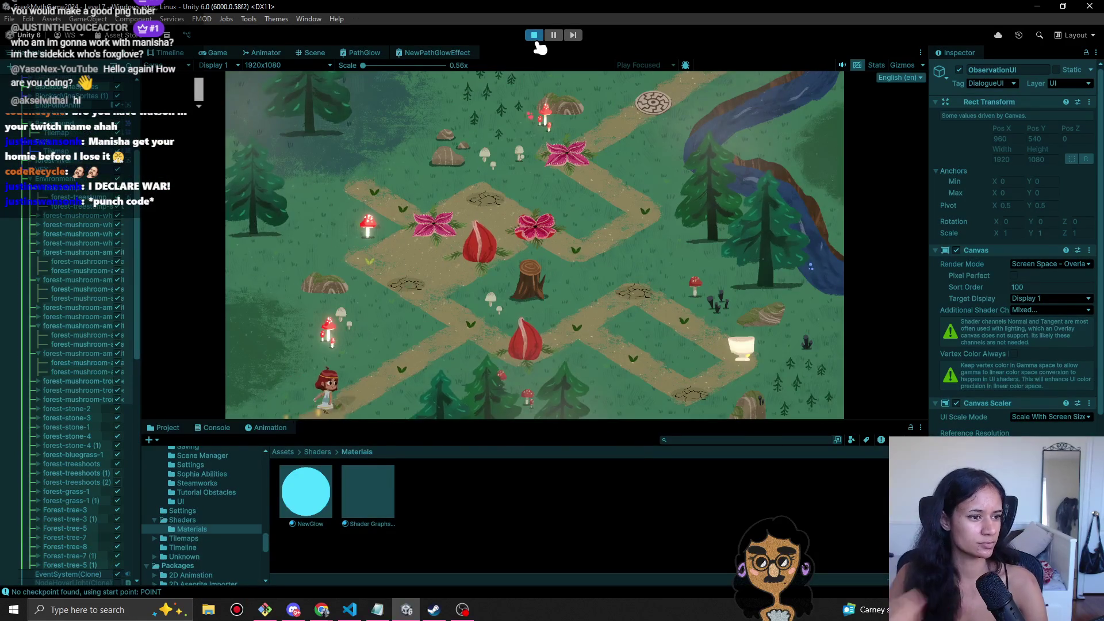
pyautogui.press('w')
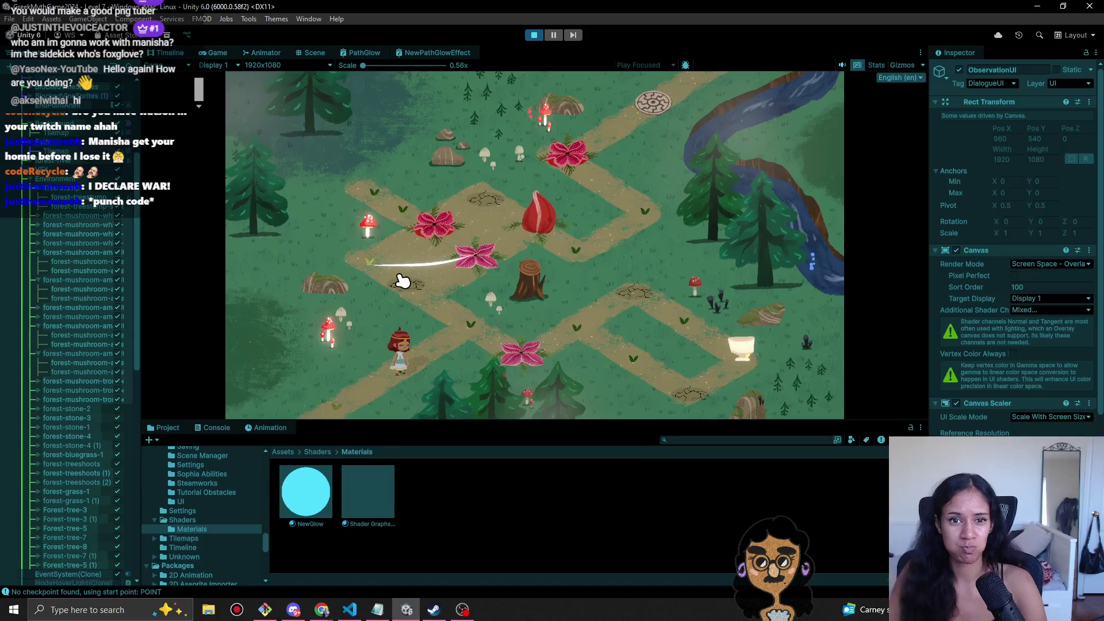
pyautogui.click(535, 35)
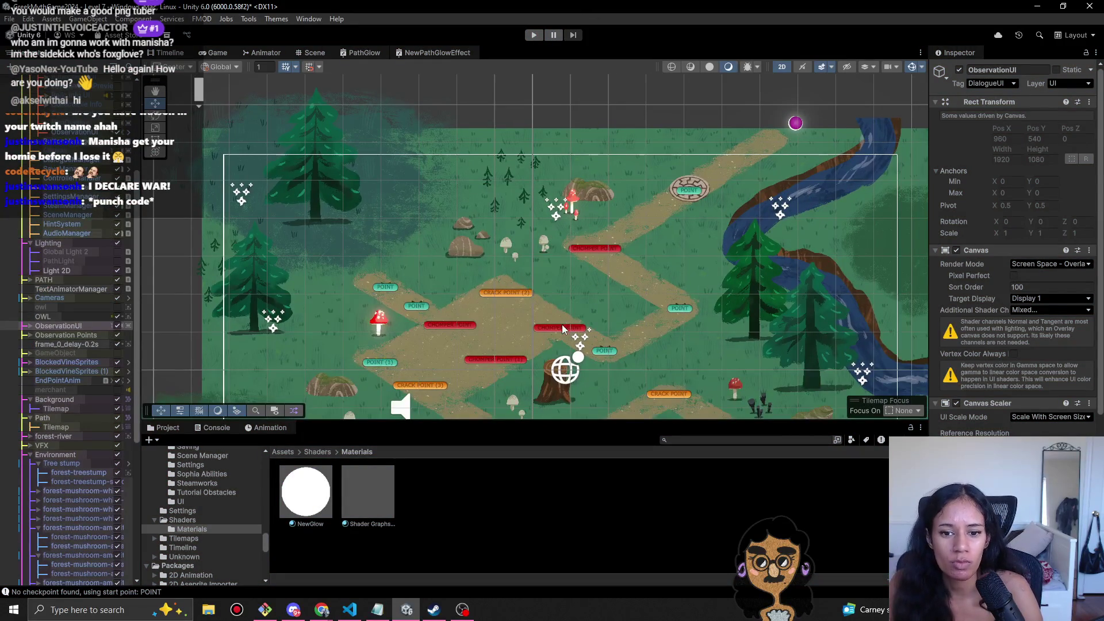
# - Locate the Chomper prefab via a CHOMPER POINT's Vine Prefab field and place it in the scene
pyautogui.click(561, 330)
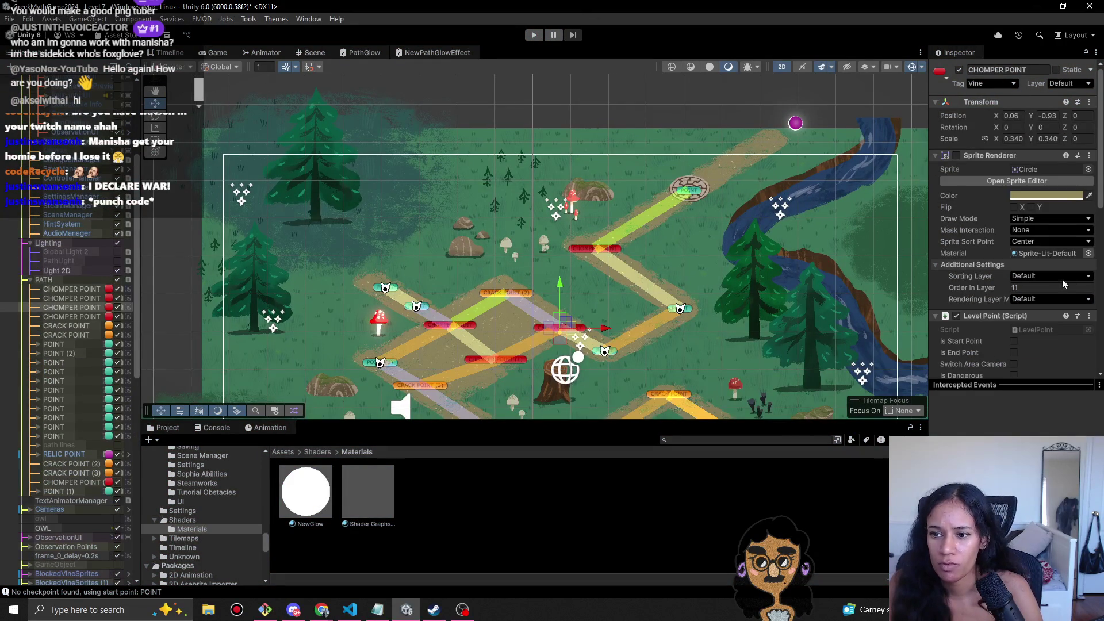
pyautogui.scroll(-5, 1037, 333)
pyautogui.click(1045, 311)
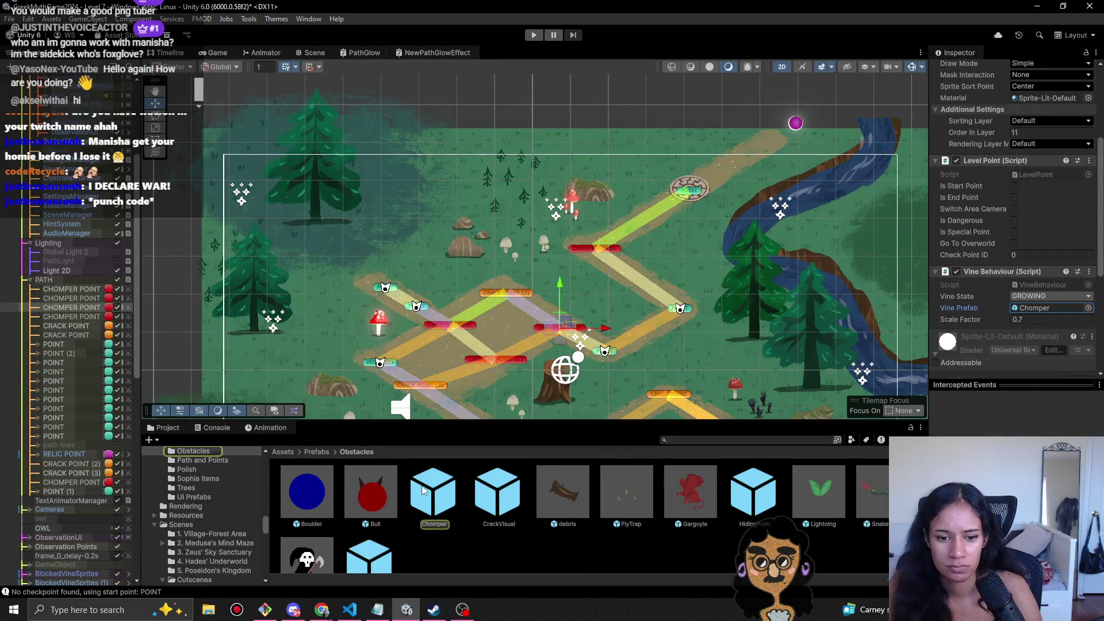
pyautogui.click(435, 504)
pyautogui.moveTo(436, 499); pyautogui.dragTo(551, 106)
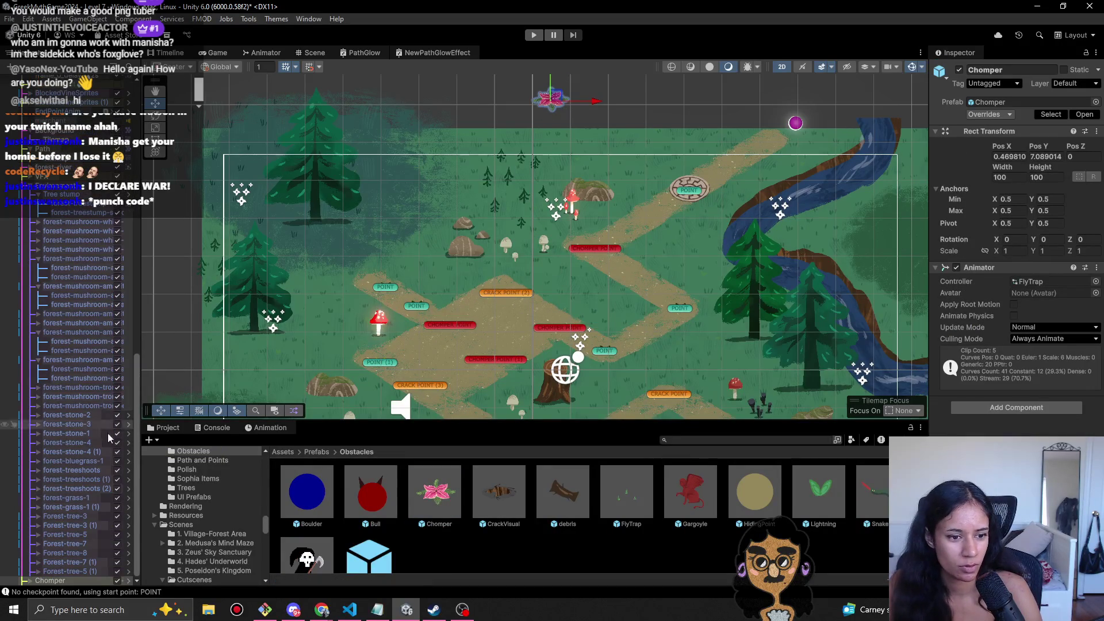
# - Expand the Chomper and select its three FlyTrap children
pyautogui.click(25, 580)
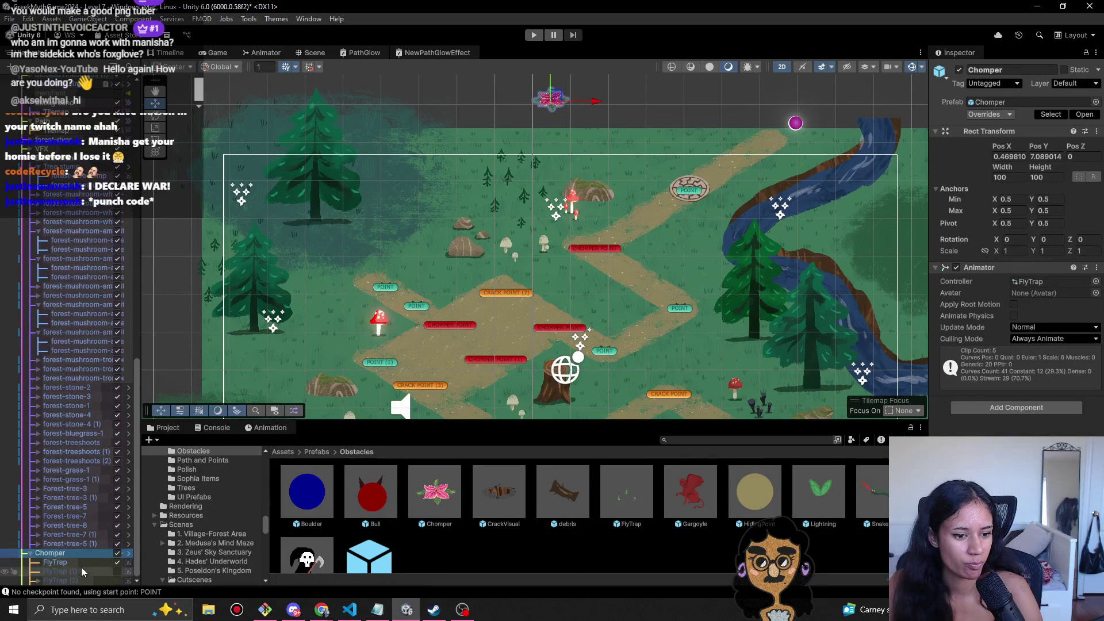
pyautogui.click(81, 562)
pyautogui.keyDown('shift'); pyautogui.click(81, 571); pyautogui.keyUp('shift')
pyautogui.keyDown('shift'); pyautogui.click(78, 581); pyautogui.keyUp('shift')
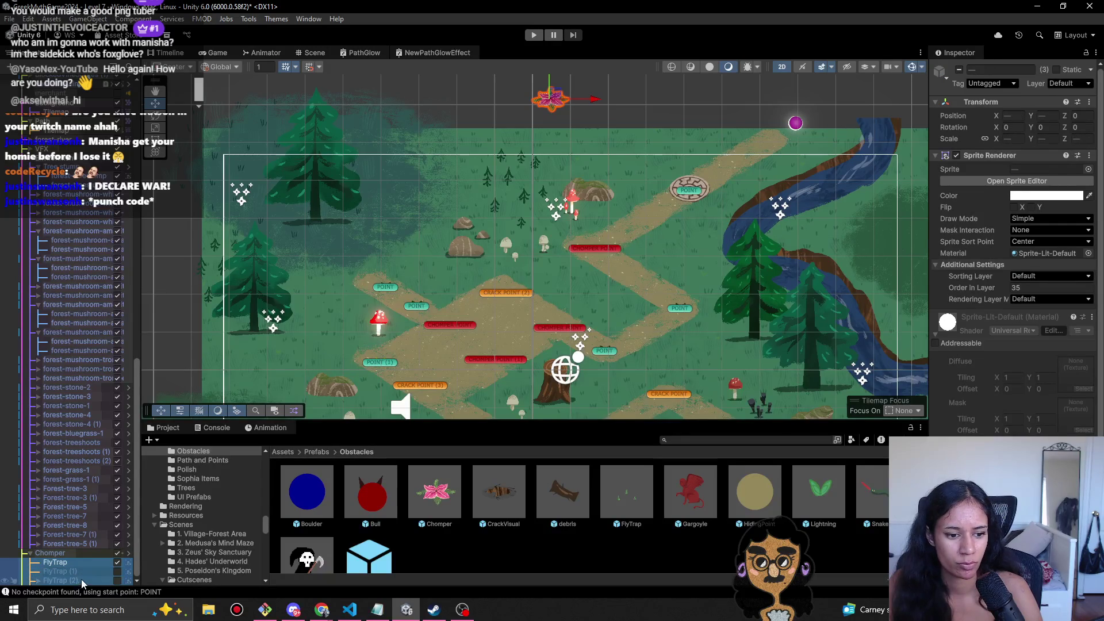
# - Assign the NewGlow material to the selected FlyTrap sprite renderers
pyautogui.click(1088, 253)
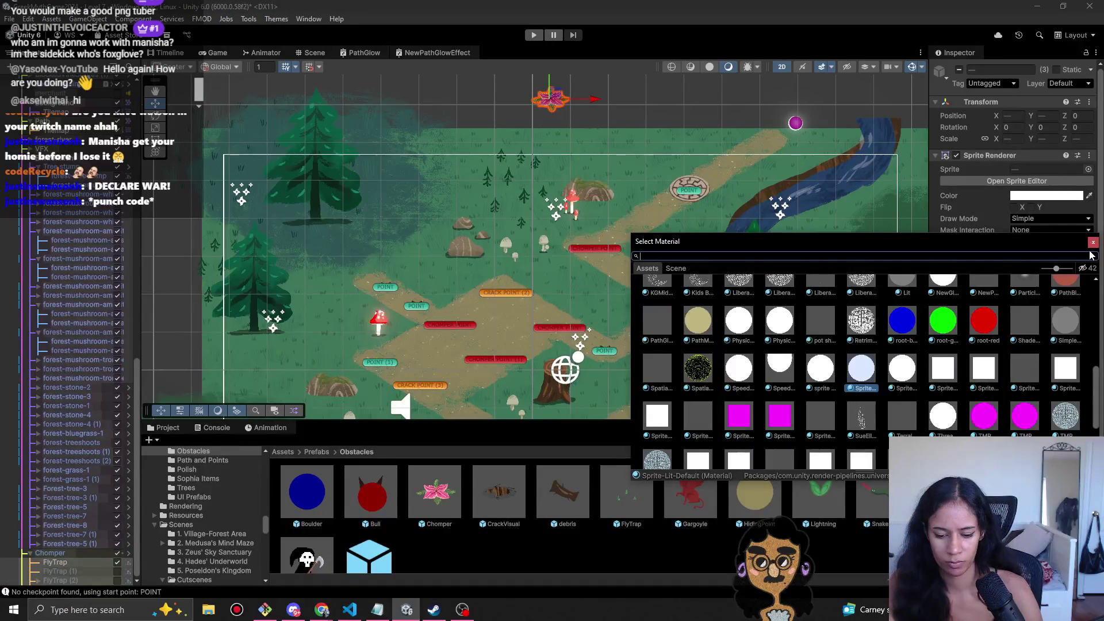
pyautogui.write('new')
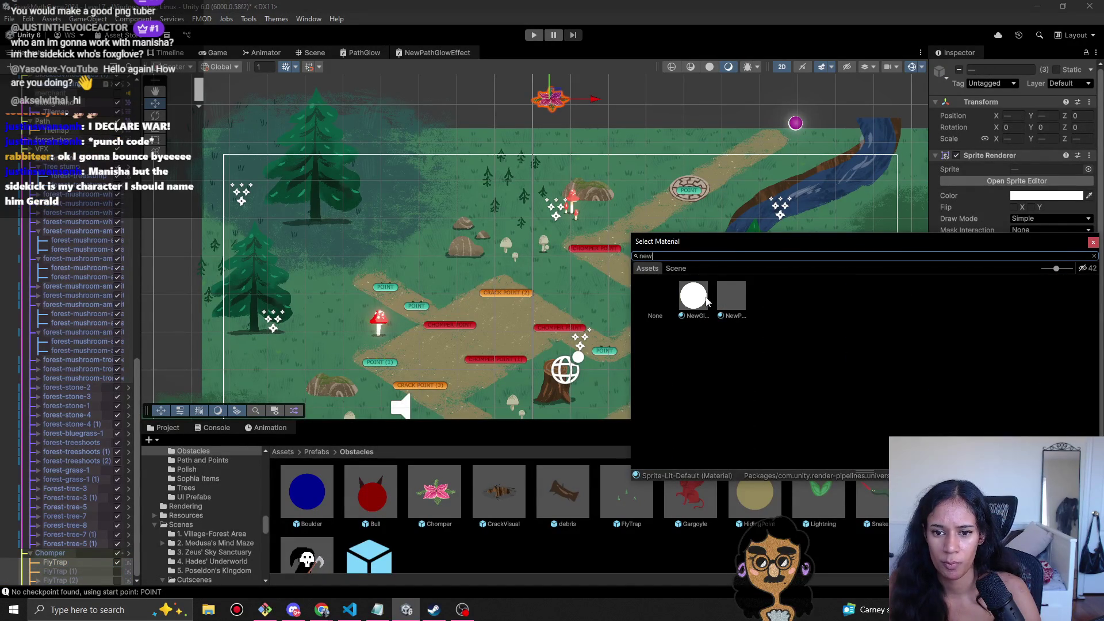
pyautogui.click(703, 299)
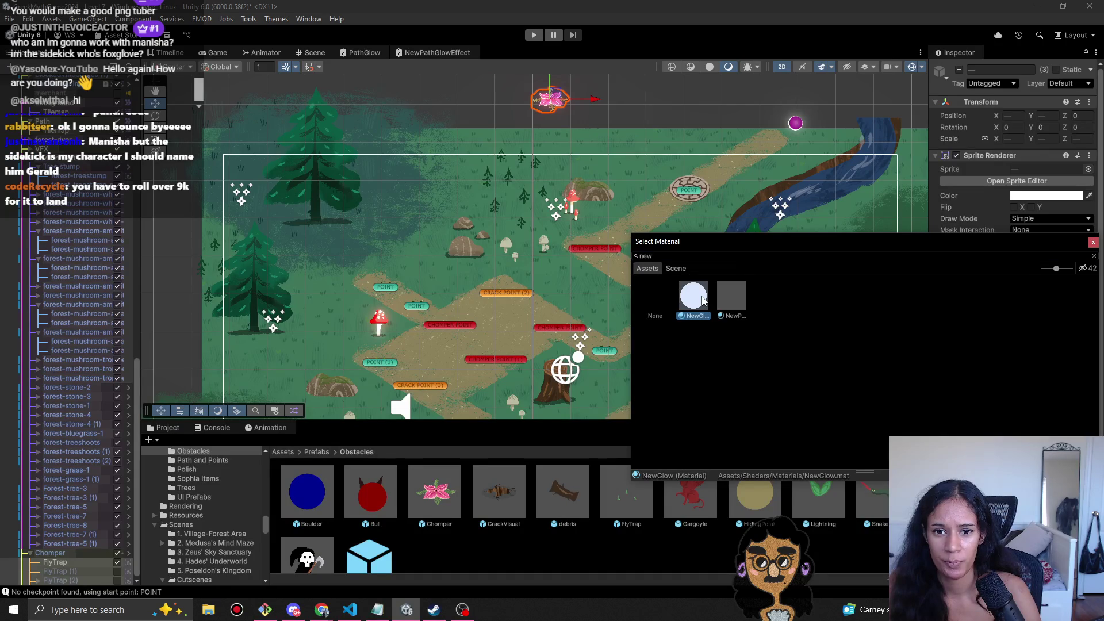
pyautogui.click(728, 302)
pyautogui.doubleClick(706, 297)
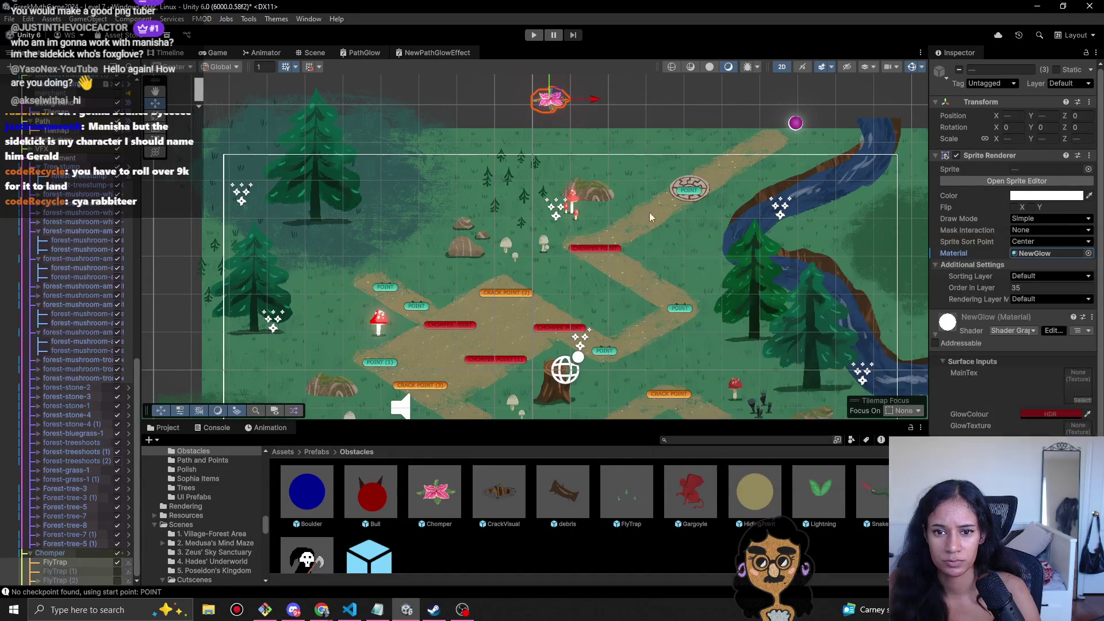
pyautogui.click(575, 200)
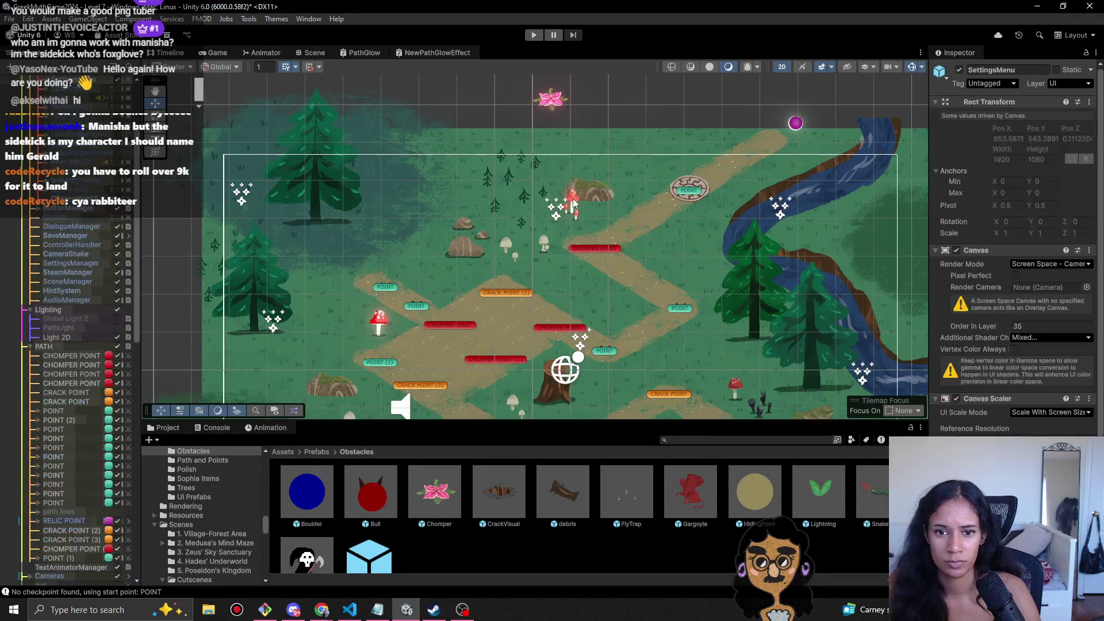
pyautogui.click(574, 200)
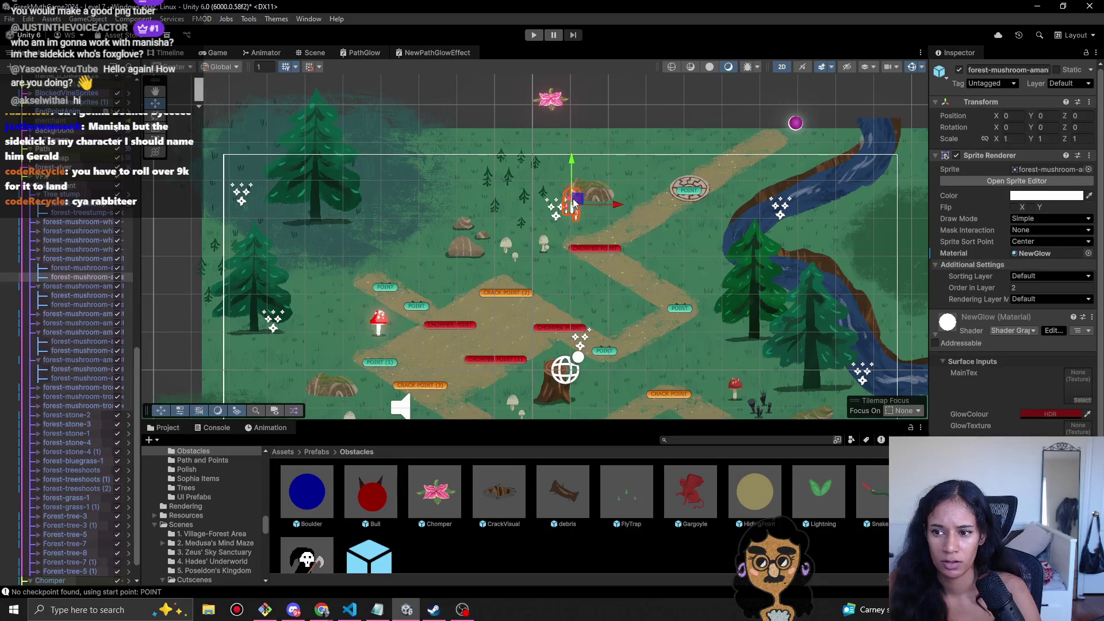
# - Apply all Chomper instance overrides to the prefab and start Play mode
pyautogui.click(551, 99)
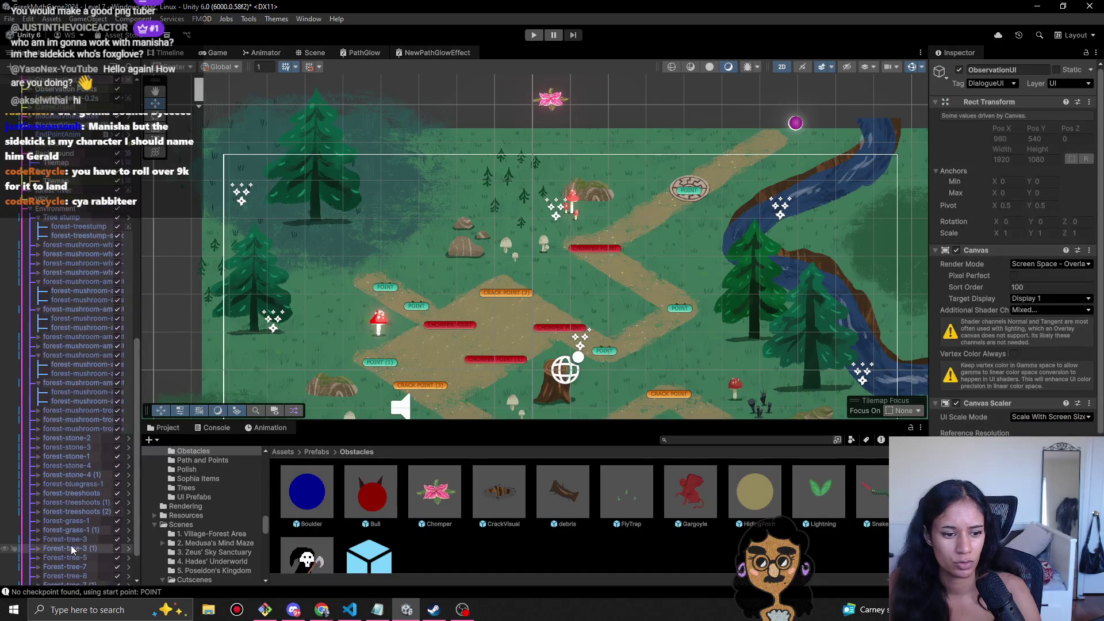
pyautogui.click(990, 114)
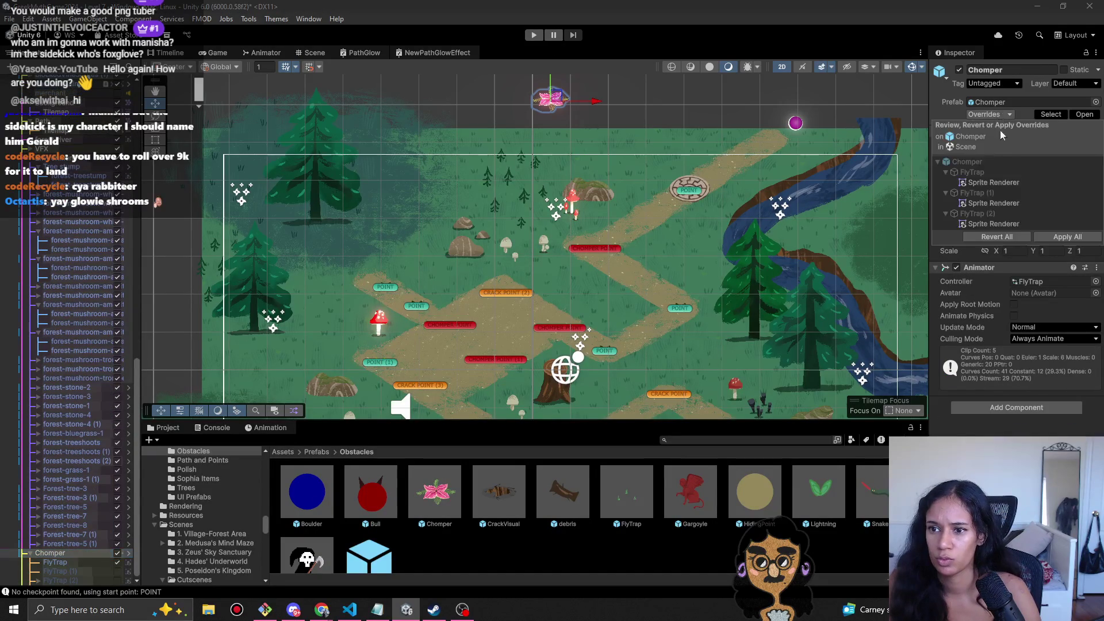
pyautogui.click(1068, 237)
pyautogui.hotkey('ctrl', 'p')
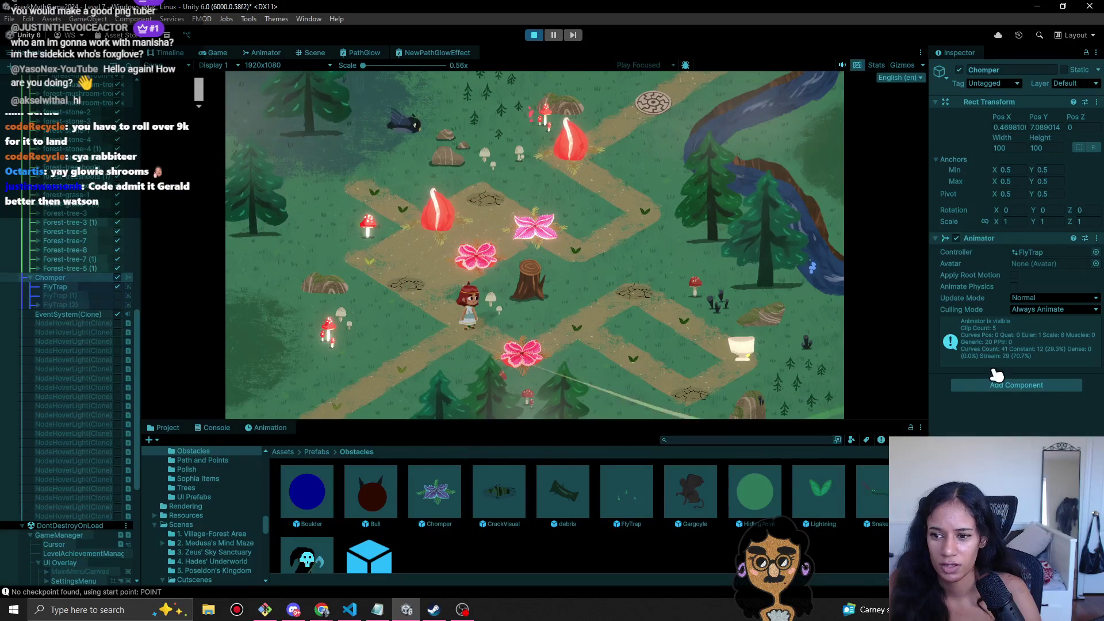
# - Scroll through the Hierarchy of the running game, then switch to the PathGlow shader graph
pyautogui.scroll(-8, 109, 543)
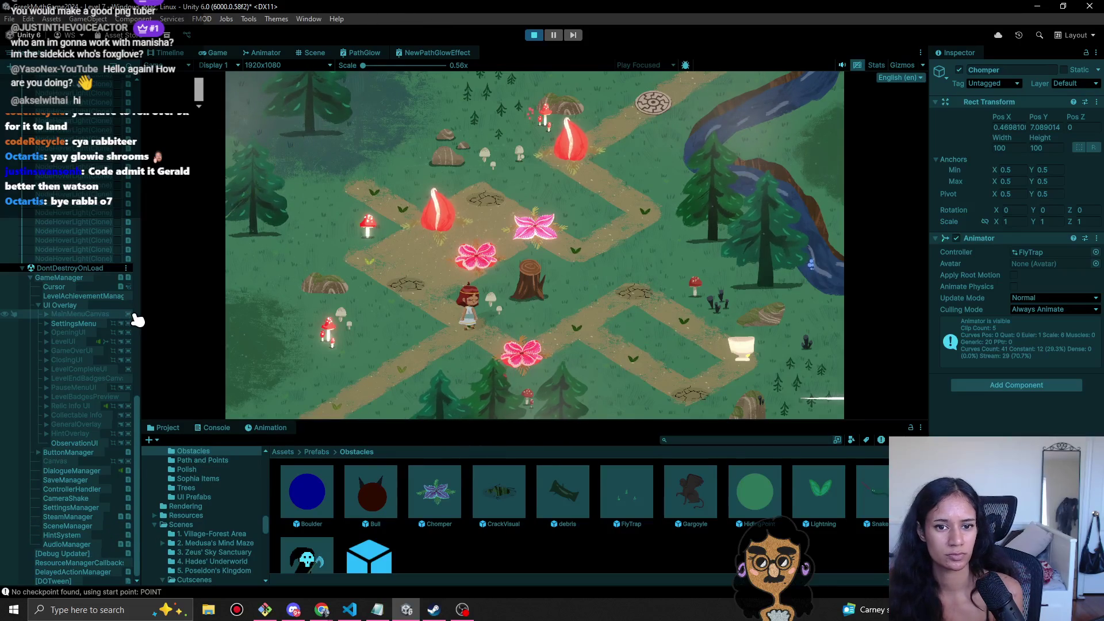
pyautogui.scroll(8, 78, 368)
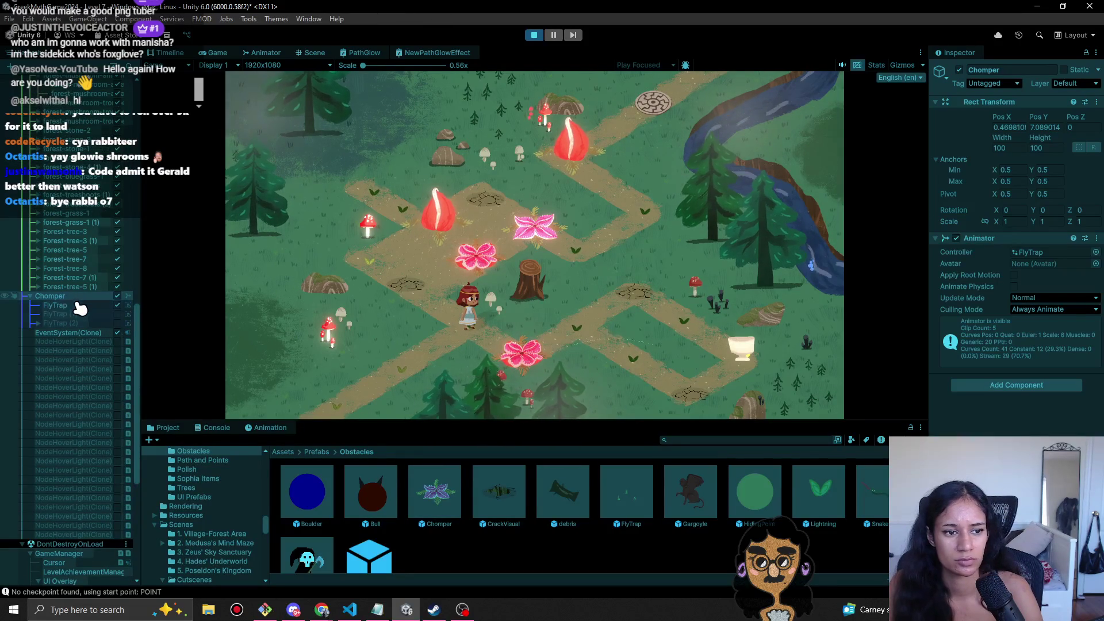
pyautogui.click(365, 54)
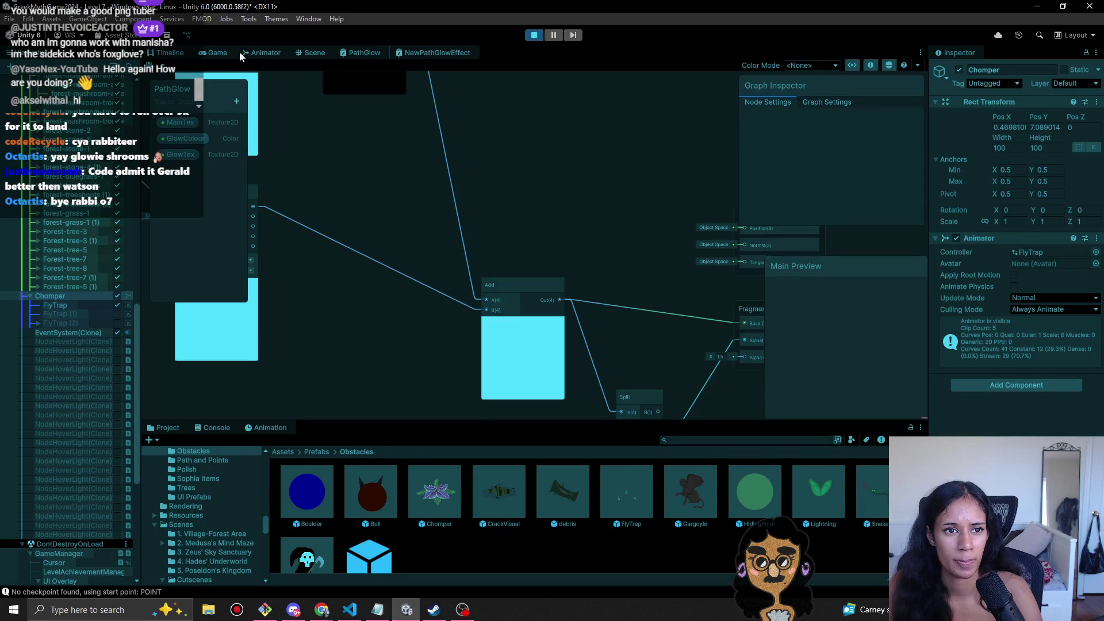
# - Return to the Scene view and select the spawned Chomper(Clone) near the top path
pyautogui.click(227, 53)
pyautogui.click(315, 53)
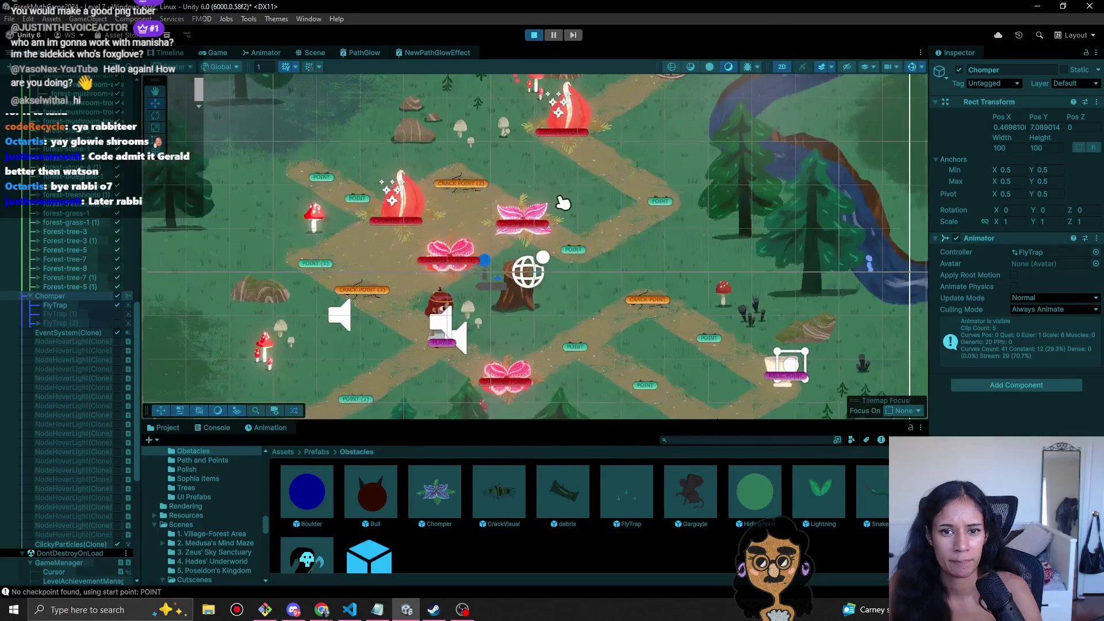
pyautogui.click(572, 121)
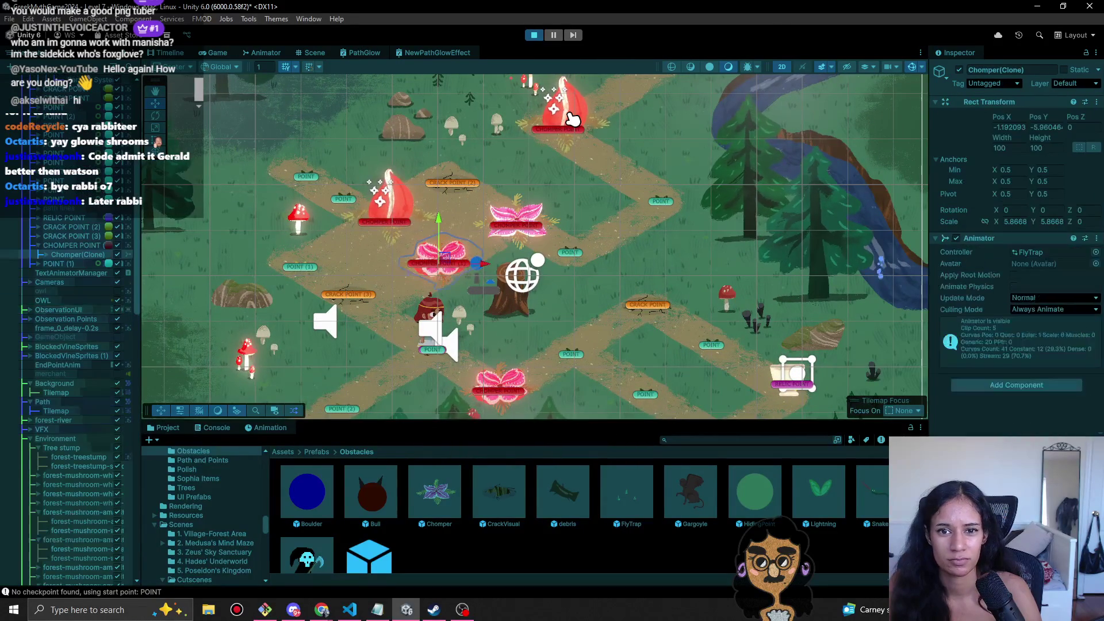
pyautogui.click(572, 121)
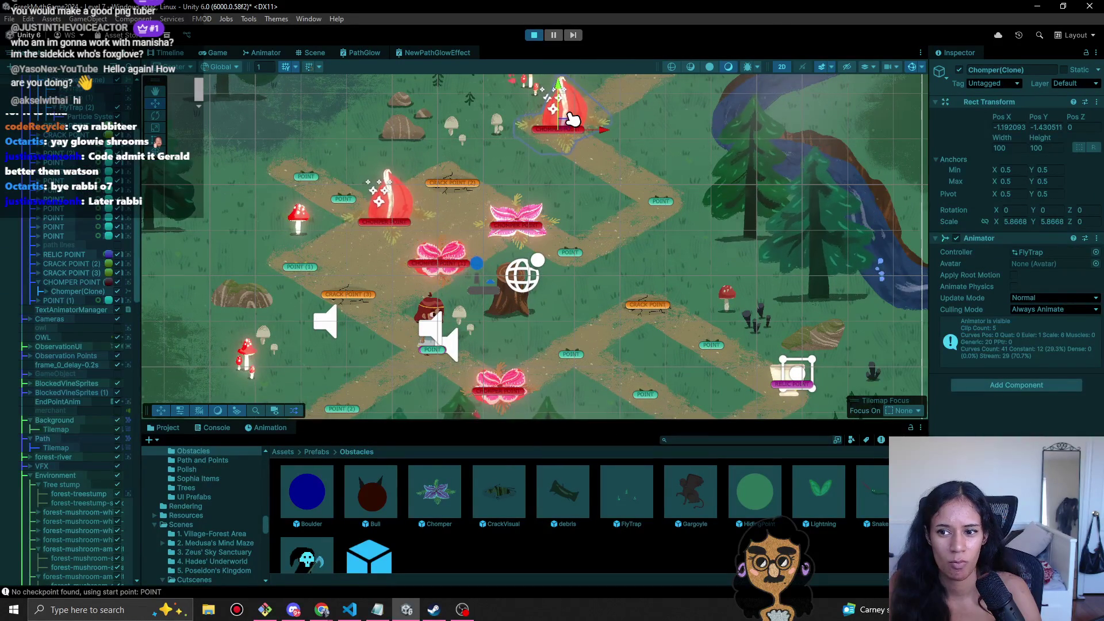
# - Select FlyTrap (2) and bring up its NewGlow material's GlowColour picker
pyautogui.scroll(-10, 69, 451)
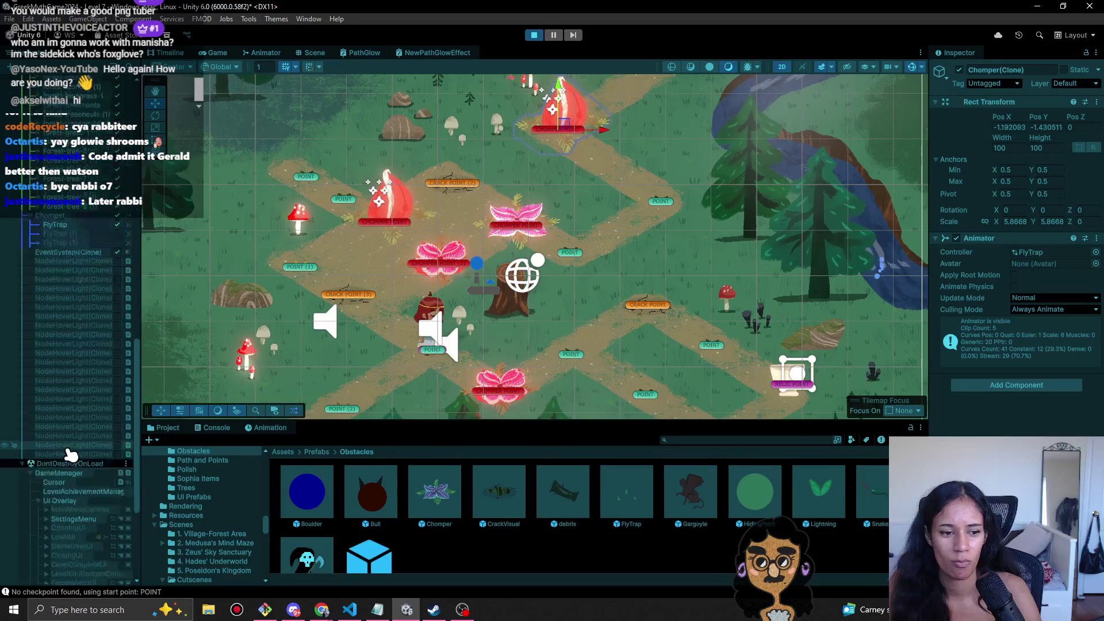
pyautogui.scroll(10, 72, 455)
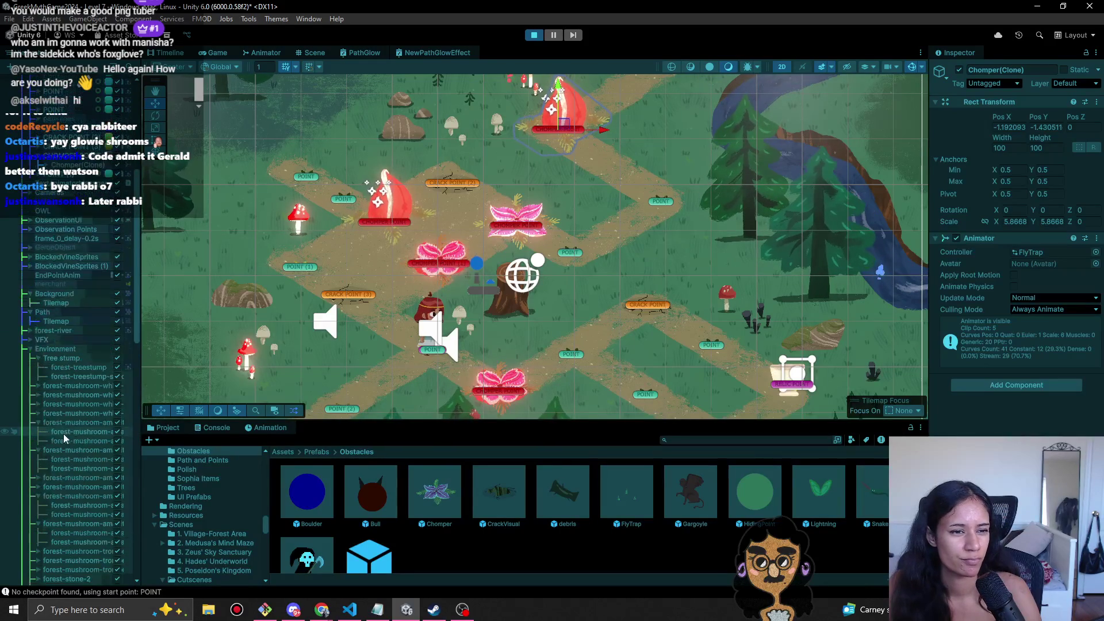
pyautogui.scroll(4, 97, 239)
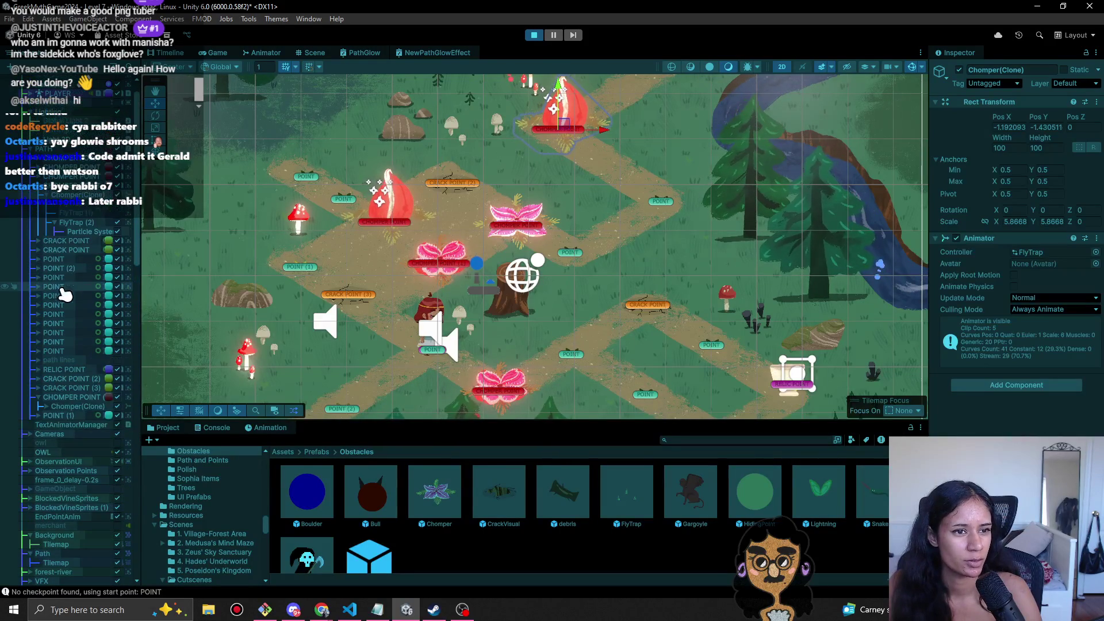
pyautogui.click(86, 222)
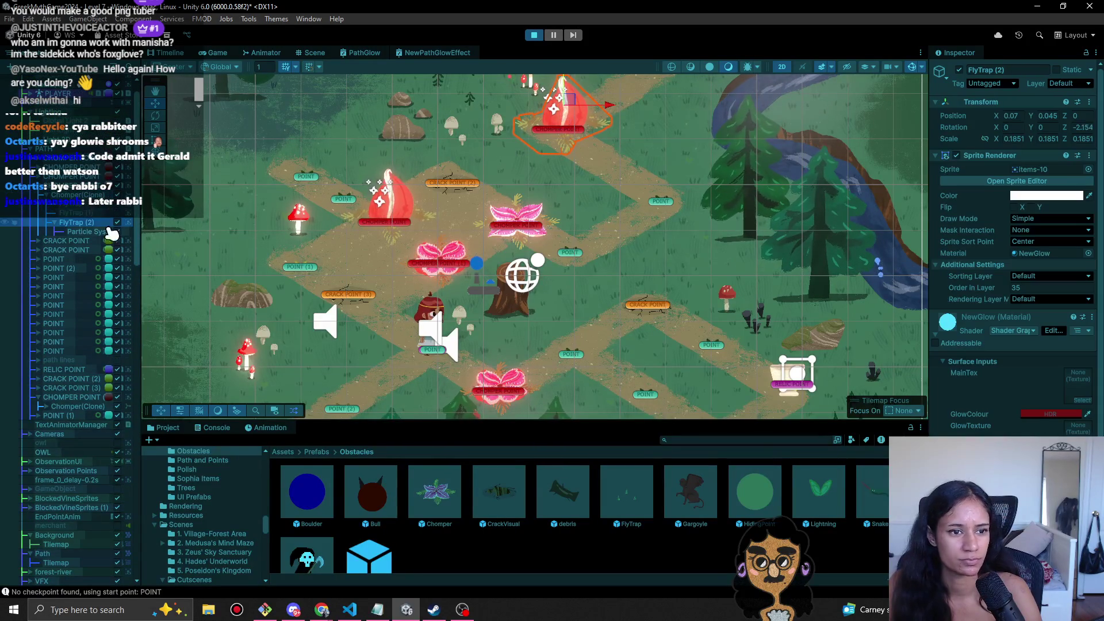
pyautogui.click(1045, 418)
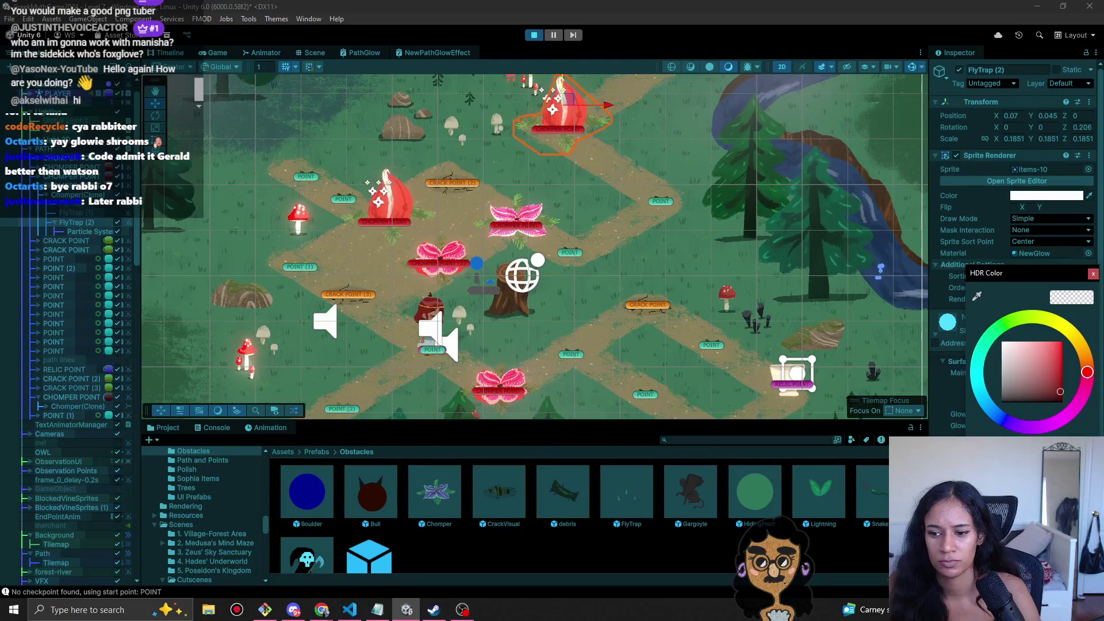
# - Drag NewGlow's GlowColour value to the bottom to make it black, keeping the change
pyautogui.moveTo(1060, 392)
pyautogui.mouseDown()
pyautogui.moveTo(1050, 364)
pyautogui.moveTo(1047, 423)
pyautogui.moveTo(1035, 414)
pyautogui.moveTo(1072, 405)
pyautogui.moveTo(1060, 432)
pyautogui.mouseUp()
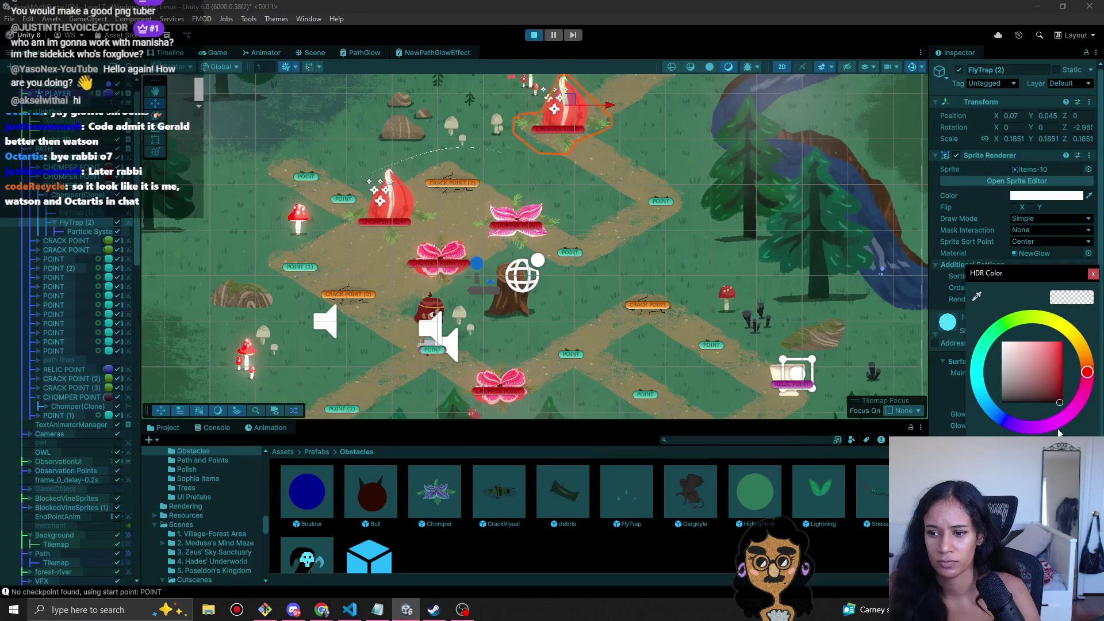
pyautogui.click(1093, 273)
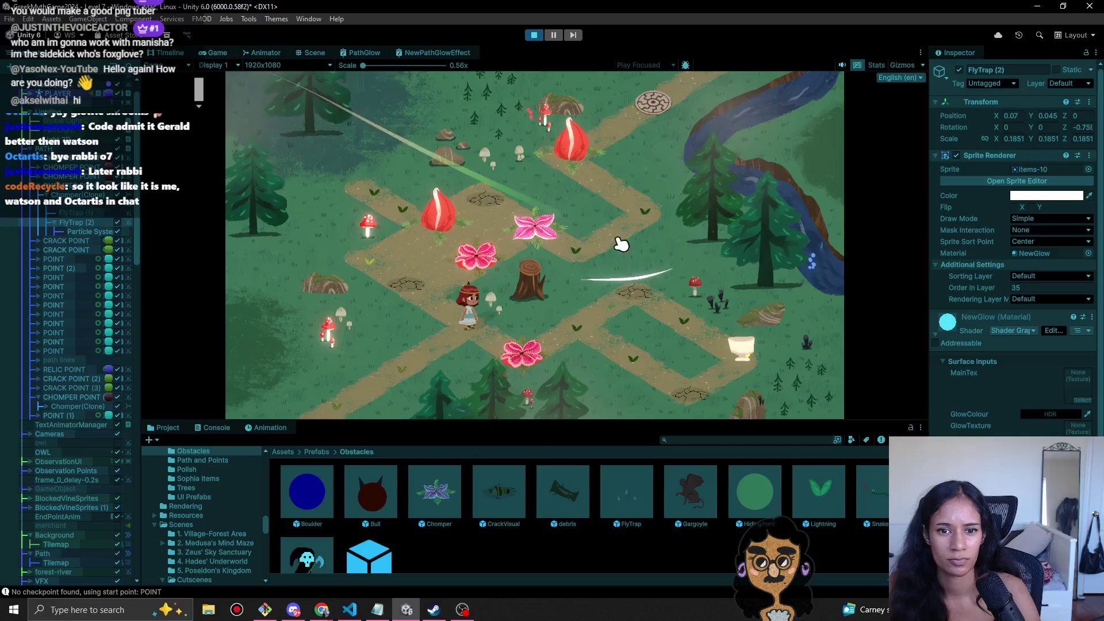
# - Search FlyTrap (2)'s material picker for 'lit', then cancel and keep NewGlow
pyautogui.click(1086, 253)
pyautogui.click(1089, 255)
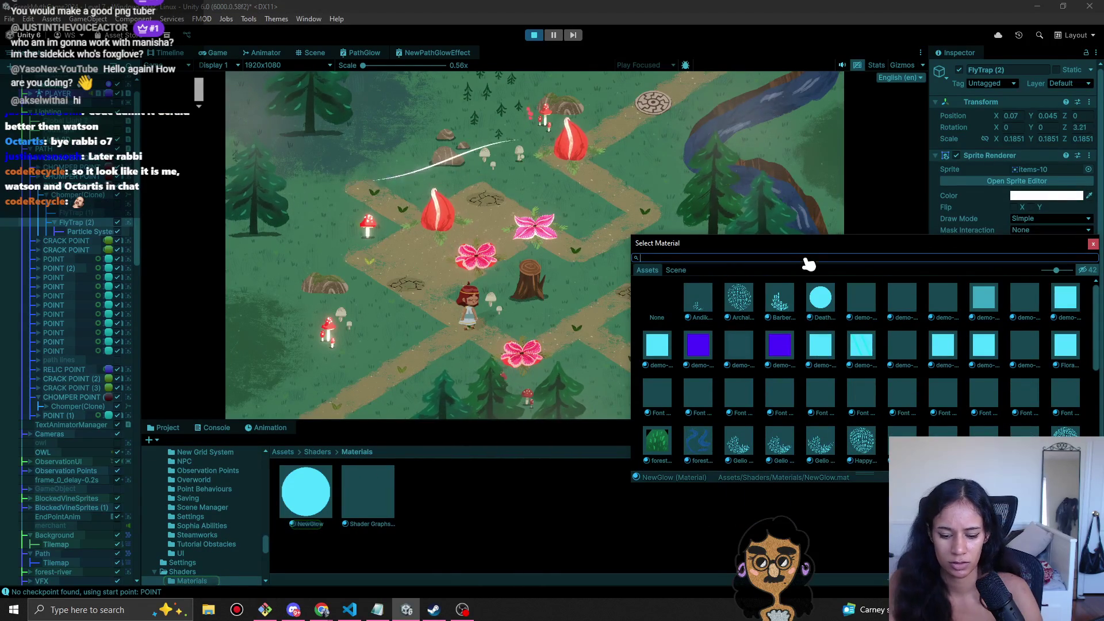
pyautogui.write('lit')
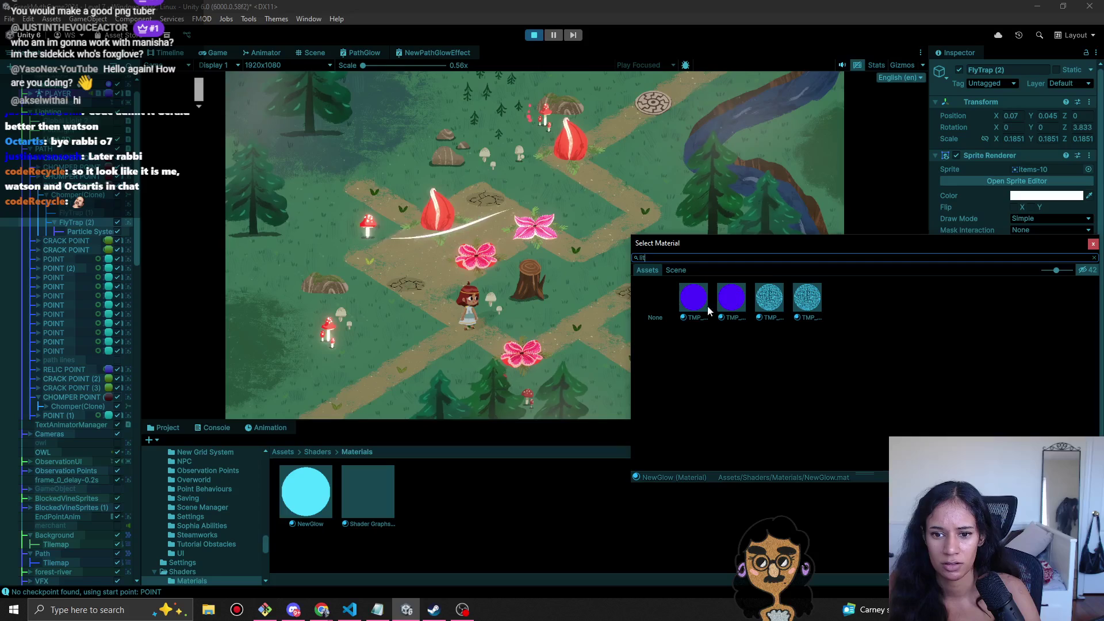
pyautogui.click(663, 308)
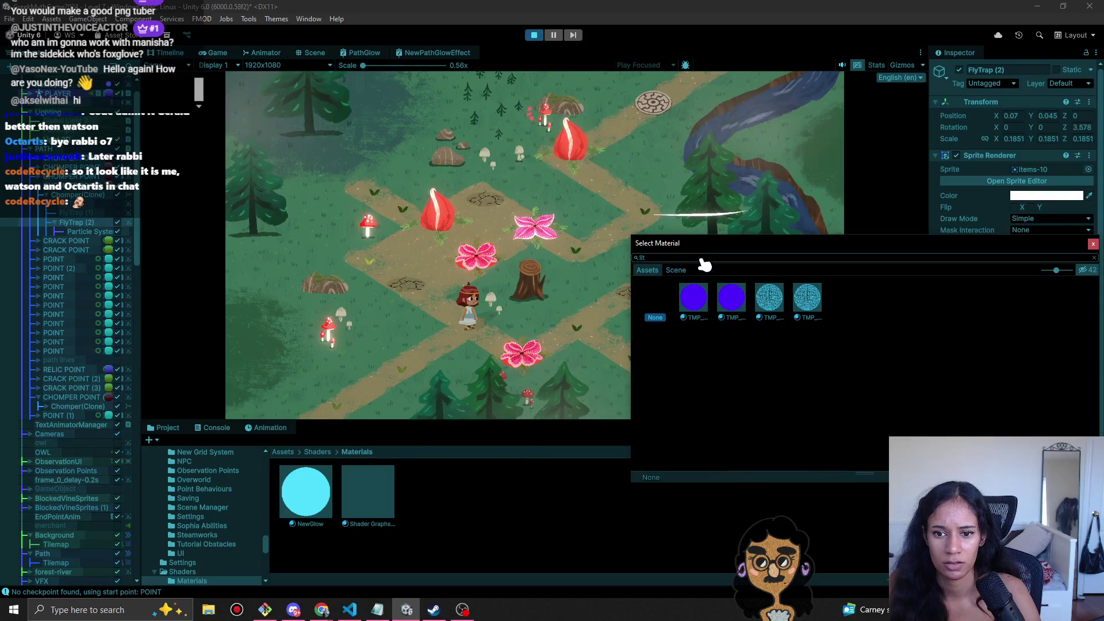
pyautogui.press('BackSpace')
pyautogui.press('Escape')
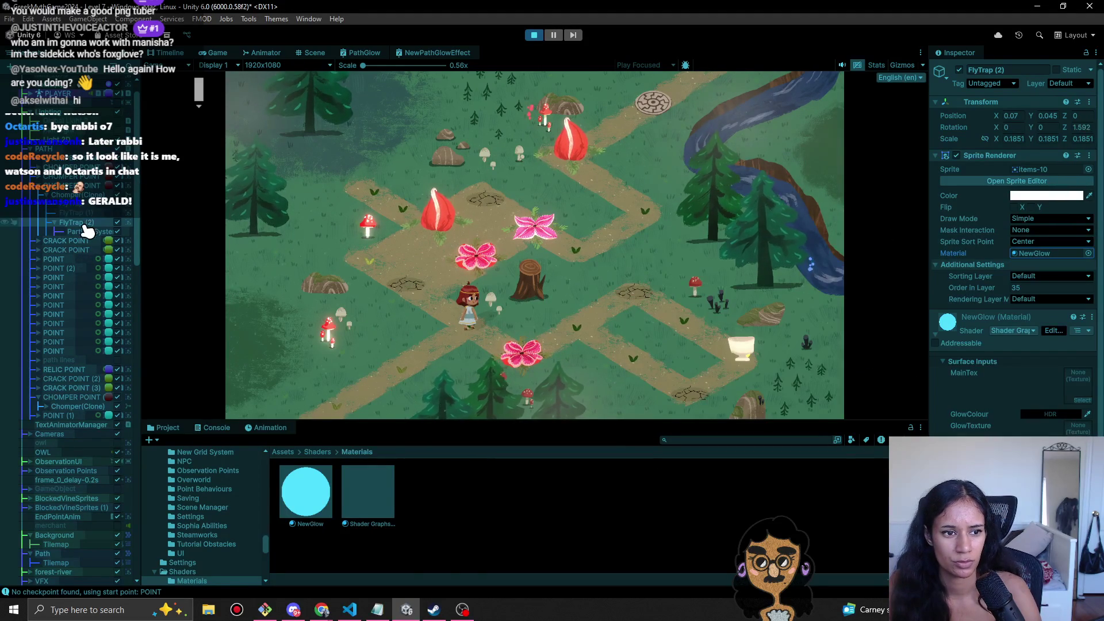
pyautogui.click(97, 221)
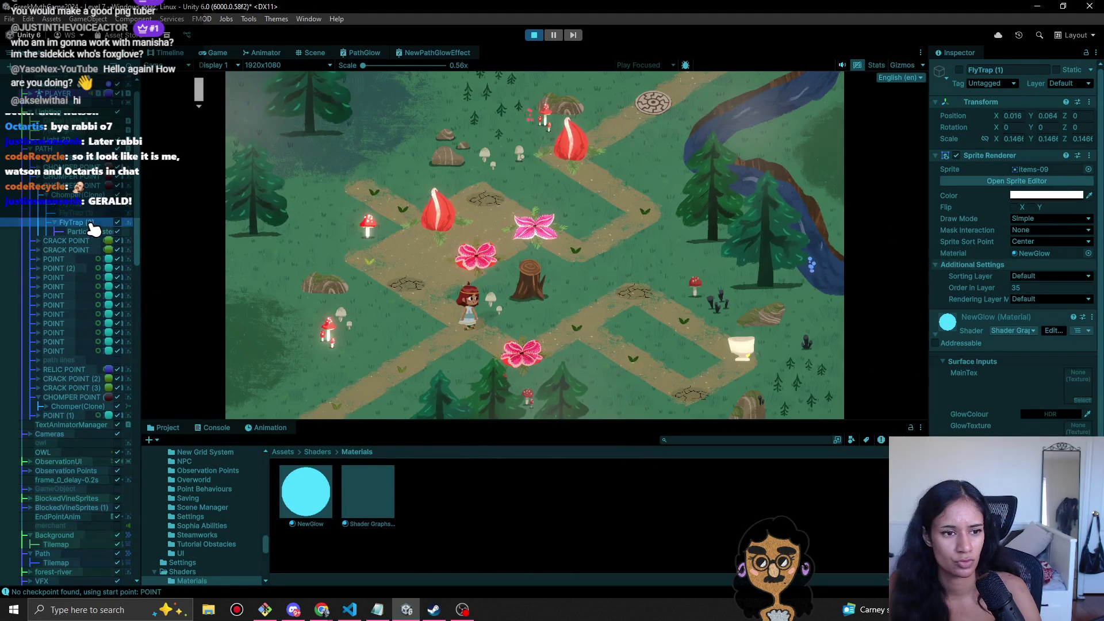
# - Copy OWL's Sprite-Lit-Default material onto FlyTrap (2), then undo the paste
pyautogui.click(51, 452)
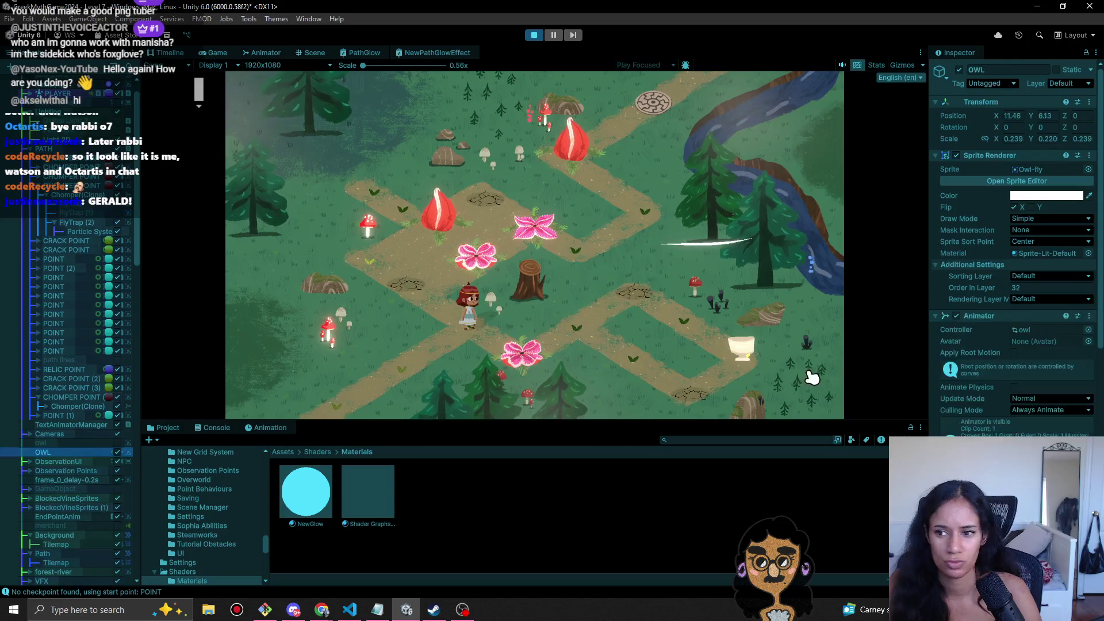
pyautogui.rightClick(1055, 256)
pyautogui.click(1012, 283)
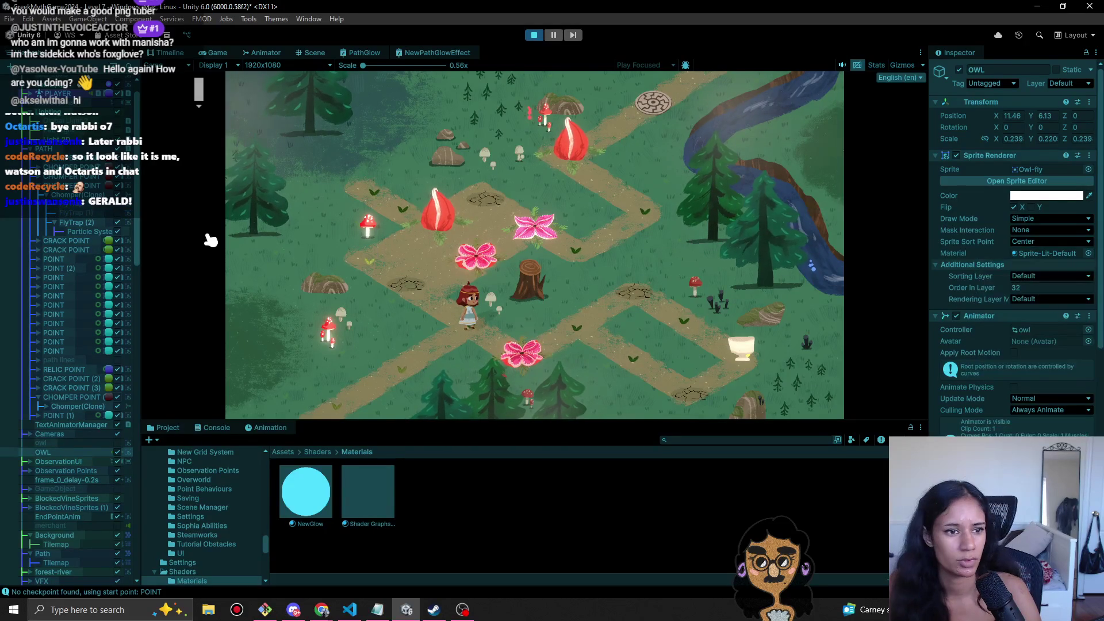
pyautogui.click(75, 224)
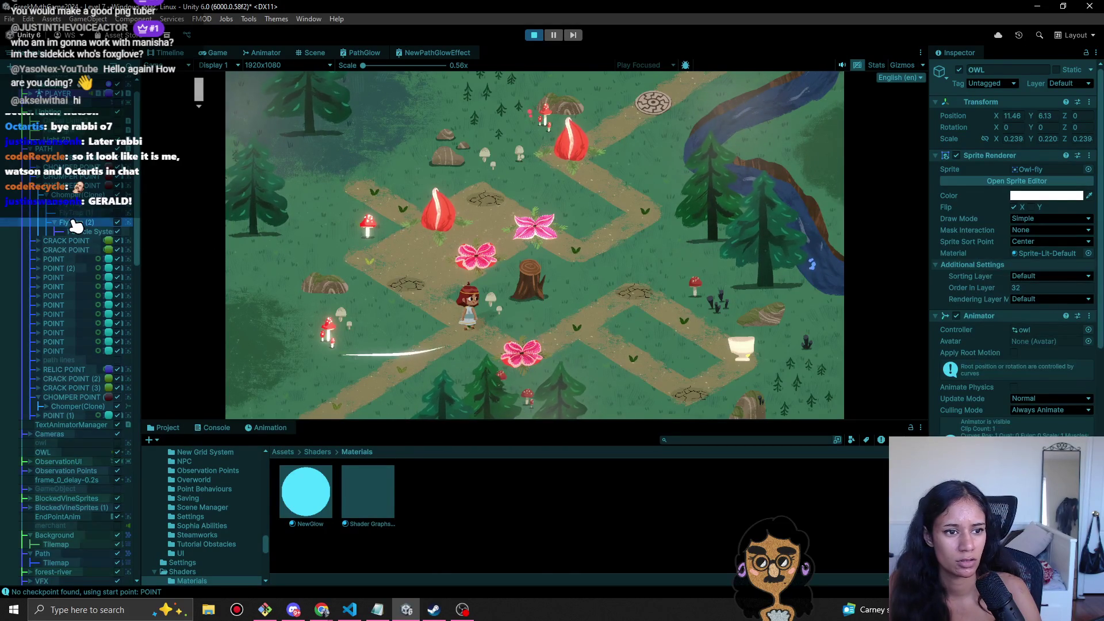
pyautogui.rightClick(1061, 255)
pyautogui.click(1022, 322)
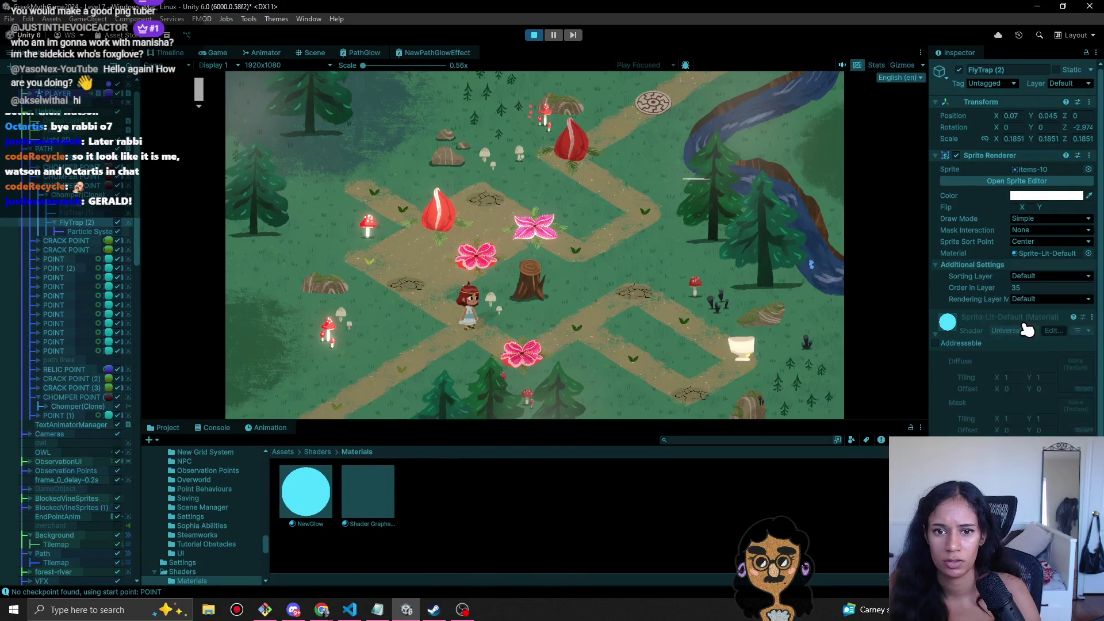
pyautogui.hotkey('ctrl', 'z')
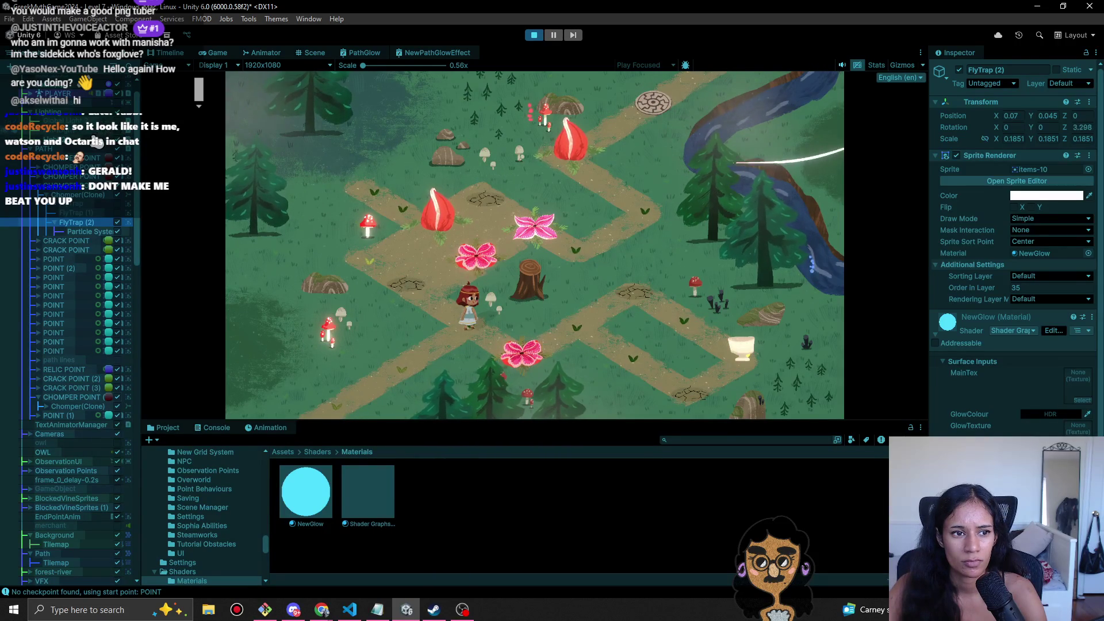
# - Raise the global 2D light's intensity to 0.66
pyautogui.click(94, 136)
pyautogui.moveTo(987, 194); pyautogui.dragTo(985, 193)
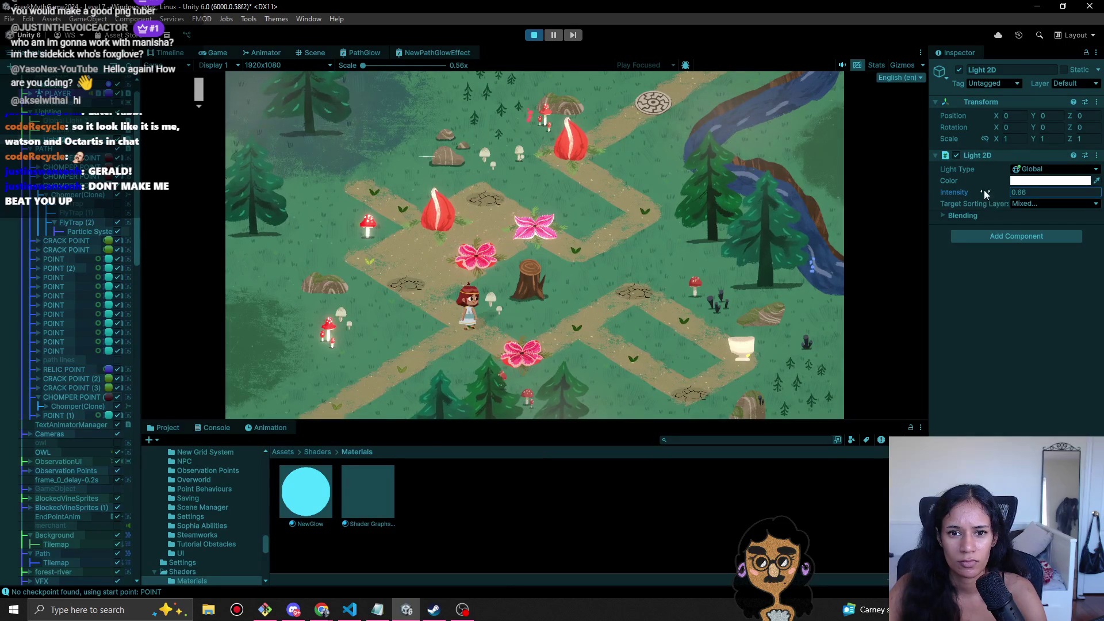
pyautogui.scroll(-10, 133, 437)
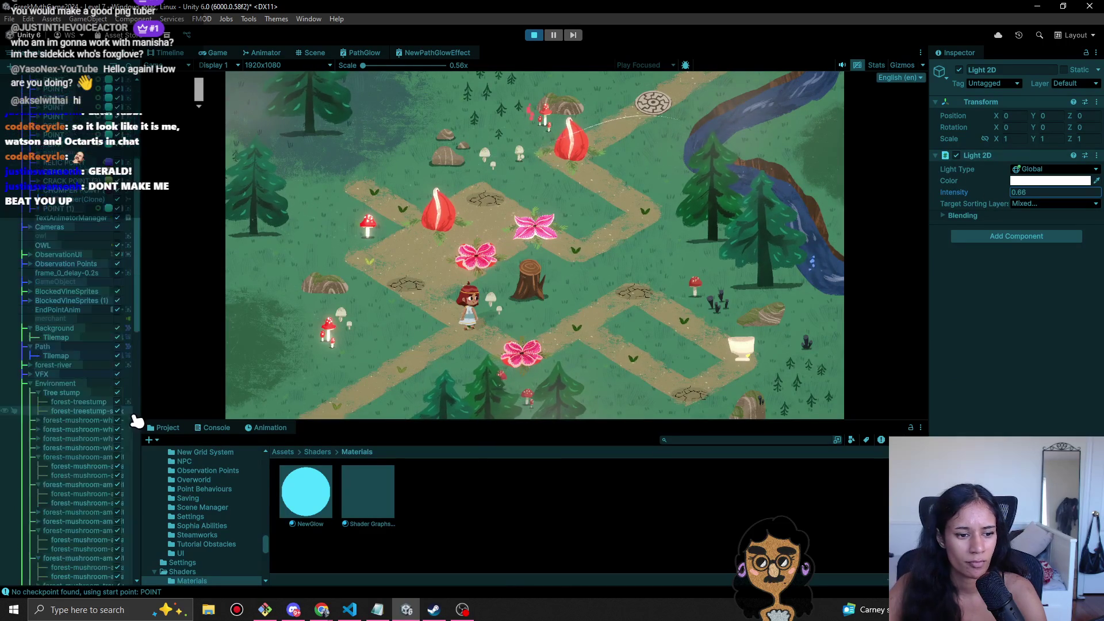
pyautogui.scroll(-5, 132, 483)
pyautogui.scroll(-5, 81, 483)
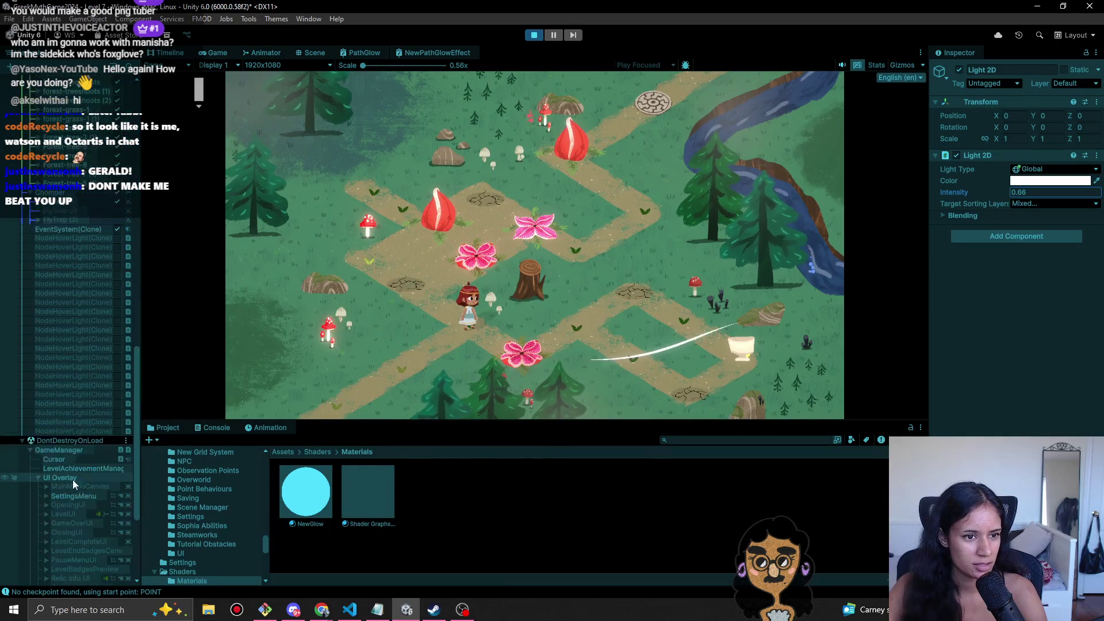
pyautogui.scroll(10, 78, 478)
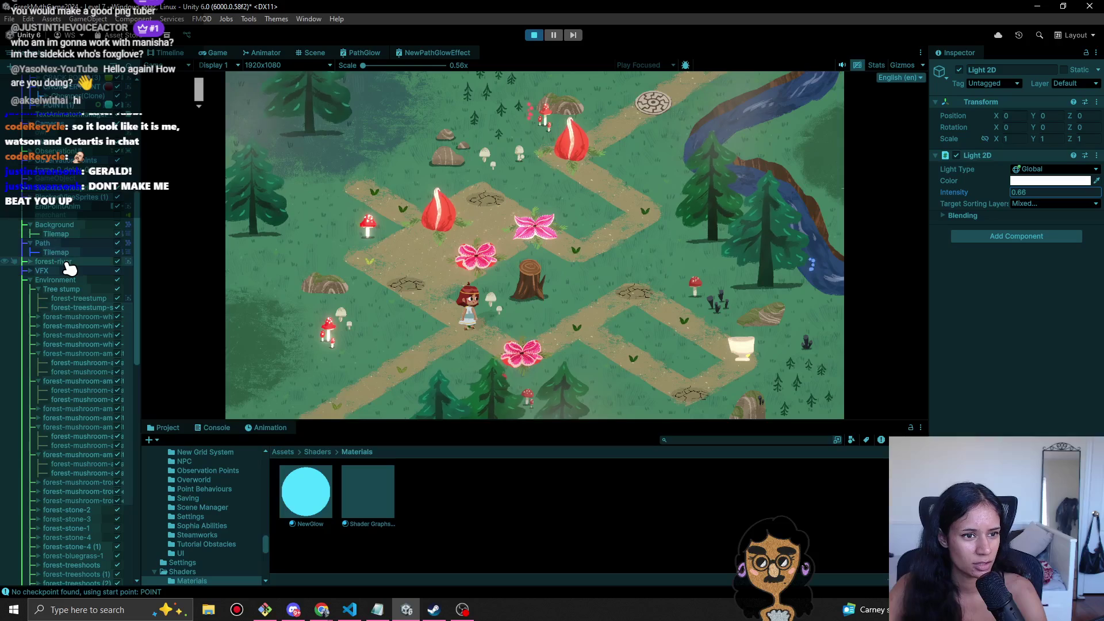
pyautogui.scroll(3, 62, 277)
# - Apply the NewGlow material to the Path tilemap and bring up its GlowColour picker
pyautogui.click(69, 321)
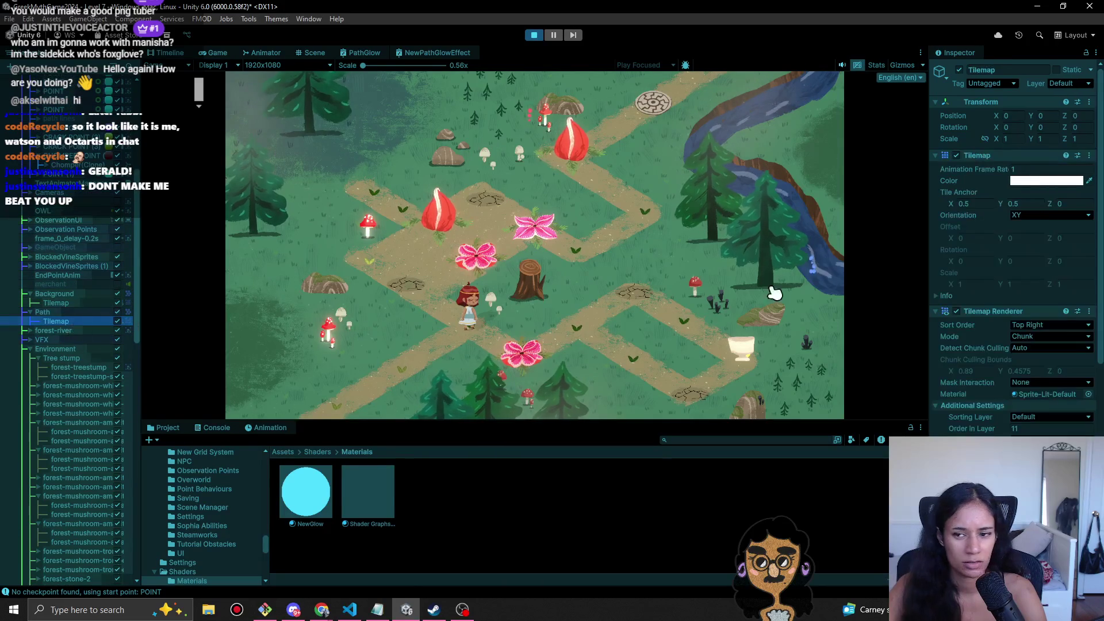
pyautogui.moveTo(305, 494)
pyautogui.mouseDown()
pyautogui.moveTo(956, 427)
pyautogui.moveTo(1049, 395)
pyautogui.mouseUp()
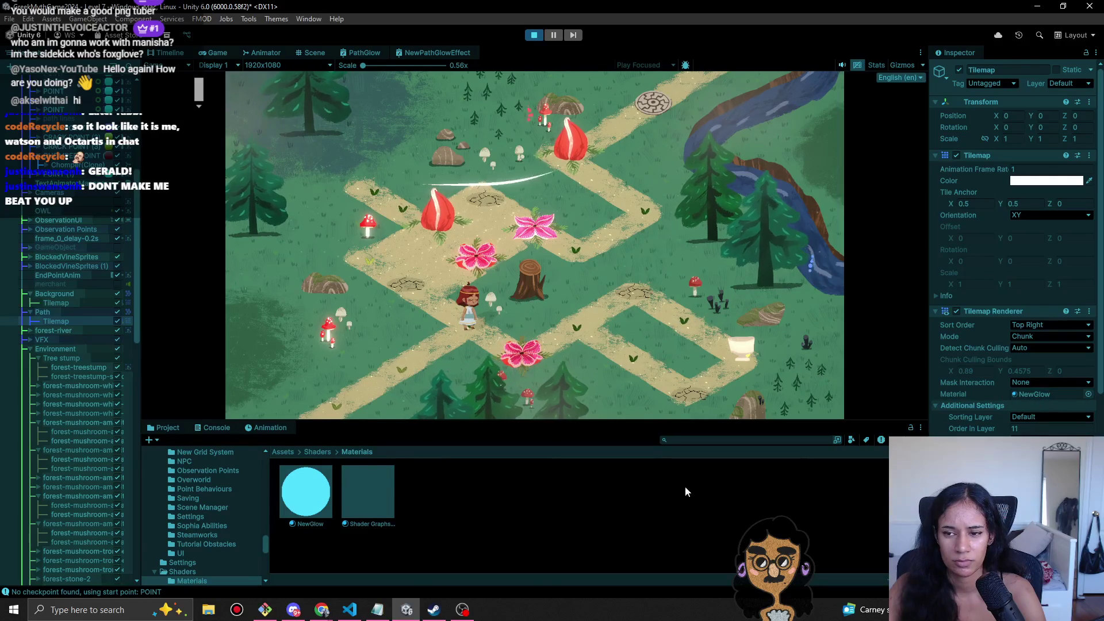
pyautogui.click(305, 492)
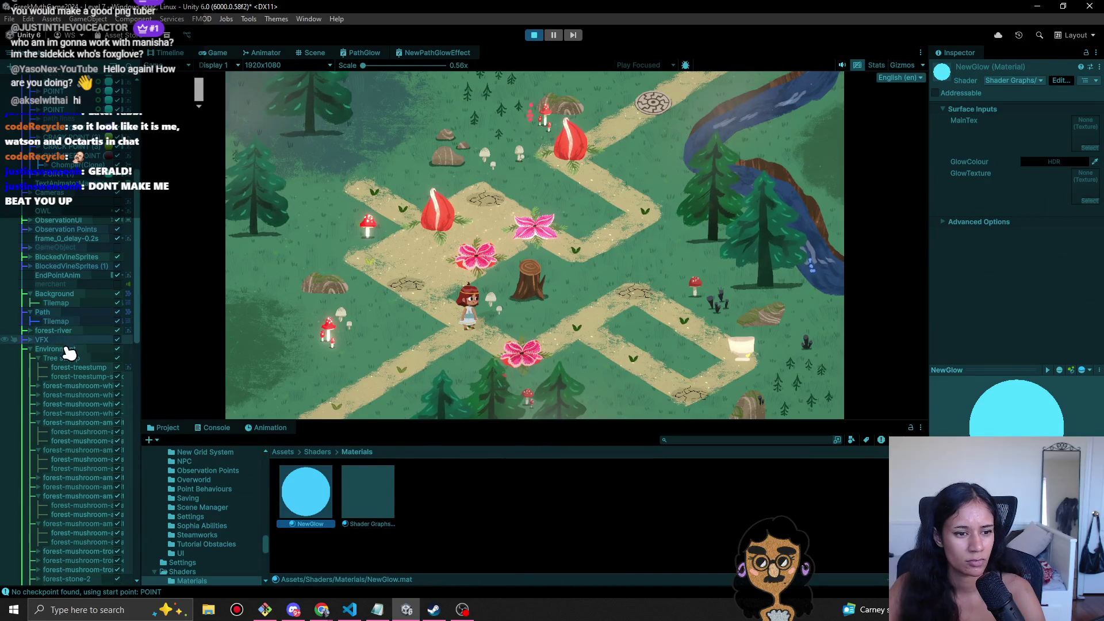
pyautogui.click(72, 322)
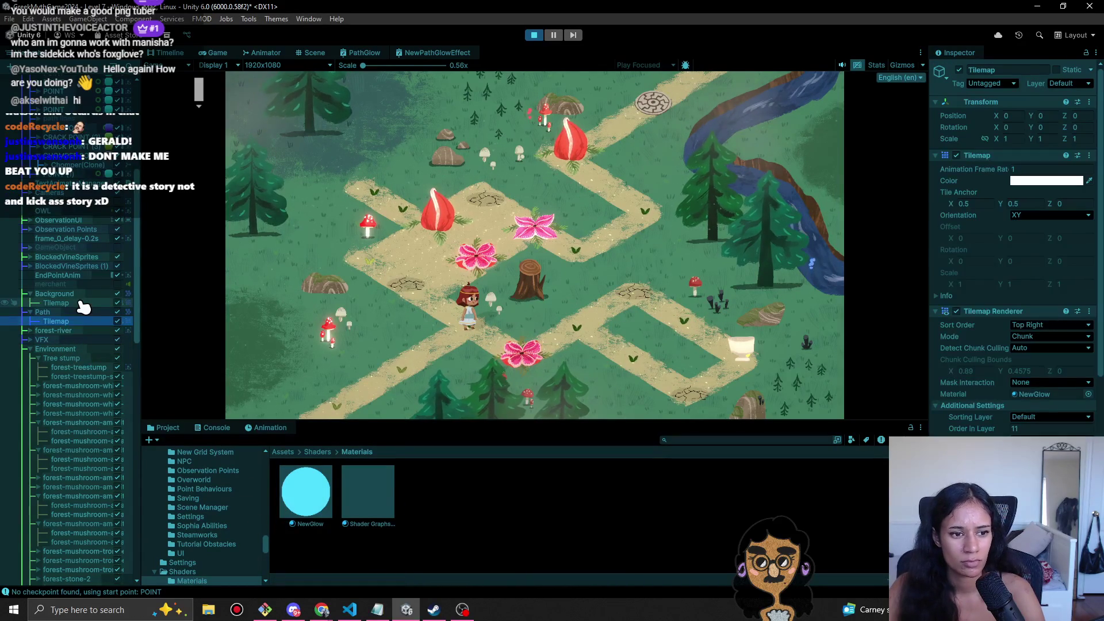
pyautogui.scroll(-5, 1012, 287)
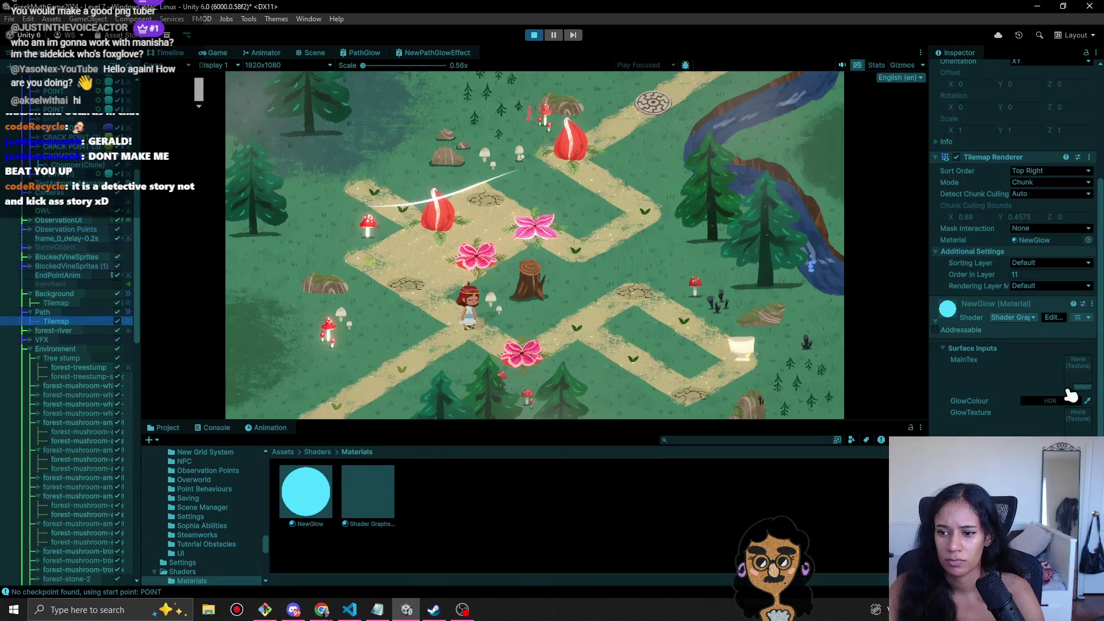
pyautogui.click(1070, 400)
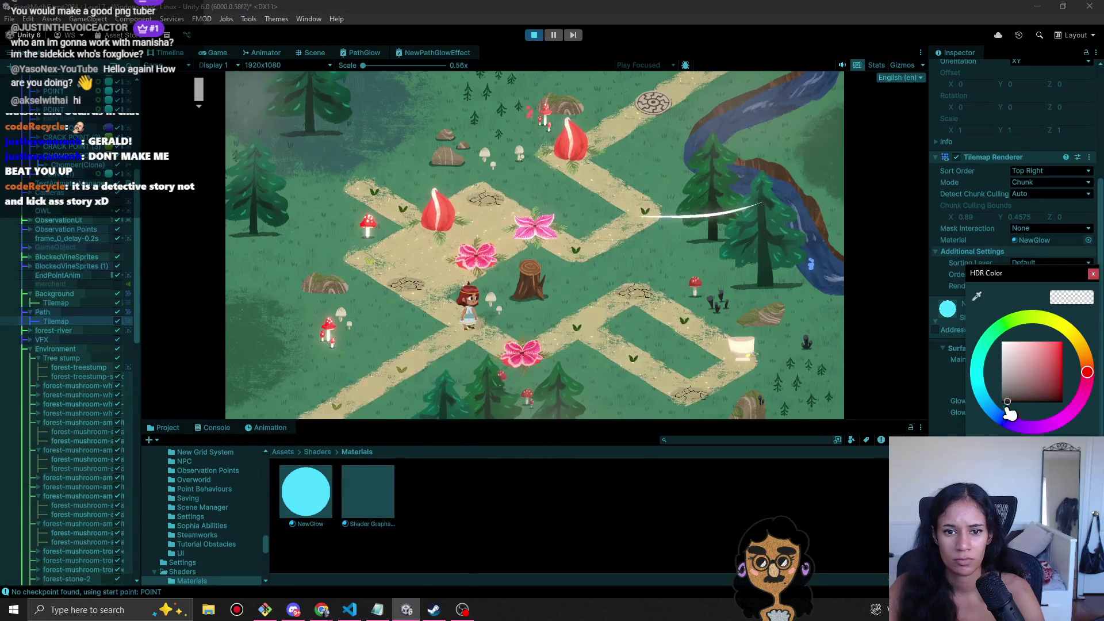
# - Shift the path's glow hue from red toward yellow and orange, trying lighter shades
pyautogui.moveTo(1085, 355)
pyautogui.mouseDown()
pyautogui.moveTo(1074, 336)
pyautogui.moveTo(1055, 369)
pyautogui.moveTo(1047, 394)
pyautogui.moveTo(1069, 409)
pyautogui.mouseUp()
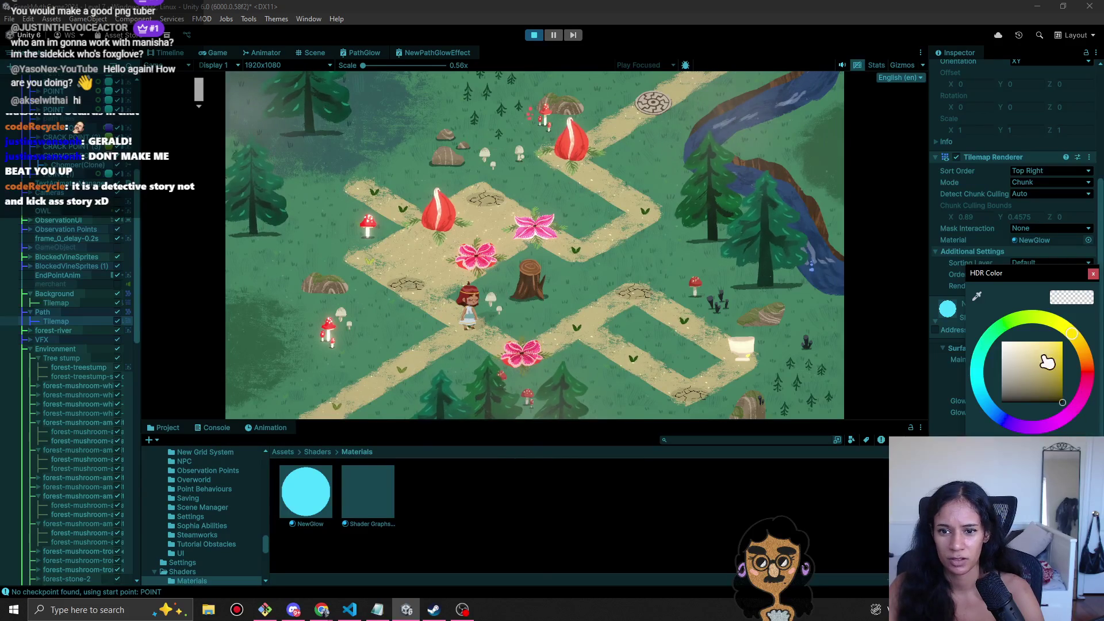
pyautogui.moveTo(1078, 345); pyautogui.dragTo(1083, 357)
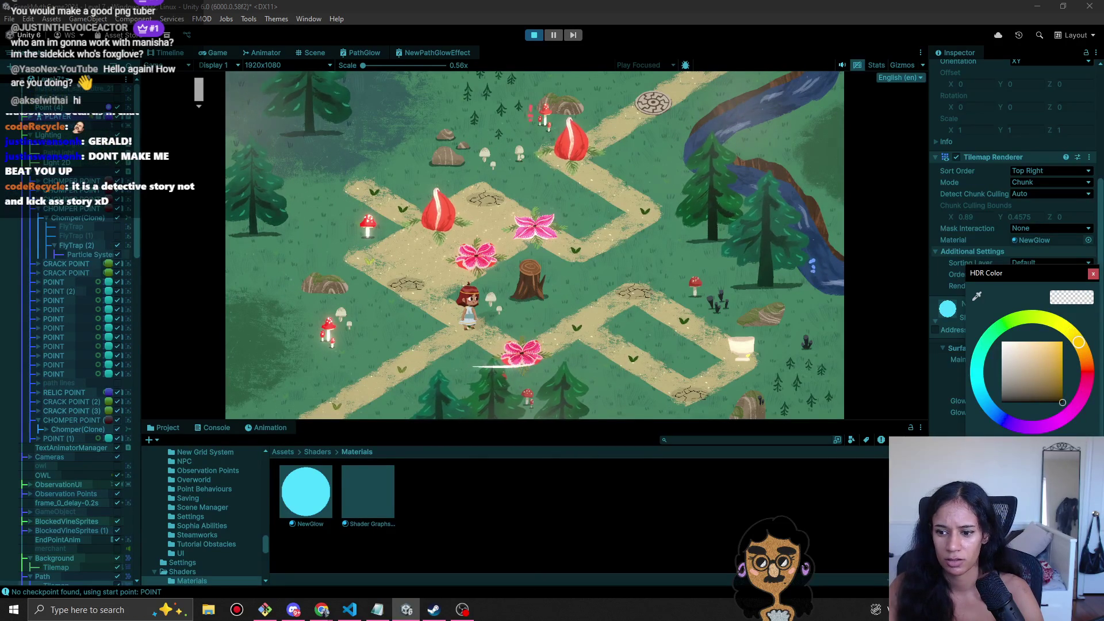
pyautogui.click(1050, 346)
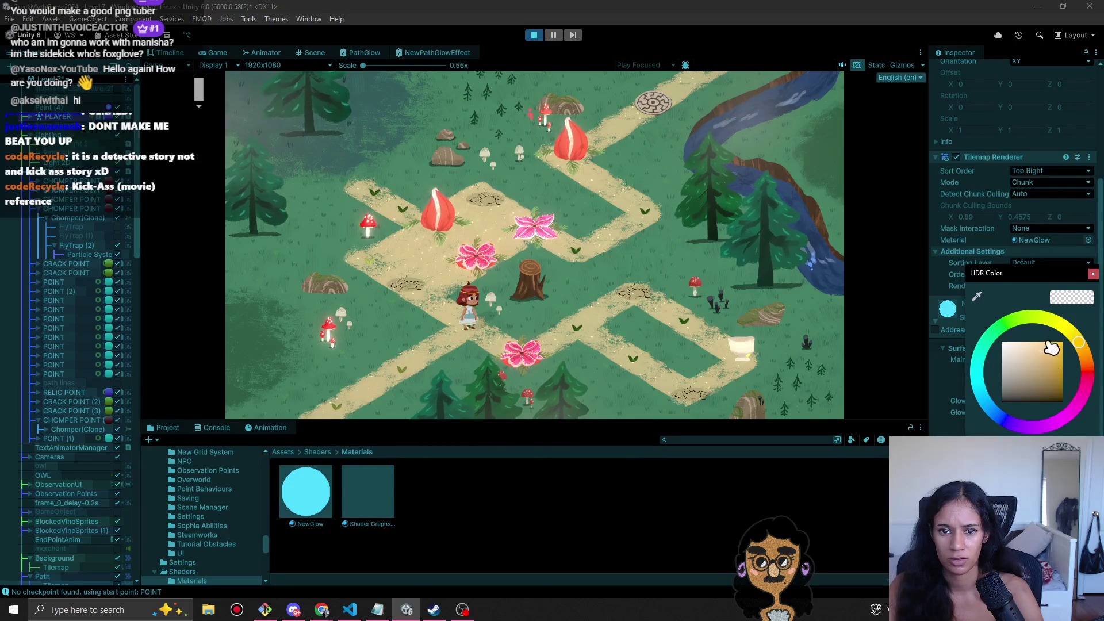
pyautogui.click(1051, 361)
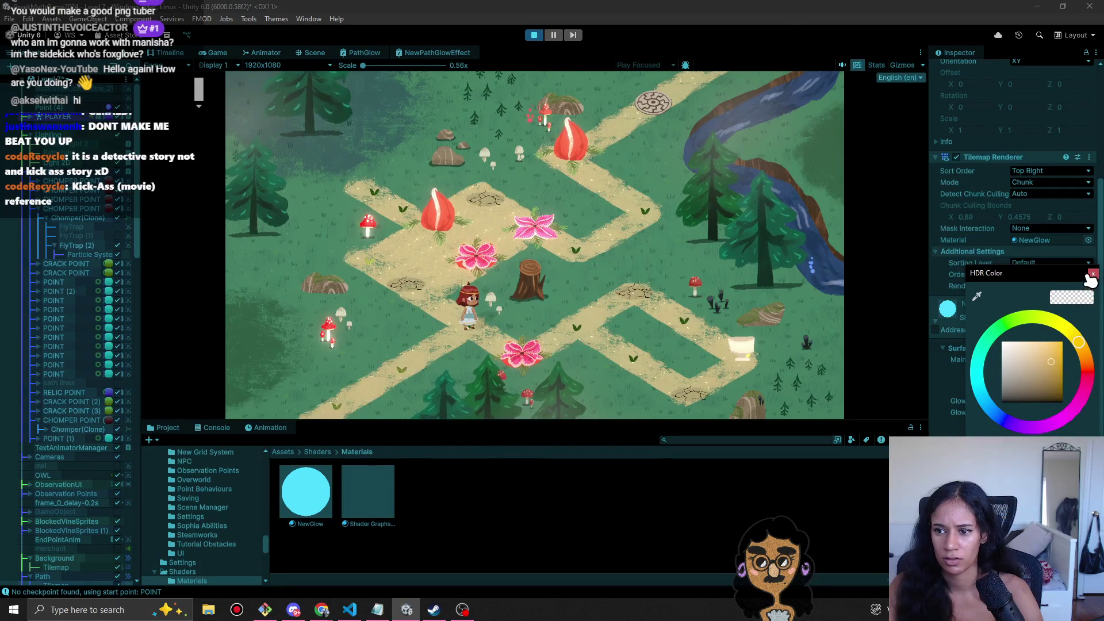
pyautogui.click(1093, 274)
pyautogui.scroll(5, 989, 340)
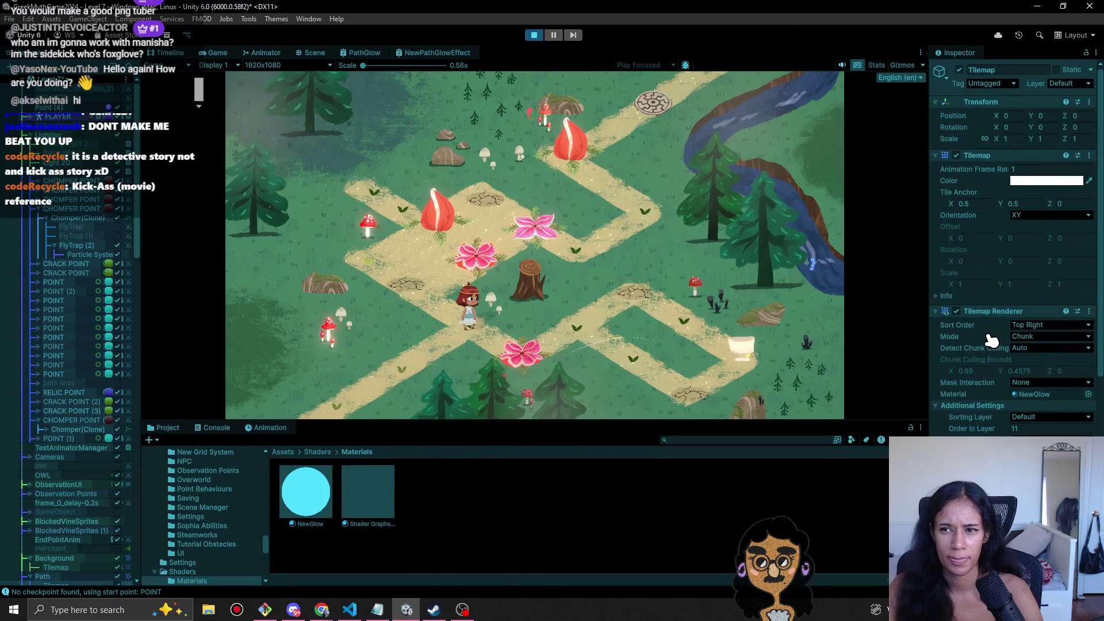
pyautogui.scroll(-5, 992, 339)
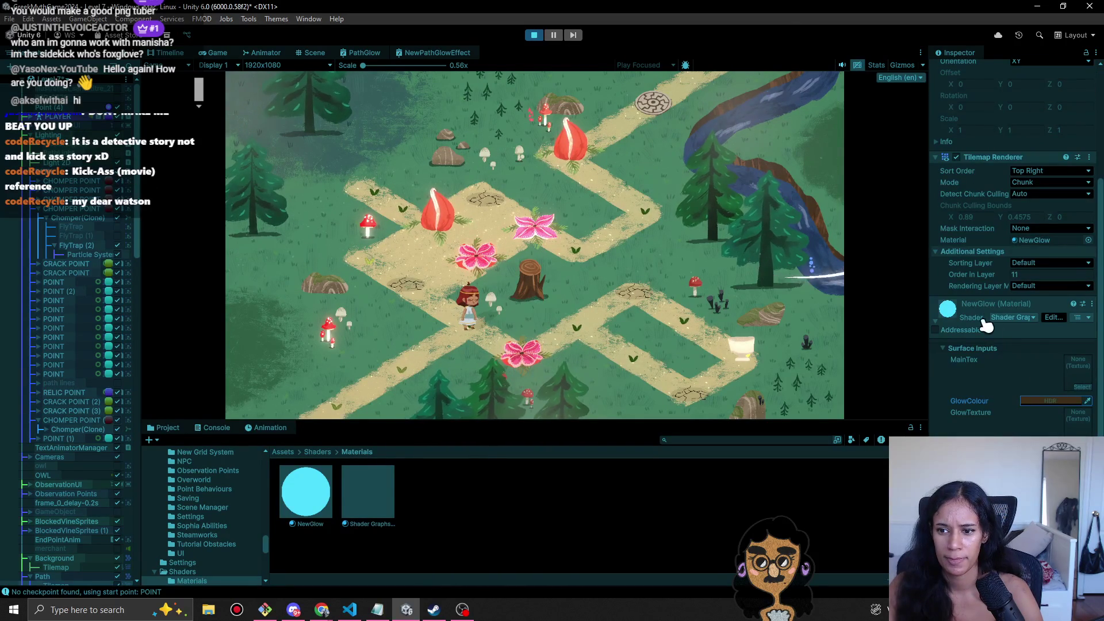
# - Try pink, then settle on a darker, more saturated yellow for a faint beige glow
pyautogui.click(1061, 403)
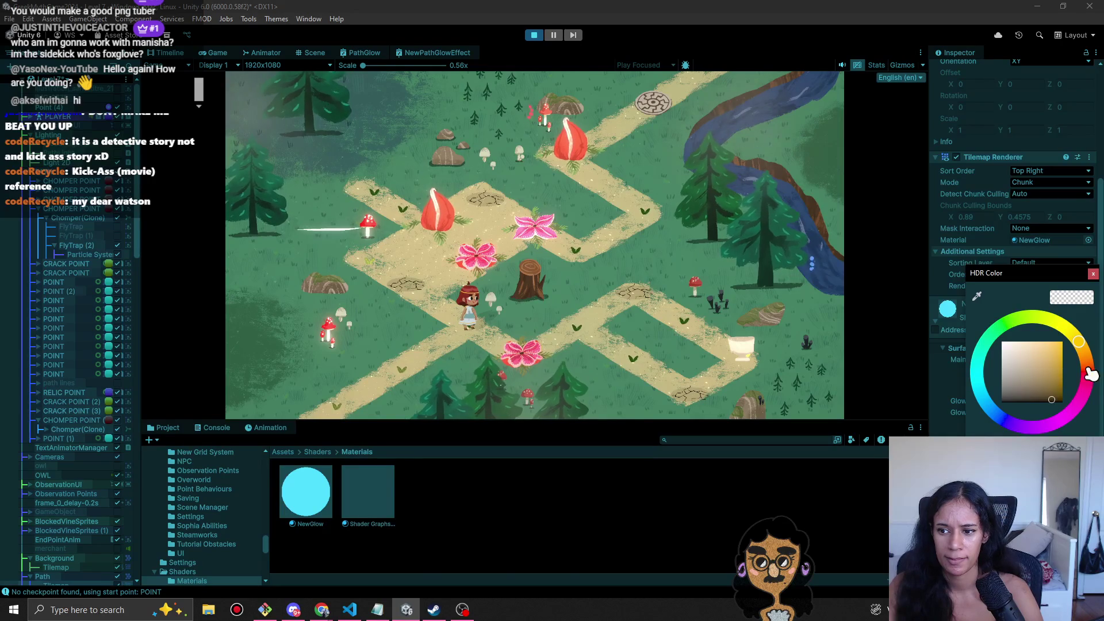
pyautogui.click(1077, 404)
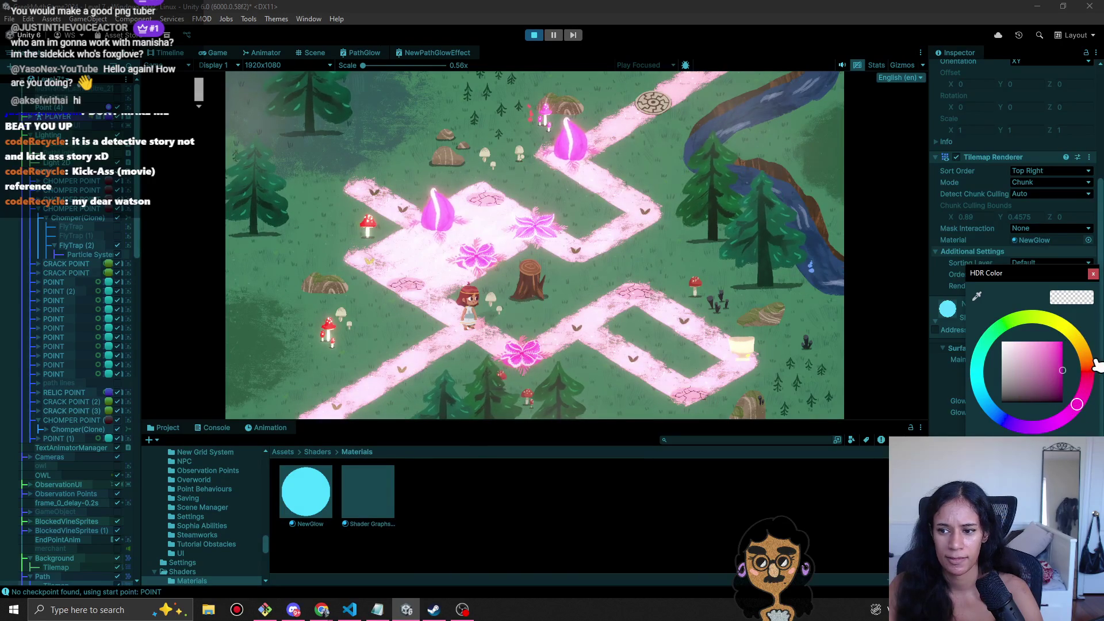
pyautogui.click(1070, 332)
pyautogui.click(1062, 370)
pyautogui.click(1058, 397)
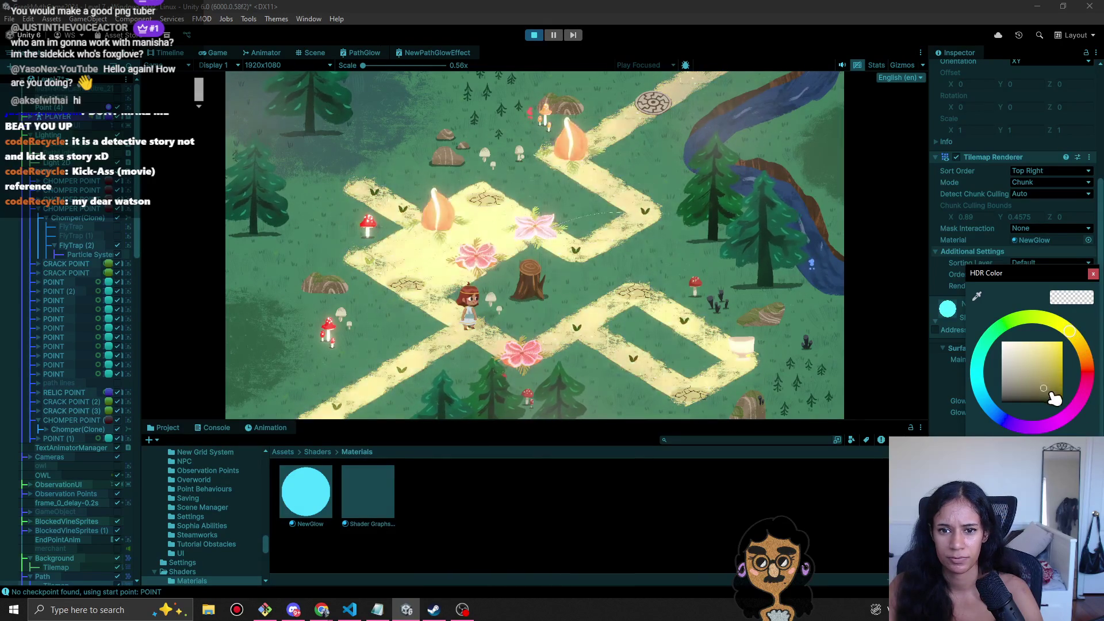
pyautogui.moveTo(1064, 400); pyautogui.dragTo(1072, 399)
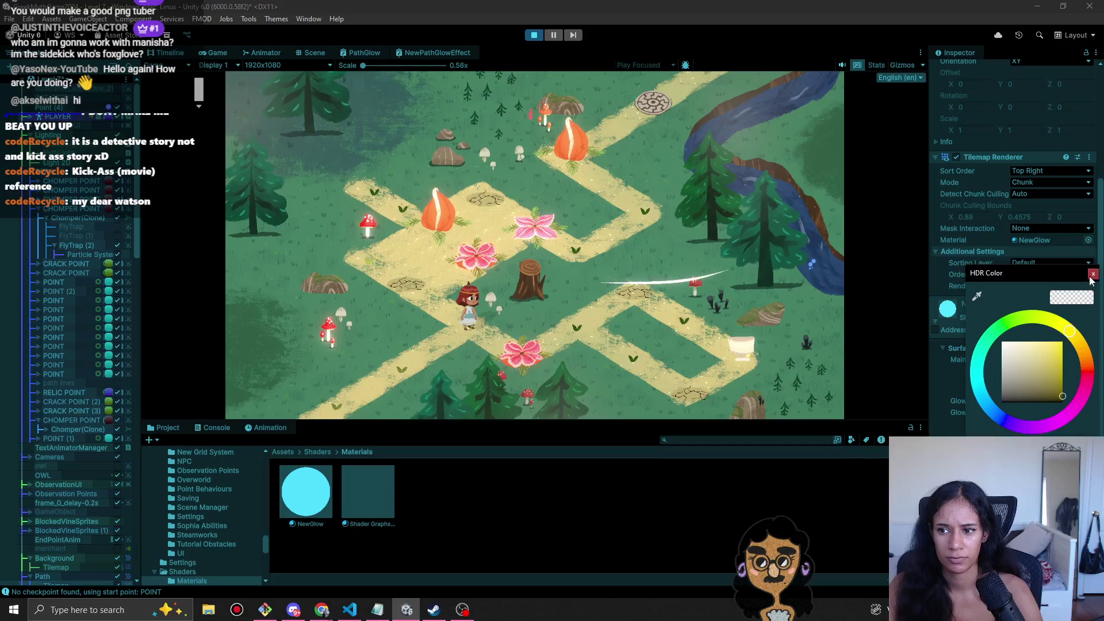
pyautogui.click(1093, 274)
# - Remove the path's NewGlow material, undo the removal, and exit Play mode
pyautogui.rightClick(1060, 240)
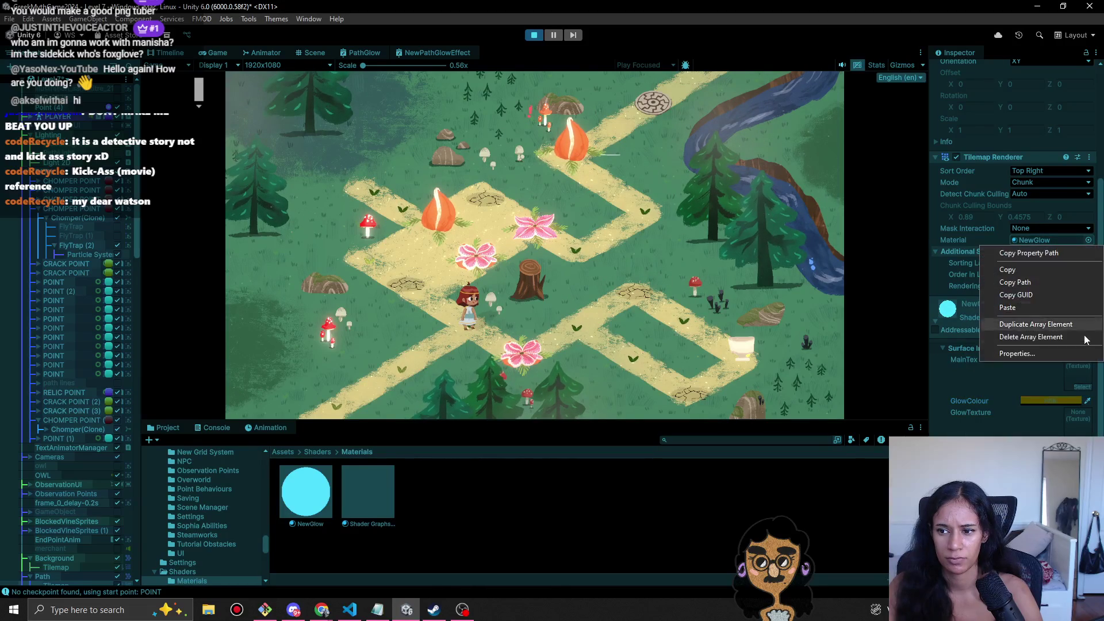
pyautogui.click(1035, 337)
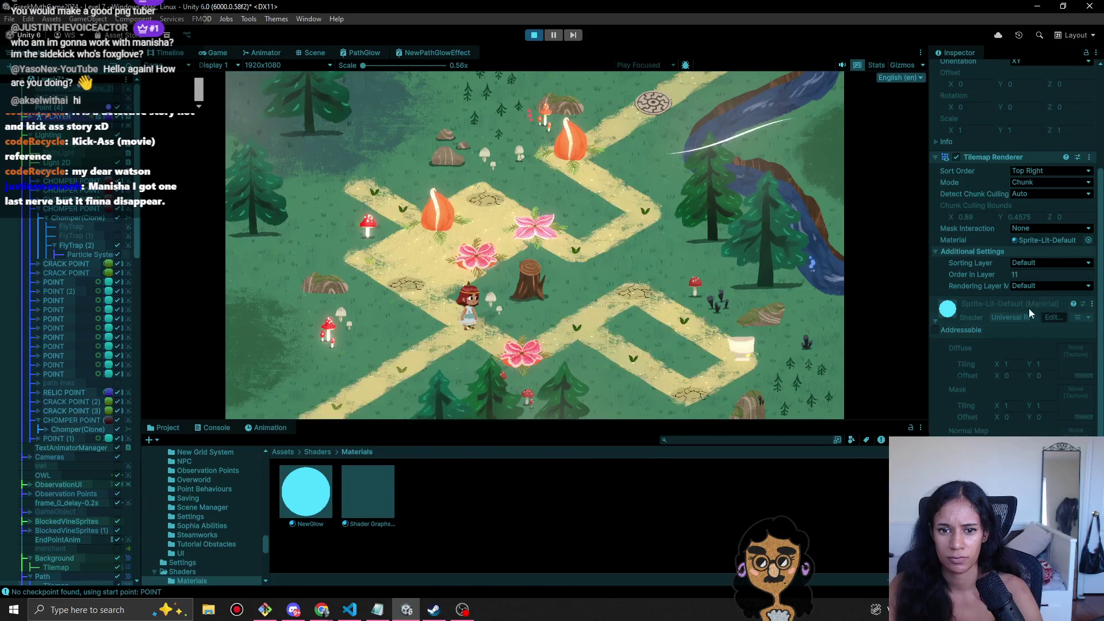
pyautogui.hotkey('ctrl', 'z')
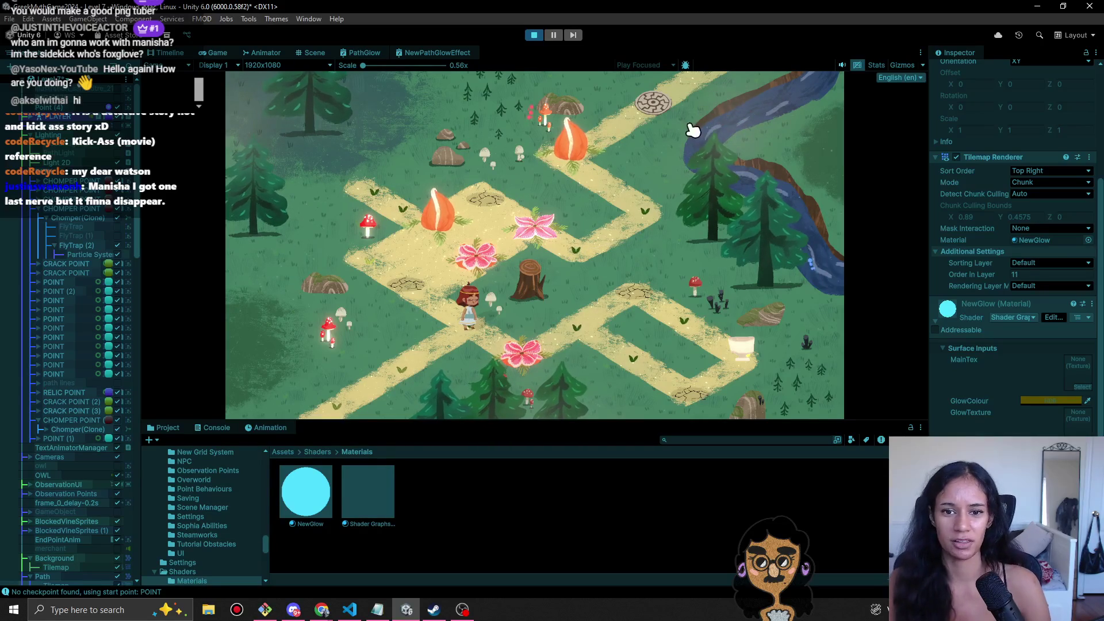
pyautogui.click(534, 36)
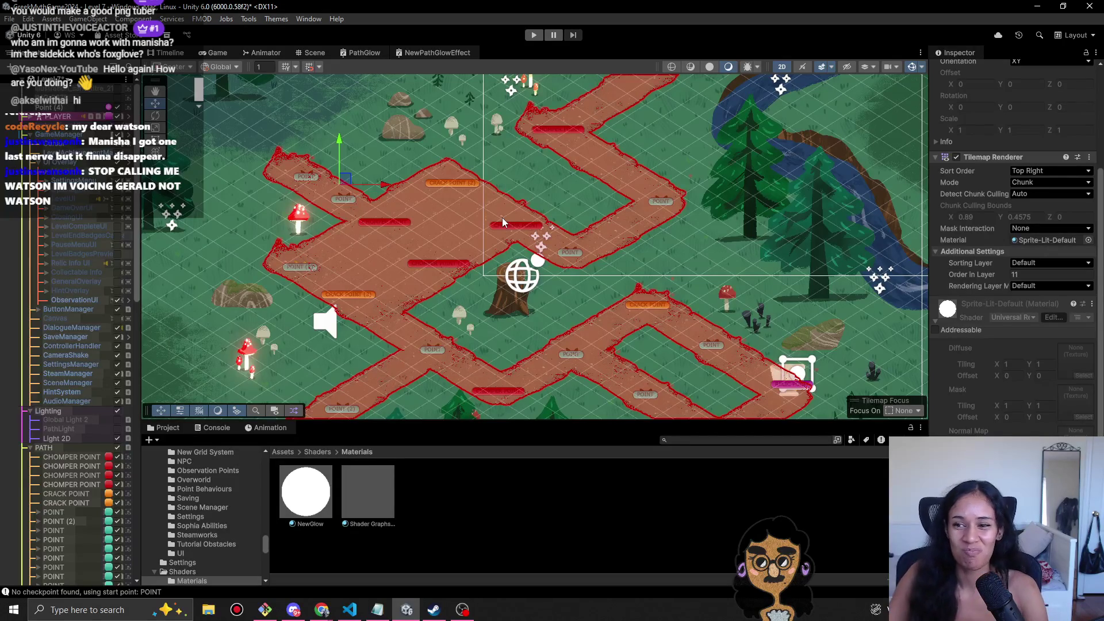
# - Assign NewGlow to the Path tilemap through the Select Material picker
pyautogui.scroll(-5, 523, 345)
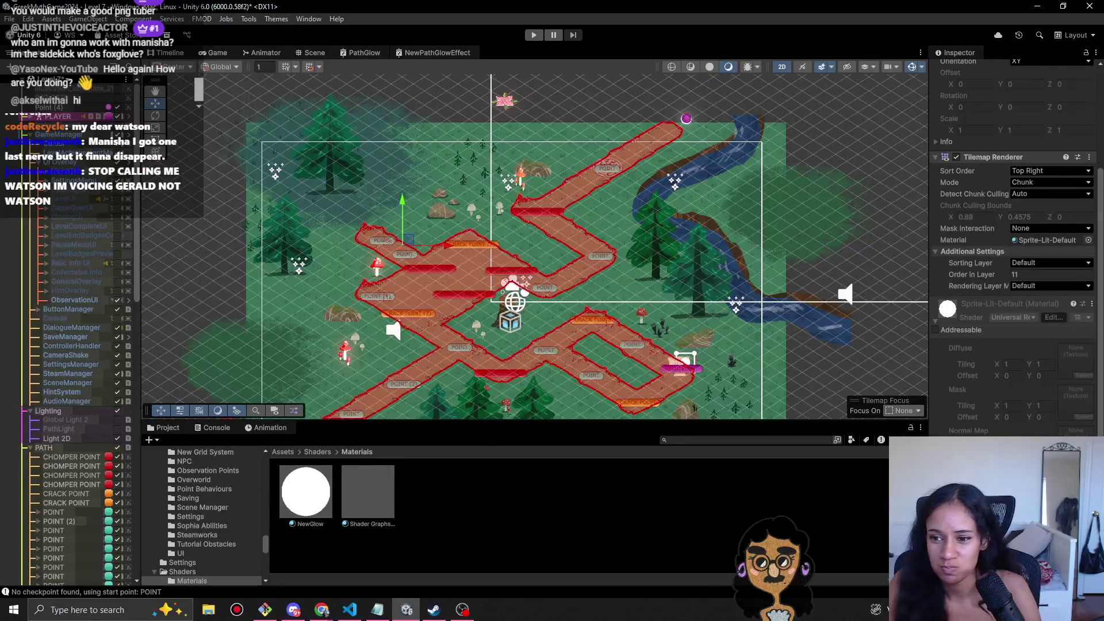
pyautogui.scroll(-3, 1064, 421)
pyautogui.scroll(-15, 57, 437)
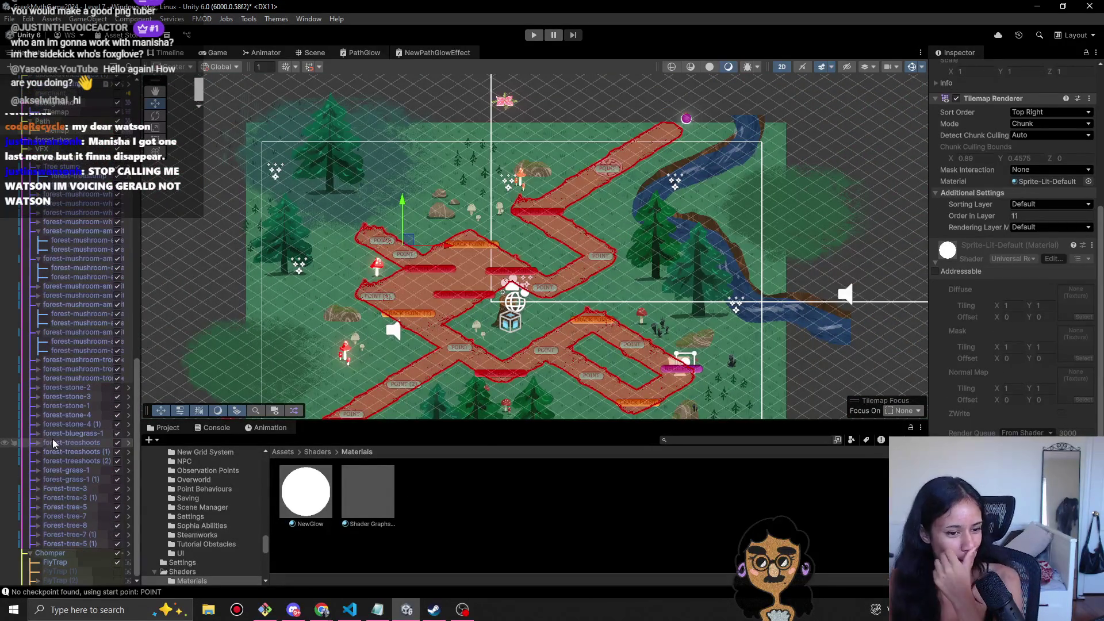
pyautogui.scroll(4, 53, 439)
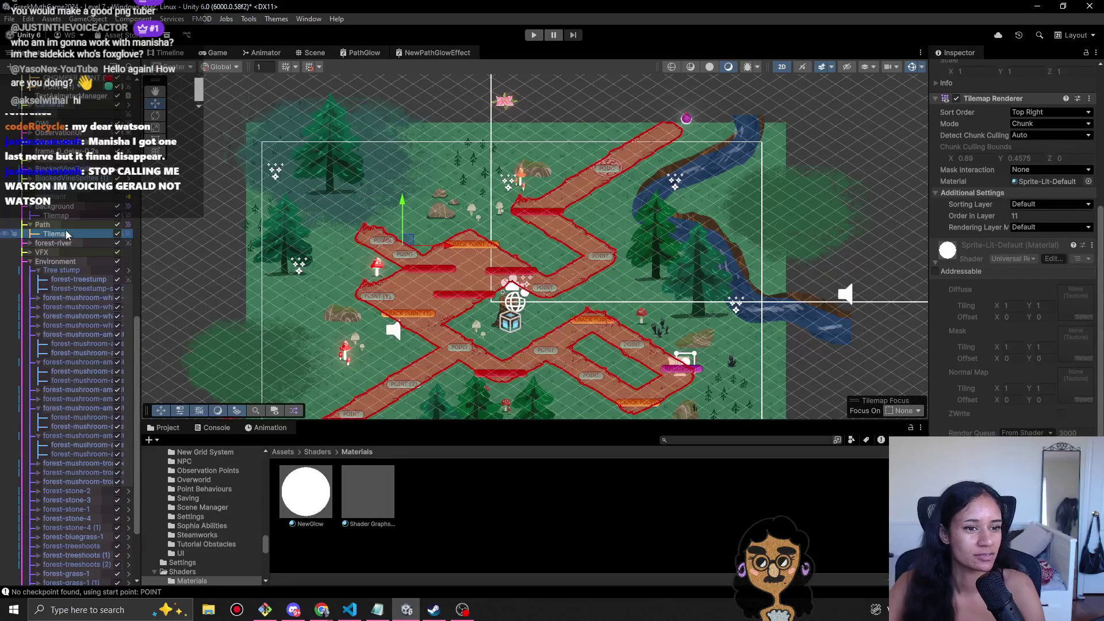
pyautogui.scroll(5, 1065, 380)
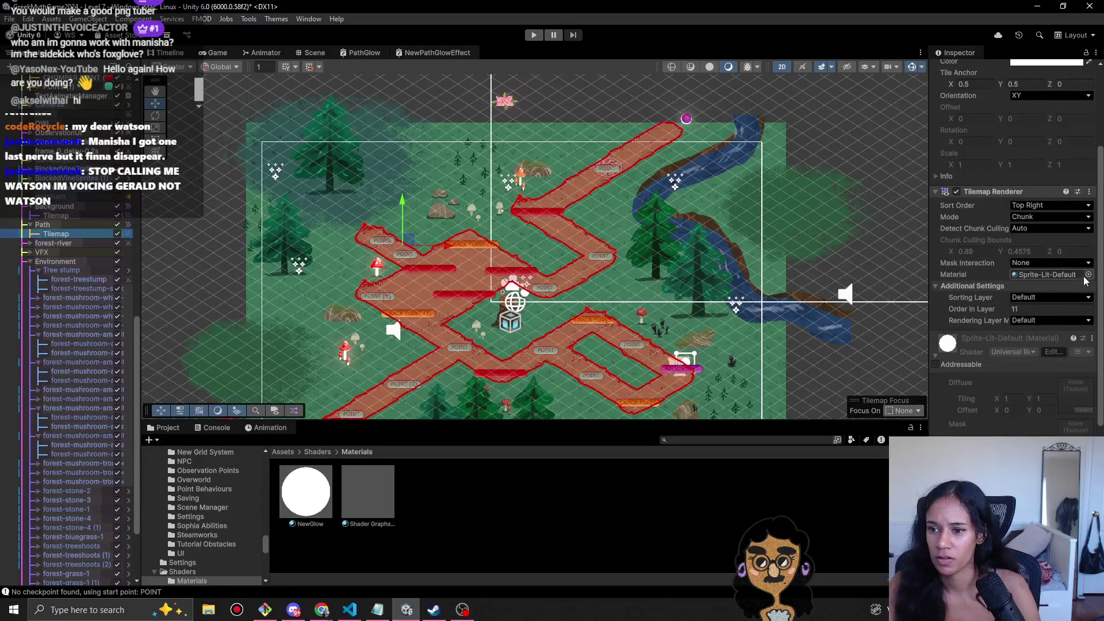
pyautogui.click(55, 243)
pyautogui.click(67, 234)
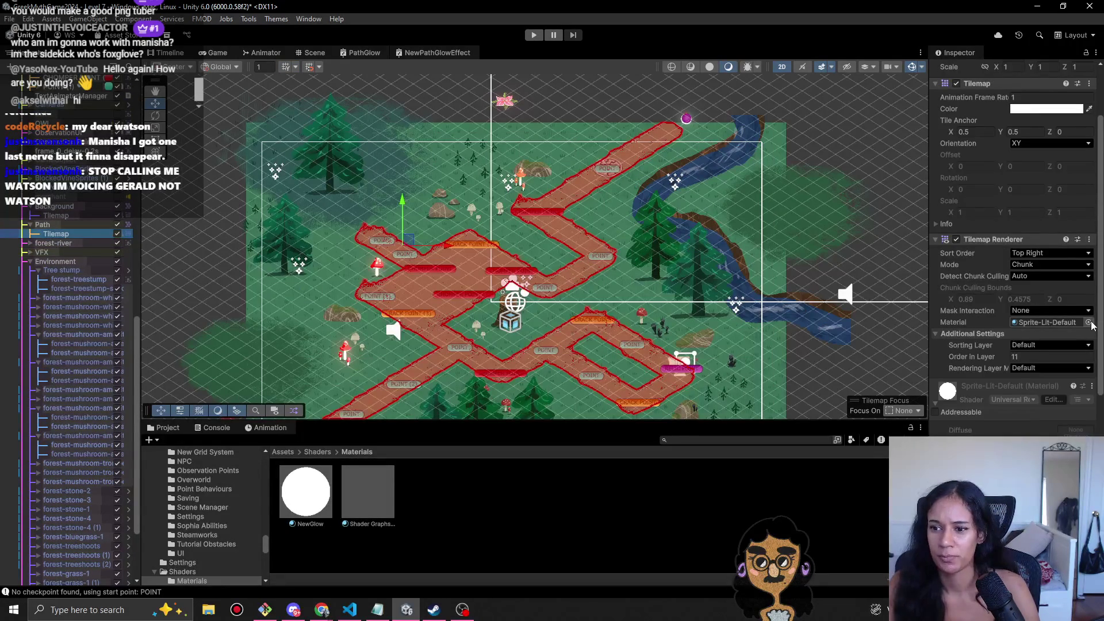
pyautogui.click(1089, 322)
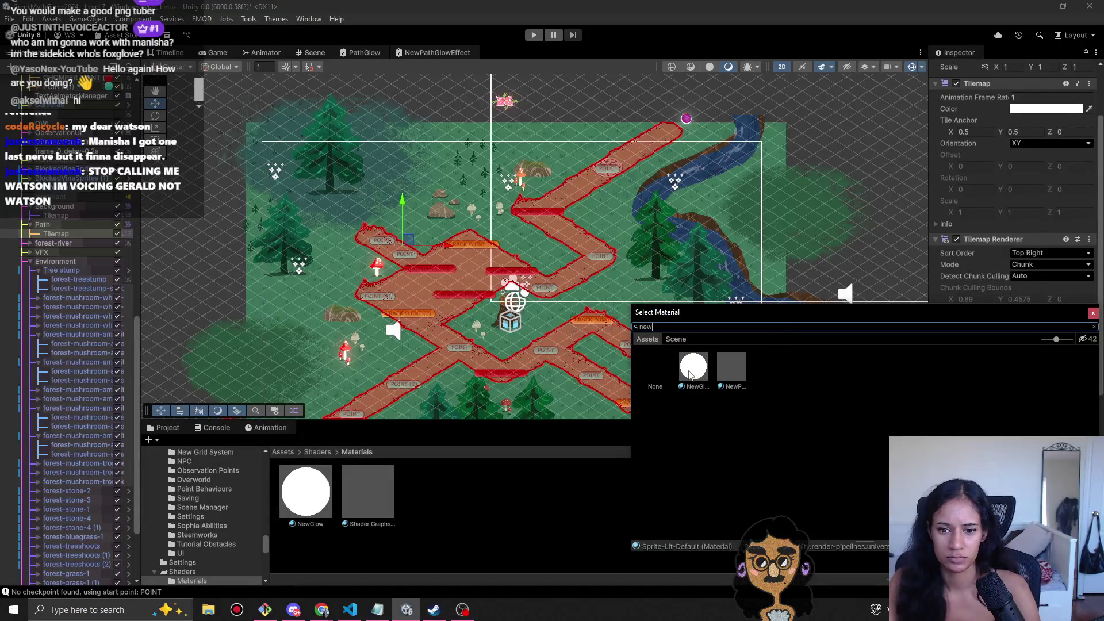
pyautogui.click(693, 373)
pyautogui.doubleClick(697, 373)
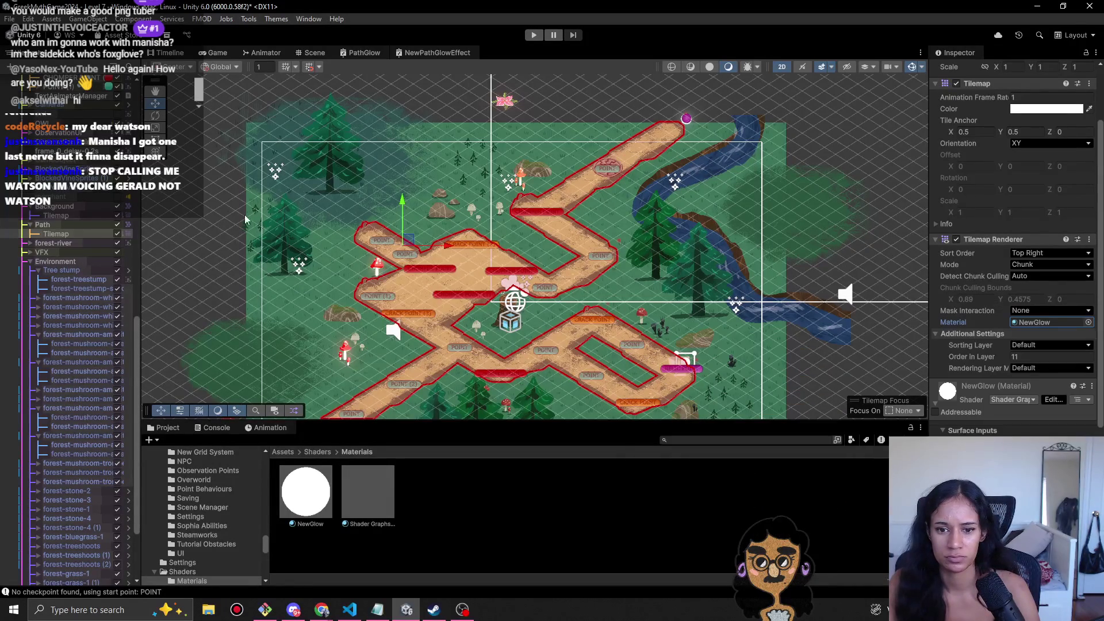
# - Check the Path, Background and merchant objects, then return to the Tilemap's NewGlow settings
pyautogui.click(76, 226)
pyautogui.click(72, 206)
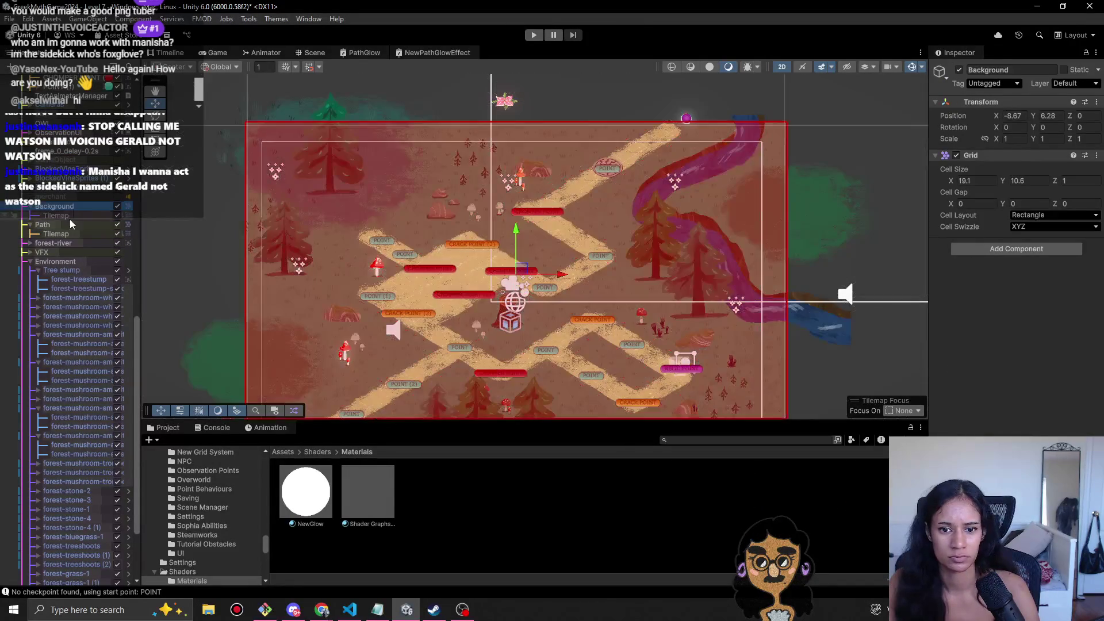
pyautogui.click(72, 200)
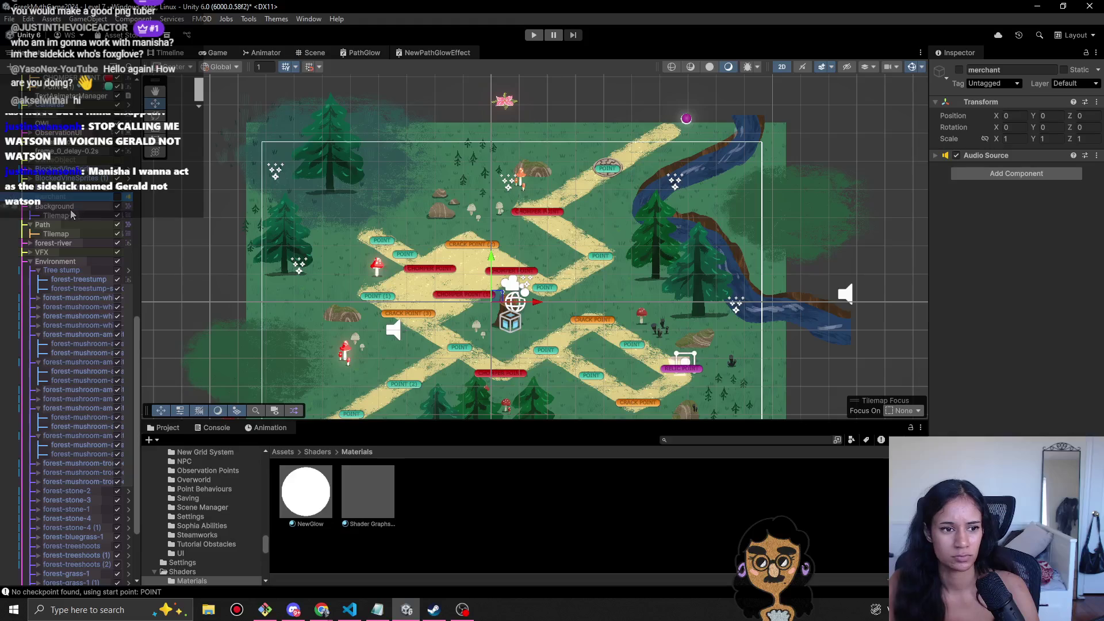
pyautogui.click(57, 234)
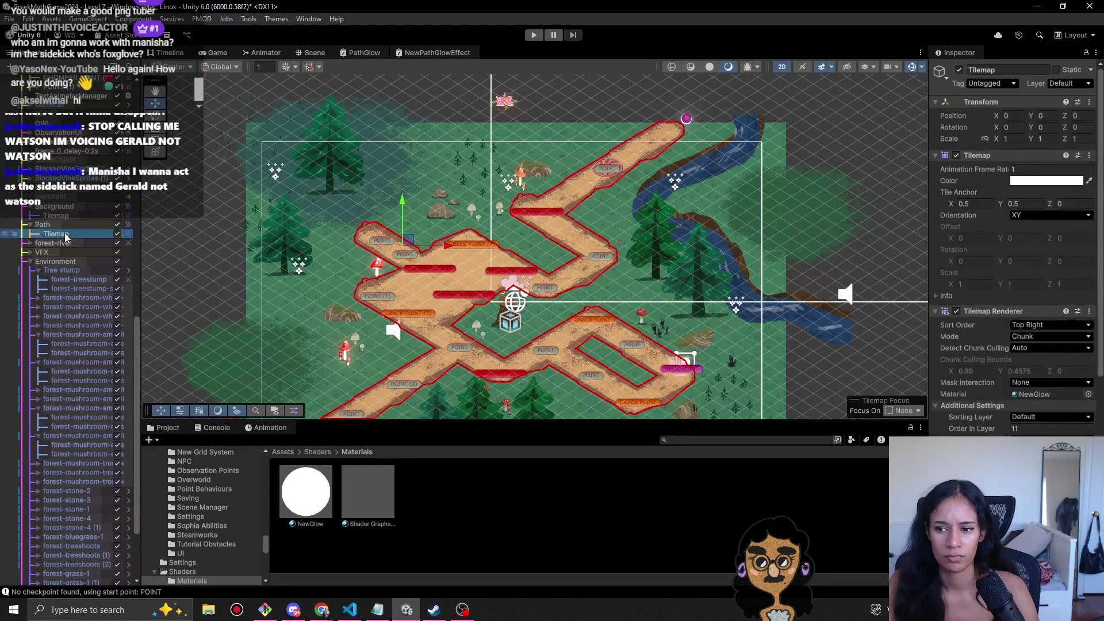
pyautogui.scroll(3, 553, 302)
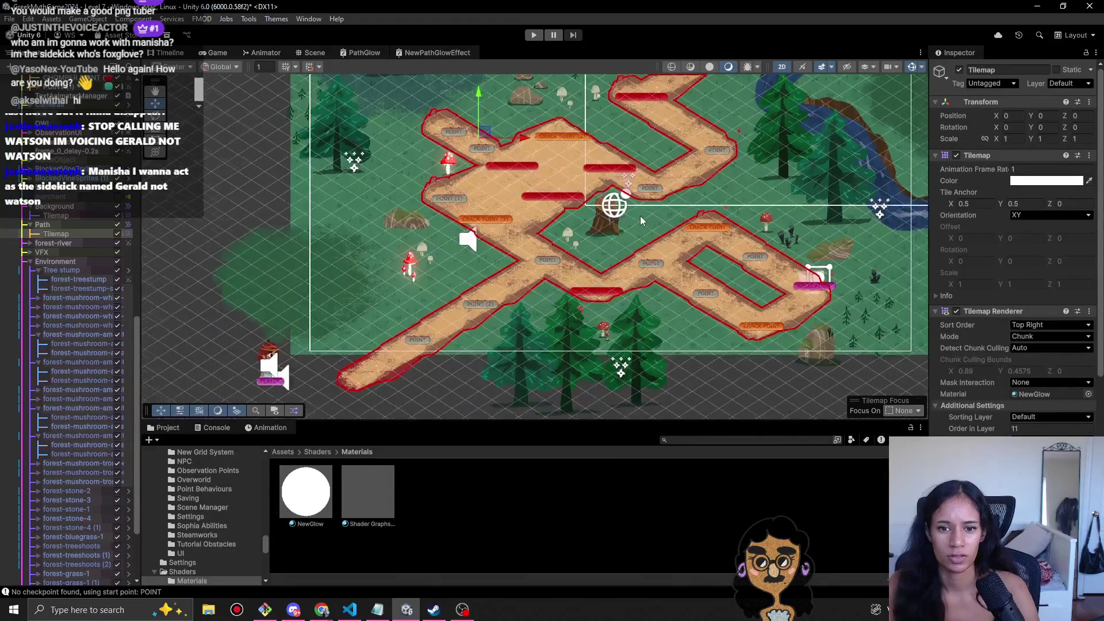
pyautogui.scroll(2, 640, 215)
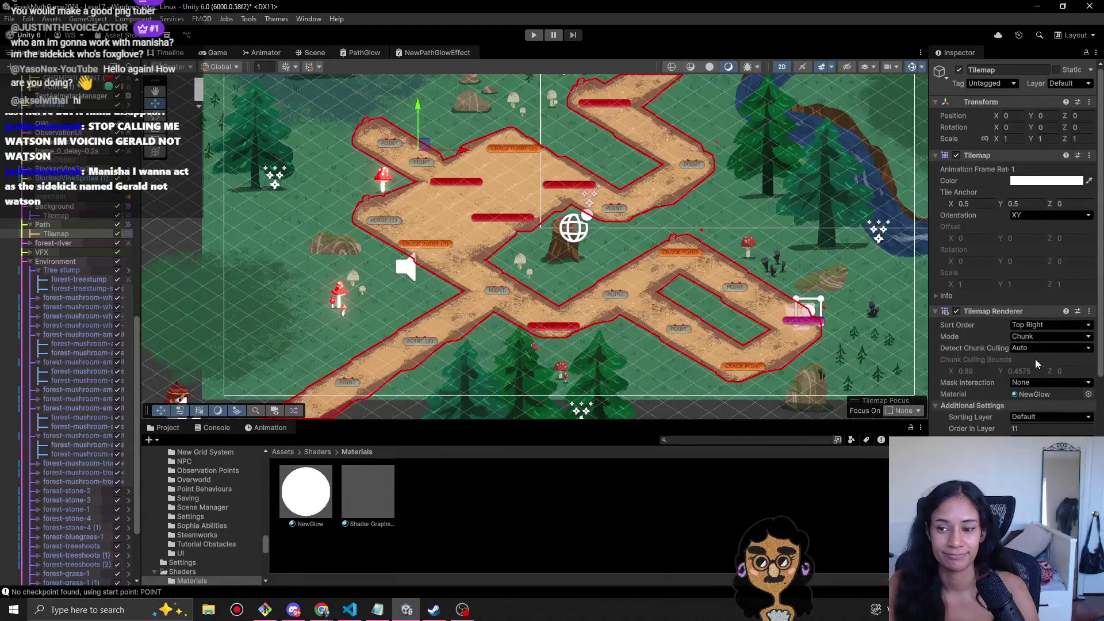
pyautogui.scroll(-4, 1006, 359)
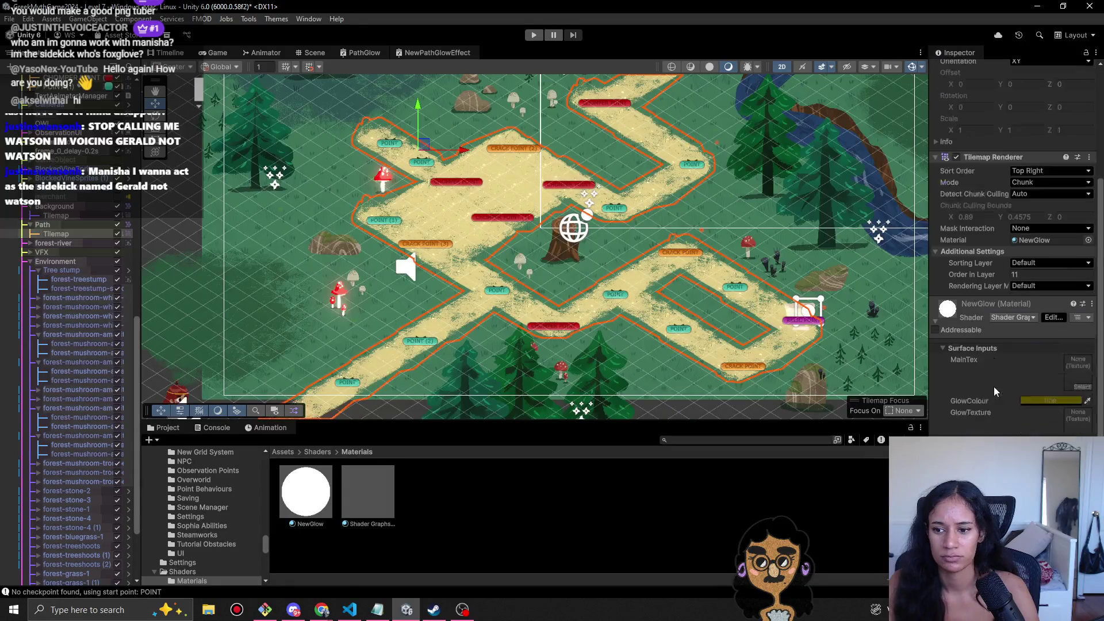
# - Lower the value of the path's NewGlow GlowColour in the HDR picker
pyautogui.click(1029, 401)
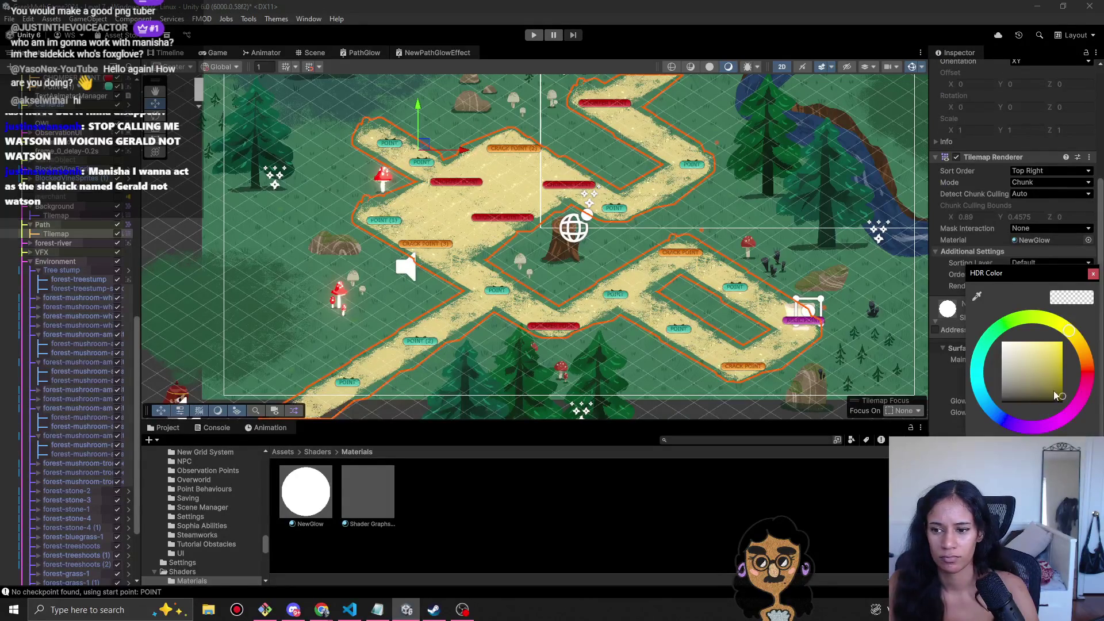
pyautogui.moveTo(1057, 391)
pyautogui.mouseDown()
pyautogui.moveTo(1074, 419)
pyautogui.moveTo(1061, 399)
pyautogui.moveTo(1079, 404)
pyautogui.mouseUp()
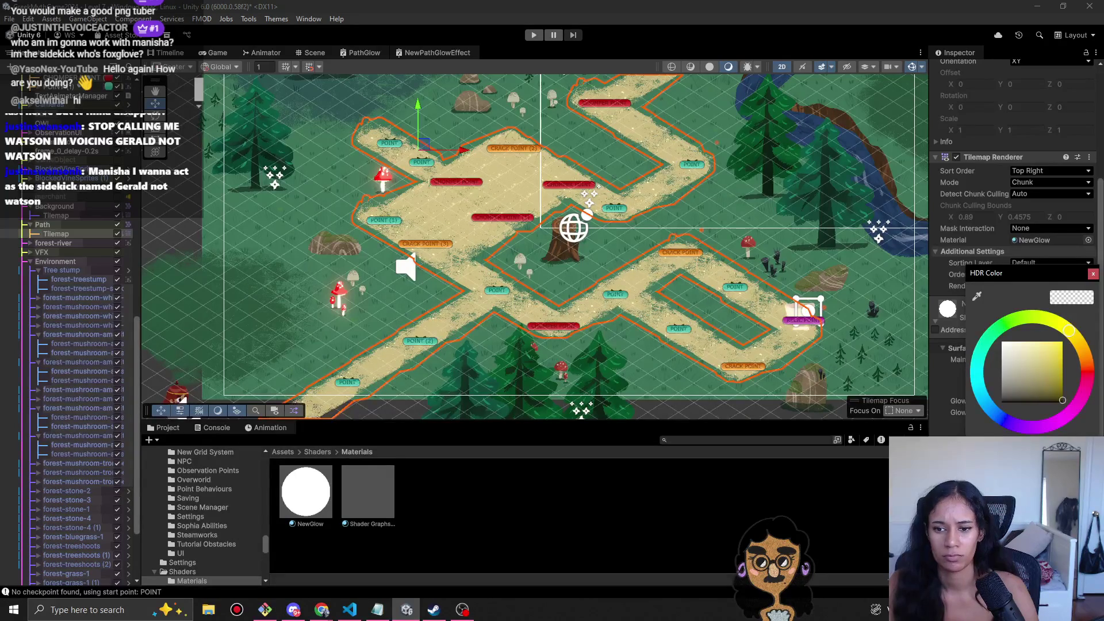
pyautogui.click(622, 23)
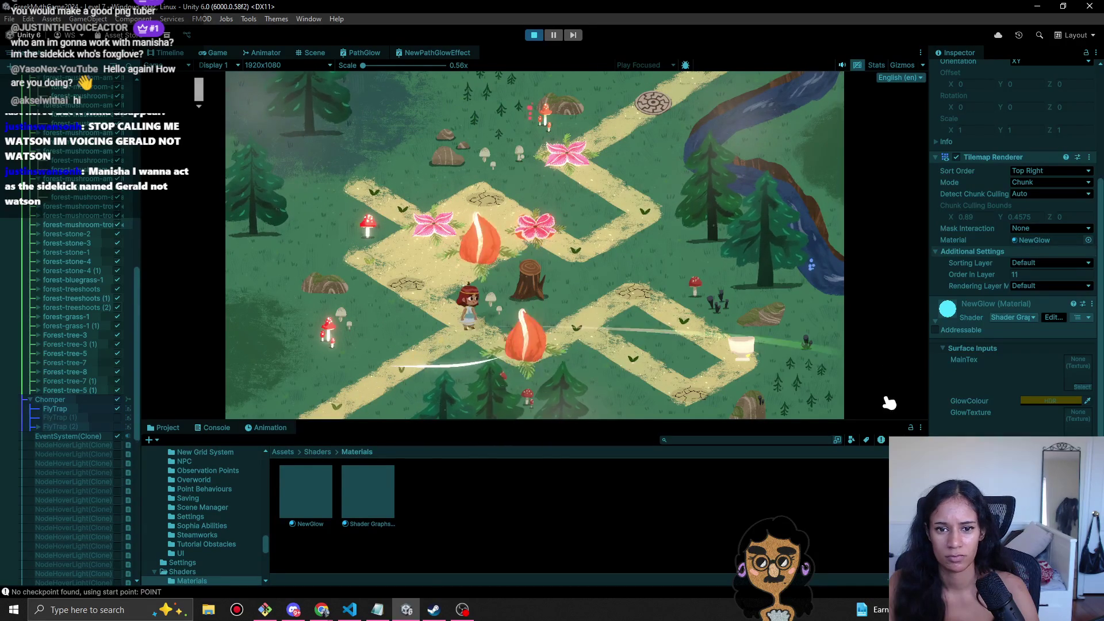
# - Try a darker green glow colour on NewGlow
pyautogui.click(1035, 402)
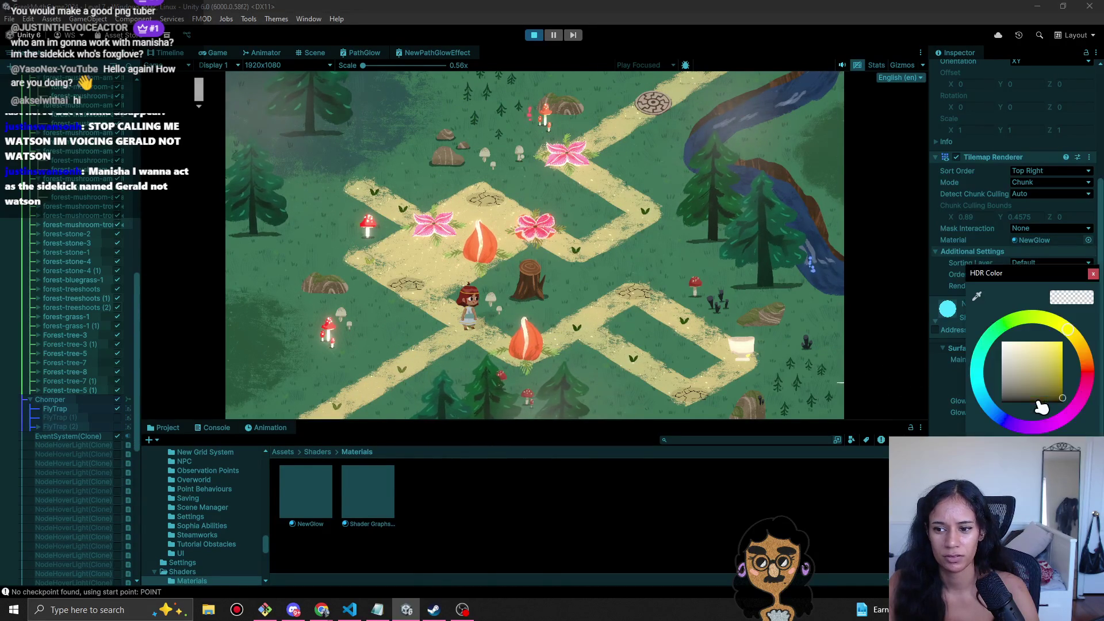
pyautogui.click(1008, 328)
pyautogui.click(1037, 403)
pyautogui.moveTo(1039, 412); pyautogui.dragTo(1048, 404)
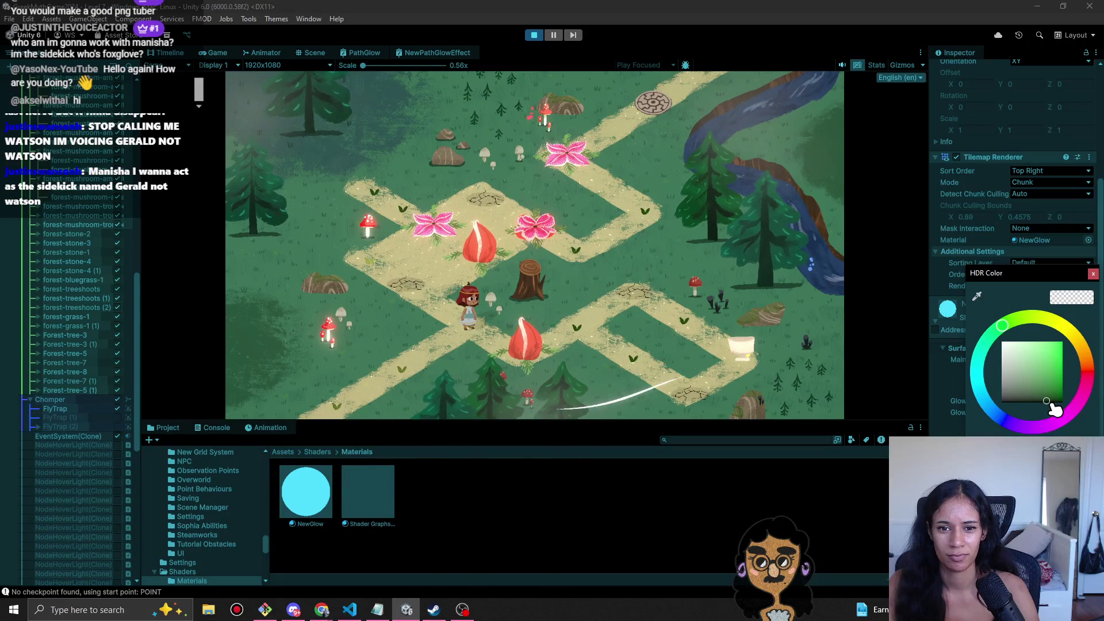
pyautogui.click(677, 419)
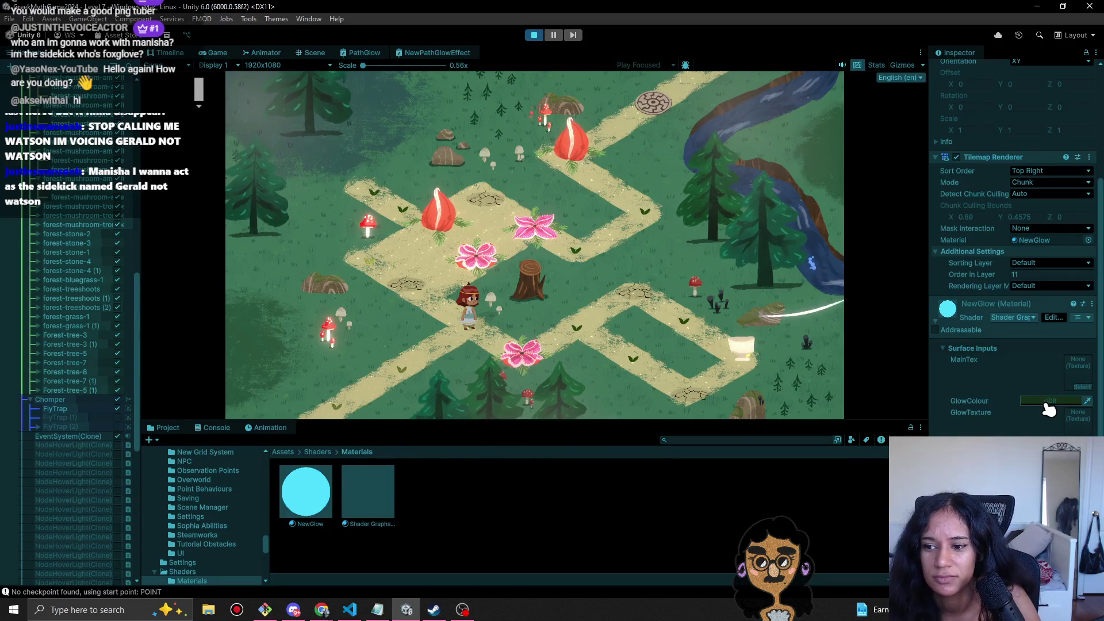
# - Set the glow to a toned-down yellow so the flowers glow red
pyautogui.click(1042, 403)
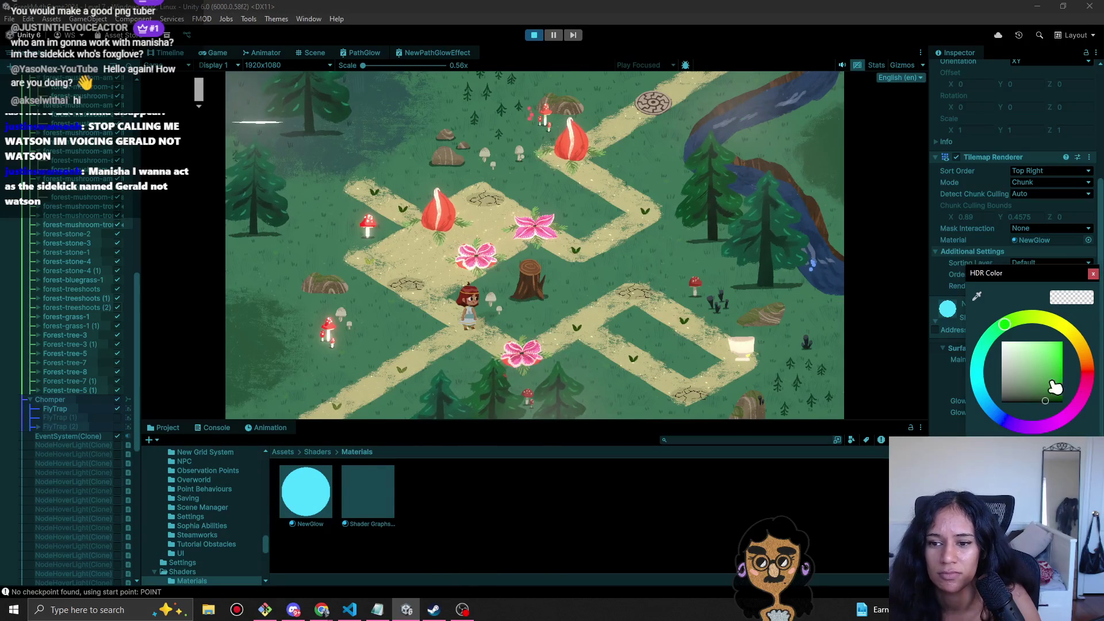
pyautogui.click(1077, 335)
pyautogui.click(1048, 393)
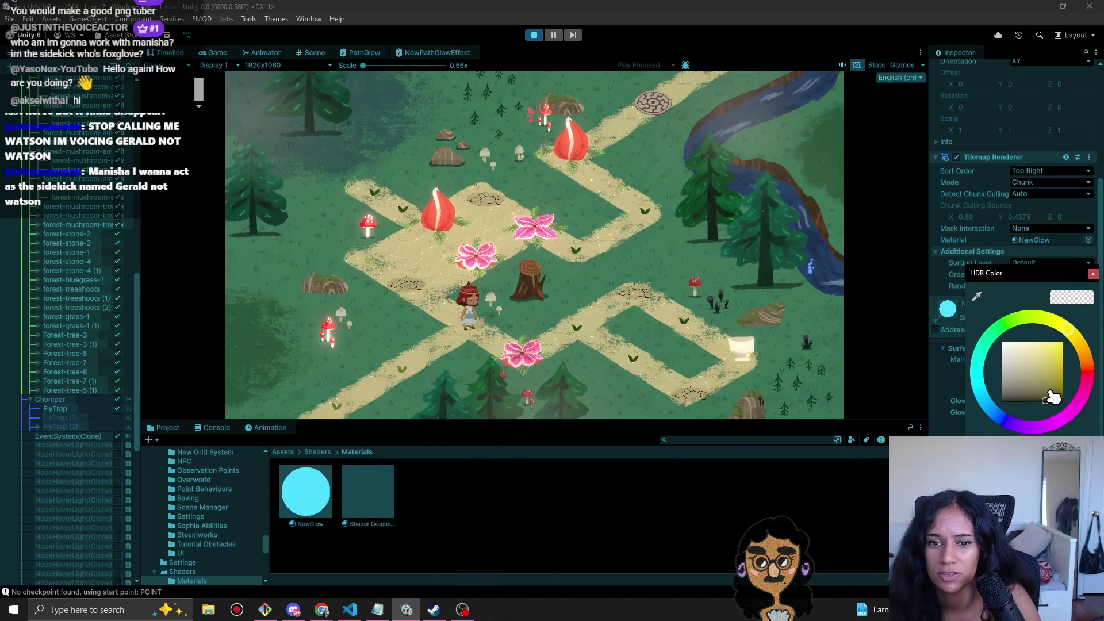
pyautogui.moveTo(1085, 404)
pyautogui.mouseDown()
pyautogui.moveTo(1041, 436)
pyautogui.moveTo(1049, 412)
pyautogui.moveTo(1035, 397)
pyautogui.moveTo(1074, 403)
pyautogui.mouseUp()
pyautogui.click(1093, 274)
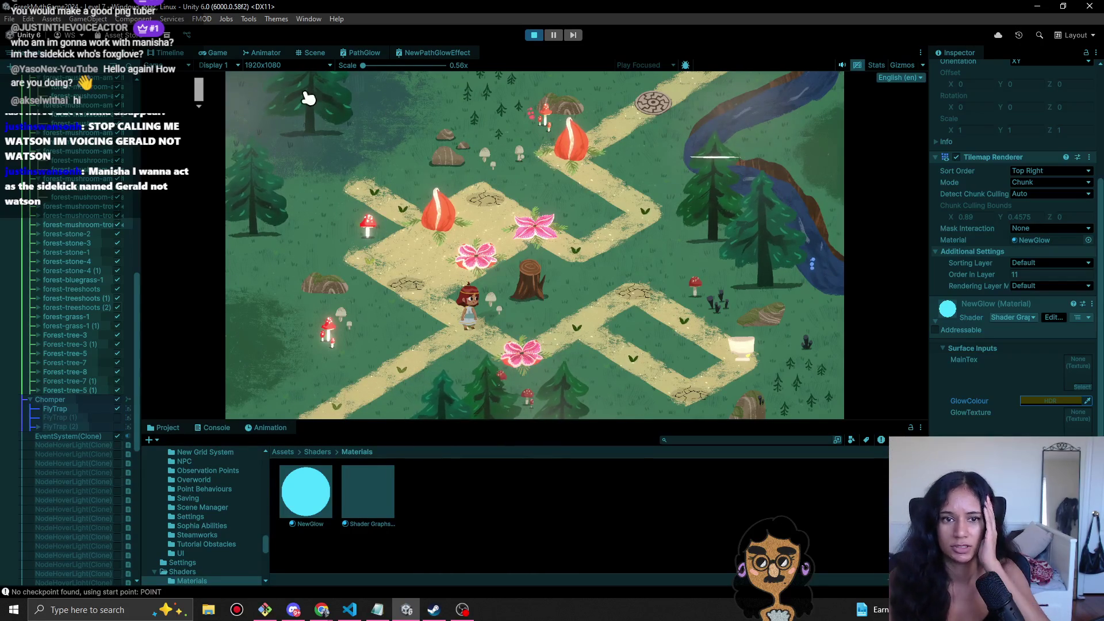
pyautogui.scroll(10, 35, 245)
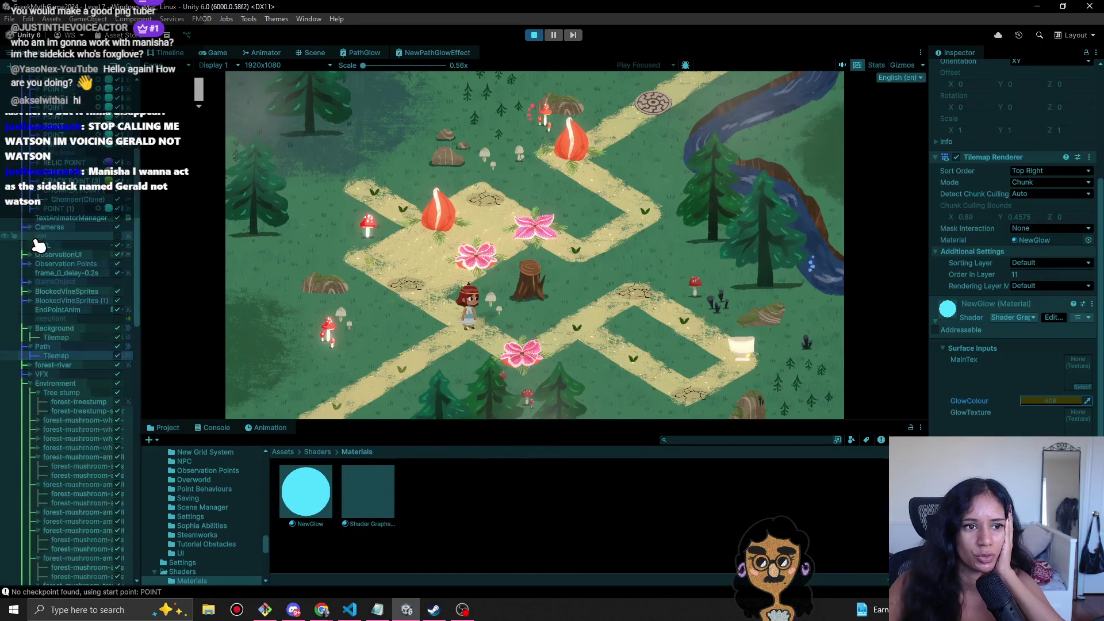
# - Paste Sprite-Lit-Default into the path tilemap's Material, then toggle PathLight on and off
pyautogui.rightClick(1065, 240)
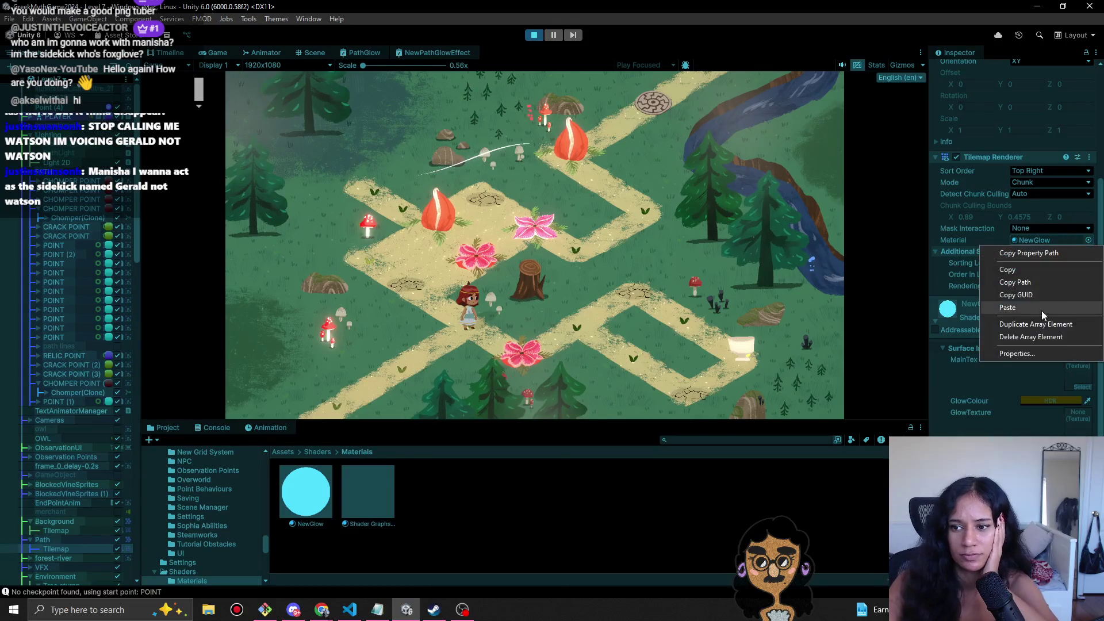
pyautogui.click(1021, 309)
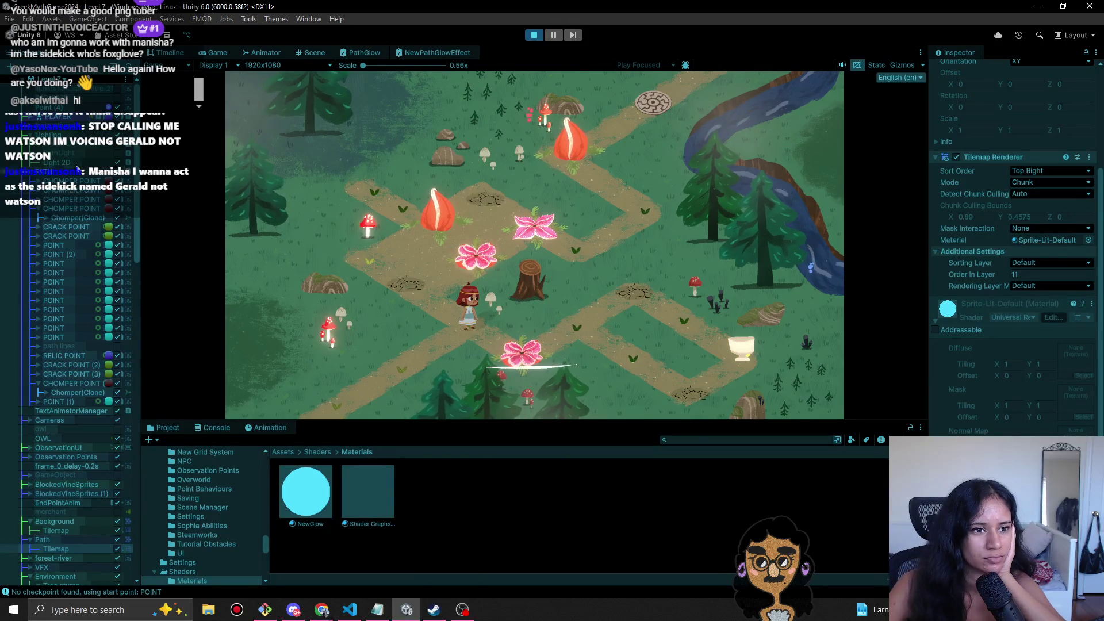
pyautogui.click(122, 154)
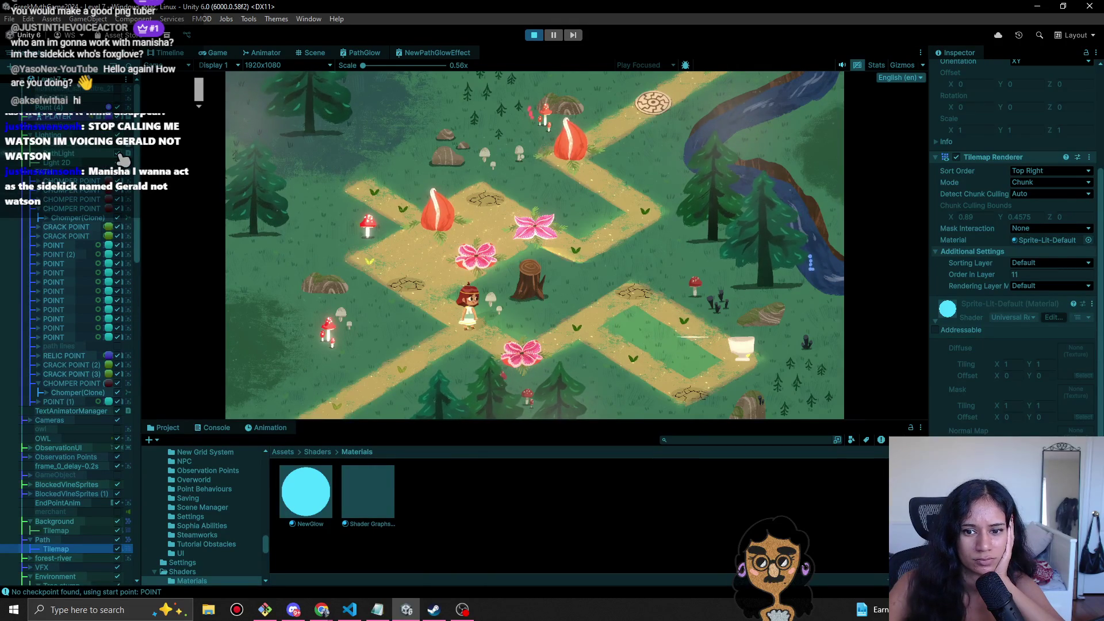
pyautogui.click(120, 155)
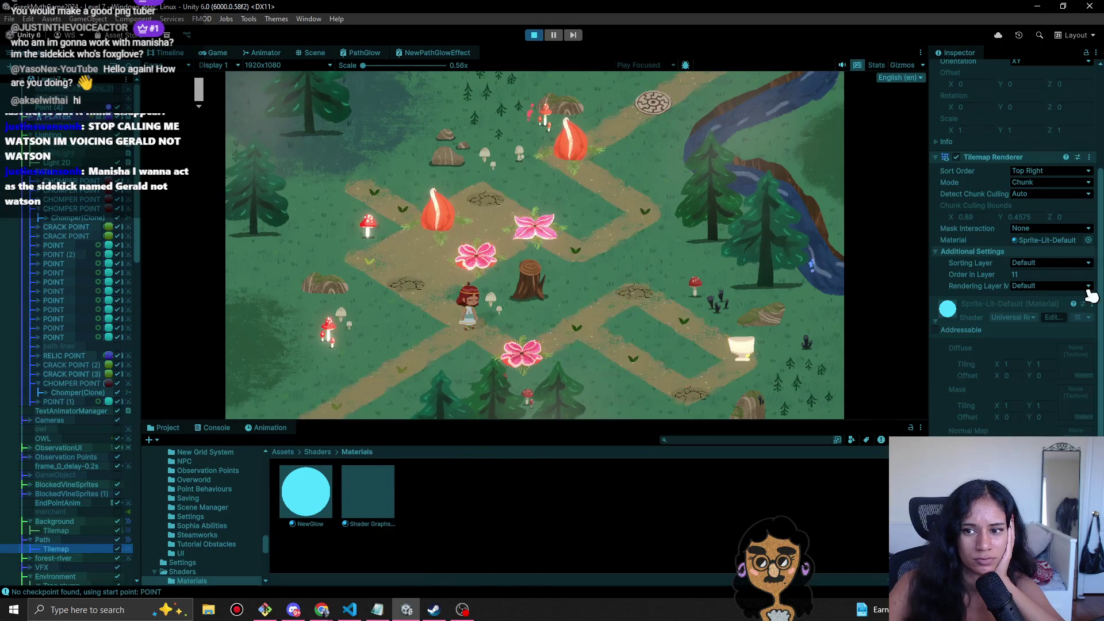
# - Bring up the Tilemap Renderer's Material picker to choose a replacement material
pyautogui.rightClick(1061, 246)
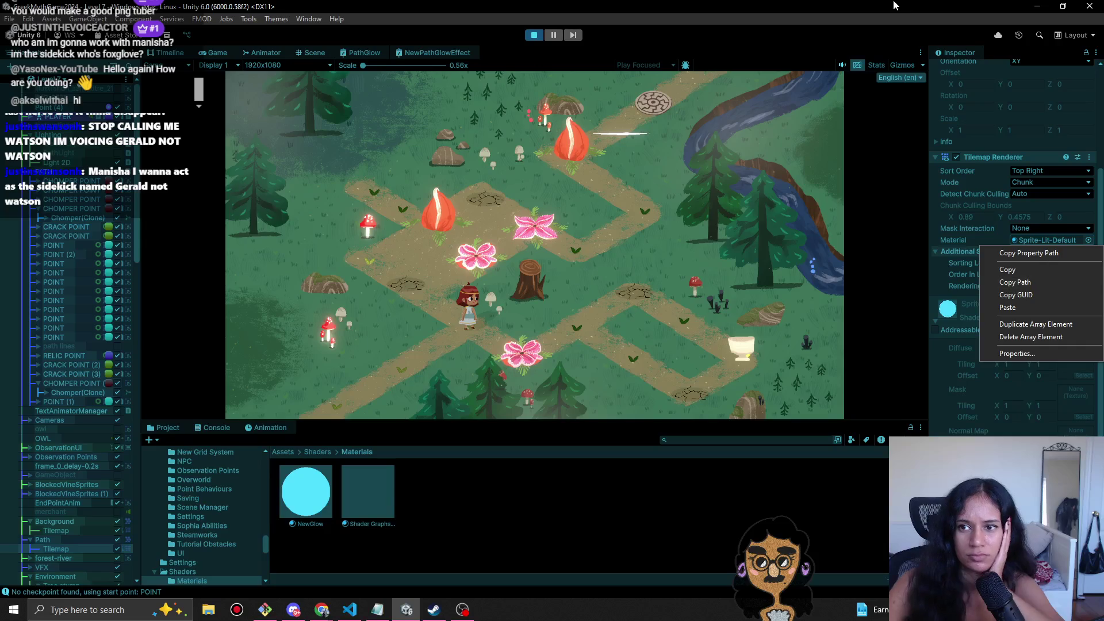
pyautogui.press('Escape')
pyautogui.click(1089, 241)
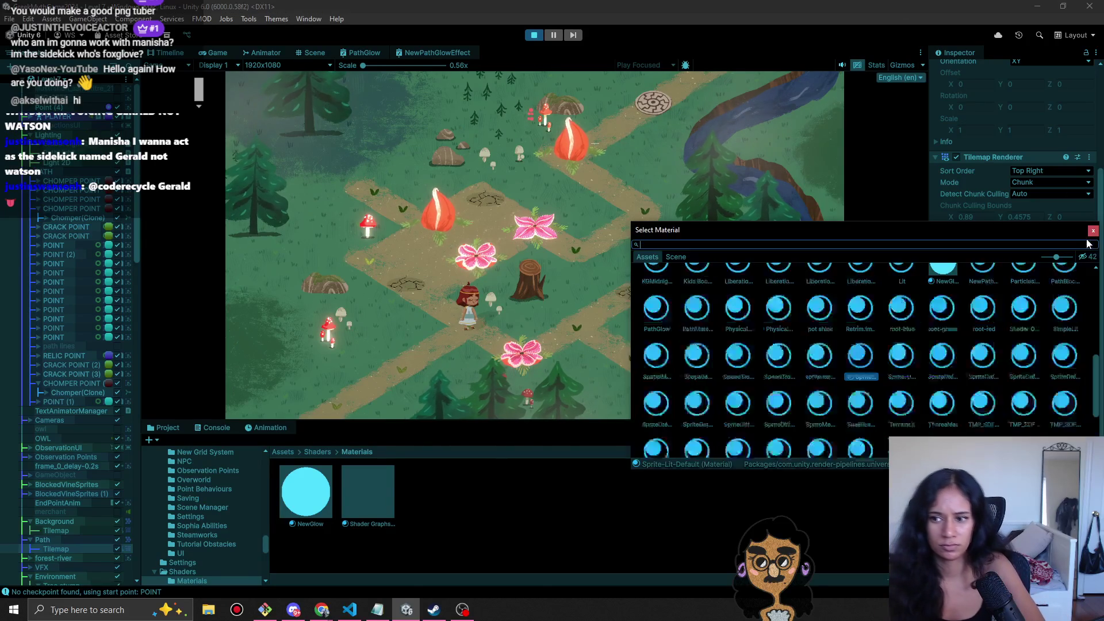
# - Reassign NewGlow via a 'new' search, check GlowColour, and try texture 2 as GlowTexture
pyautogui.write('new')
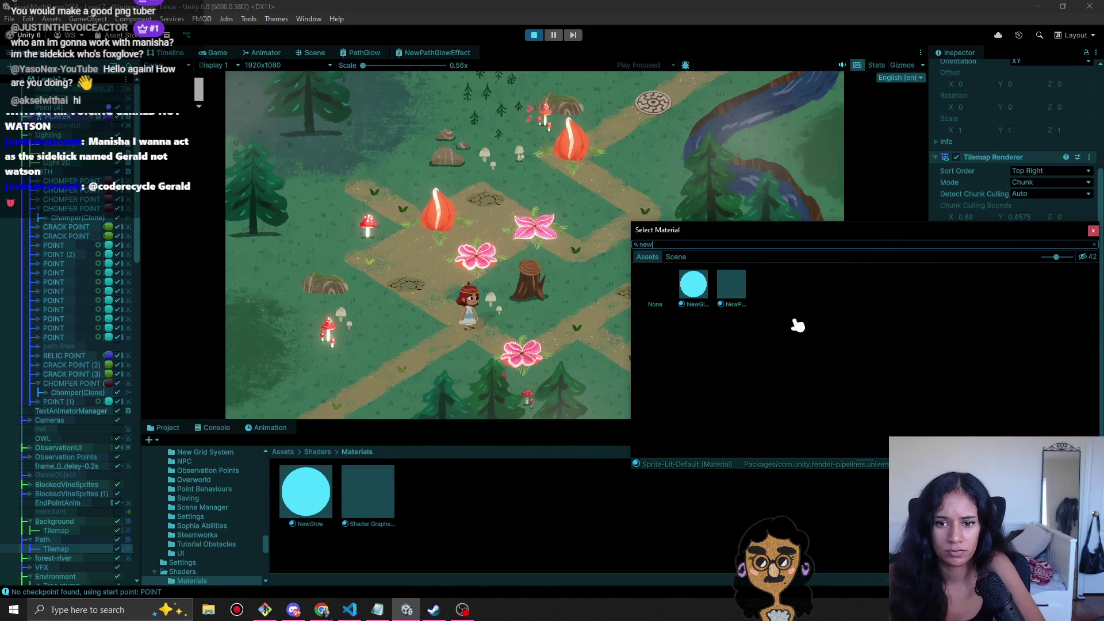
pyautogui.doubleClick(695, 284)
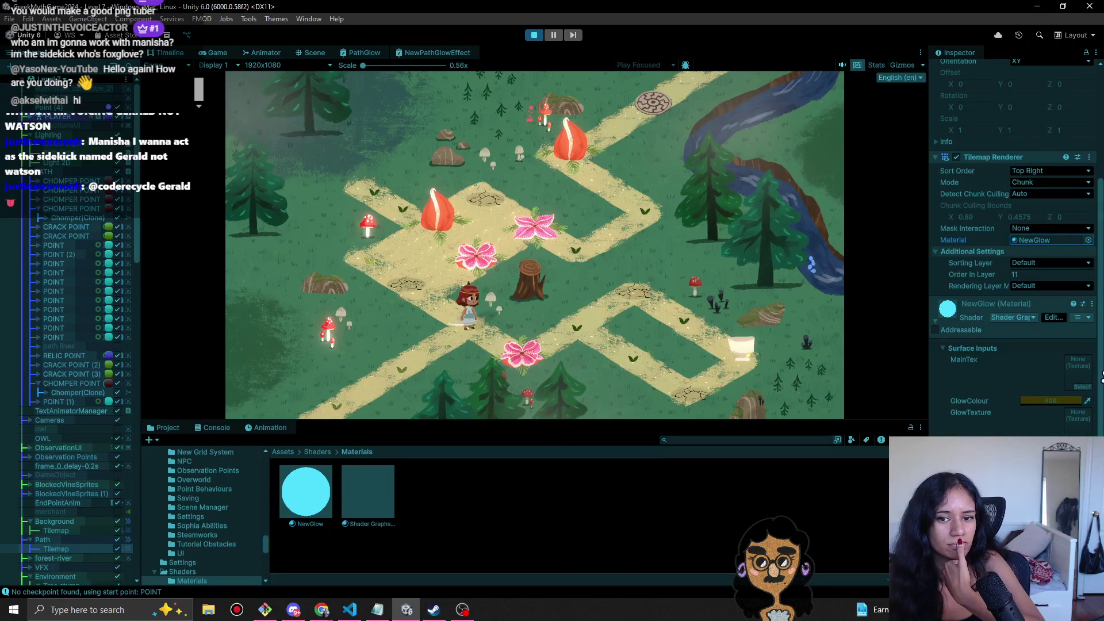
pyautogui.click(1048, 402)
pyautogui.moveTo(1079, 280)
pyautogui.mouseDown()
pyautogui.moveTo(892, 281)
pyautogui.moveTo(843, 299)
pyautogui.mouseUp()
pyautogui.click(824, 289)
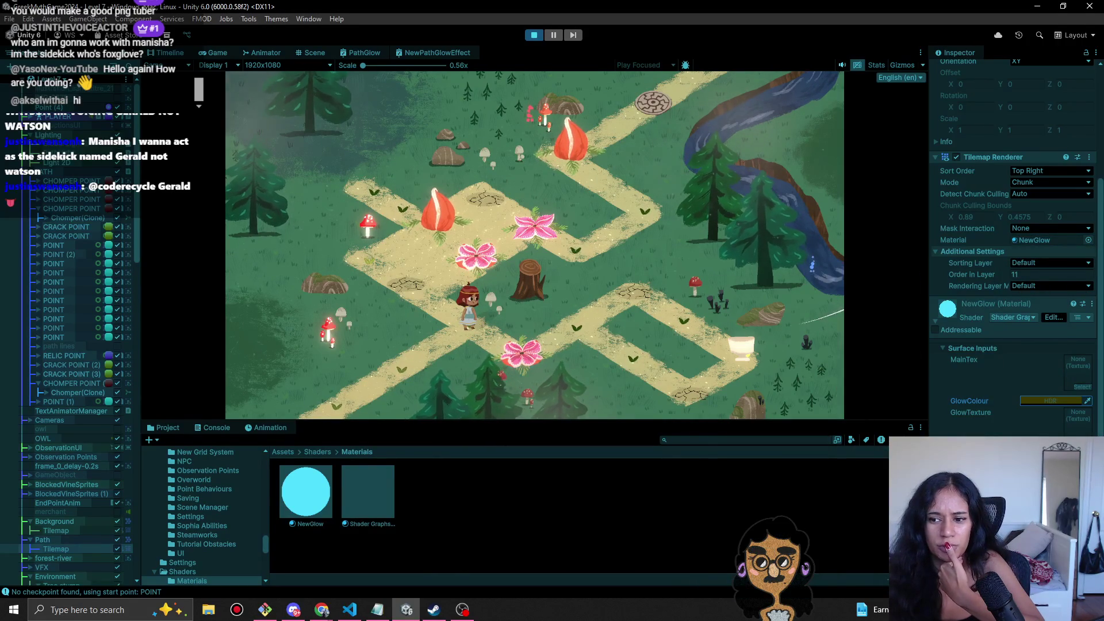
pyautogui.click(1082, 435)
pyautogui.click(901, 409)
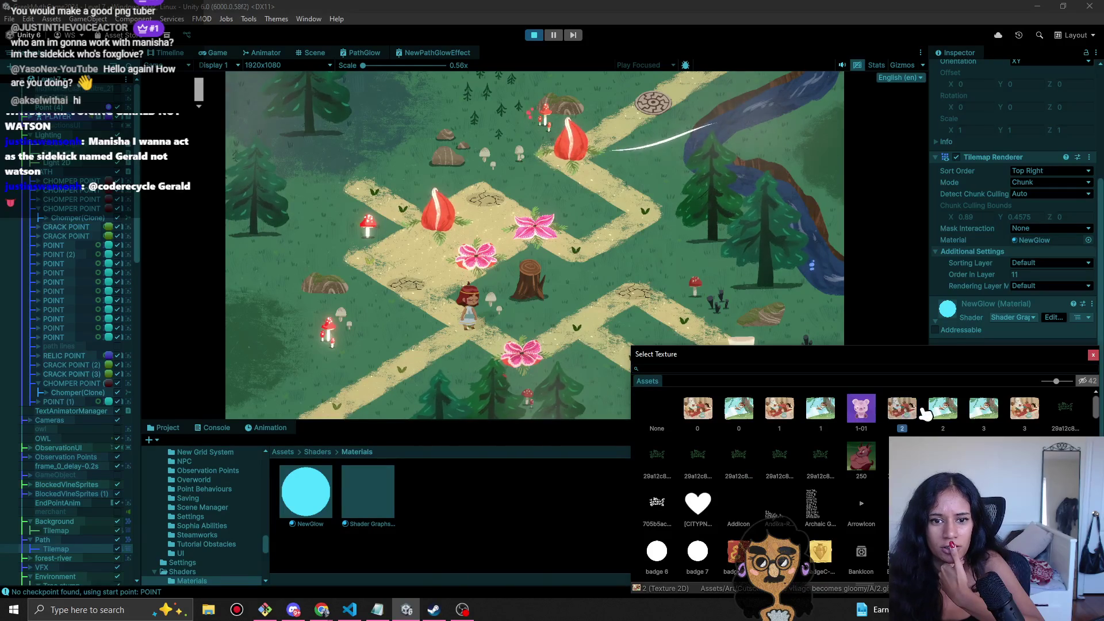
# - Try AddIcon, texture 0 and other textures as GlowTexture, then settle on None
pyautogui.click(779, 458)
pyautogui.click(750, 506)
pyautogui.click(677, 509)
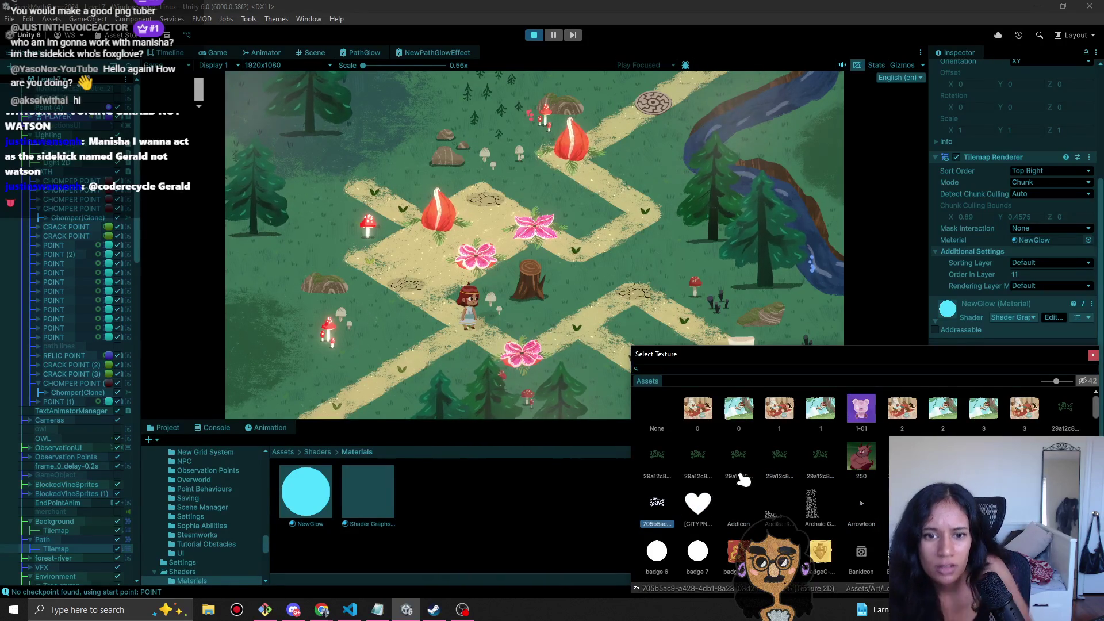
pyautogui.click(740, 455)
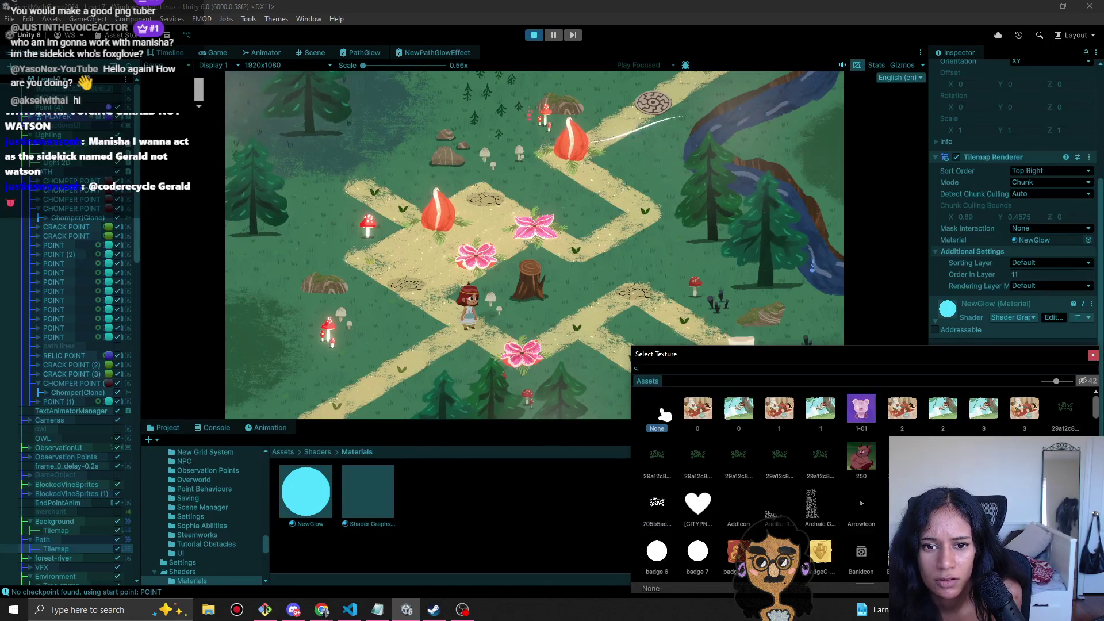
pyautogui.click(696, 415)
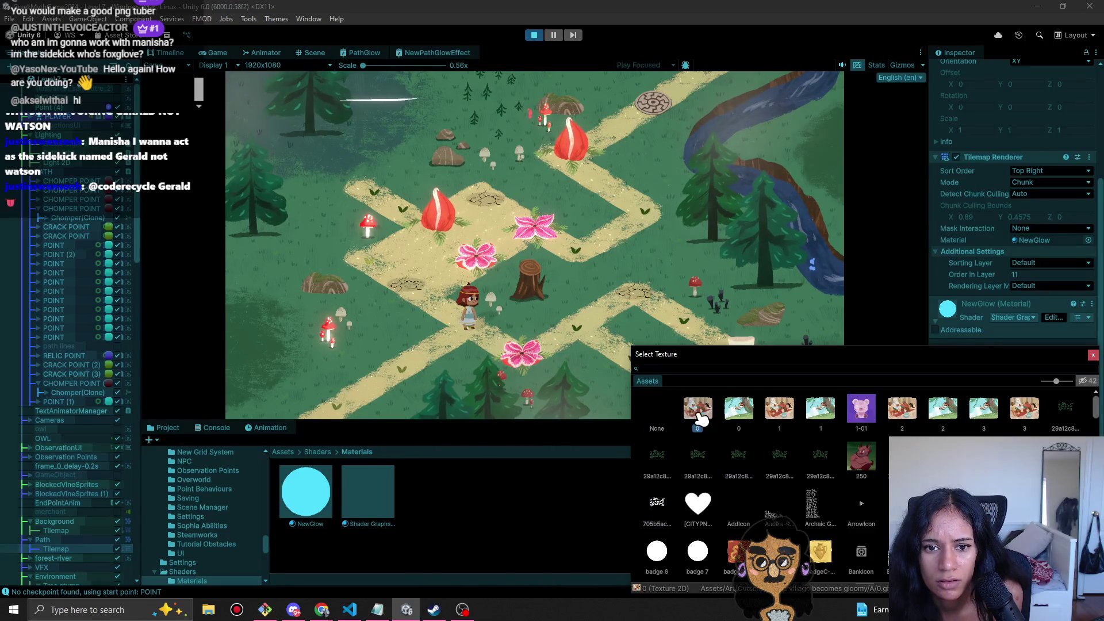
pyautogui.click(659, 413)
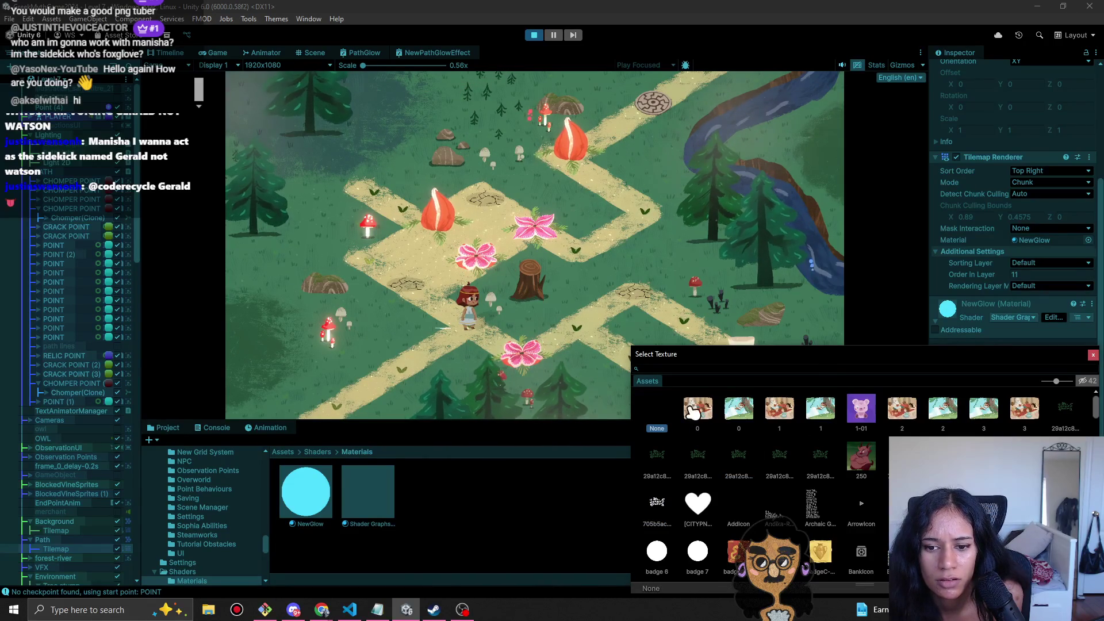
pyautogui.scroll(-3, 837, 520)
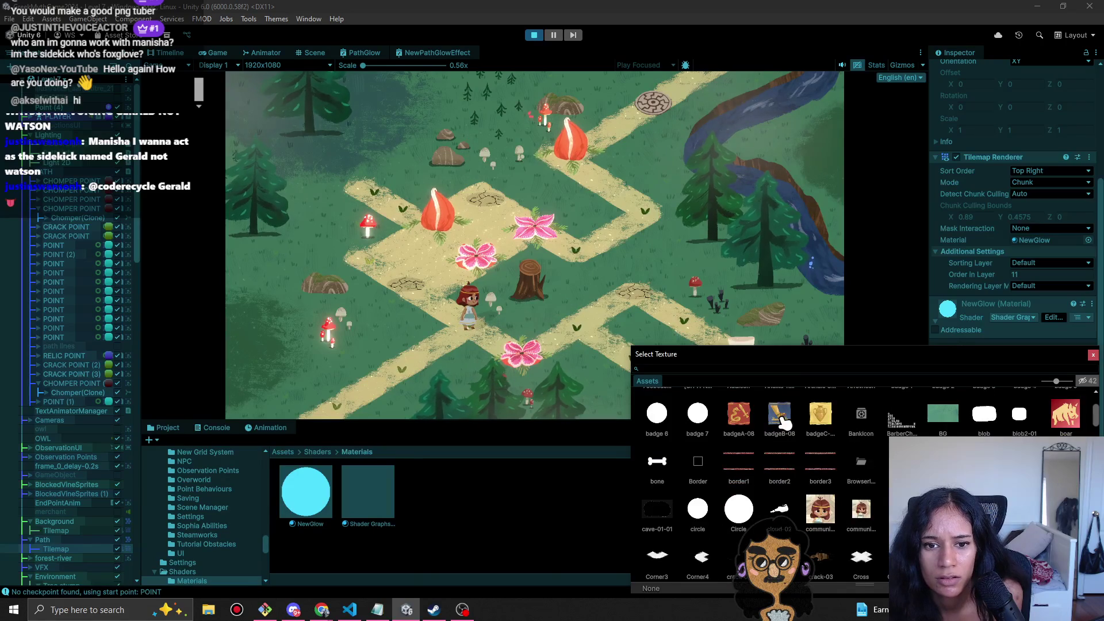
pyautogui.scroll(3, 765, 448)
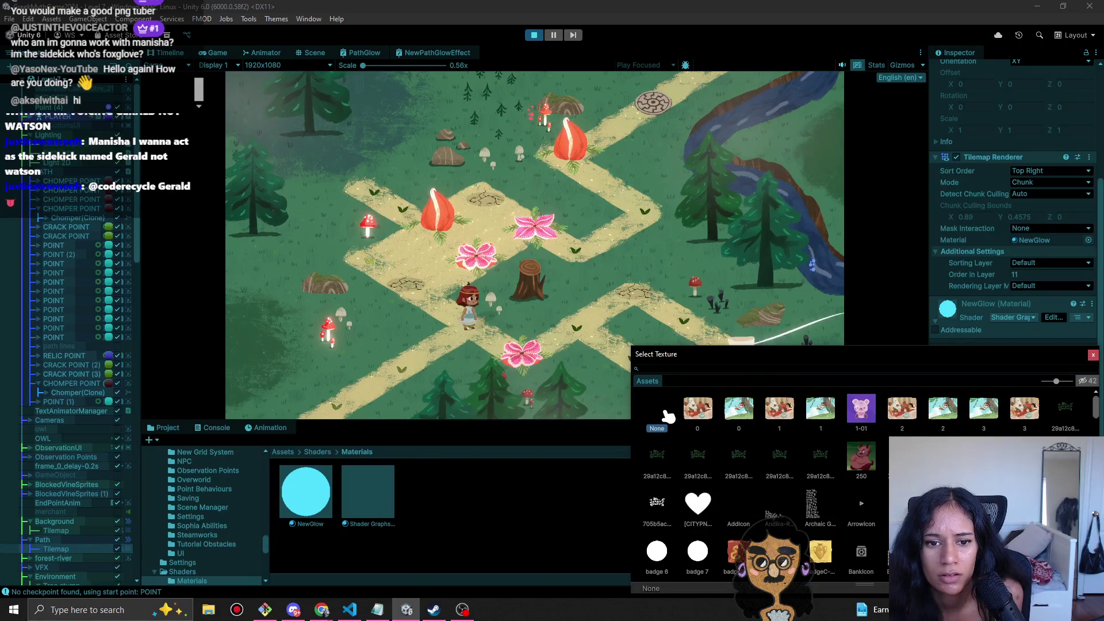
pyautogui.doubleClick(667, 416)
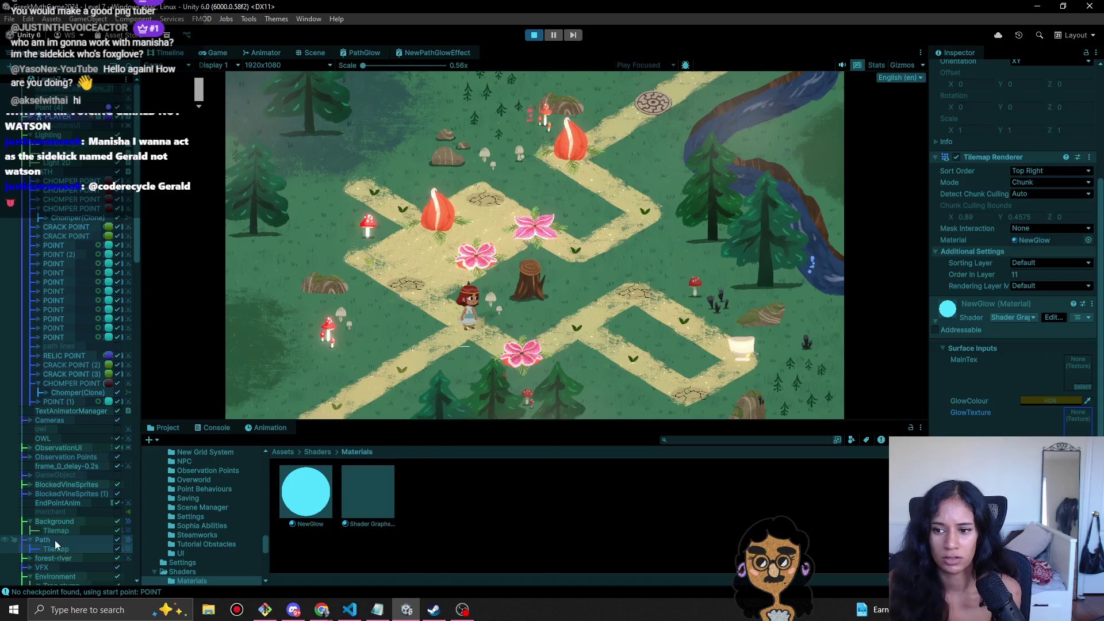
# - Stop Play mode, load the Level 9-Doran scene, and select its path Tilemap
pyautogui.click(57, 550)
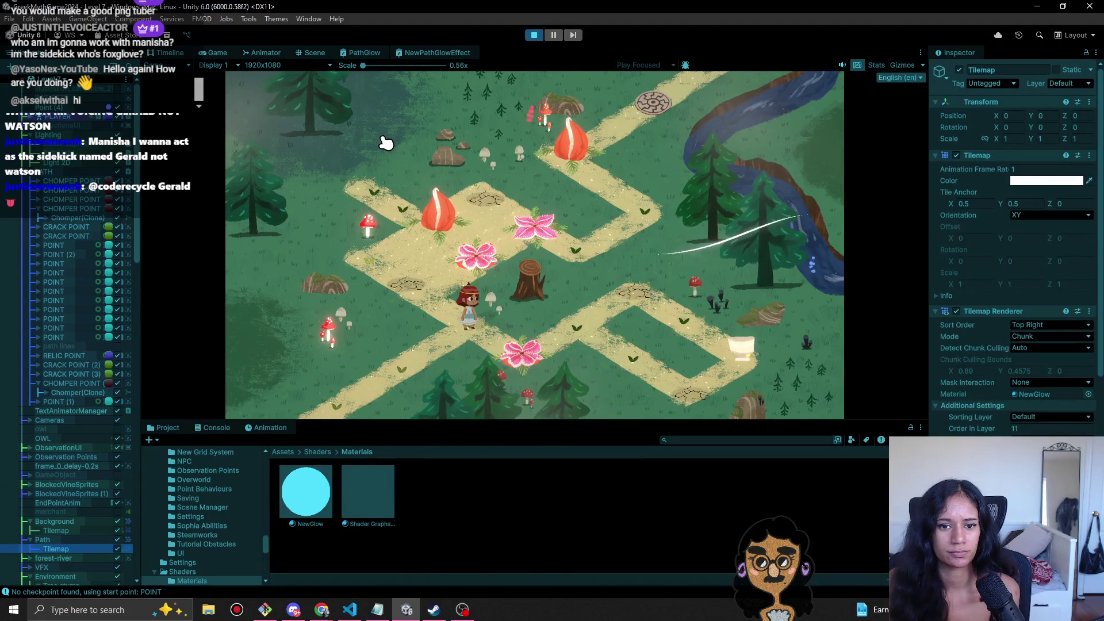
pyautogui.click(537, 35)
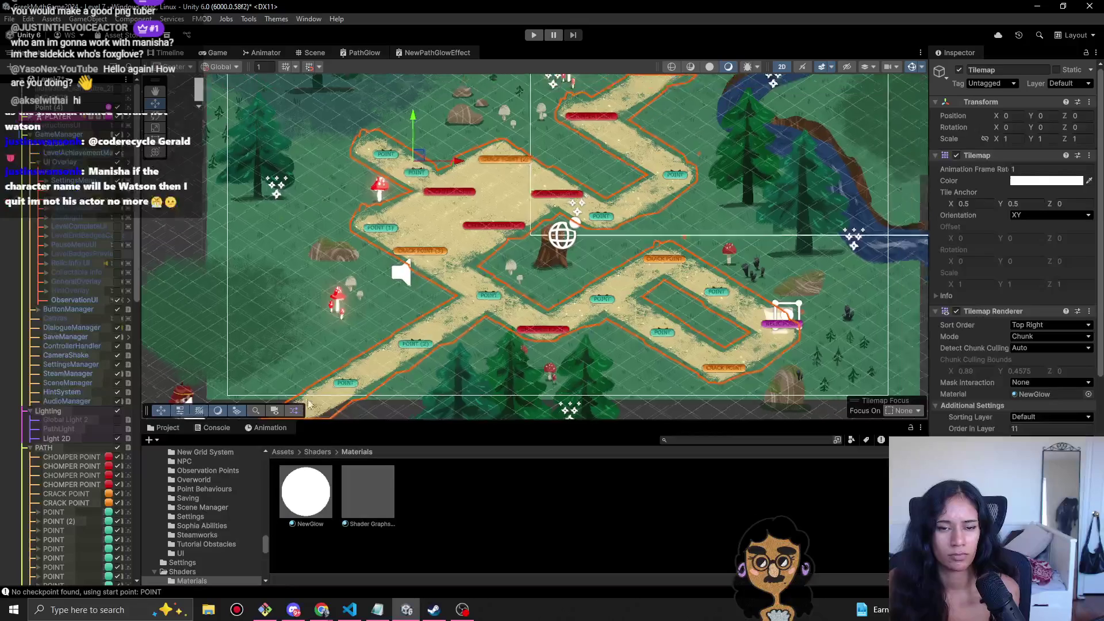
pyautogui.click(64, 72)
pyautogui.click(64, 230)
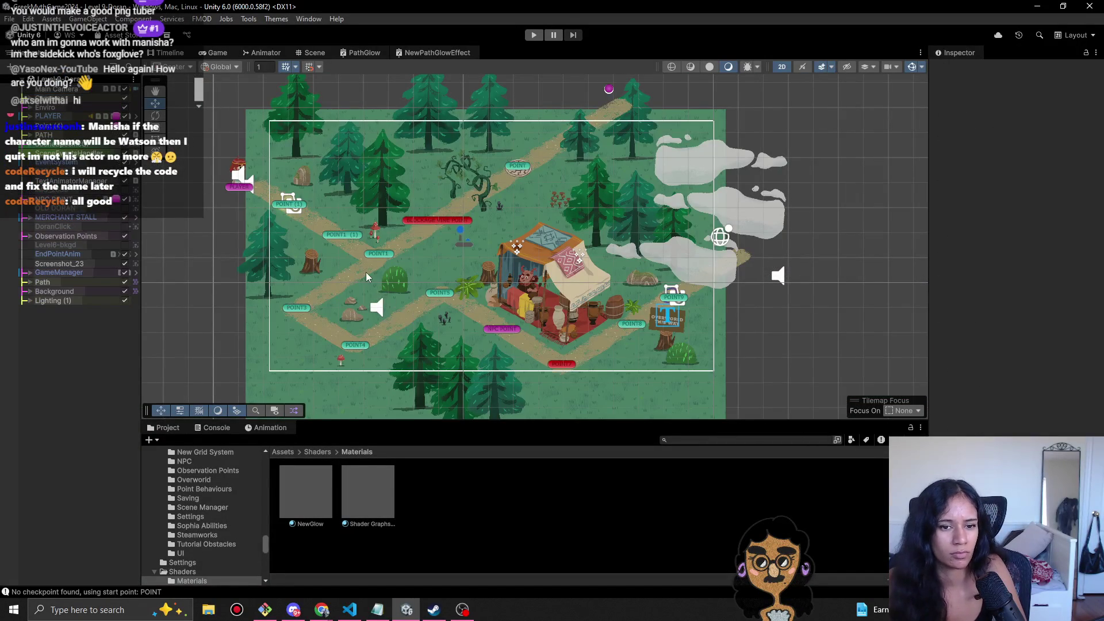
pyautogui.click(368, 277)
pyautogui.click(31, 310)
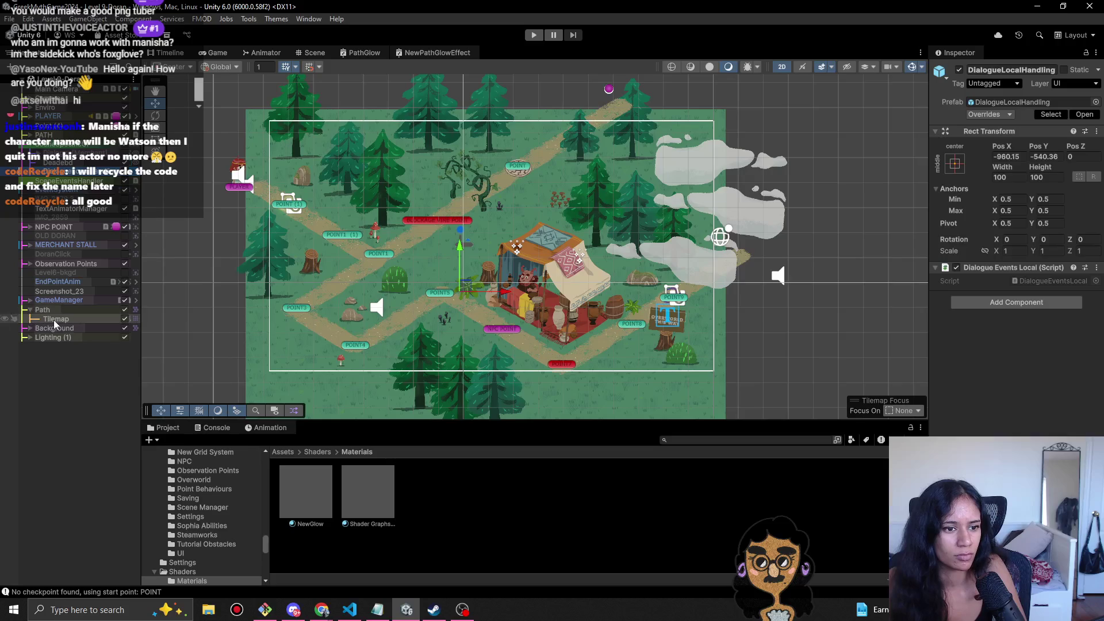
pyautogui.click(61, 319)
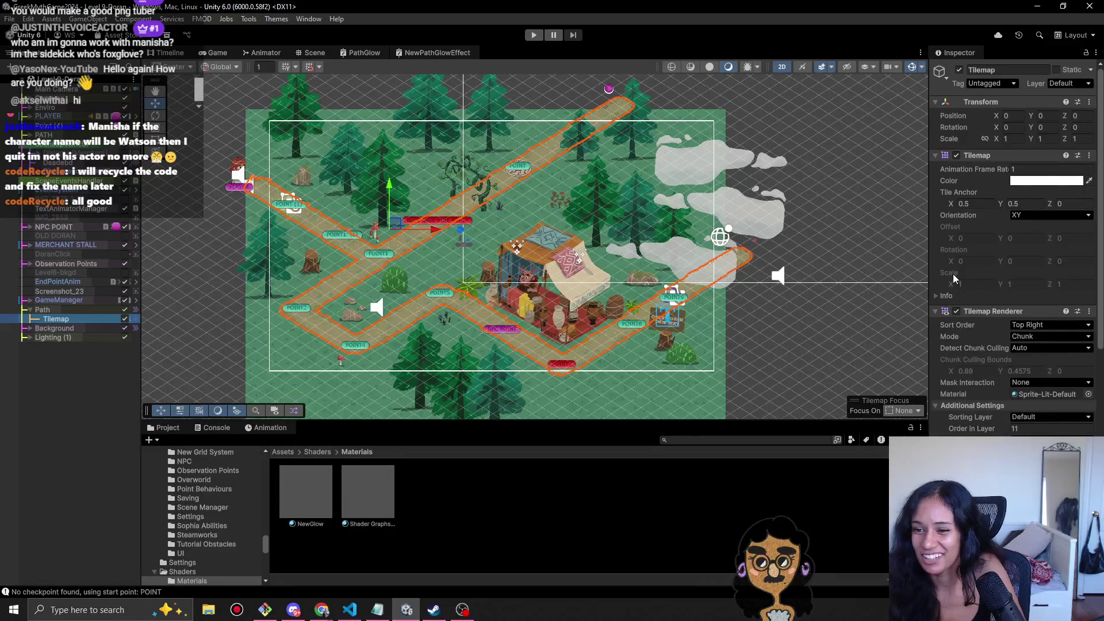
# - Assign the NewGlow material to the path tilemap using a 'new' search
pyautogui.scroll(-3, 1082, 352)
pyautogui.click(1089, 332)
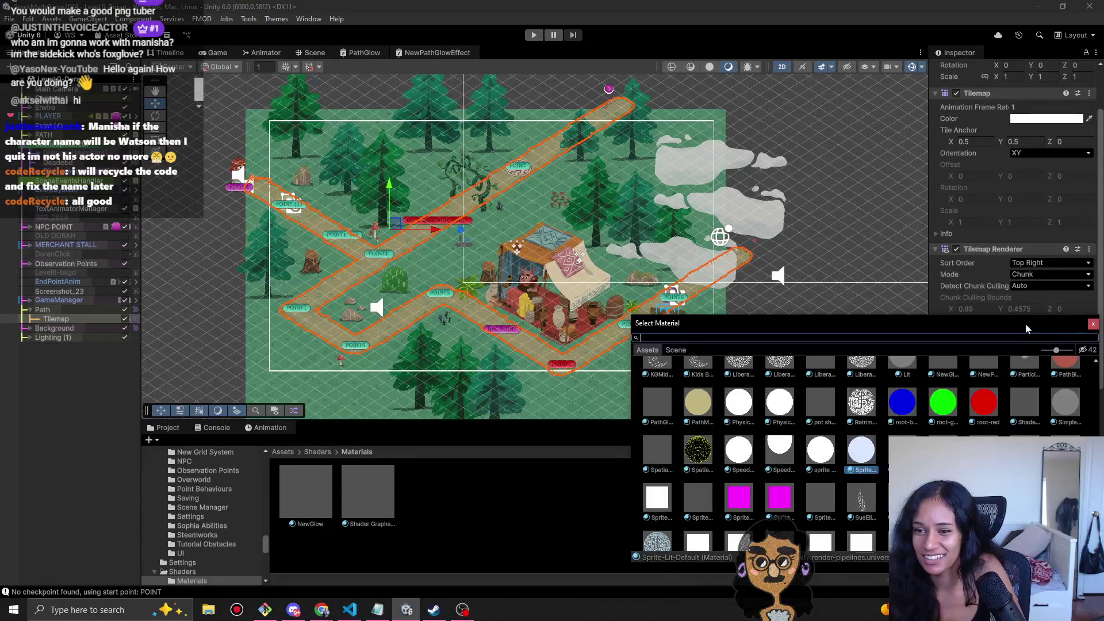
pyautogui.moveTo(1026, 328); pyautogui.dragTo(1020, 294)
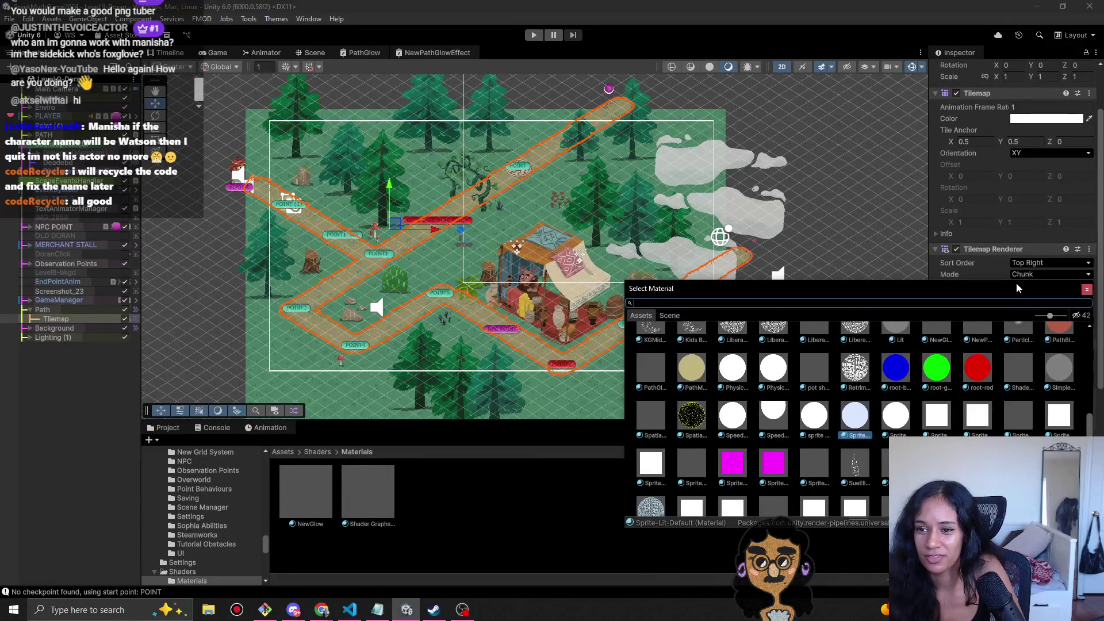
pyautogui.moveTo(1007, 283); pyautogui.dragTo(1007, 161)
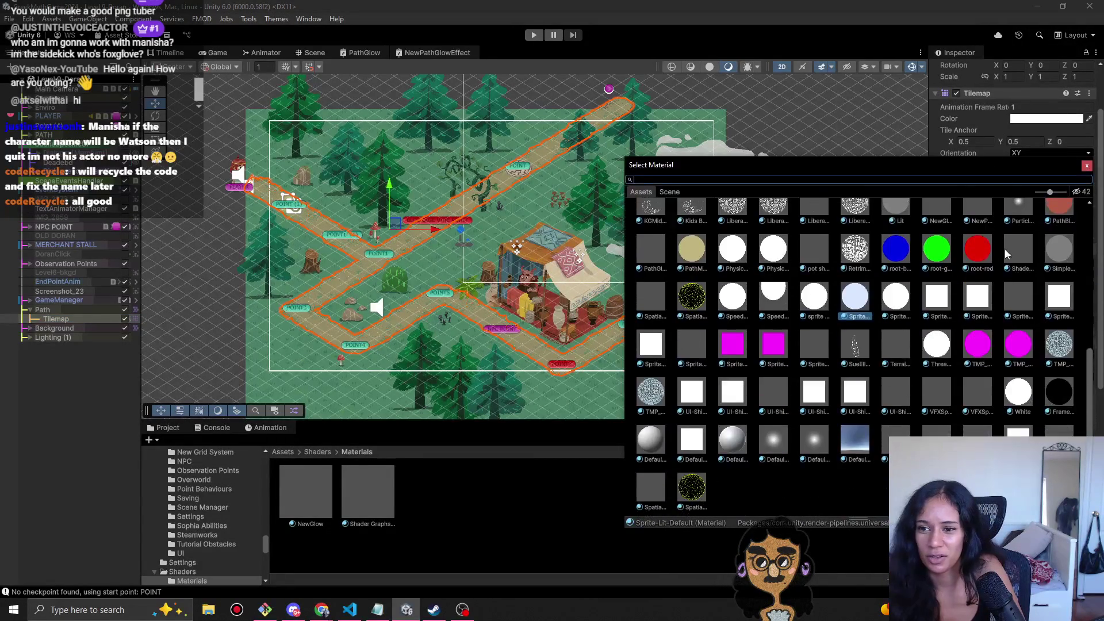
pyautogui.scroll(10, 1021, 339)
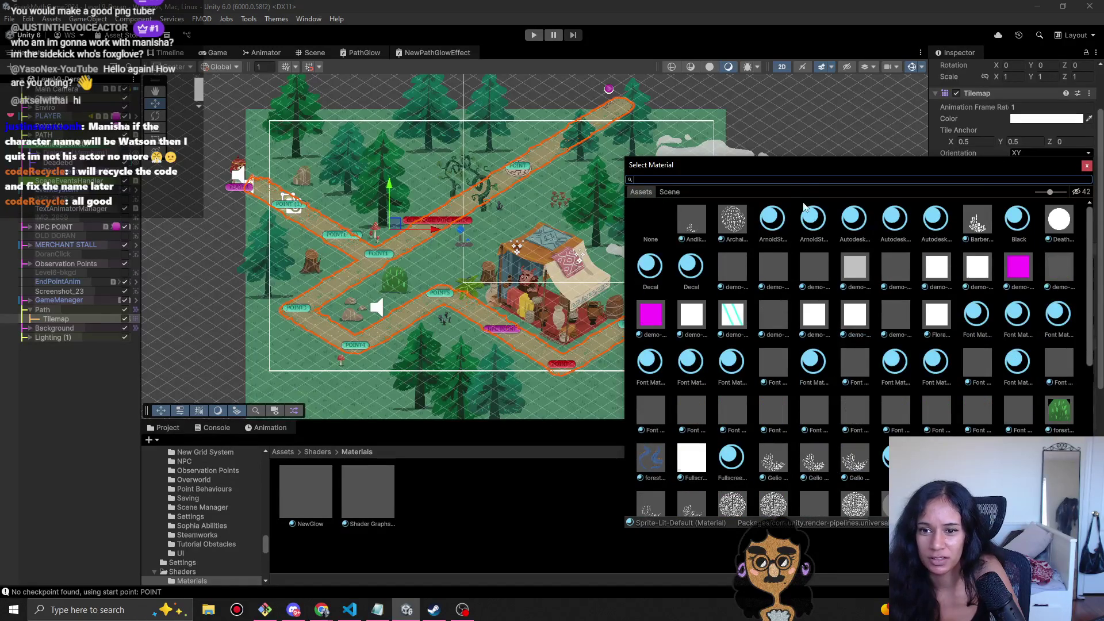
pyautogui.write('new')
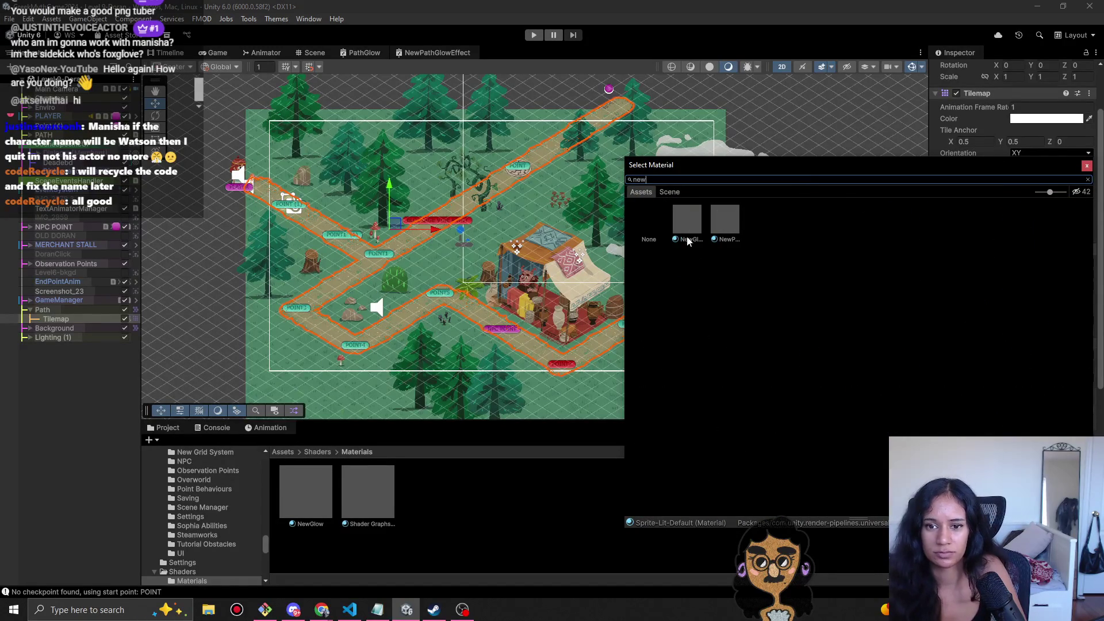
pyautogui.click(688, 237)
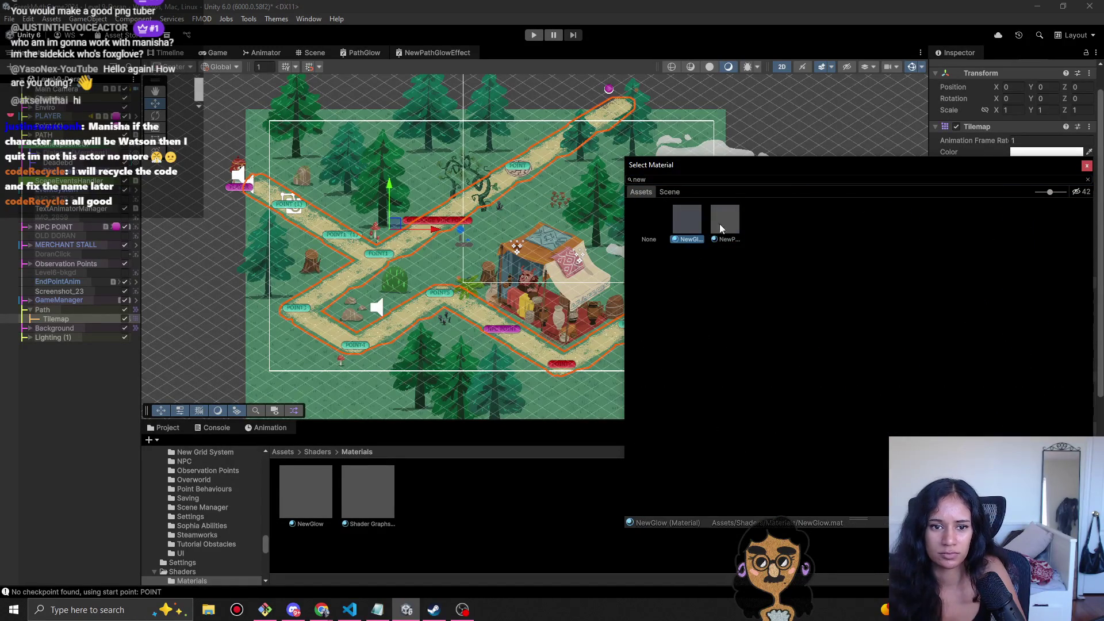
pyautogui.doubleClick(687, 226)
# - Adjust NewGlow's GlowColour shade in the HDR colour picker
pyautogui.scroll(-5, 961, 364)
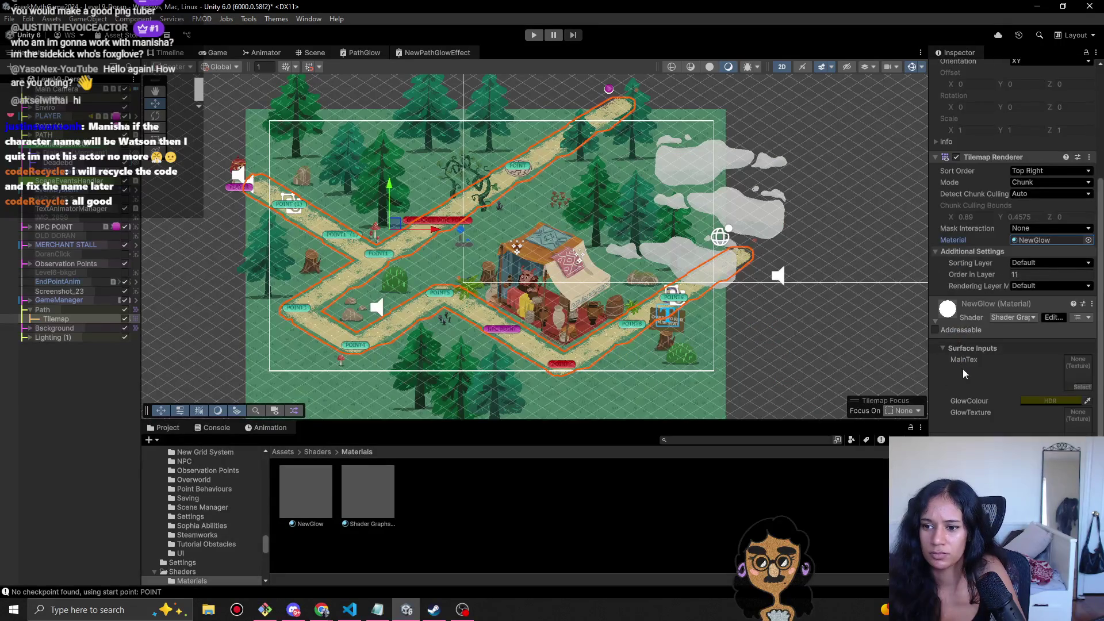
pyautogui.click(1041, 403)
pyautogui.moveTo(1056, 394)
pyautogui.mouseDown()
pyautogui.moveTo(998, 403)
pyautogui.moveTo(1085, 394)
pyautogui.mouseUp()
pyautogui.click(1038, 391)
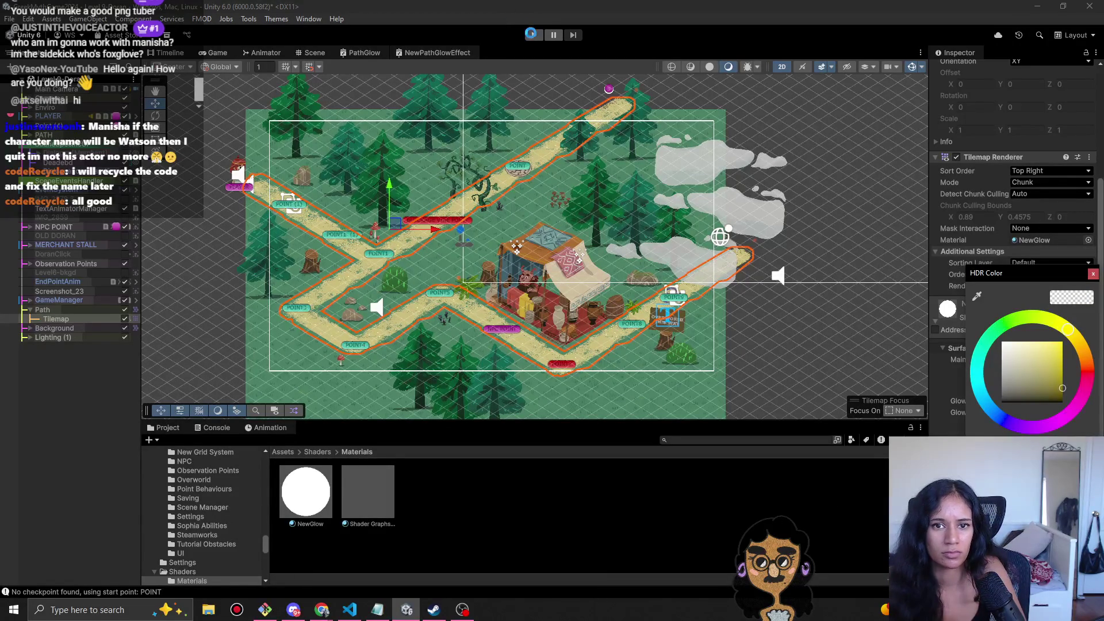
# - Enter Play mode and lower the global Light 2D intensity to 0.52 to check the glow
pyautogui.click(530, 34)
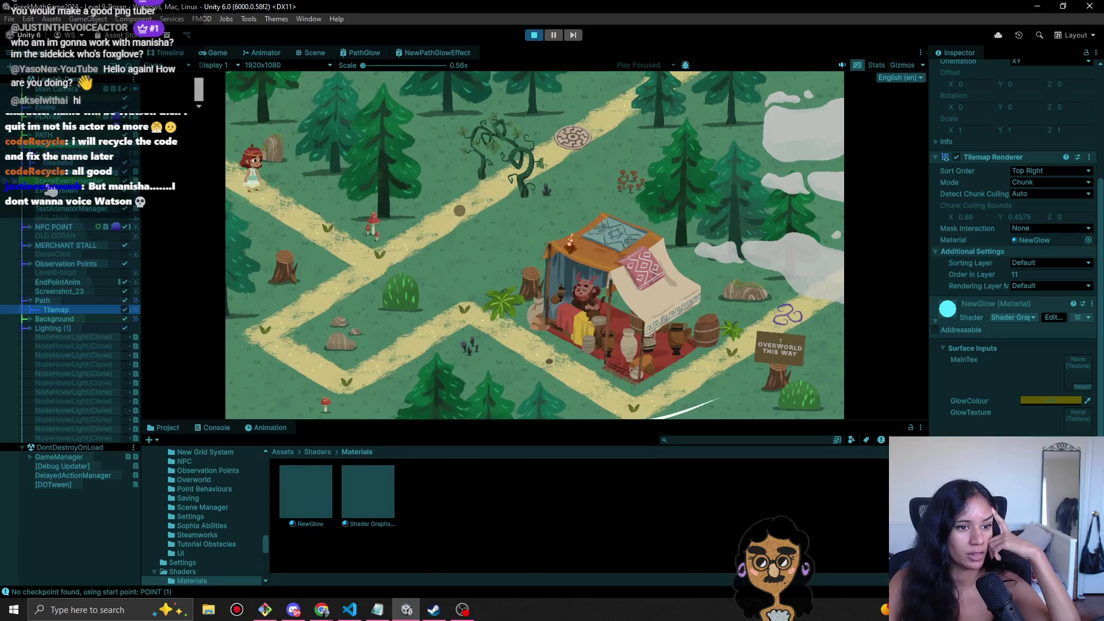
pyautogui.click(31, 329)
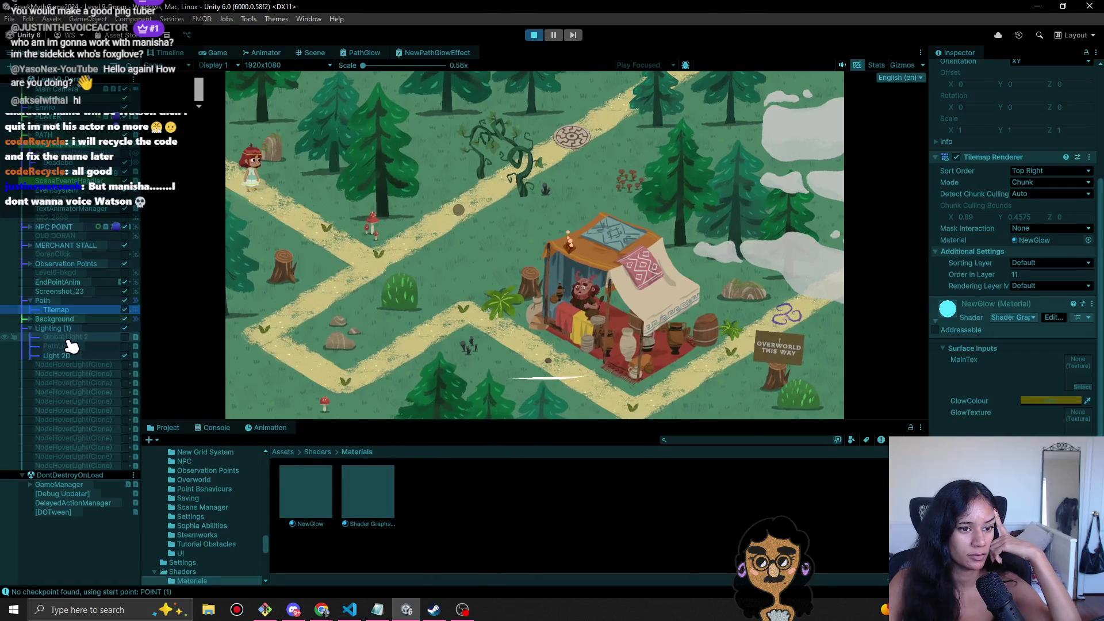
pyautogui.click(118, 352)
pyautogui.moveTo(1003, 192)
pyautogui.mouseDown()
pyautogui.moveTo(978, 198)
pyautogui.moveTo(989, 200)
pyautogui.mouseUp()
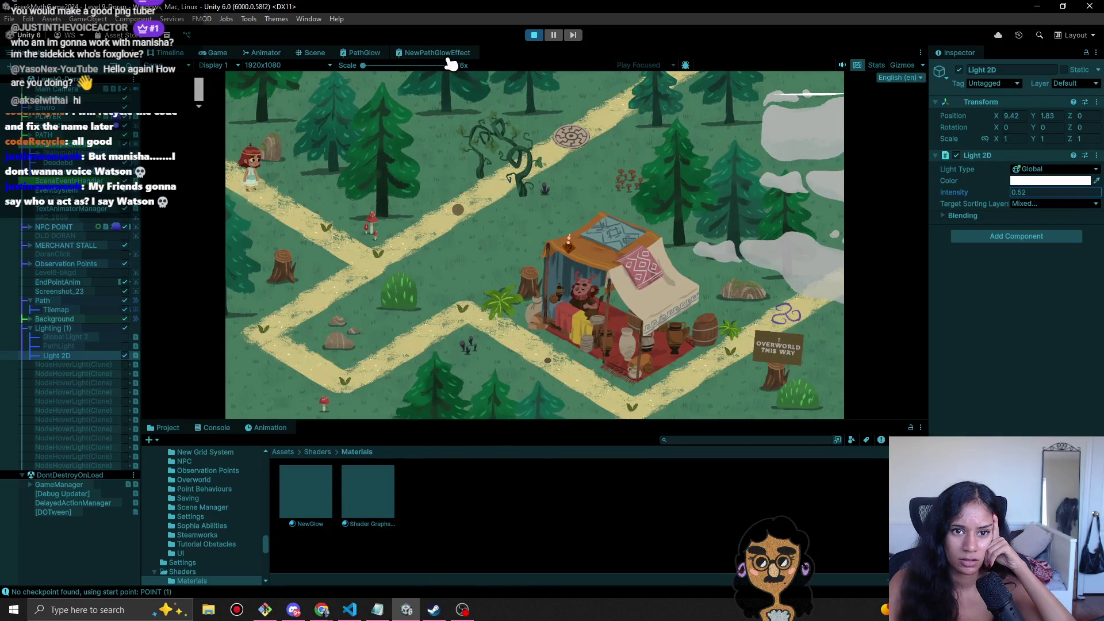
pyautogui.click(408, 57)
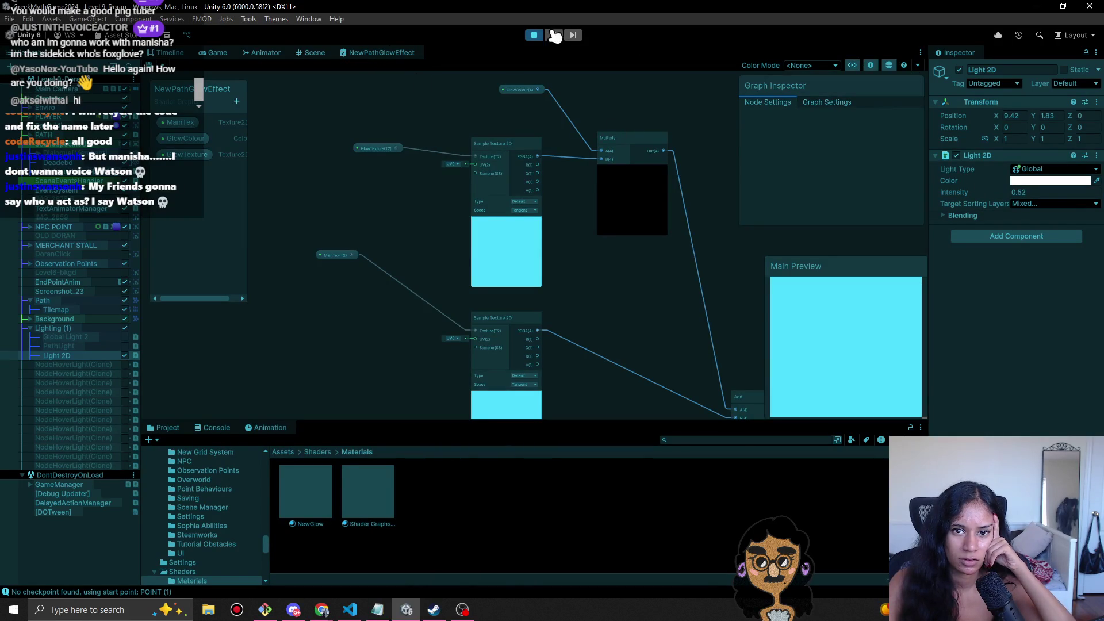
# - Stop Play, switch the NewPathGlowEffect Graph Settings material to Sprite Lit, then undo it
pyautogui.click(534, 35)
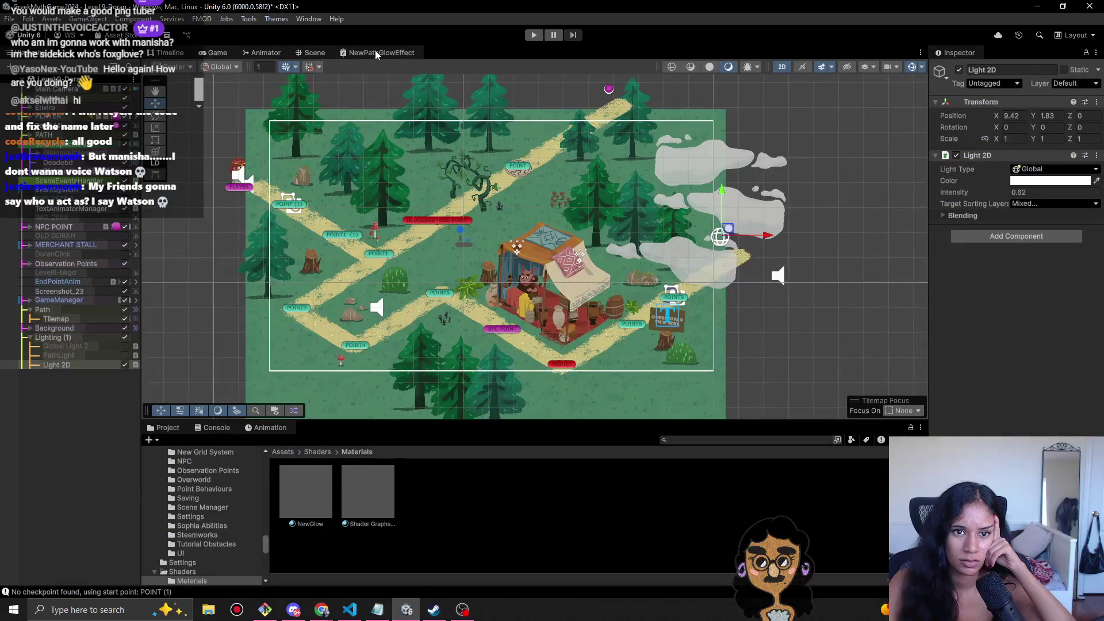
pyautogui.click(375, 50)
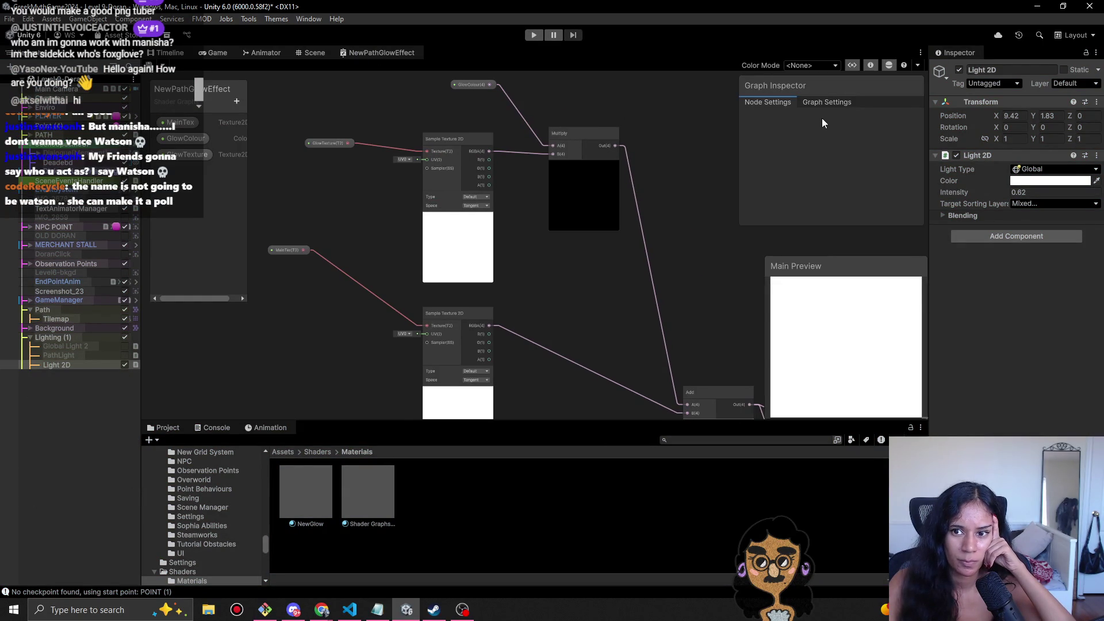
pyautogui.click(828, 103)
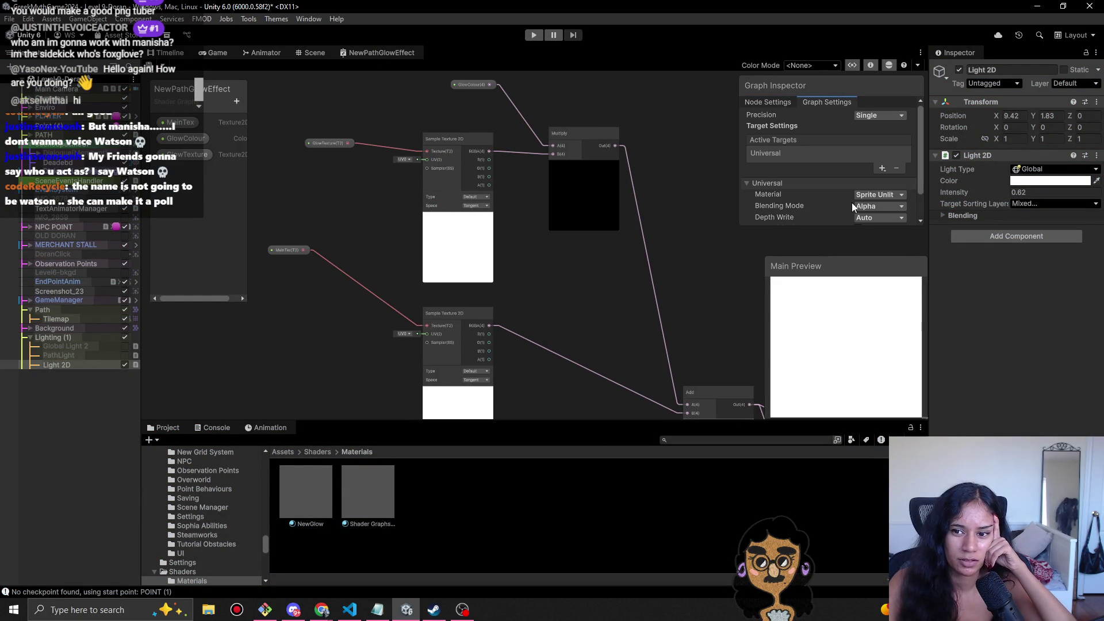
pyautogui.click(875, 193)
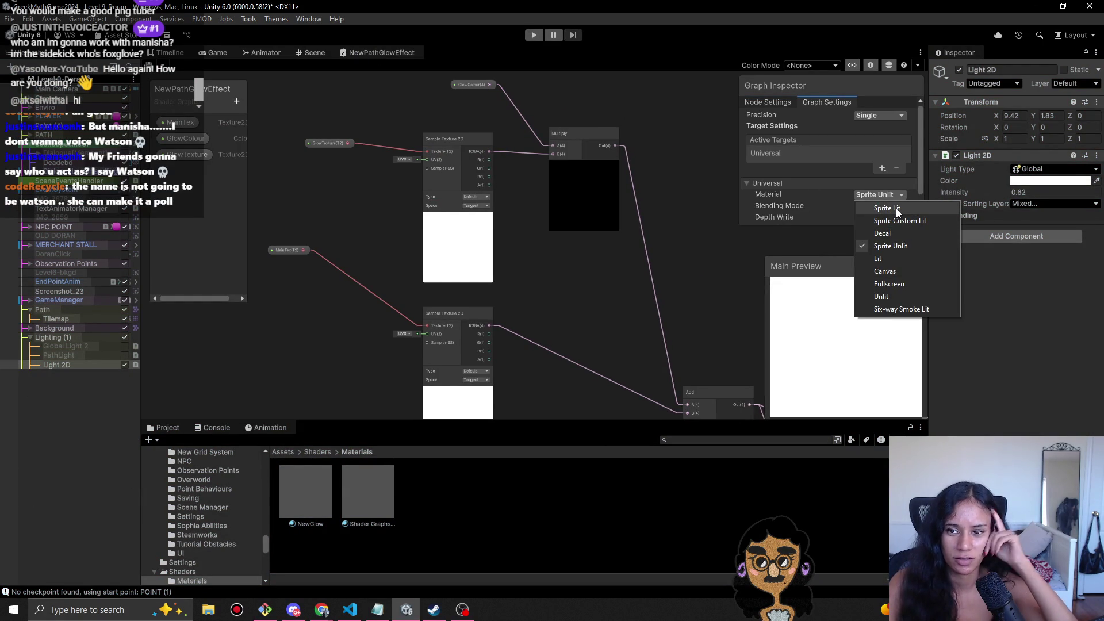
pyautogui.click(896, 208)
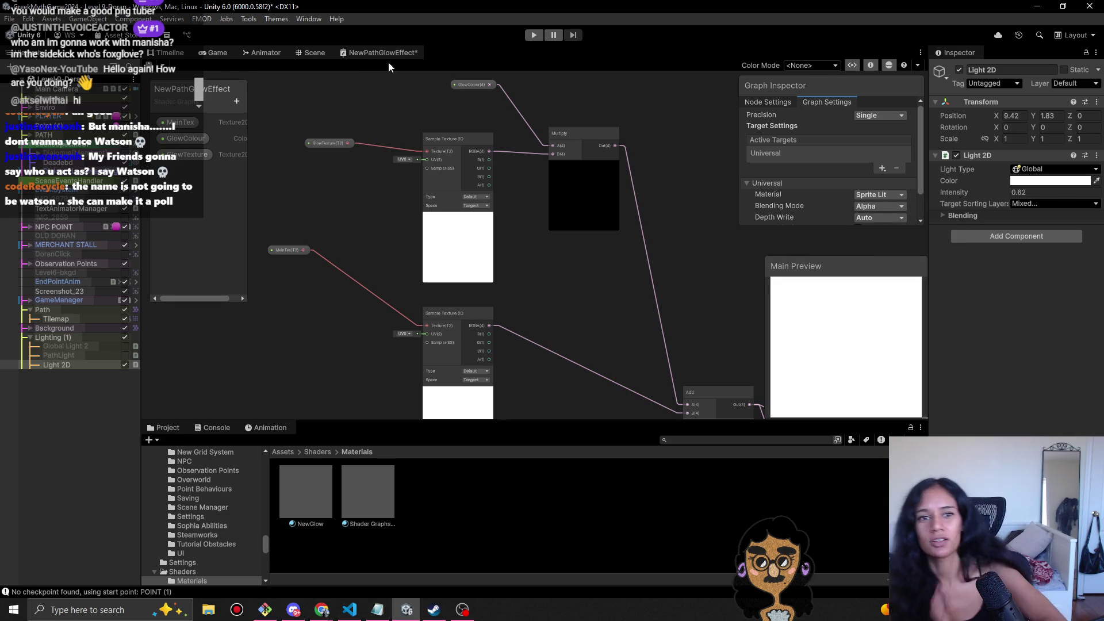
pyautogui.hotkey('ctrl', 'z')
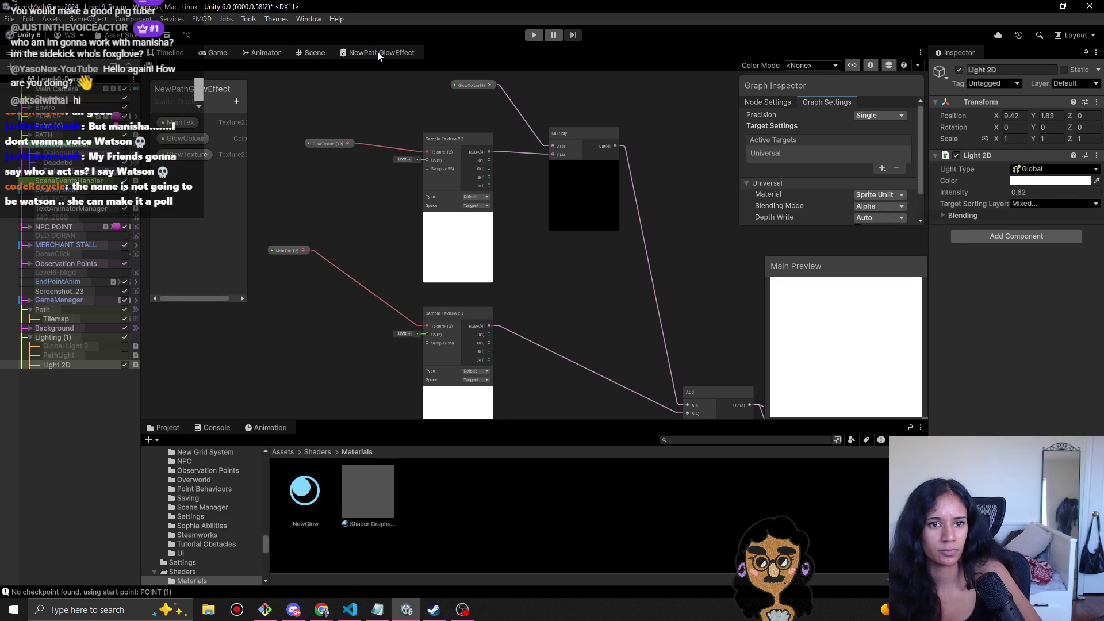
# - Close the NewPathGlowEffect graph and return to the level's Scene view
pyautogui.middleClick(380, 53)
pyautogui.click(218, 53)
pyautogui.click(306, 55)
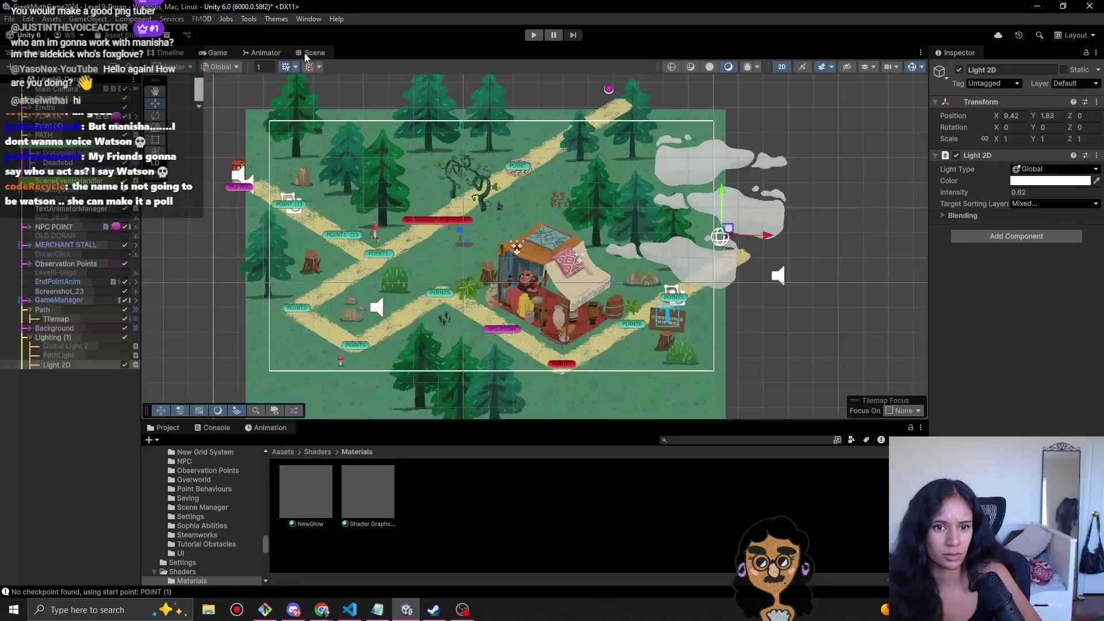
# - Assign NewPathGlowEffect to the path Tilemap's material using a 'path' search
pyautogui.click(60, 319)
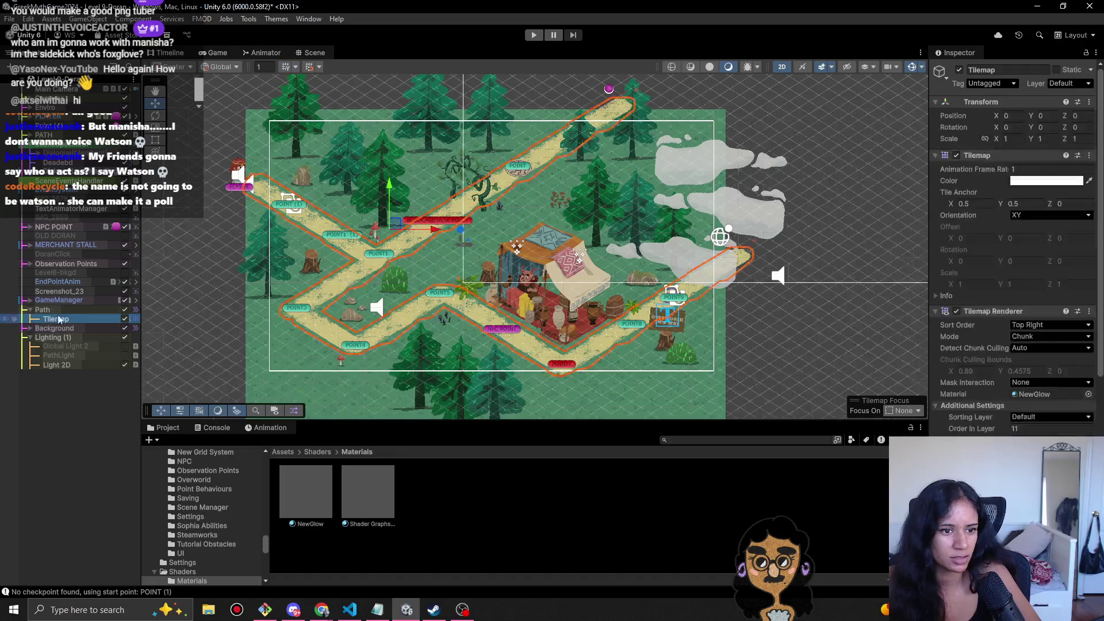
pyautogui.click(1089, 394)
pyautogui.write('path')
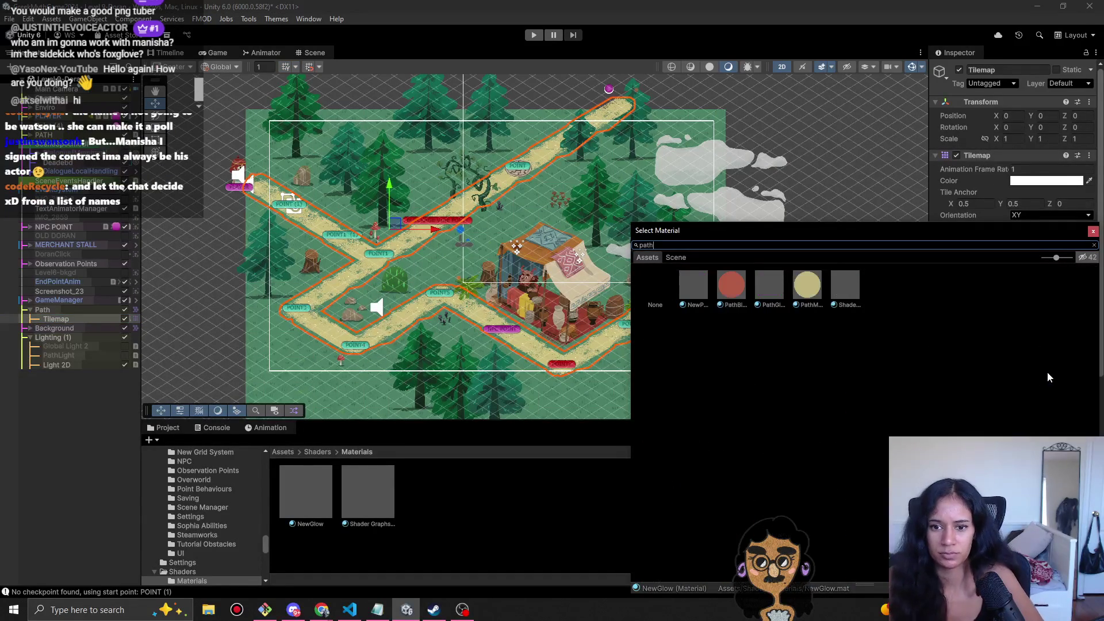
pyautogui.click(692, 293)
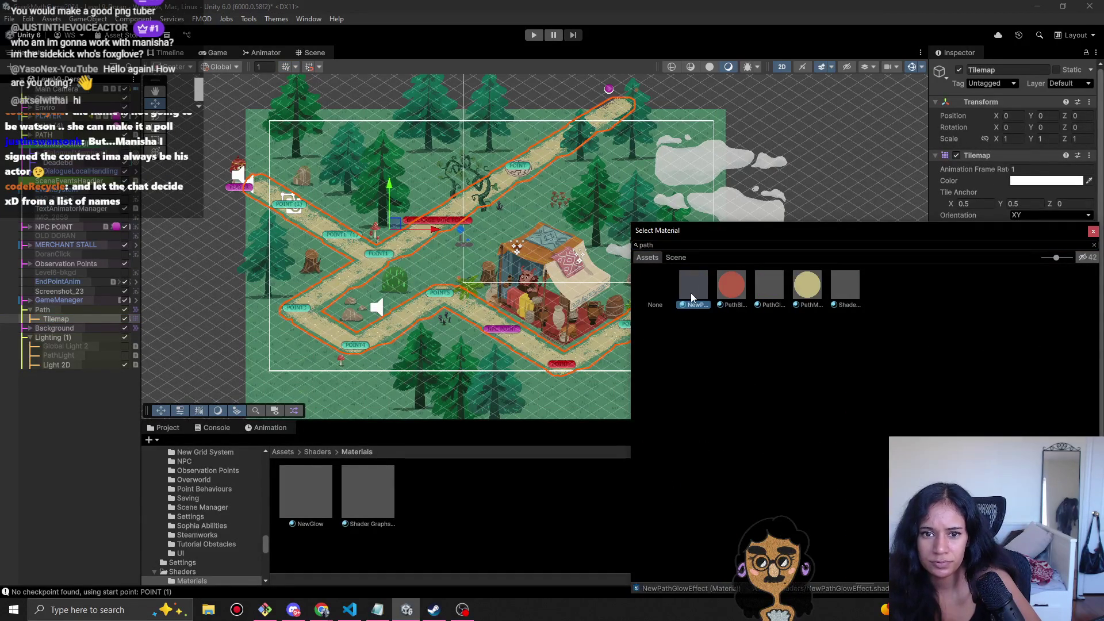
pyautogui.doubleClick(691, 292)
# - Drag Shader Graphs_PathGlow onto the Material field and inspect that material
pyautogui.scroll(-2, 1043, 432)
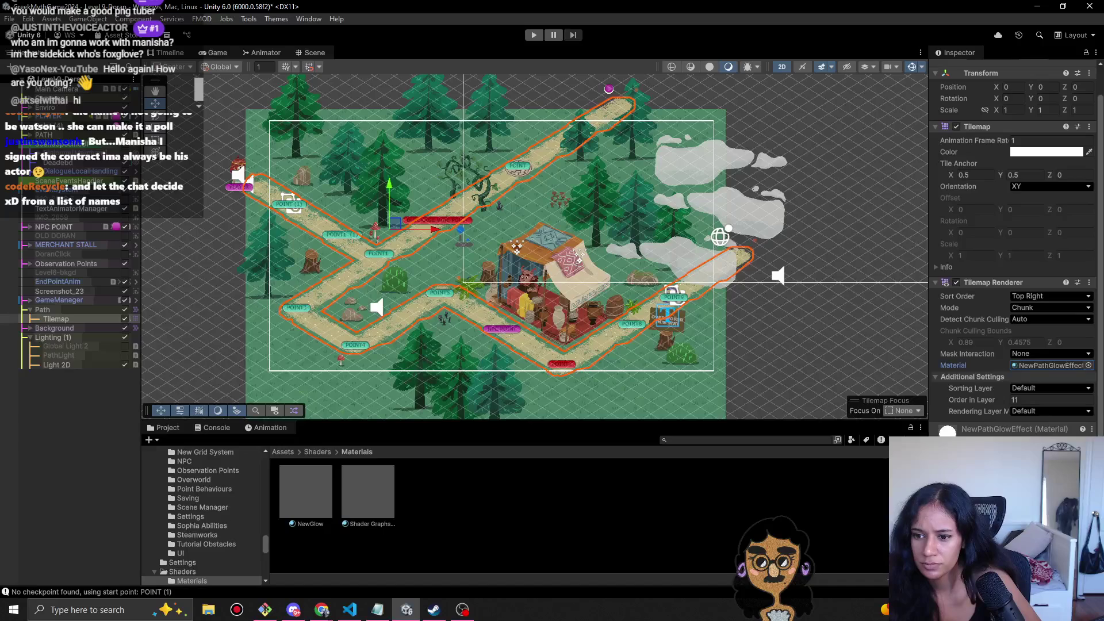
pyautogui.scroll(-4, 1015, 259)
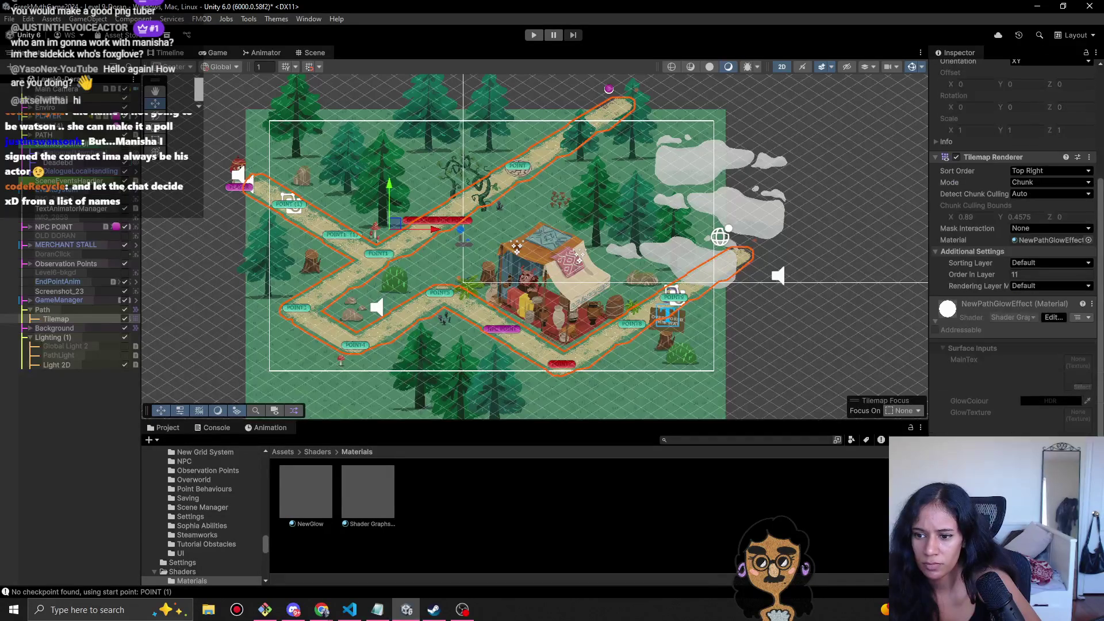
pyautogui.scroll(4, 1056, 325)
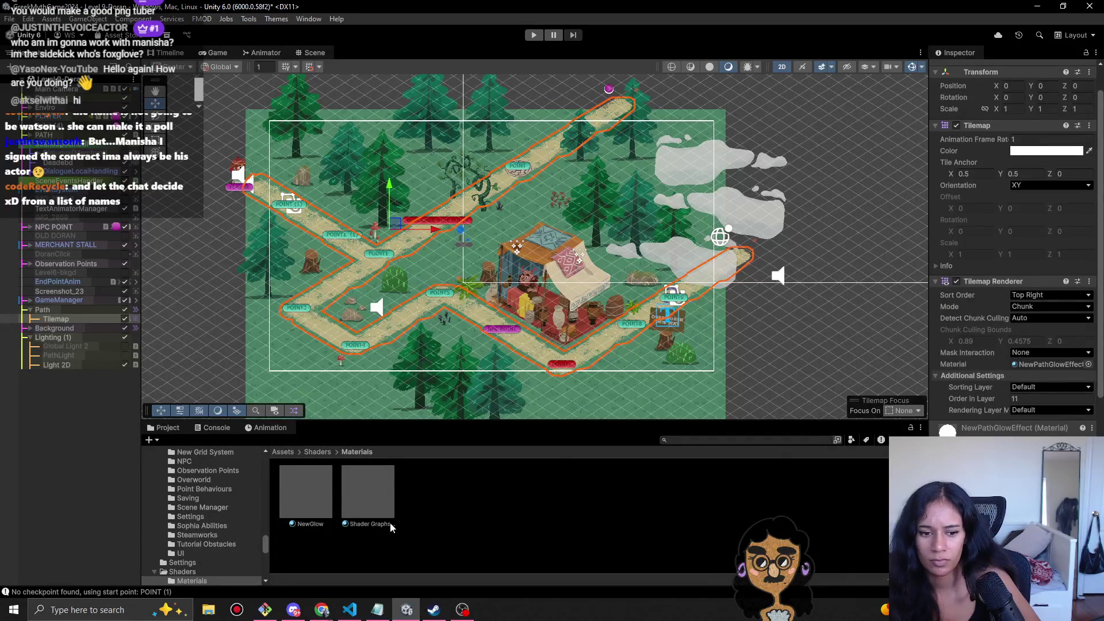
pyautogui.moveTo(1100, 354); pyautogui.dragTo(1050, 364)
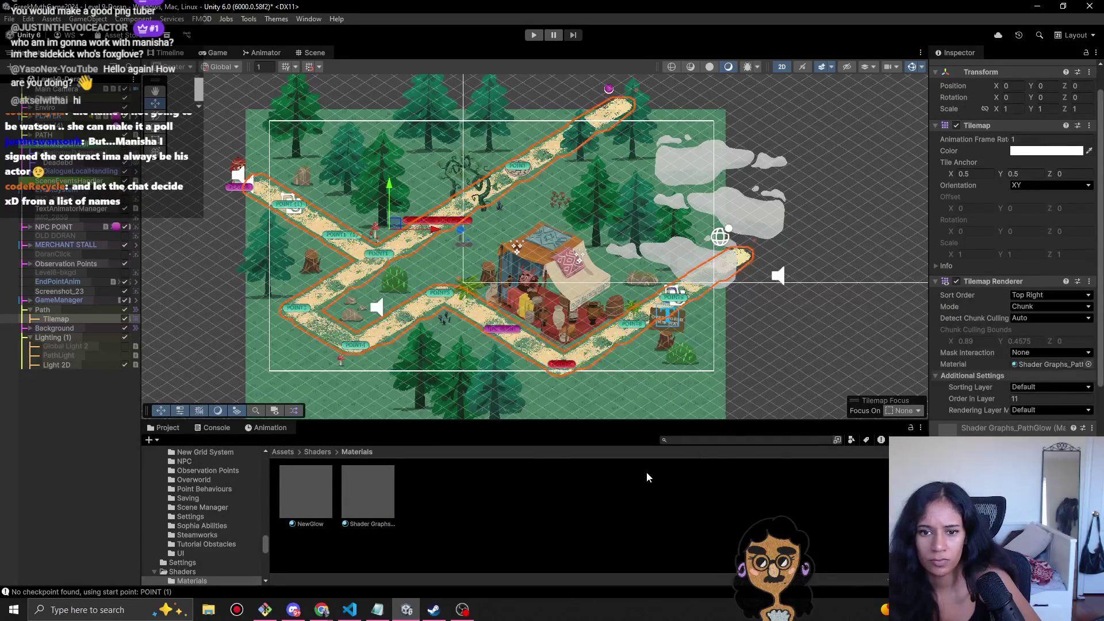
pyautogui.click(380, 494)
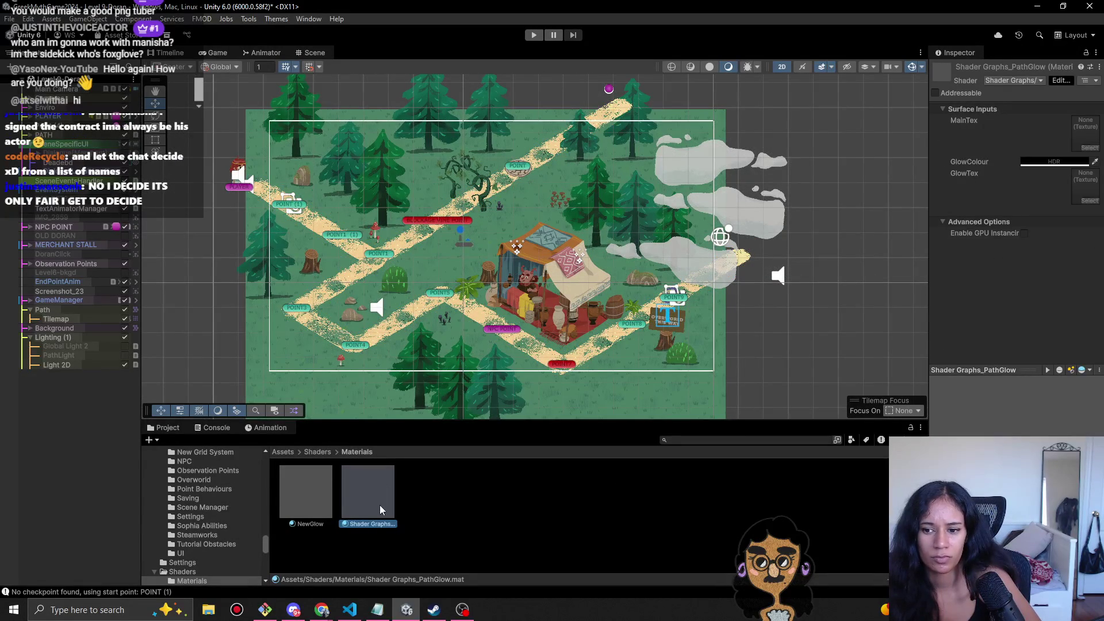
# - Open the PathGlow shader graph from the Shaders folder, save it, and check the Game view
pyautogui.click(318, 453)
pyautogui.doubleClick(428, 502)
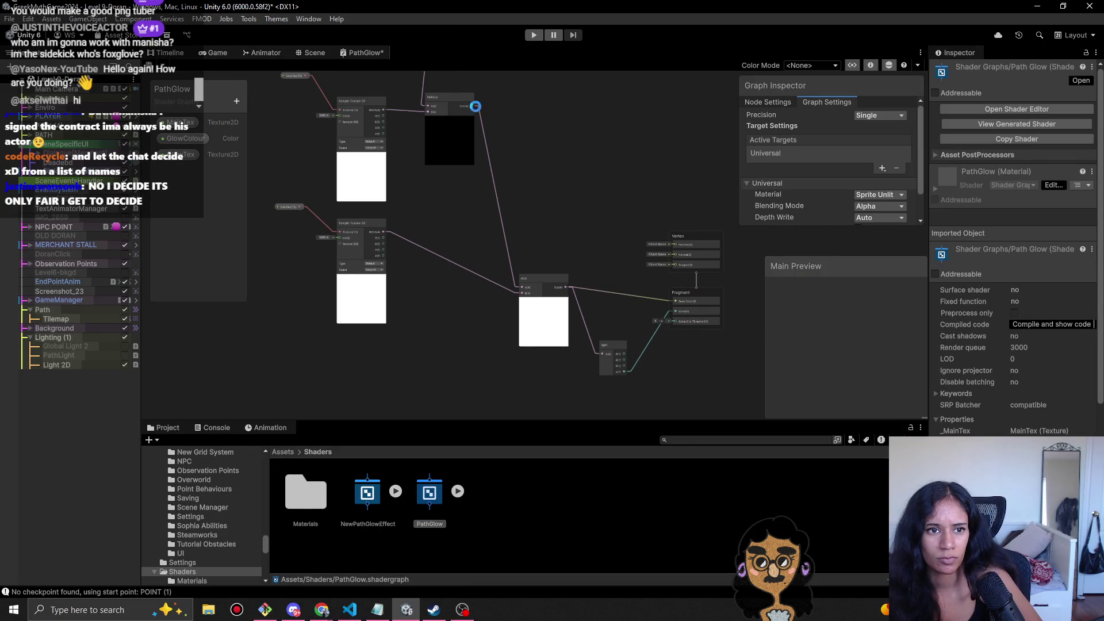
pyautogui.hotkey('ctrl', 's')
pyautogui.click(218, 52)
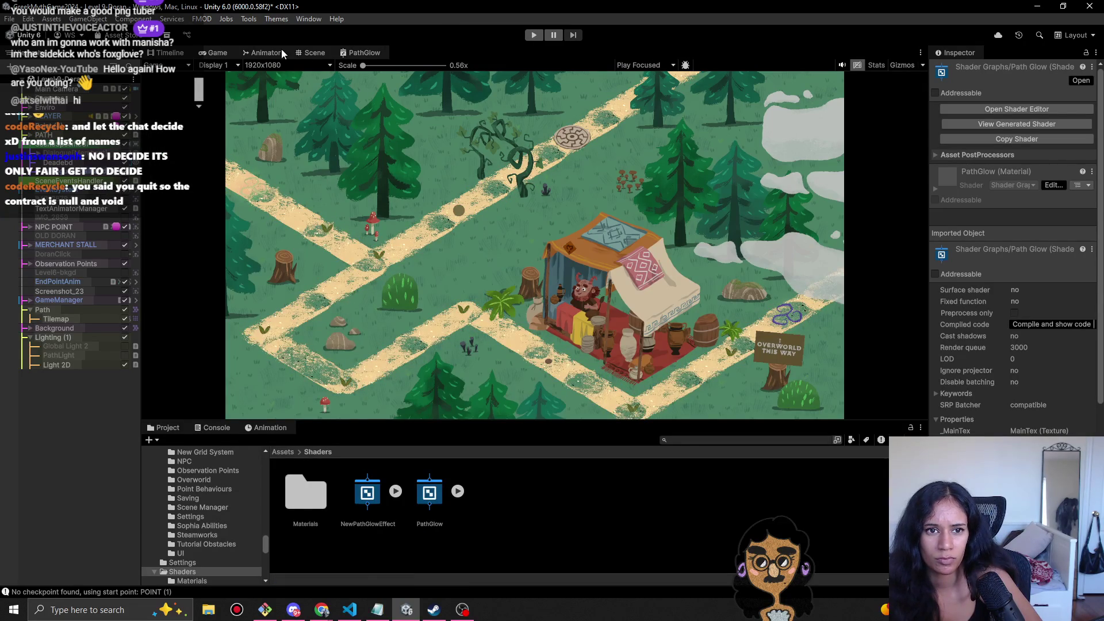
pyautogui.click(364, 53)
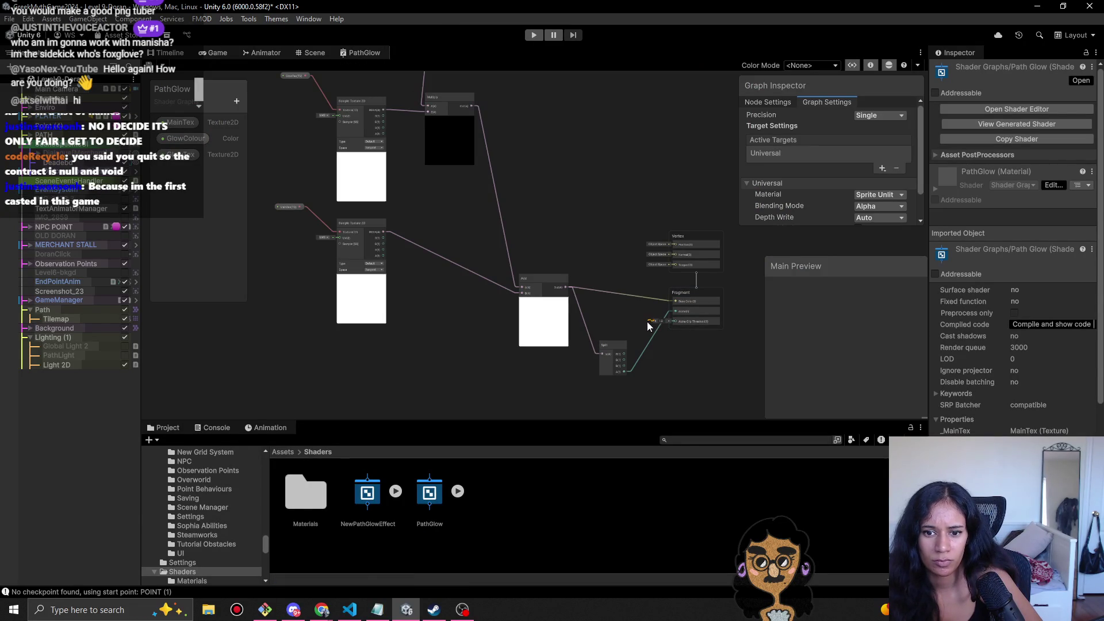
# - Drag the Alpha Clip Threshold to a new value, save, and check the path in Game view
pyautogui.scroll(5, 649, 324)
pyautogui.moveTo(654, 306); pyautogui.dragTo(562, 312)
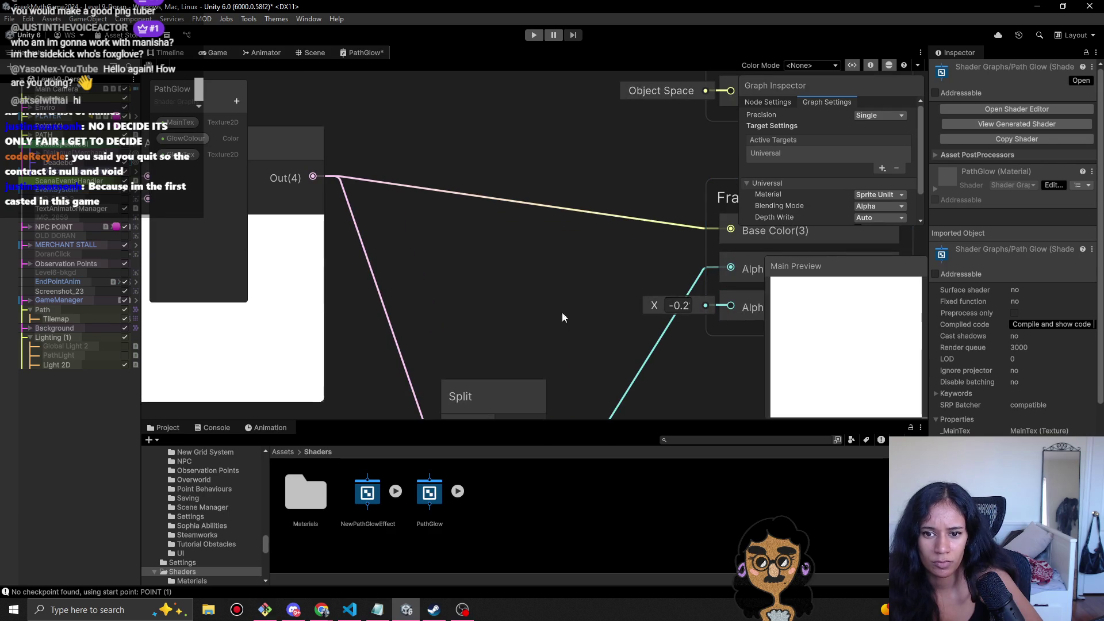
pyautogui.hotkey('ctrl', 's')
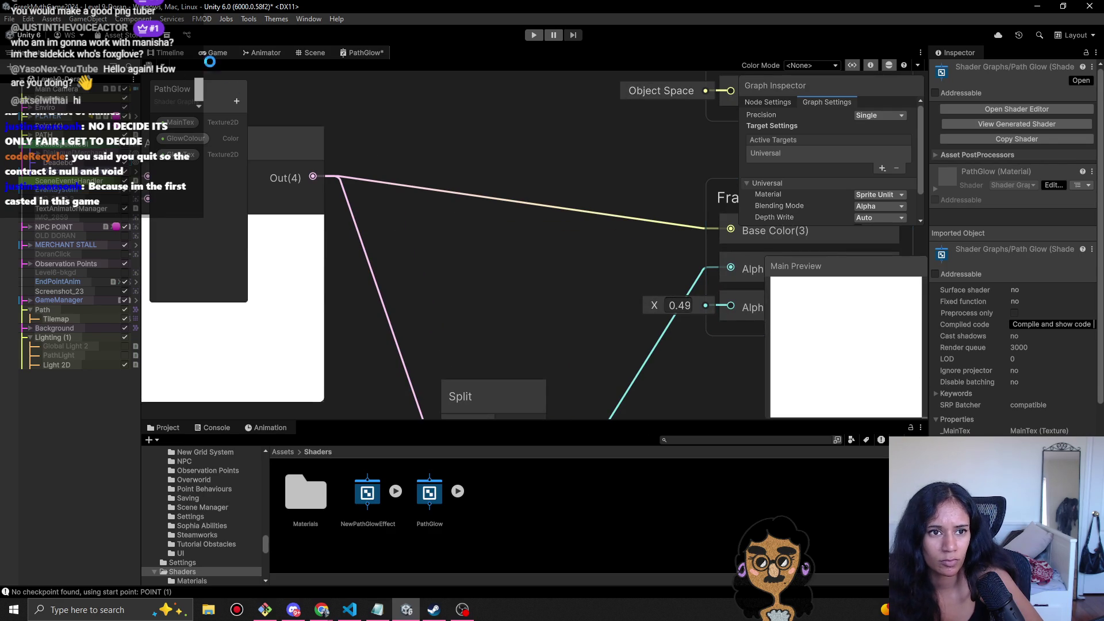
pyautogui.click(211, 51)
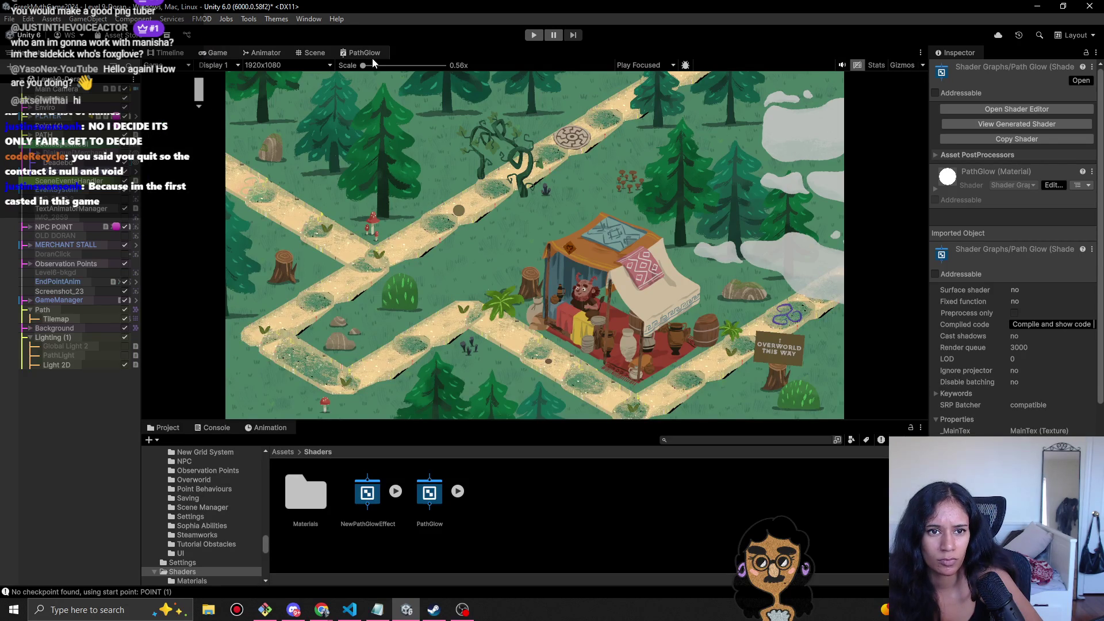
pyautogui.click(366, 56)
# - Set the Alpha Clip Threshold to 1.3 and view the result in the running Game view
pyautogui.scroll(-5, 461, 278)
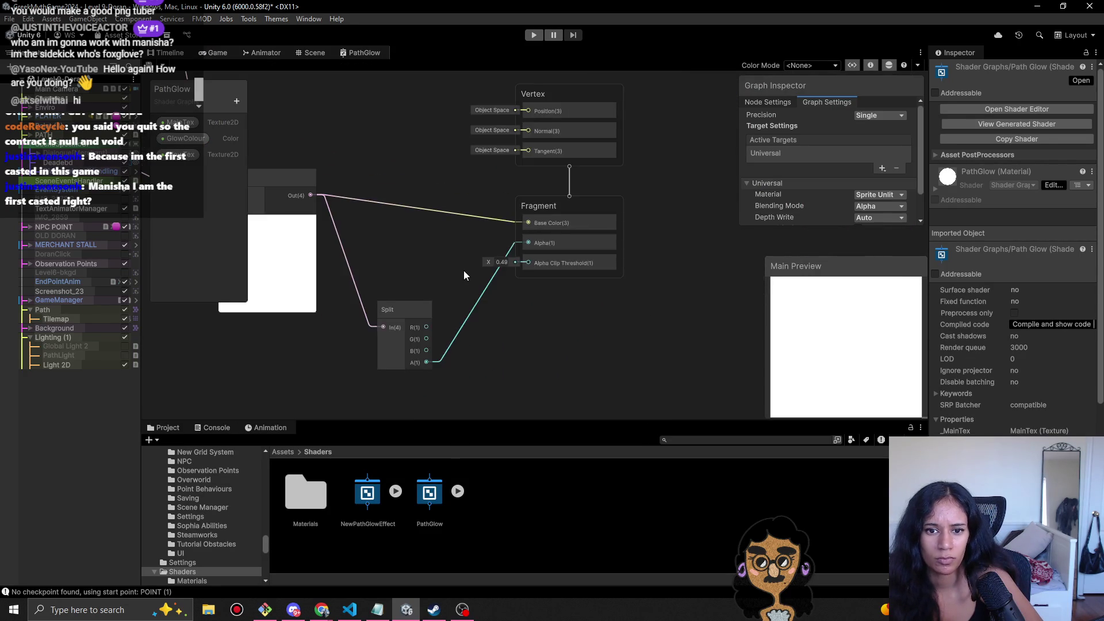
pyautogui.moveTo(464, 270); pyautogui.dragTo(541, 299)
pyautogui.write('1.3')
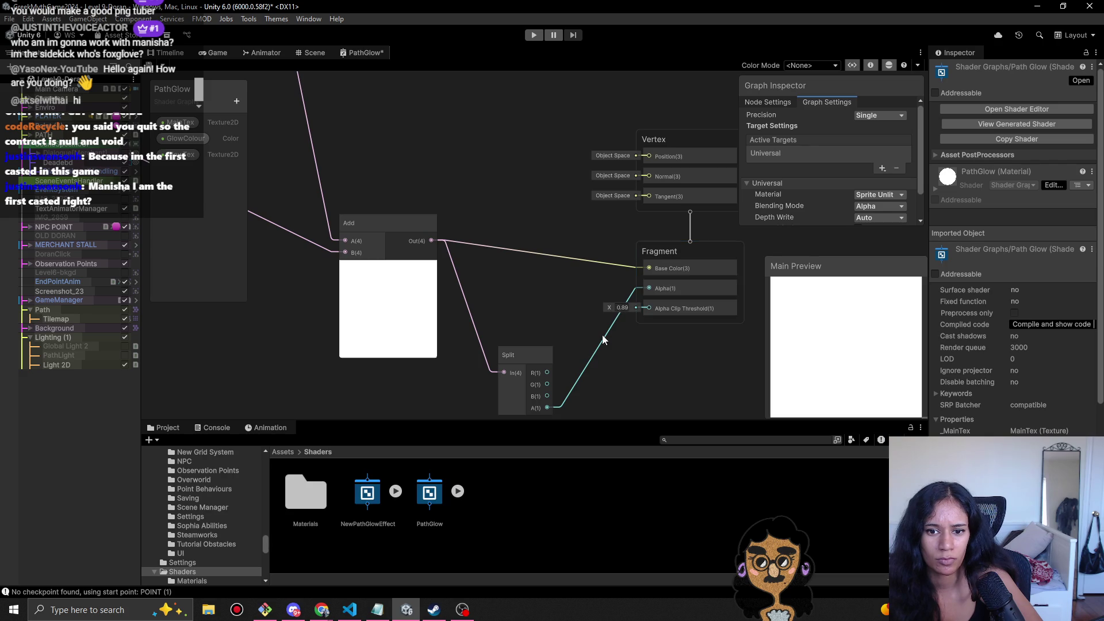
pyautogui.press('Return')
pyautogui.click(215, 53)
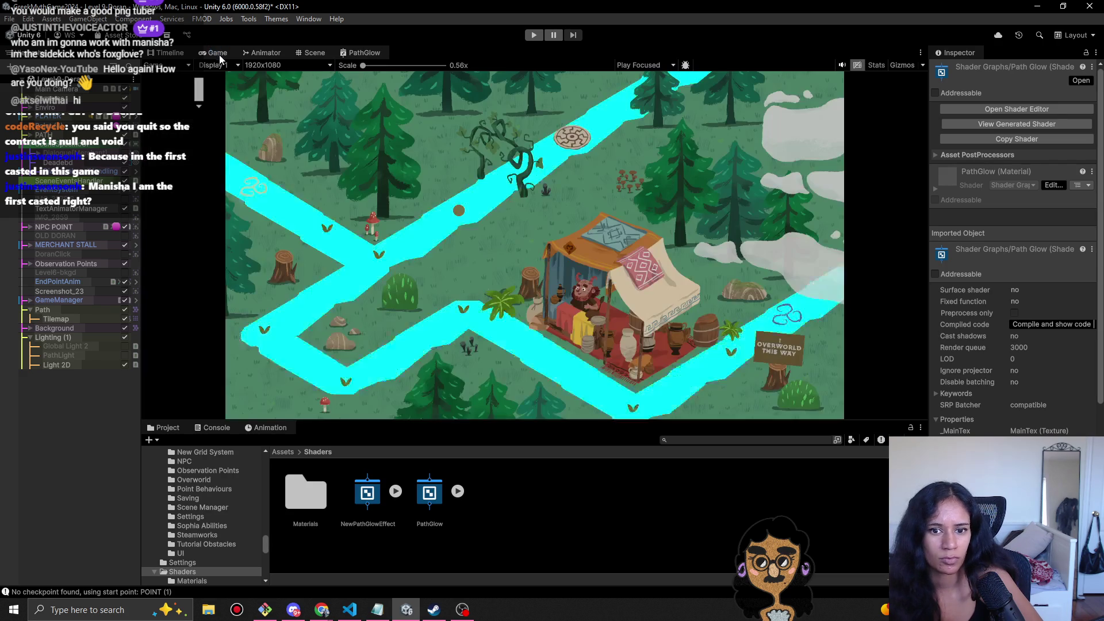
# - Apply NewPathGlowEffect to the path Tilemap's renderer via a 'path' search
pyautogui.click(54, 319)
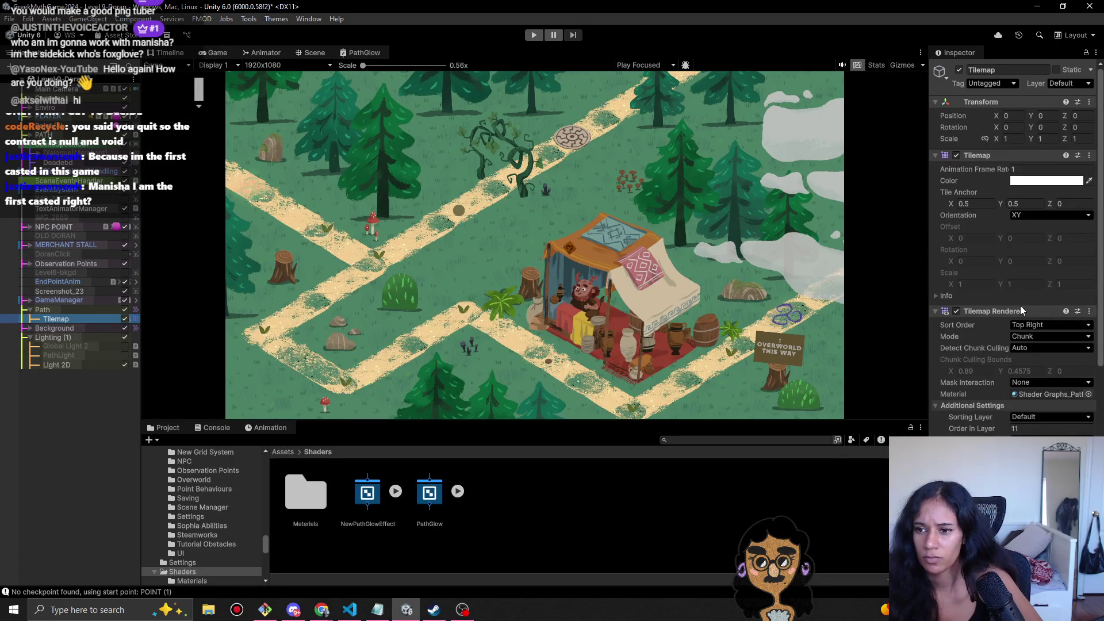
pyautogui.scroll(-5, 985, 354)
pyautogui.click(1089, 270)
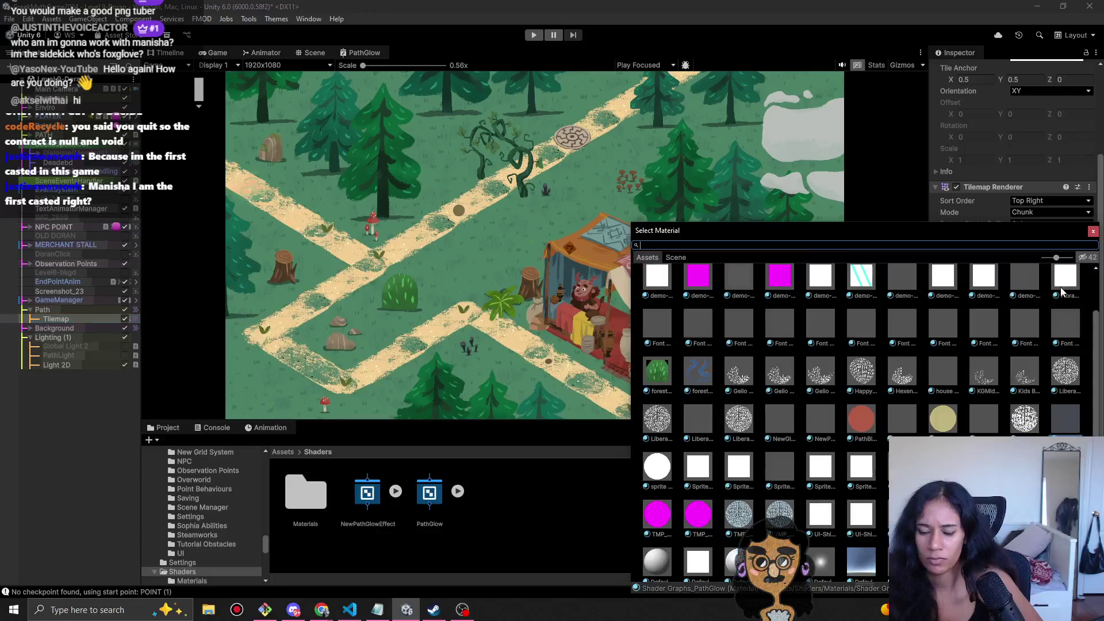
pyautogui.write('path')
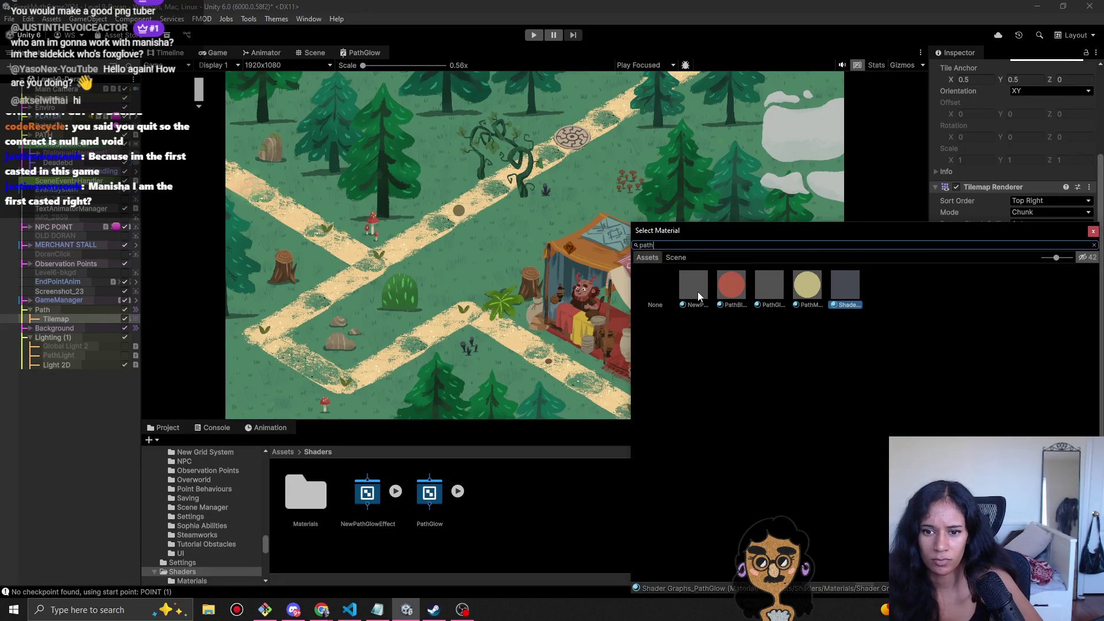
pyautogui.click(698, 292)
pyautogui.doubleClick(698, 291)
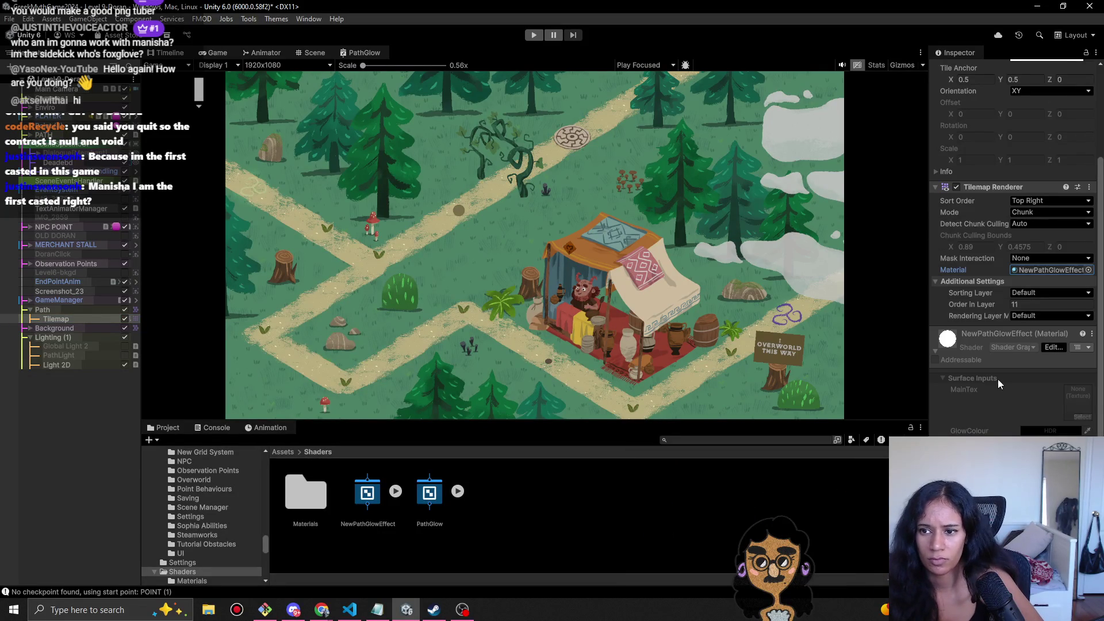
pyautogui.scroll(-1, 999, 378)
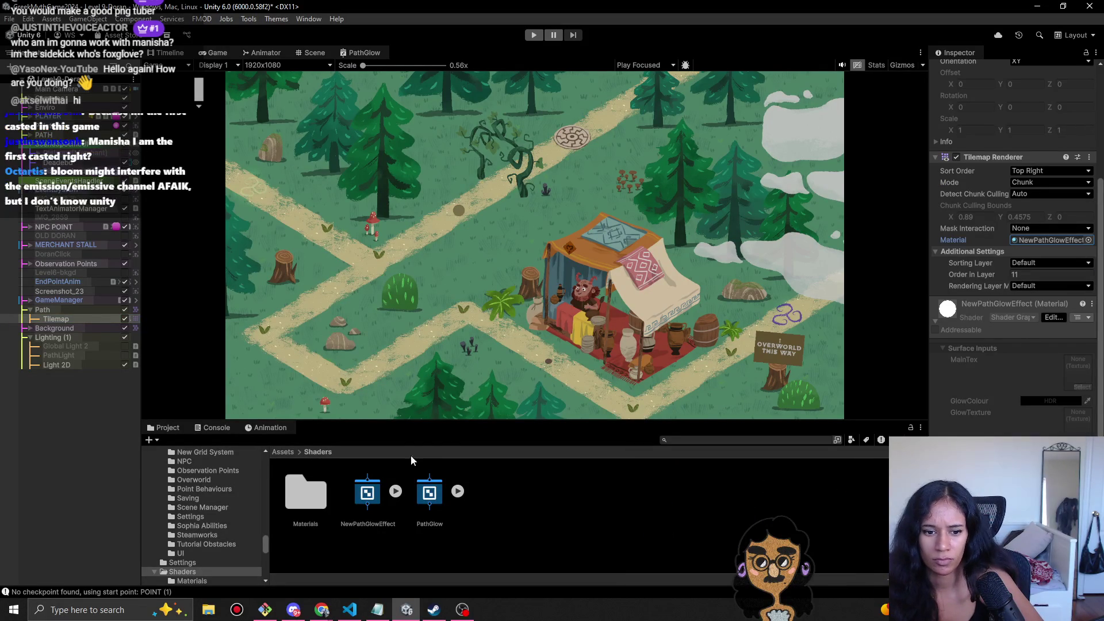
# - Search 'glow', compare NewGlow against NewPathGlowEffect on the path, and apply NewGlow
pyautogui.click(282, 453)
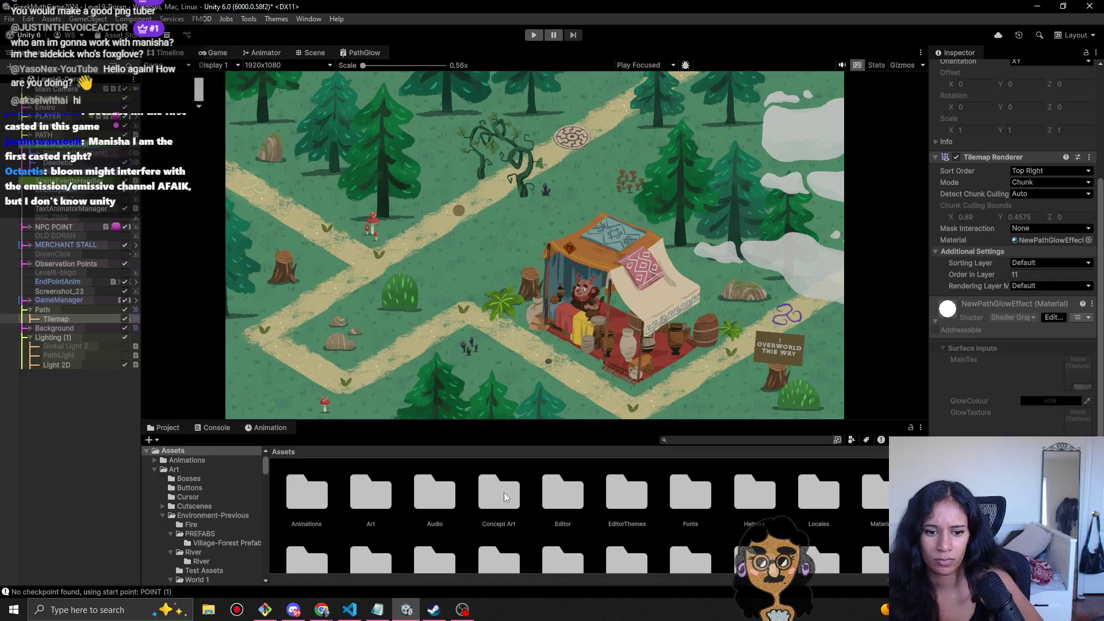
pyautogui.click(1088, 239)
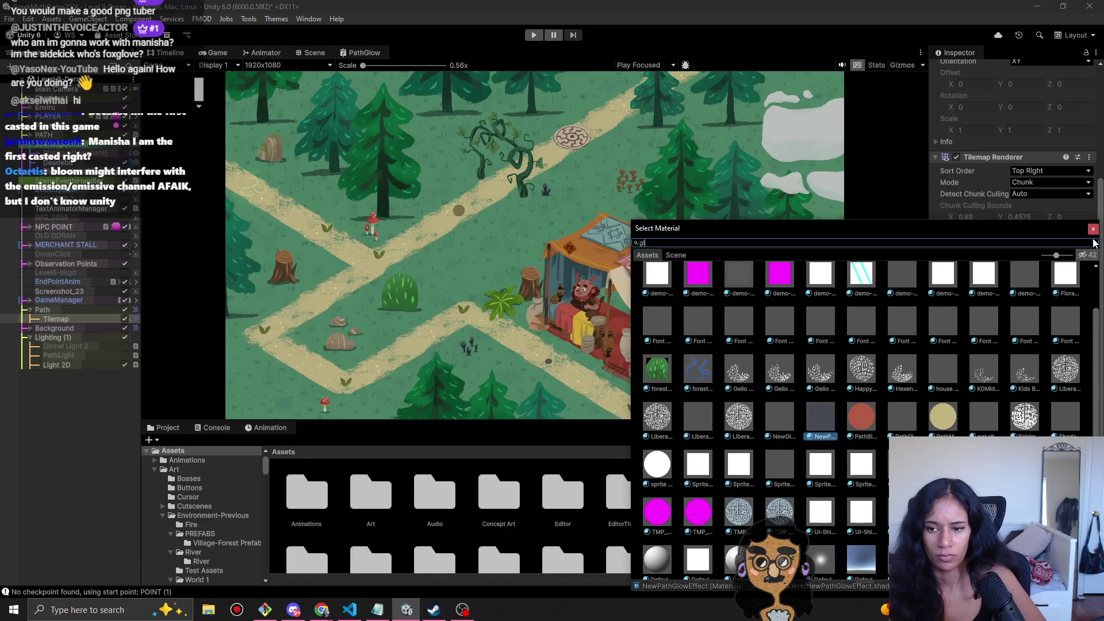
pyautogui.write('glow')
pyautogui.click(769, 286)
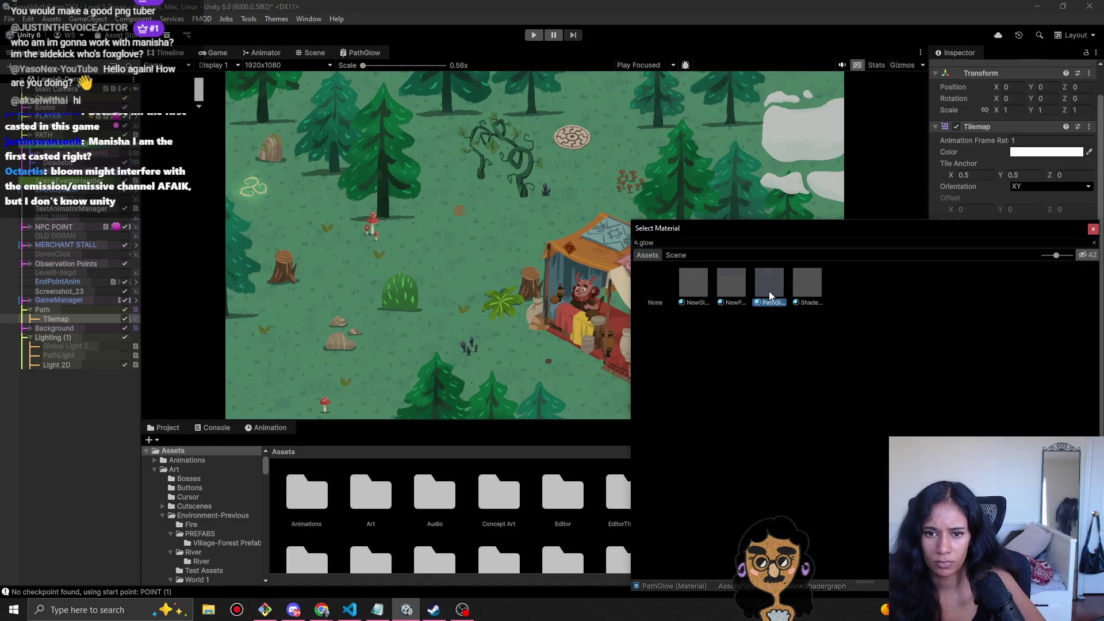
pyautogui.click(699, 287)
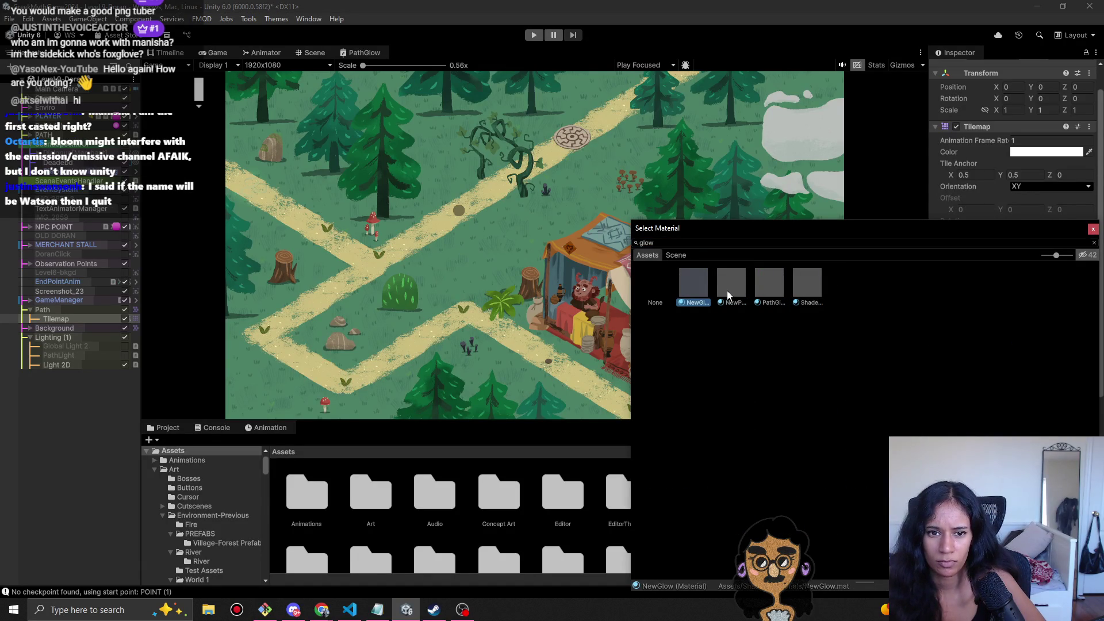
pyautogui.click(727, 291)
pyautogui.click(698, 292)
pyautogui.click(723, 287)
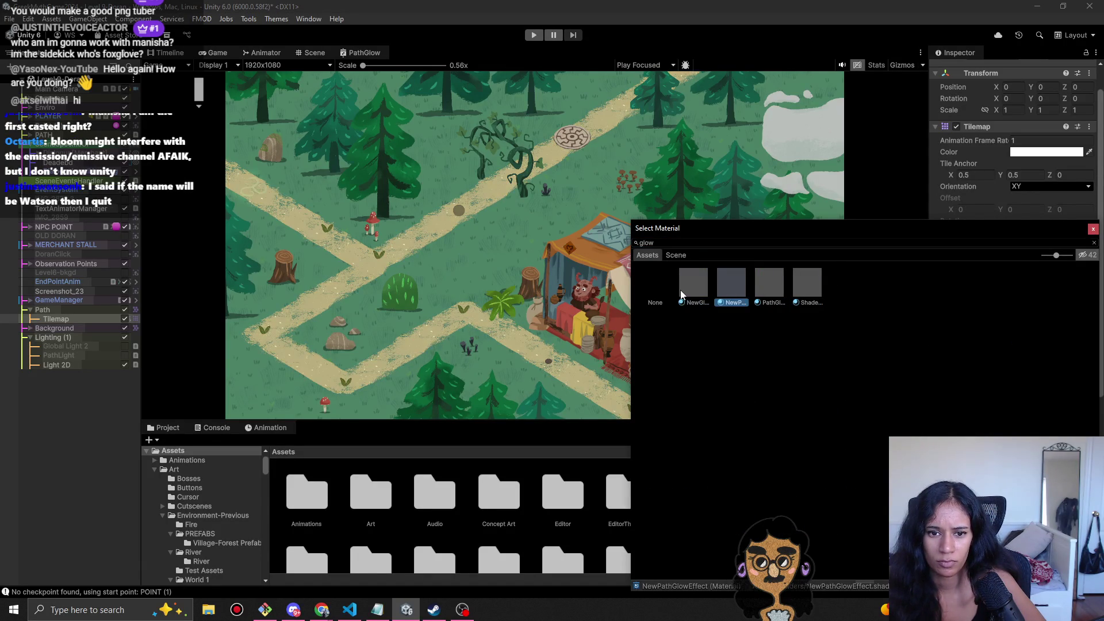
pyautogui.click(686, 289)
pyautogui.click(724, 285)
pyautogui.click(701, 293)
pyautogui.doubleClick(701, 288)
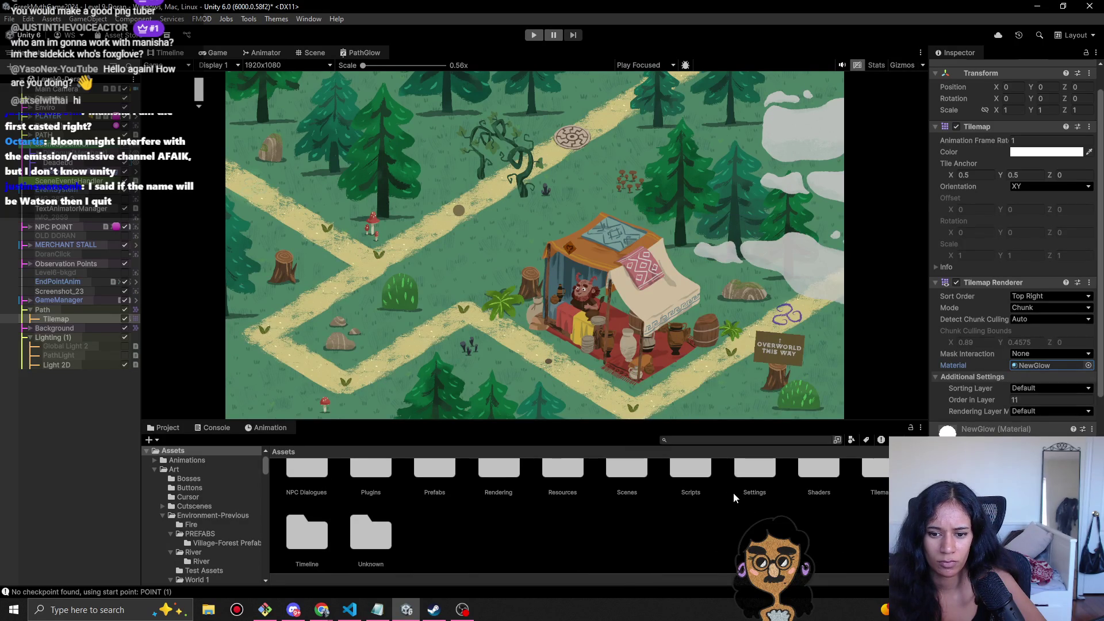
# - Open Assets > Shaders > Materials and select the path Tilemap in the Hierarchy
pyautogui.doubleClick(806, 483)
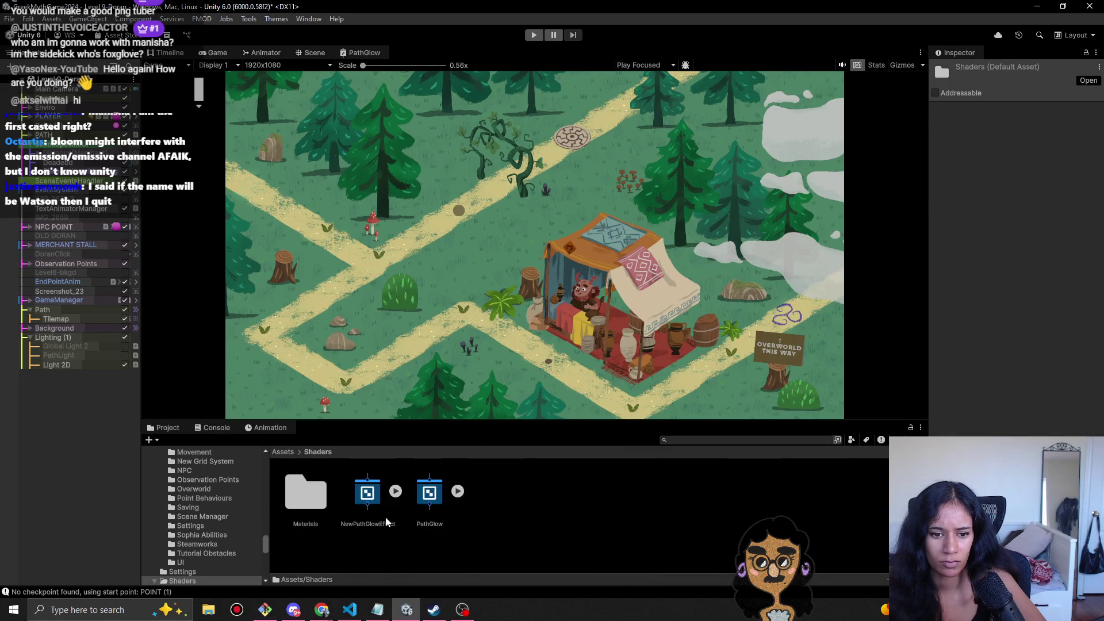
pyautogui.doubleClick(306, 492)
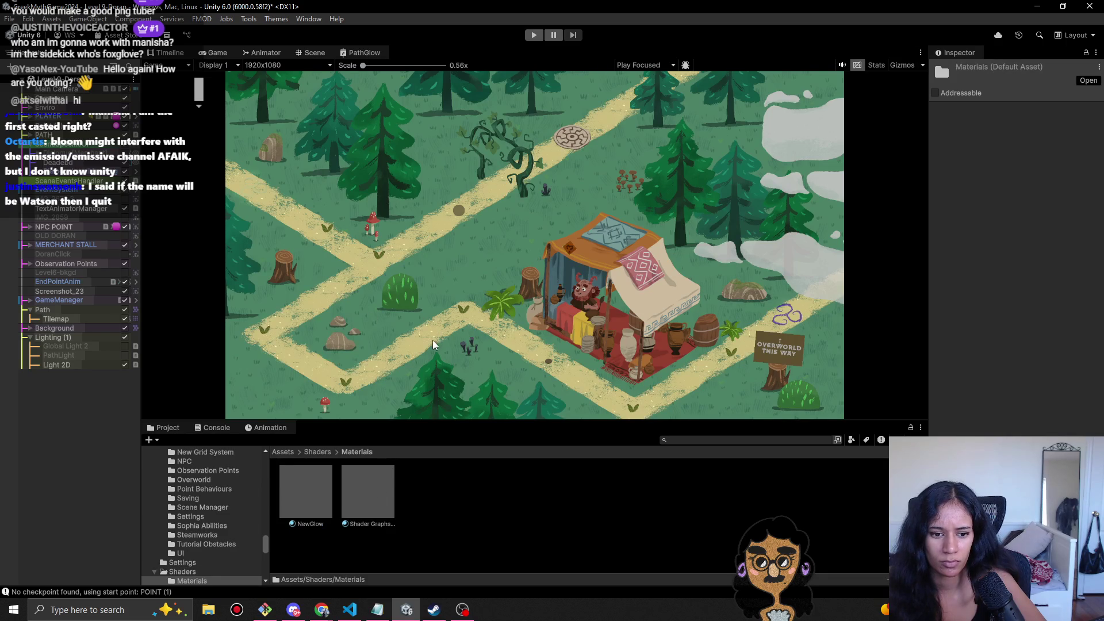
pyautogui.click(58, 319)
pyautogui.click(388, 299)
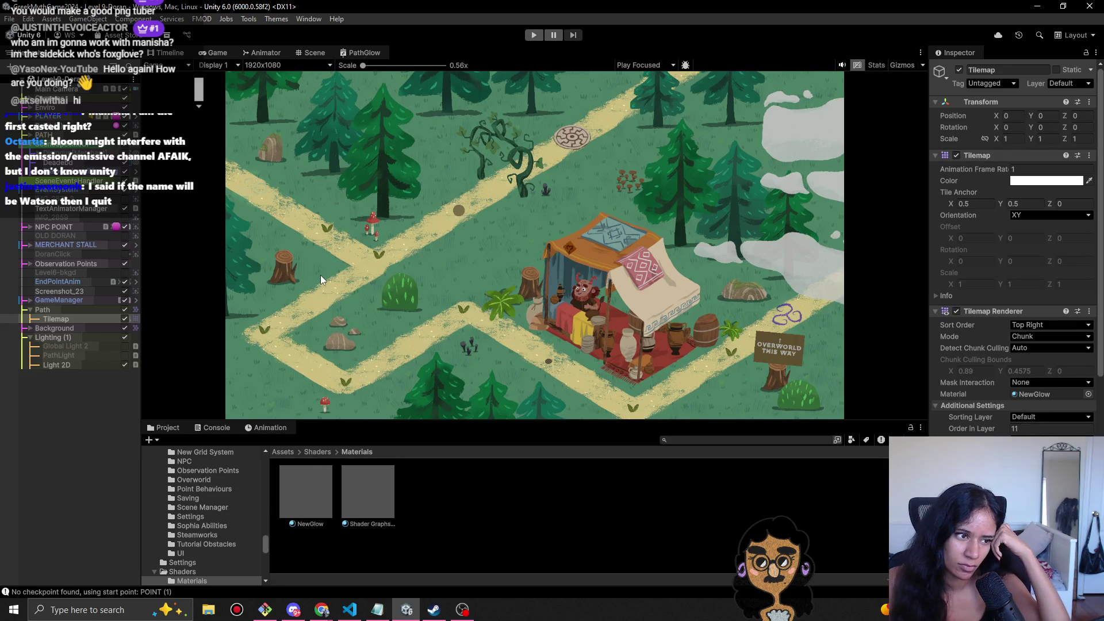
# - Switch to the Scene view to see the Tilemap rendered with NewGlow
pyautogui.click(313, 53)
pyautogui.click(360, 52)
pyautogui.click(314, 52)
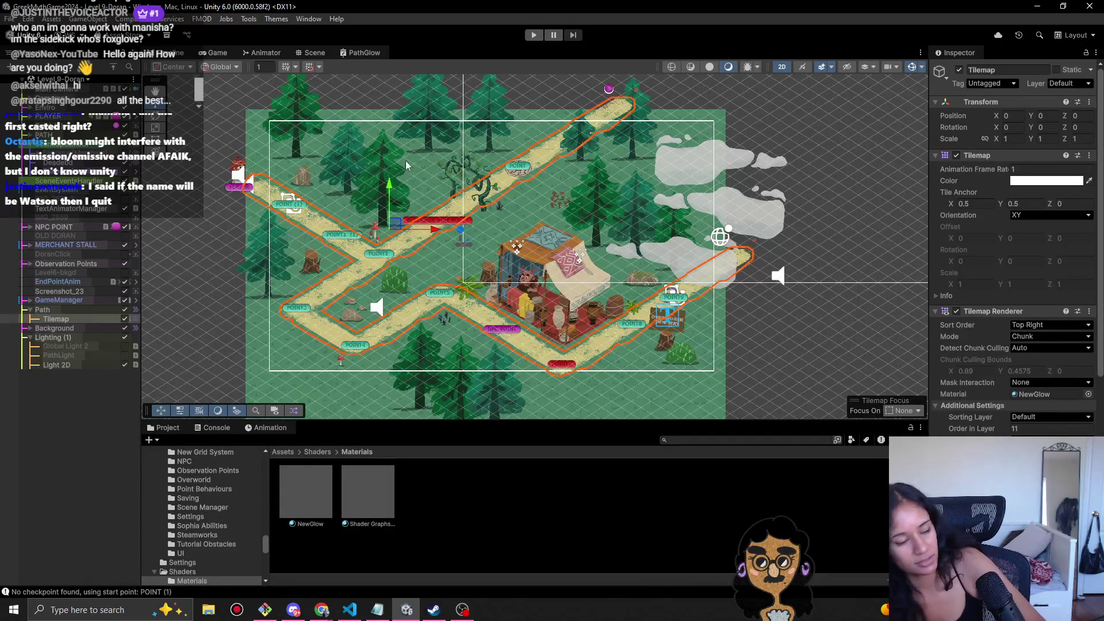
# - Pan the scene to the tilemap, then briefly run and stop the game
pyautogui.moveTo(394, 357)
pyautogui.mouseDown()
pyautogui.moveTo(542, 359)
pyautogui.moveTo(531, 332)
pyautogui.mouseUp()
pyautogui.click(534, 35)
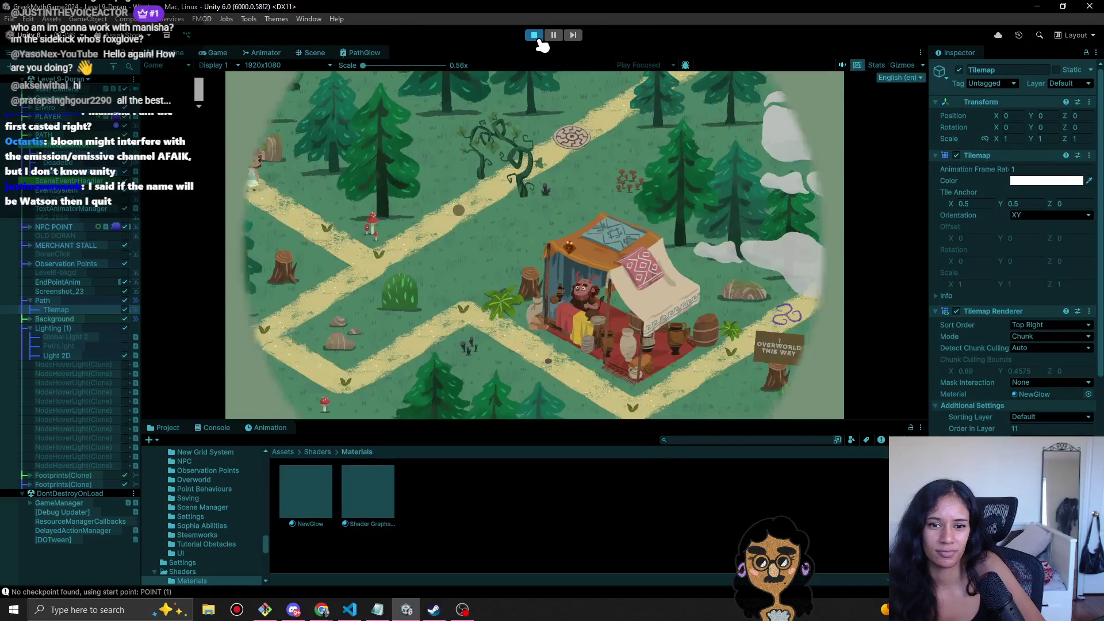
pyautogui.click(534, 35)
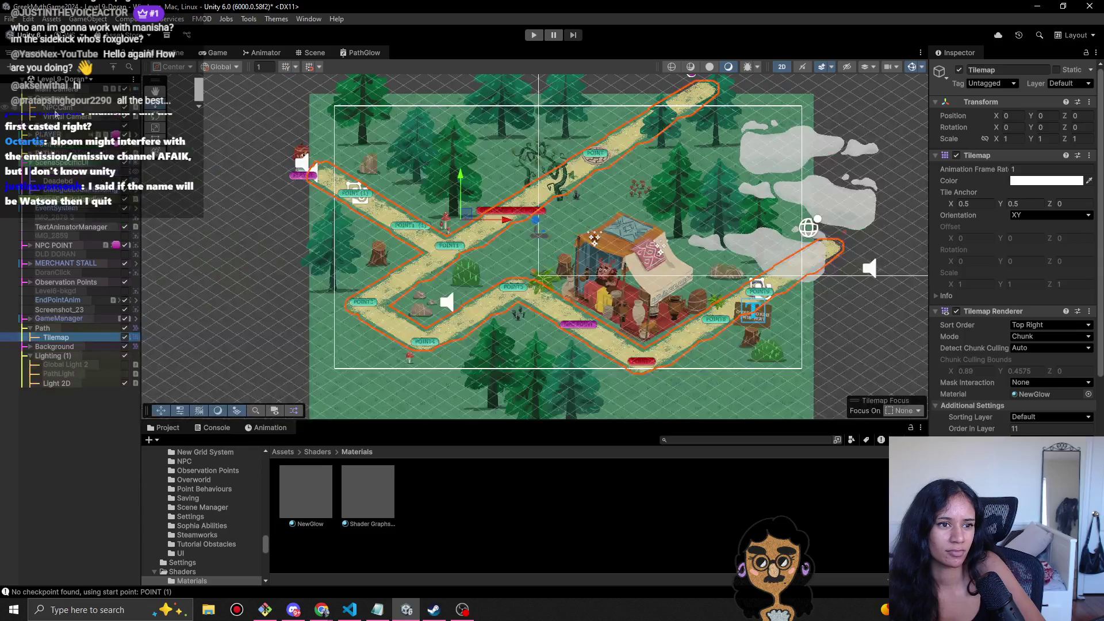
# - Lower the Virtual Camera to about Y 0.3 over the map
pyautogui.click(54, 115)
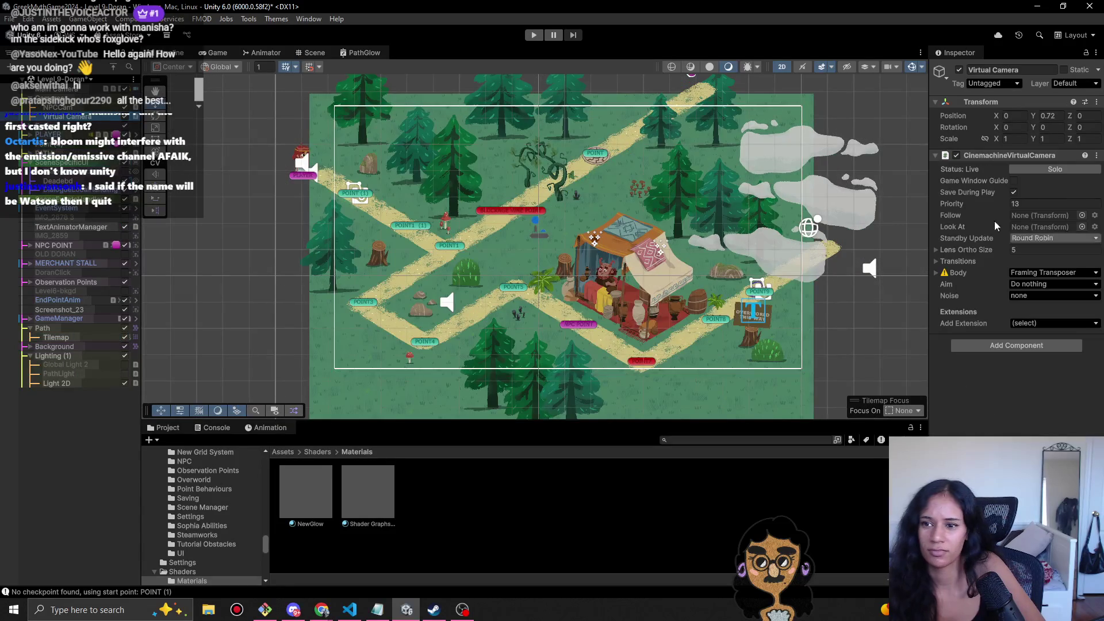
pyautogui.scroll(-5, 692, 185)
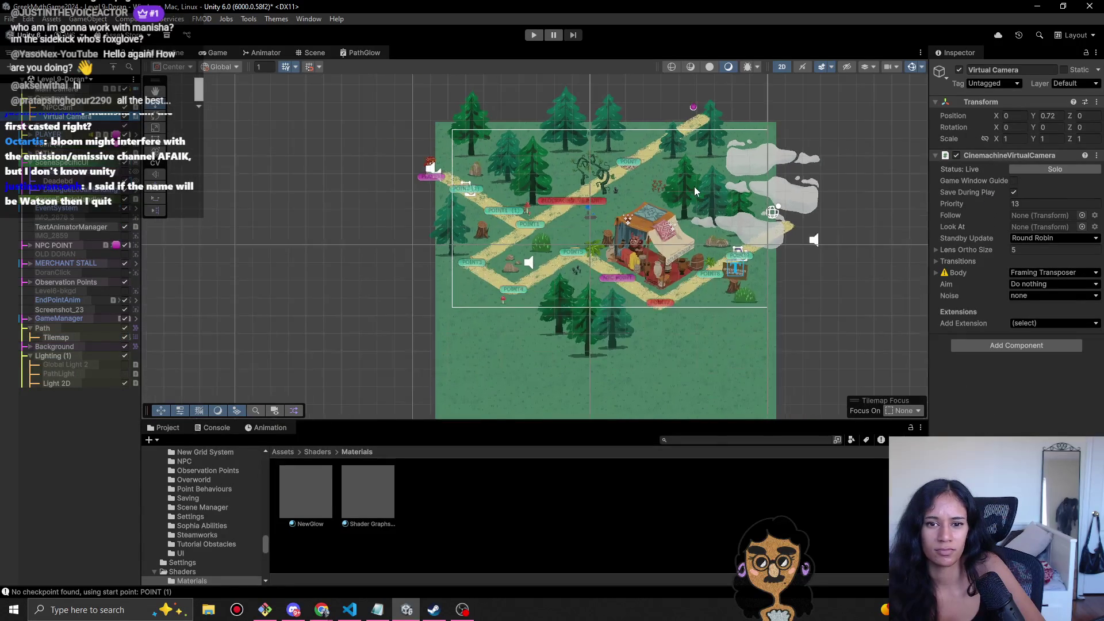
pyautogui.moveTo(631, 174); pyautogui.dragTo(630, 181)
# - Play the game and walk the character down the glowing path to the merchant's stall
pyautogui.click(535, 35)
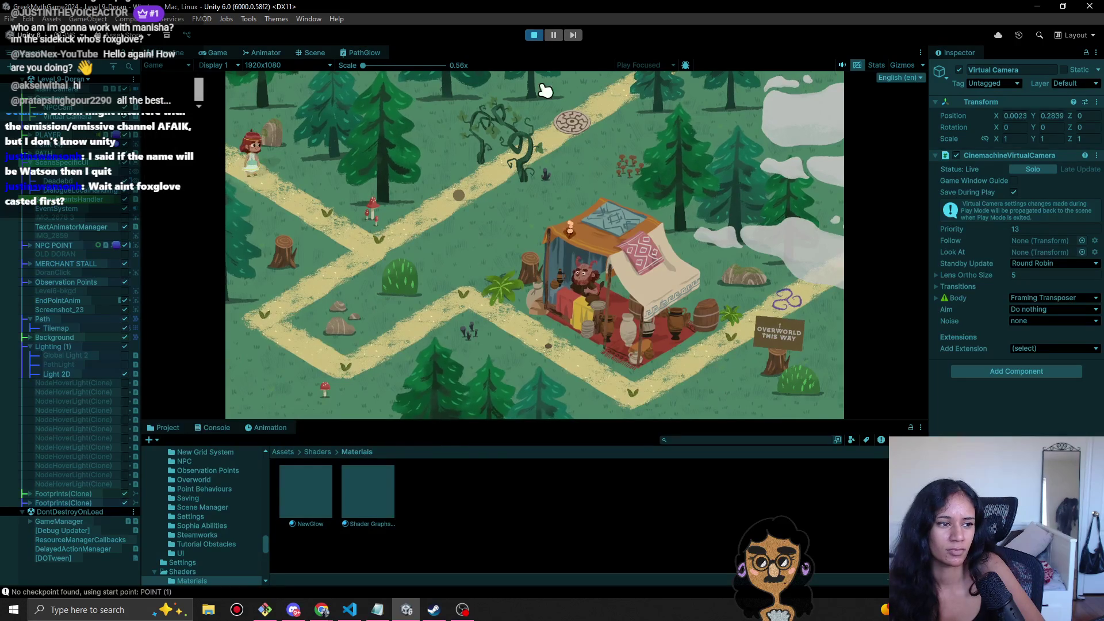
pyautogui.click(320, 204)
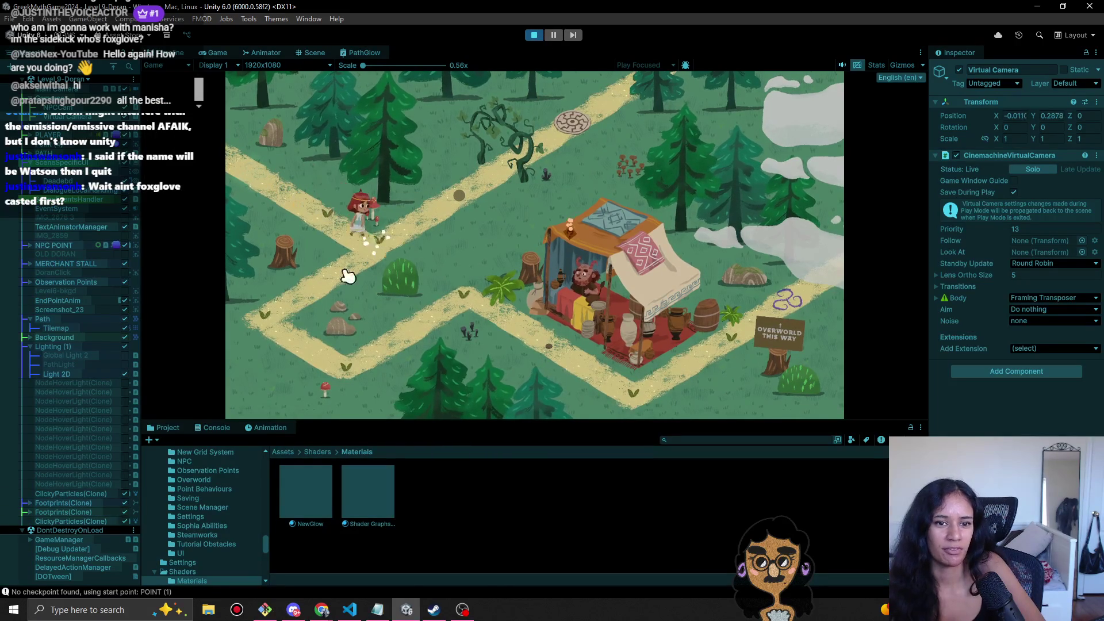
pyautogui.click(275, 316)
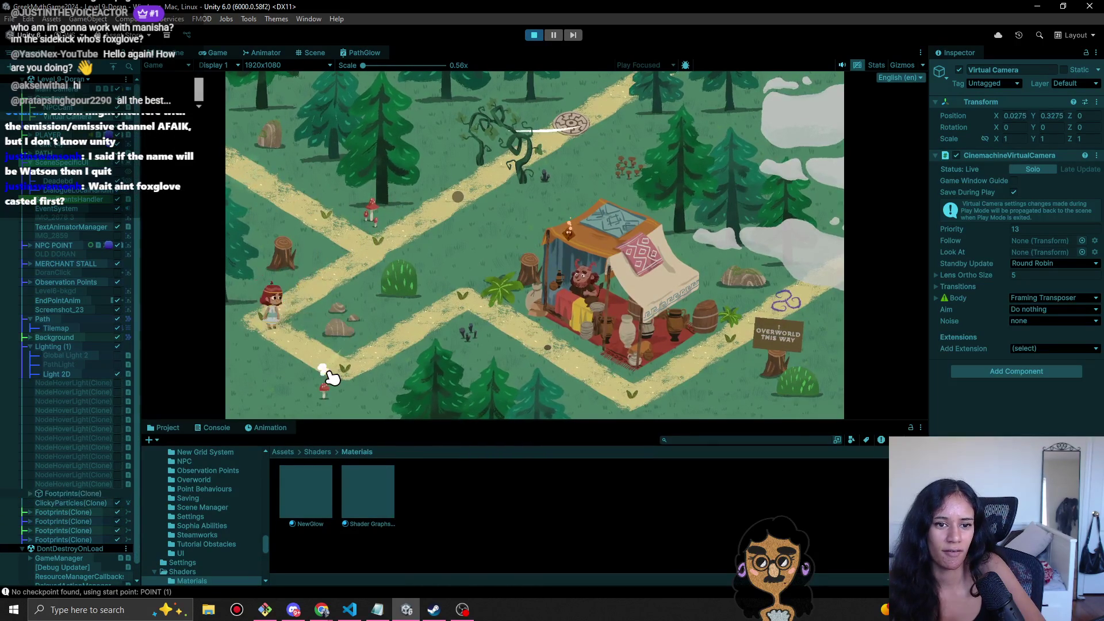
pyautogui.click(471, 311)
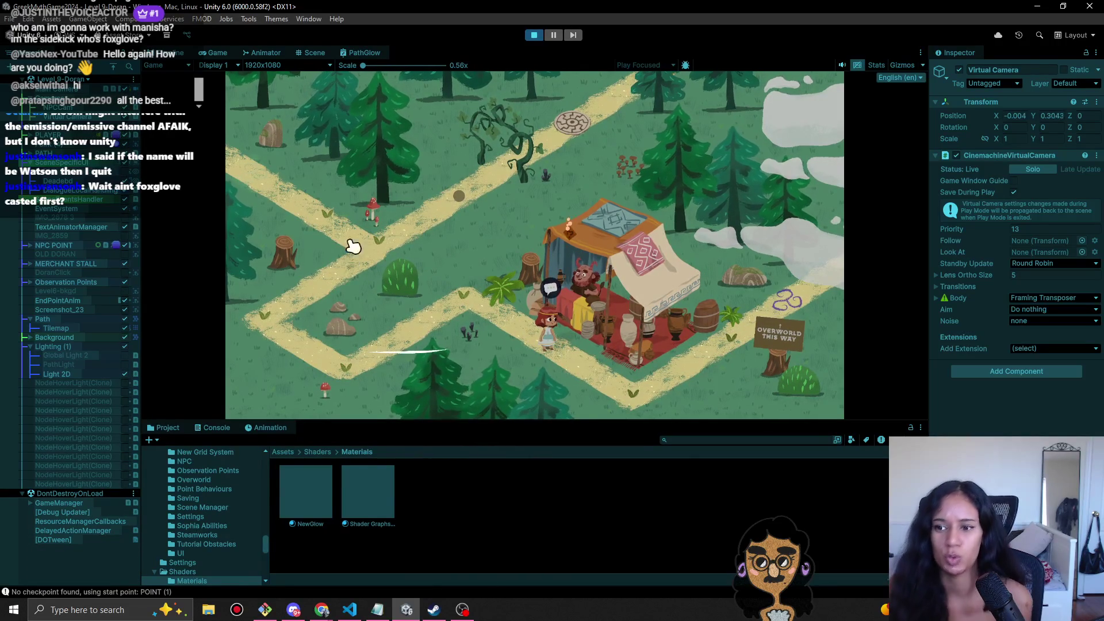
# - Lower the path Tilemap colour's alpha to make it semi-transparent
pyautogui.click(66, 375)
pyautogui.click(61, 328)
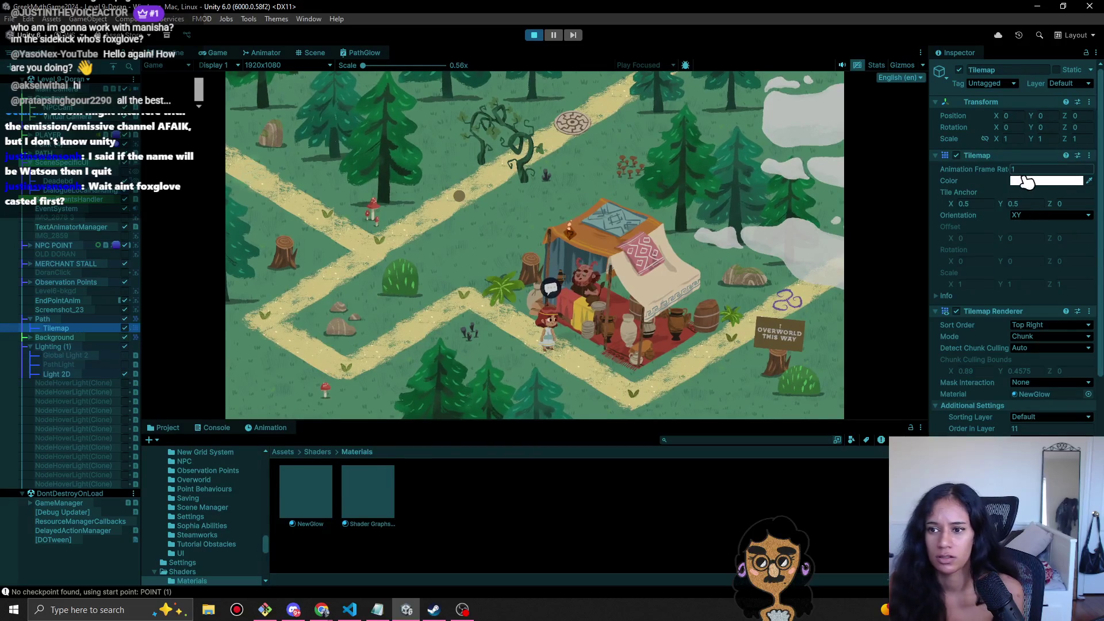
pyautogui.click(1044, 180)
pyautogui.moveTo(1044, 404)
pyautogui.mouseDown()
pyautogui.moveTo(985, 410)
pyautogui.moveTo(1064, 417)
pyautogui.mouseUp()
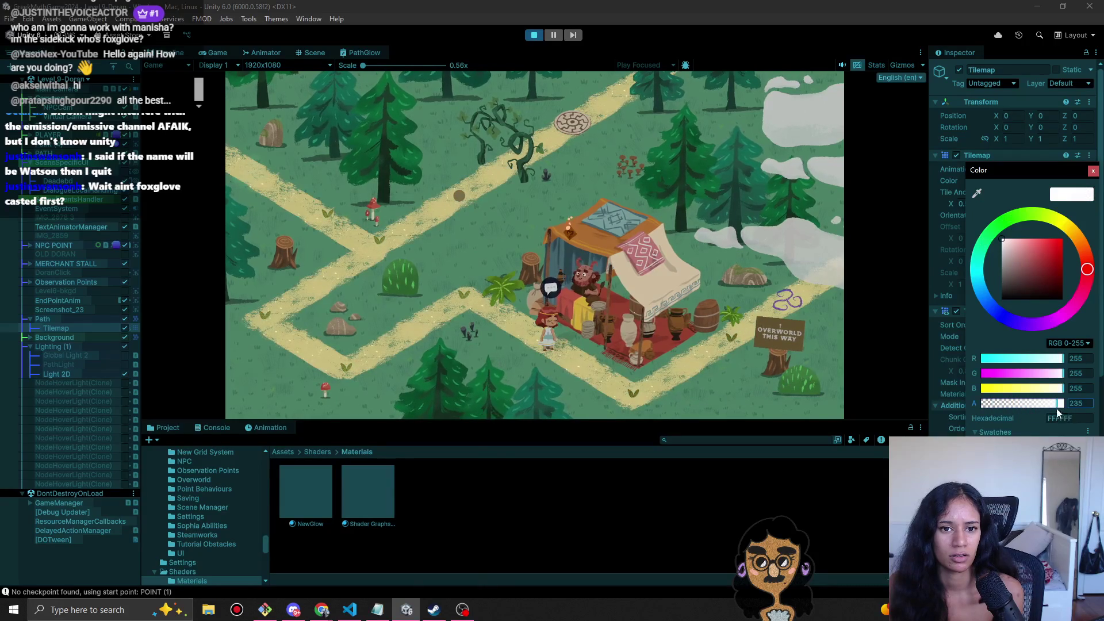
pyautogui.click(1093, 172)
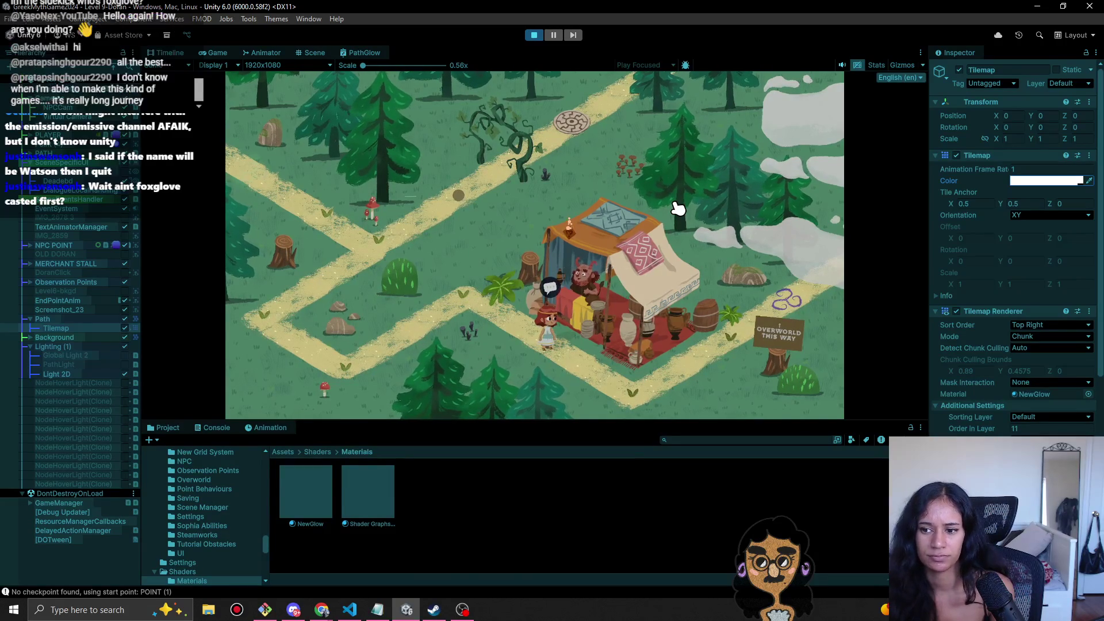
# - Give NewGlow a bright cyan GlowColour in the HDR picker
pyautogui.scroll(-3, 960, 425)
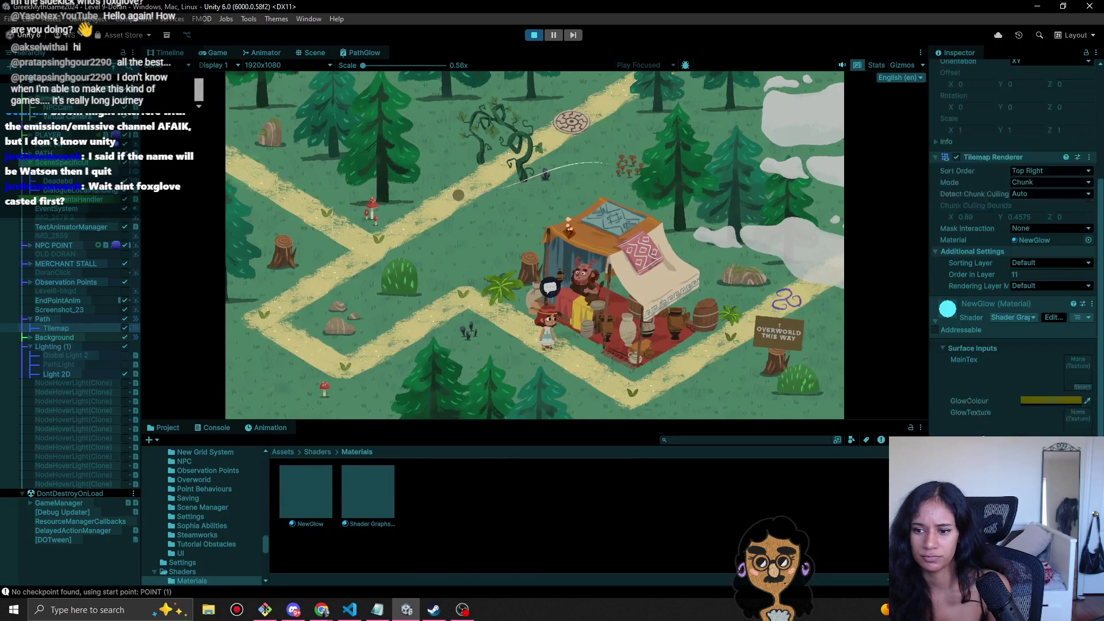
pyautogui.click(1064, 402)
pyautogui.click(1048, 383)
pyautogui.moveTo(1036, 383)
pyautogui.mouseDown()
pyautogui.moveTo(1021, 413)
pyautogui.moveTo(1035, 422)
pyautogui.moveTo(1098, 394)
pyautogui.mouseUp()
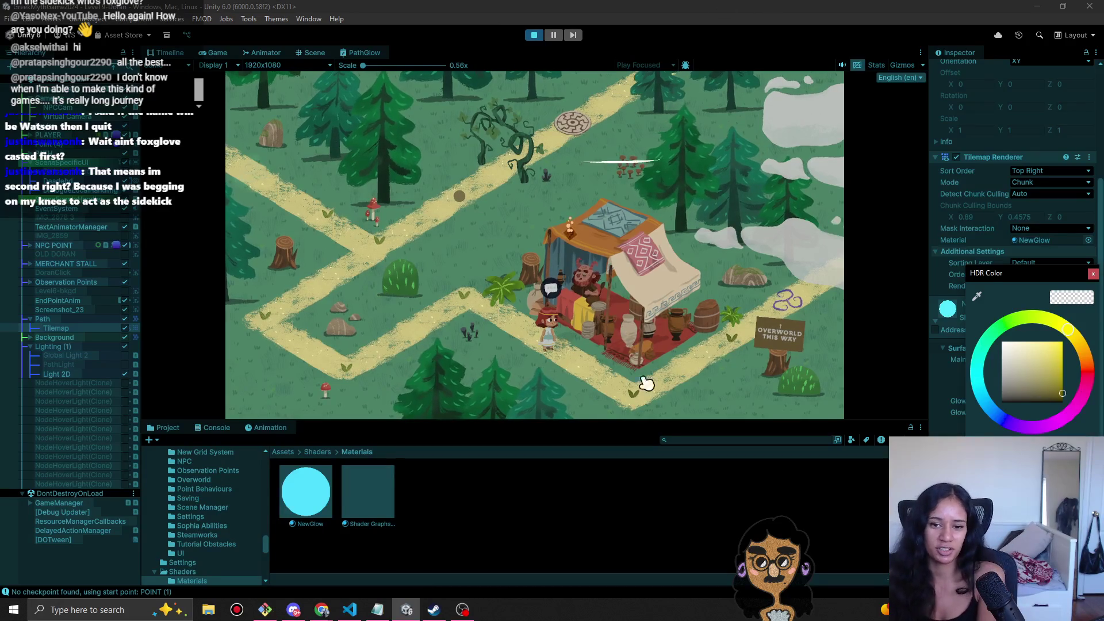
# - Walk the character to the stall and darken NewGlow's glow colour to dim the glow
pyautogui.click(643, 398)
pyautogui.click(635, 311)
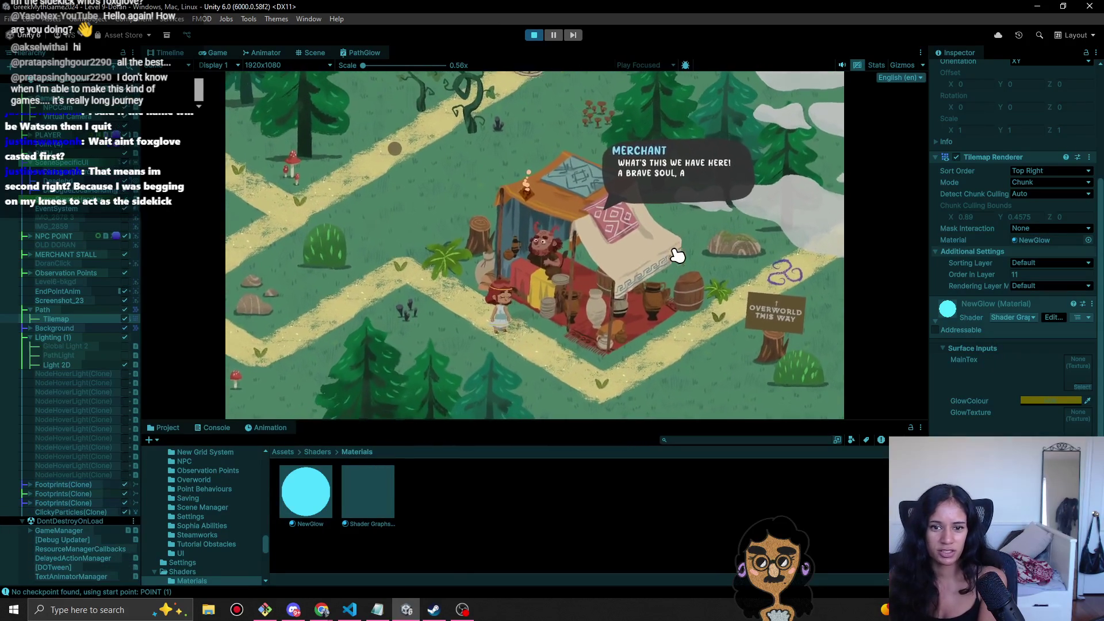
pyautogui.click(1063, 400)
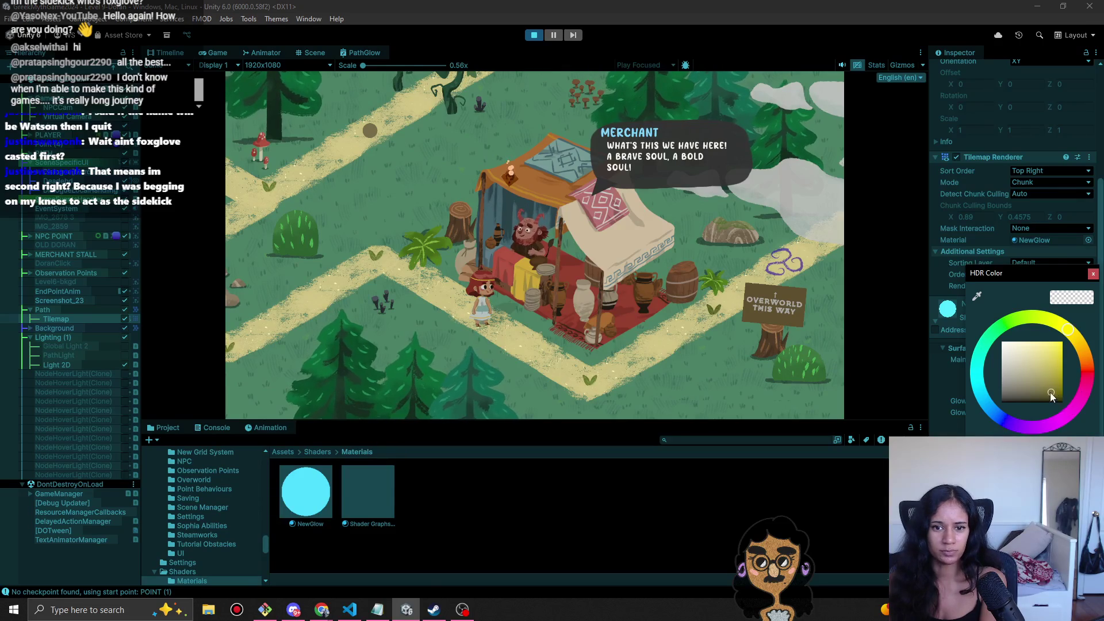
pyautogui.moveTo(1048, 400)
pyautogui.mouseDown()
pyautogui.moveTo(1053, 412)
pyautogui.moveTo(1067, 408)
pyautogui.mouseUp()
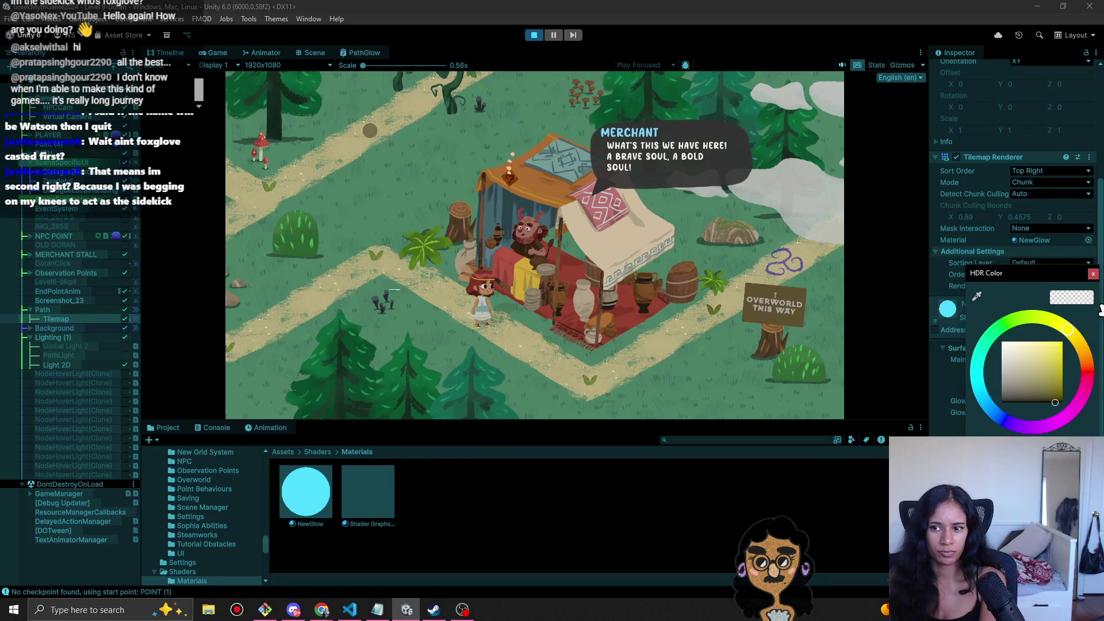
pyautogui.click(1093, 274)
# - Try the path tilemap with no material, then restore NewGlow as its material
pyautogui.click(1088, 239)
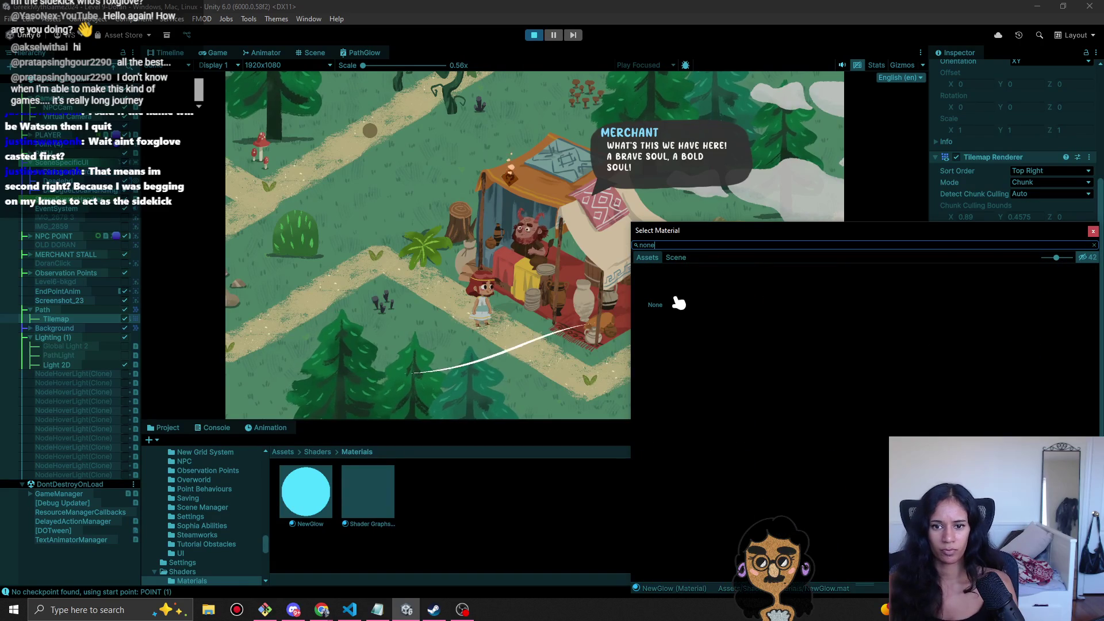
pyautogui.click(658, 292)
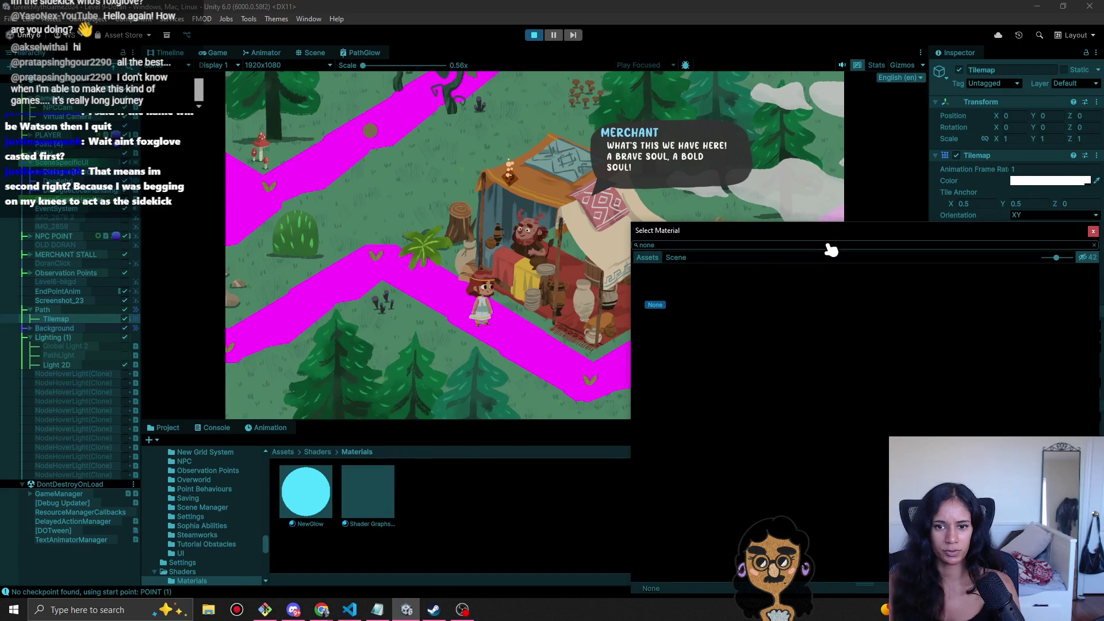
pyautogui.click(1092, 232)
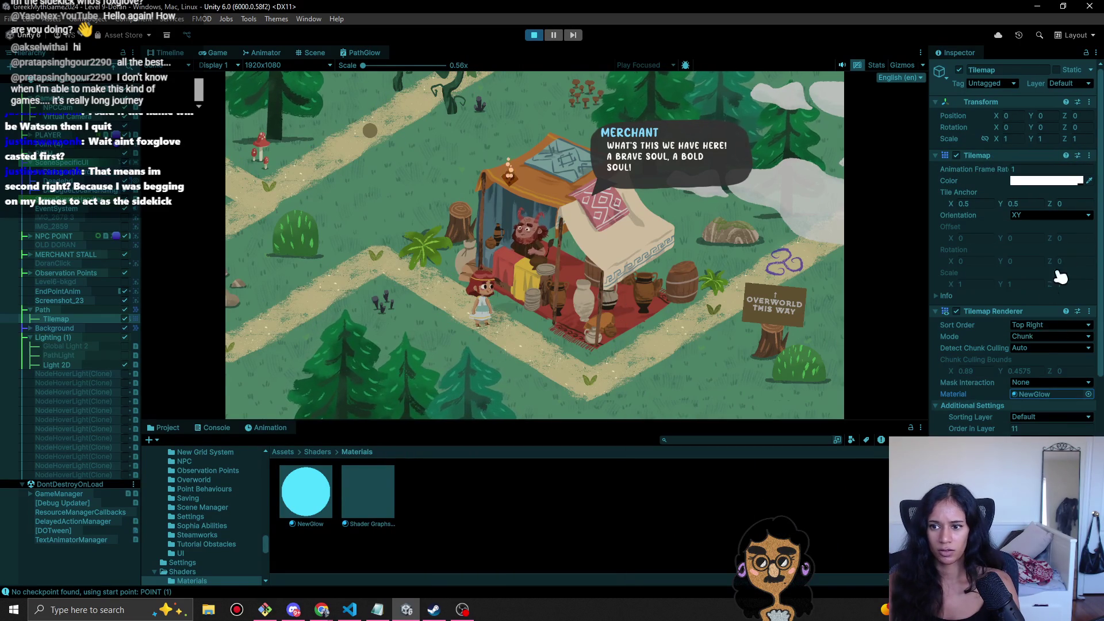
pyautogui.rightClick(1052, 394)
pyautogui.click(1052, 424)
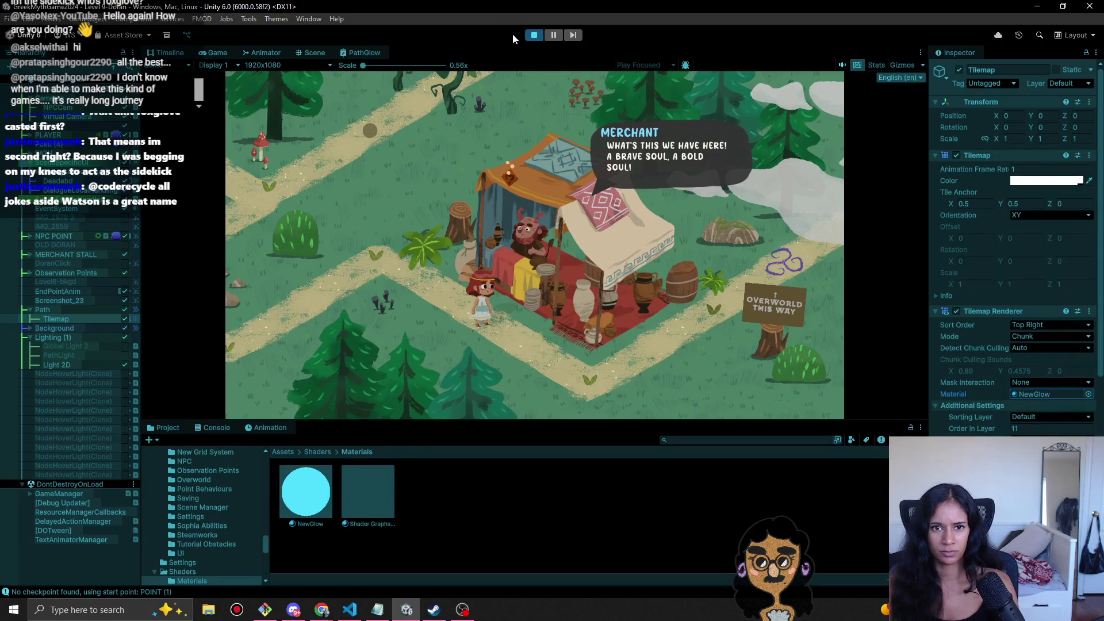
# - Stop the game, zoom in on the tilemap, replay and walk the character down then right along the path
pyautogui.click(533, 35)
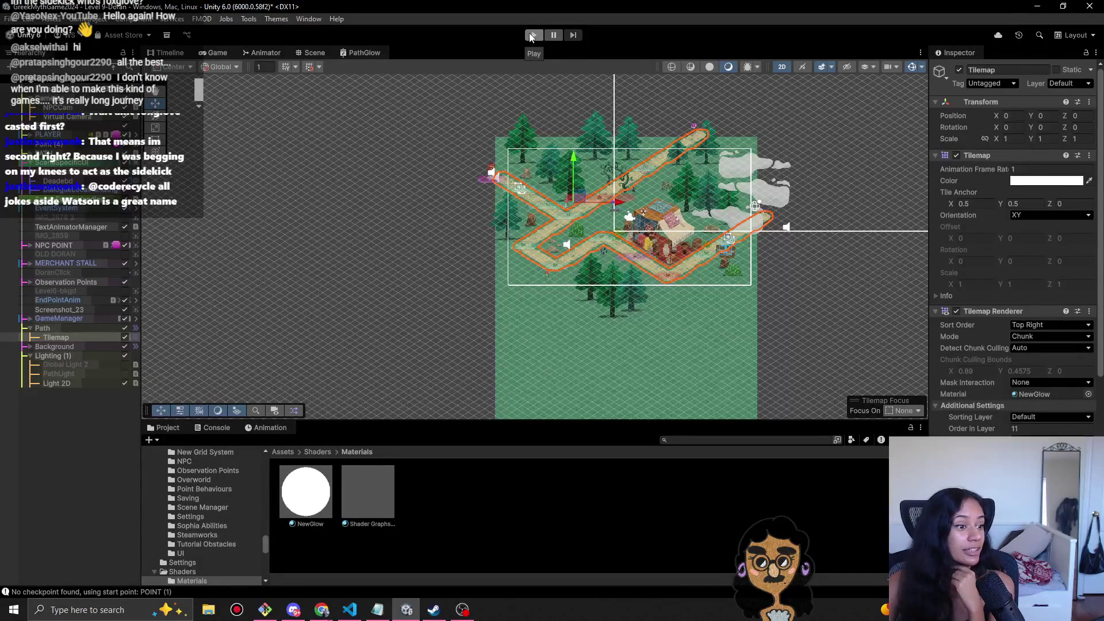
pyautogui.scroll(3, 636, 283)
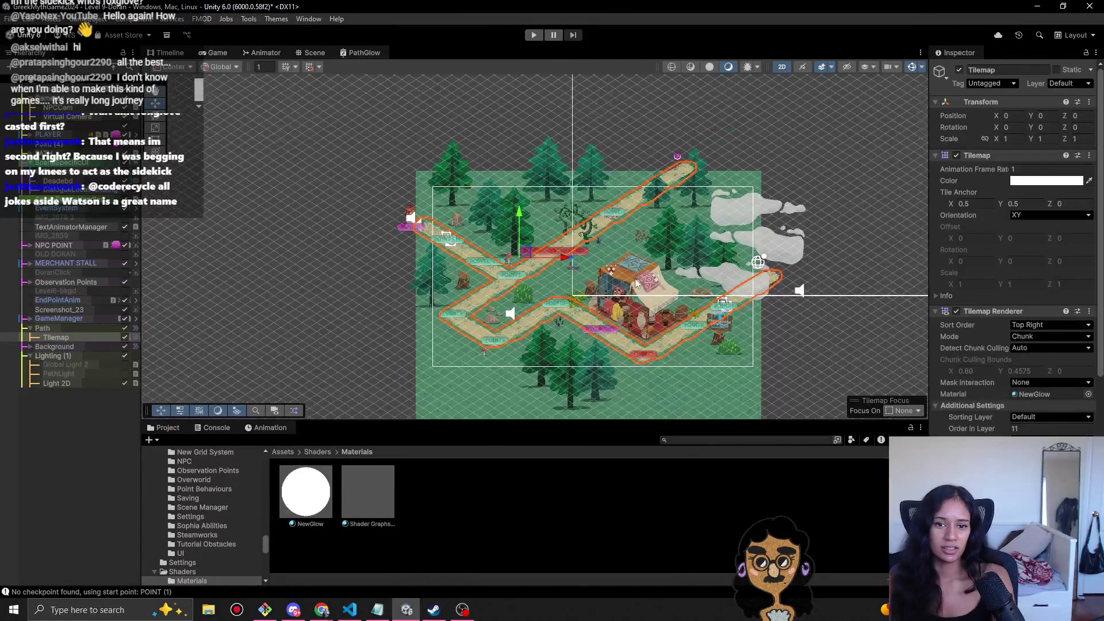
pyautogui.scroll(4, 636, 282)
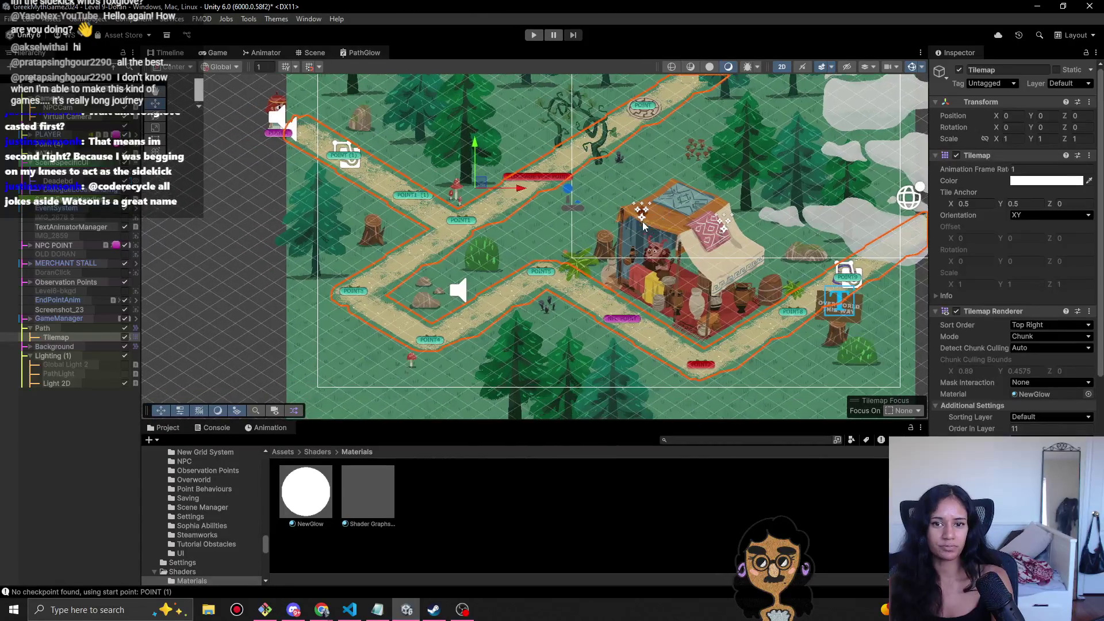
pyautogui.click(533, 35)
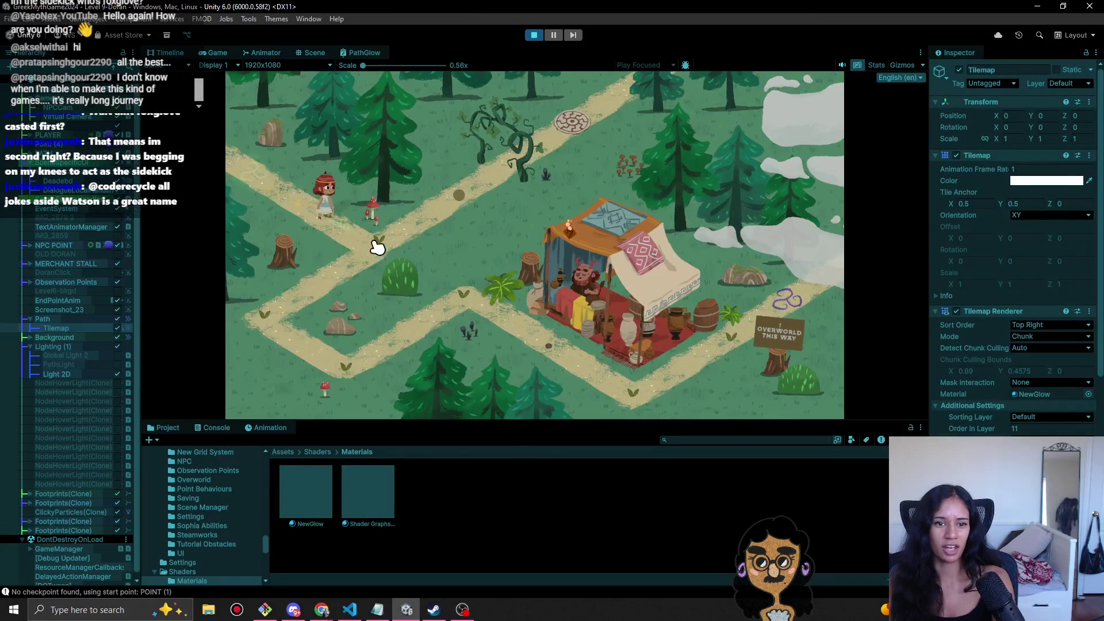
pyautogui.click(281, 313)
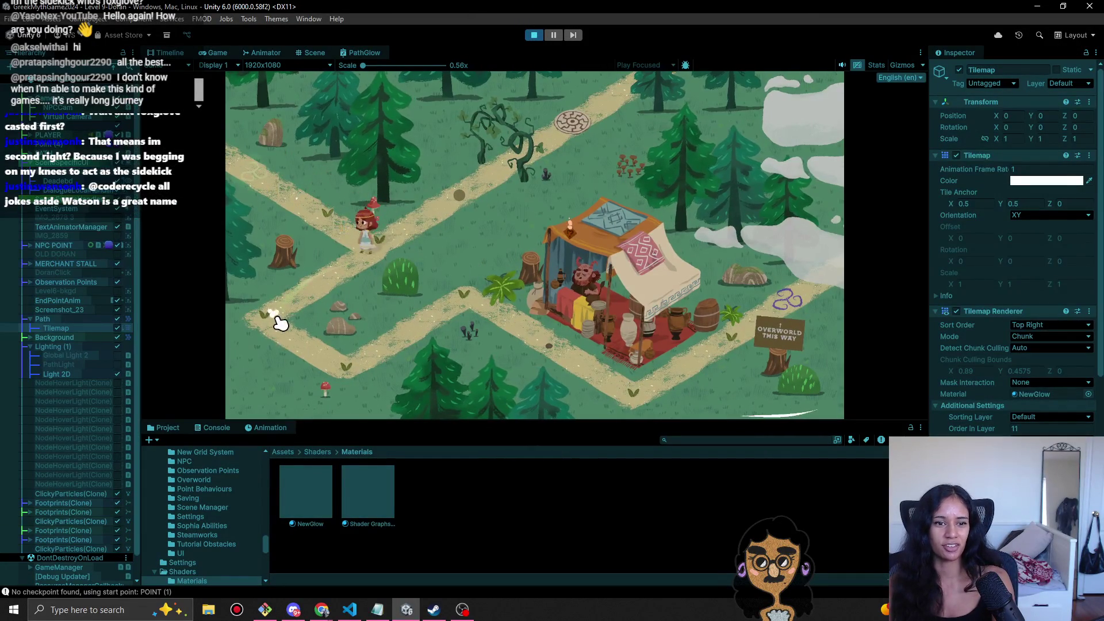
pyautogui.click(362, 366)
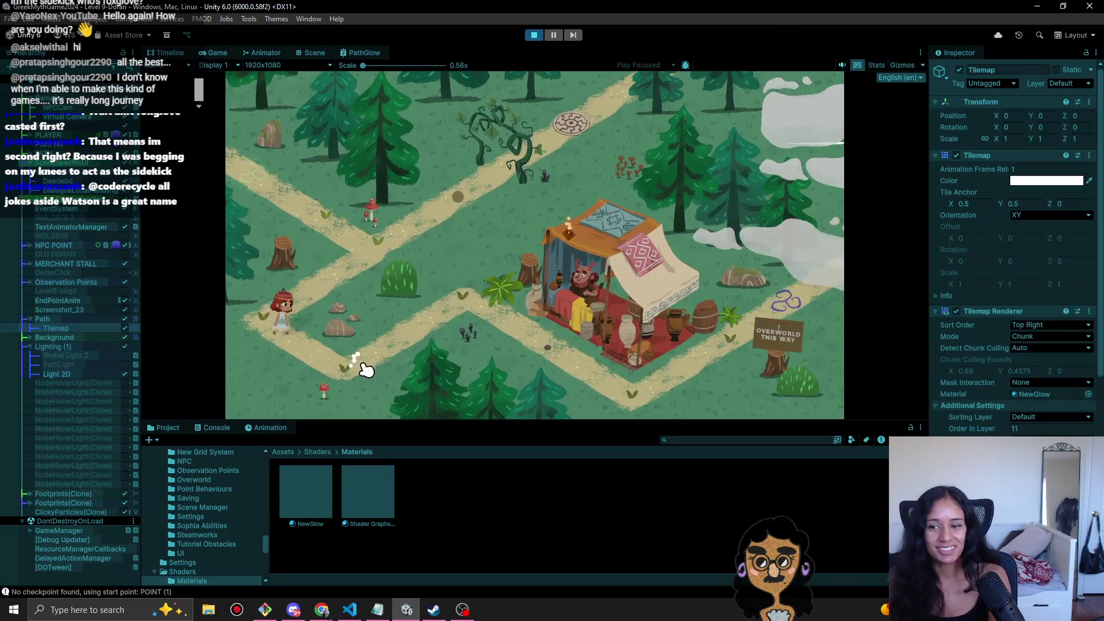
pyautogui.click(463, 297)
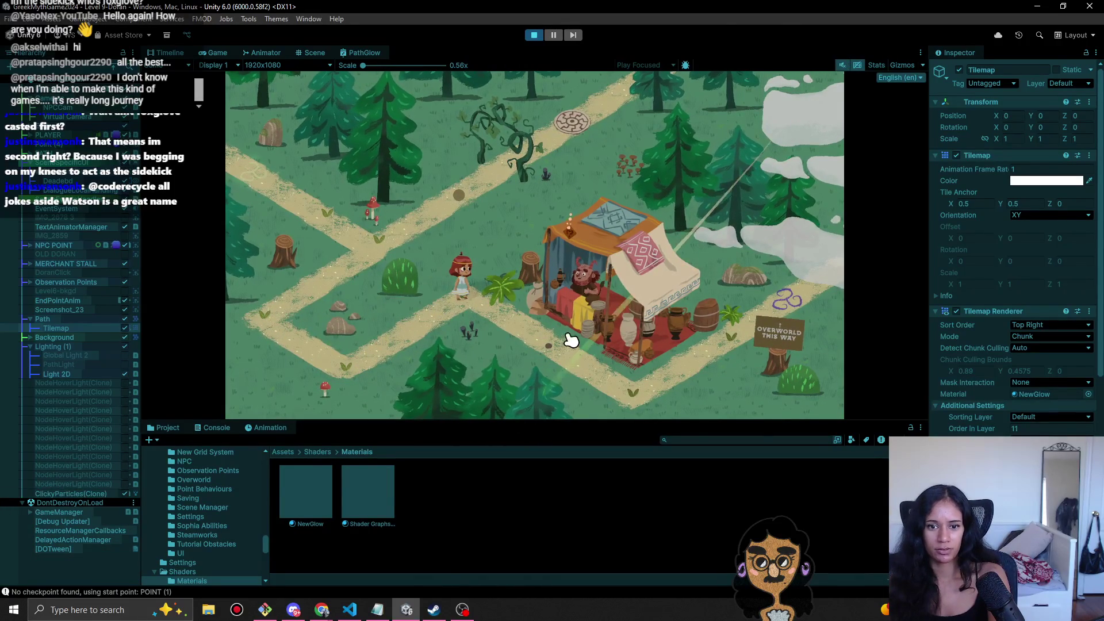
# - Walk to the merchant stall, trying olive, grey and green path tints before leaving it white FFFFFF
pyautogui.click(582, 337)
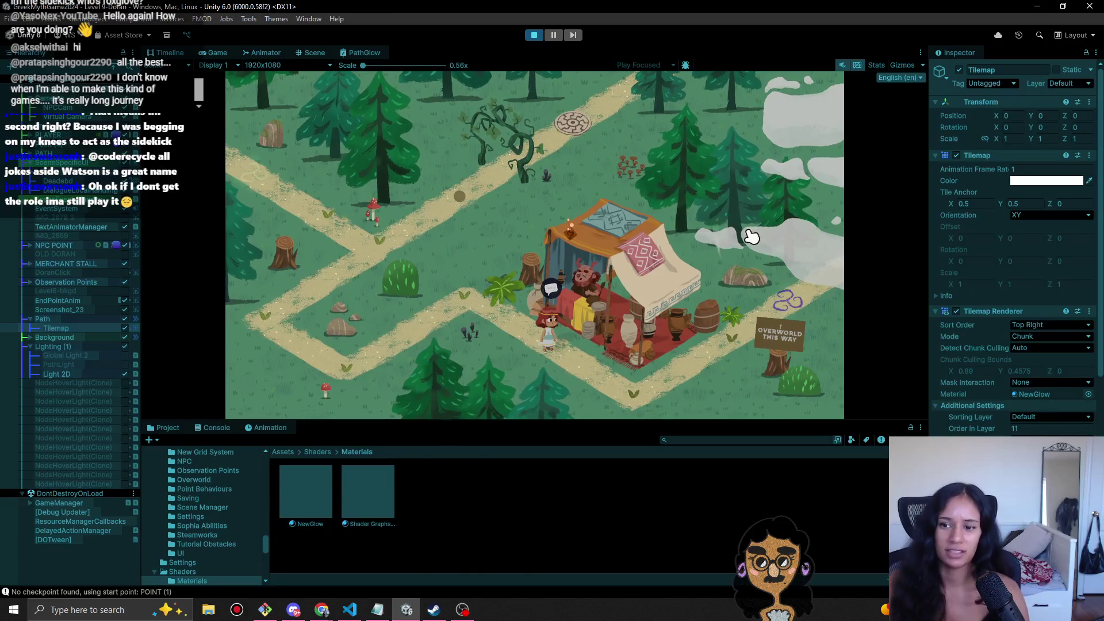
pyautogui.click(1056, 184)
pyautogui.click(1037, 273)
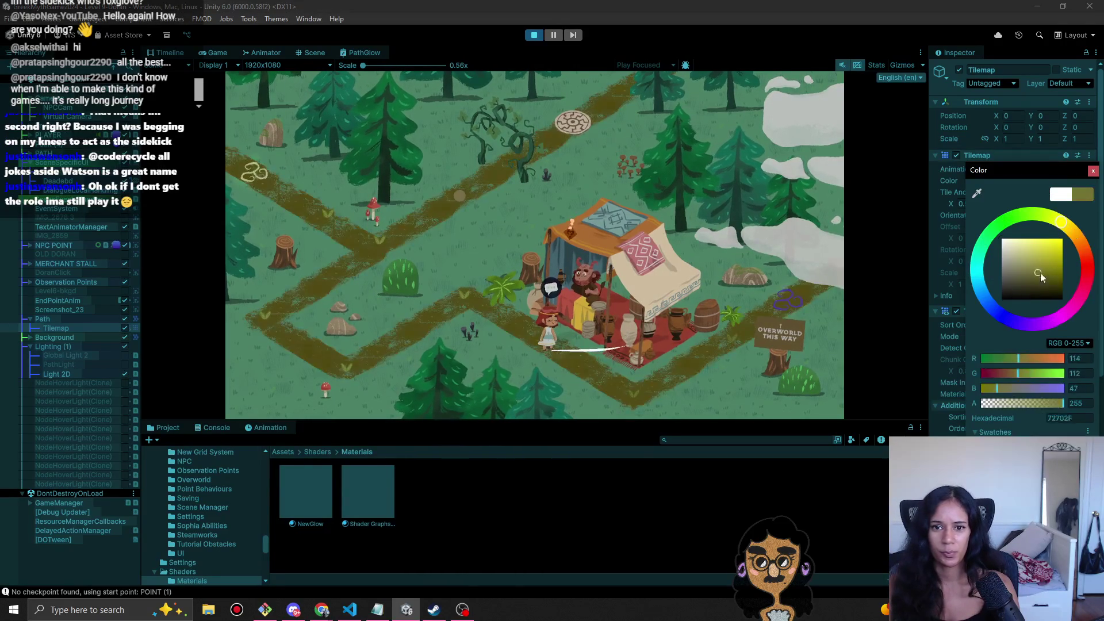
pyautogui.moveTo(1019, 272); pyautogui.dragTo(993, 258)
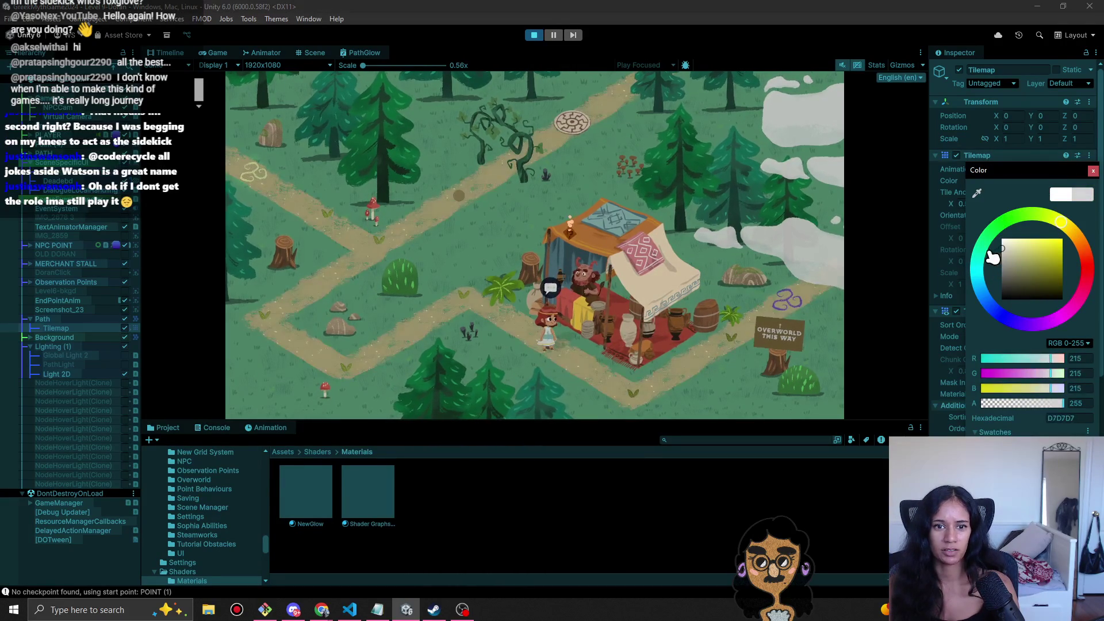
pyautogui.moveTo(1058, 221); pyautogui.dragTo(1000, 224)
pyautogui.click(1021, 261)
pyautogui.moveTo(1022, 260)
pyautogui.mouseDown()
pyautogui.moveTo(1036, 273)
pyautogui.moveTo(1004, 277)
pyautogui.moveTo(1023, 316)
pyautogui.moveTo(1010, 320)
pyautogui.moveTo(1003, 230)
pyautogui.mouseUp()
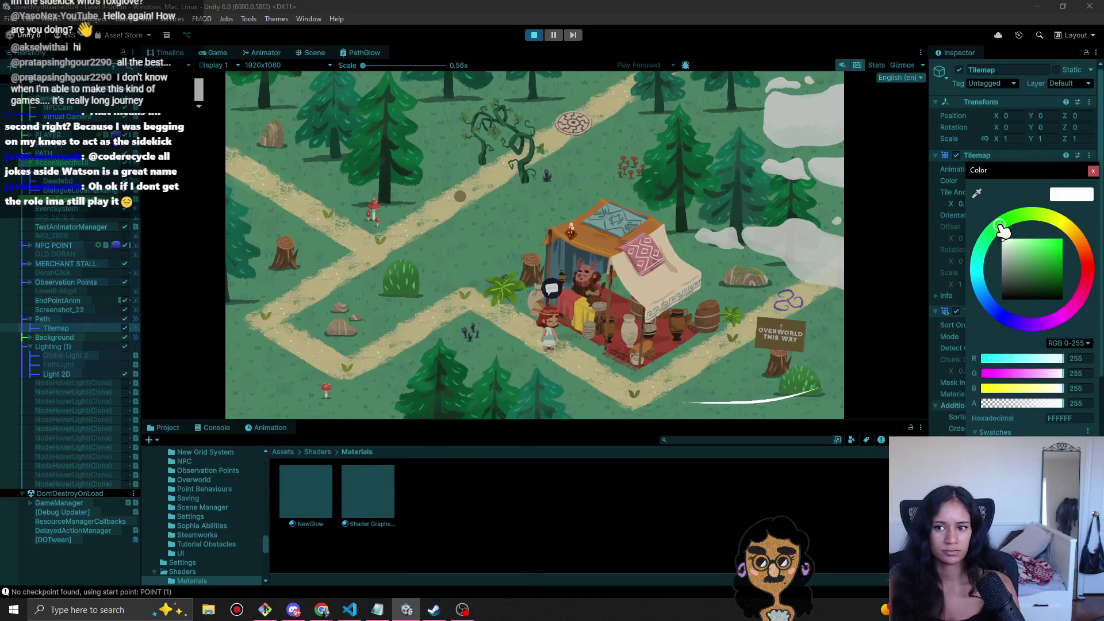
pyautogui.click(1093, 171)
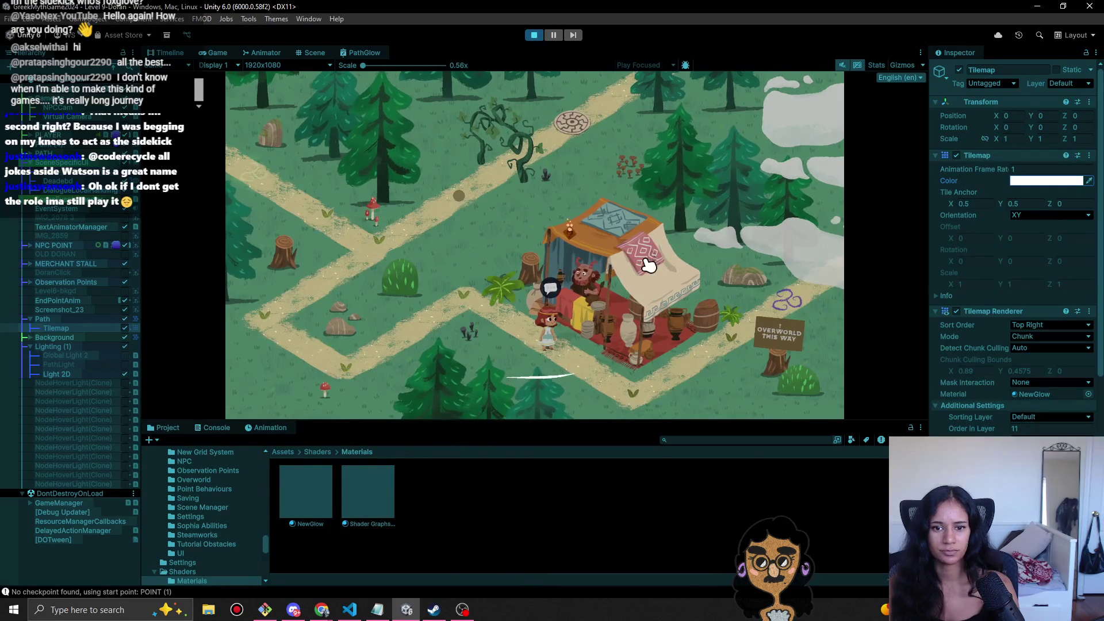
# - Paste Sprite-Lit-Default as the path material, then undo back to NewGlow
pyautogui.scroll(-5, 1012, 402)
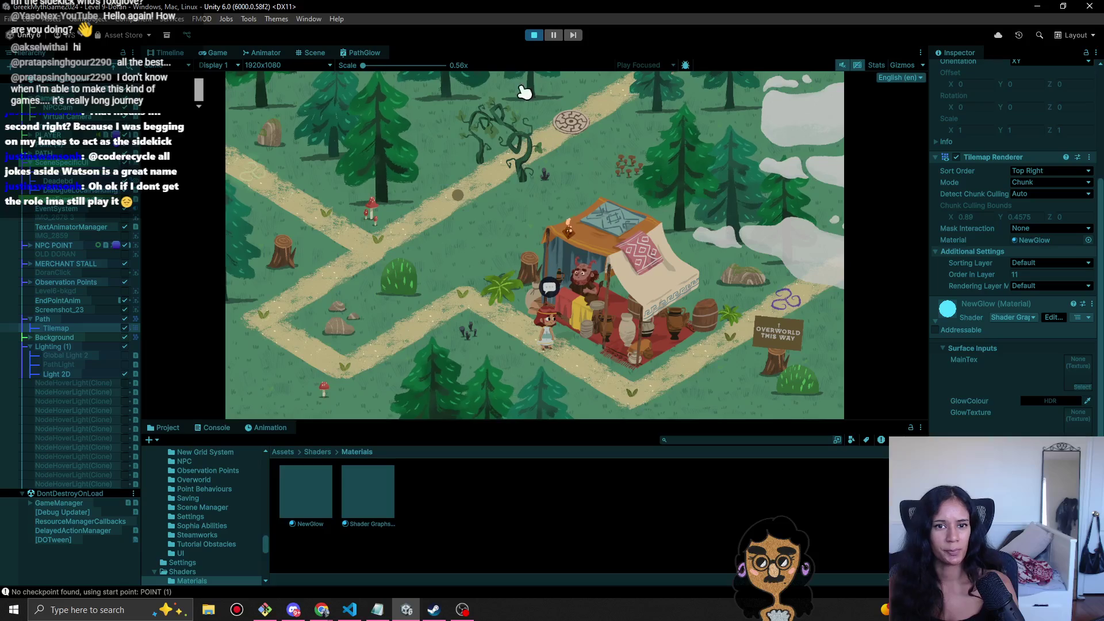
pyautogui.scroll(5, 1012, 287)
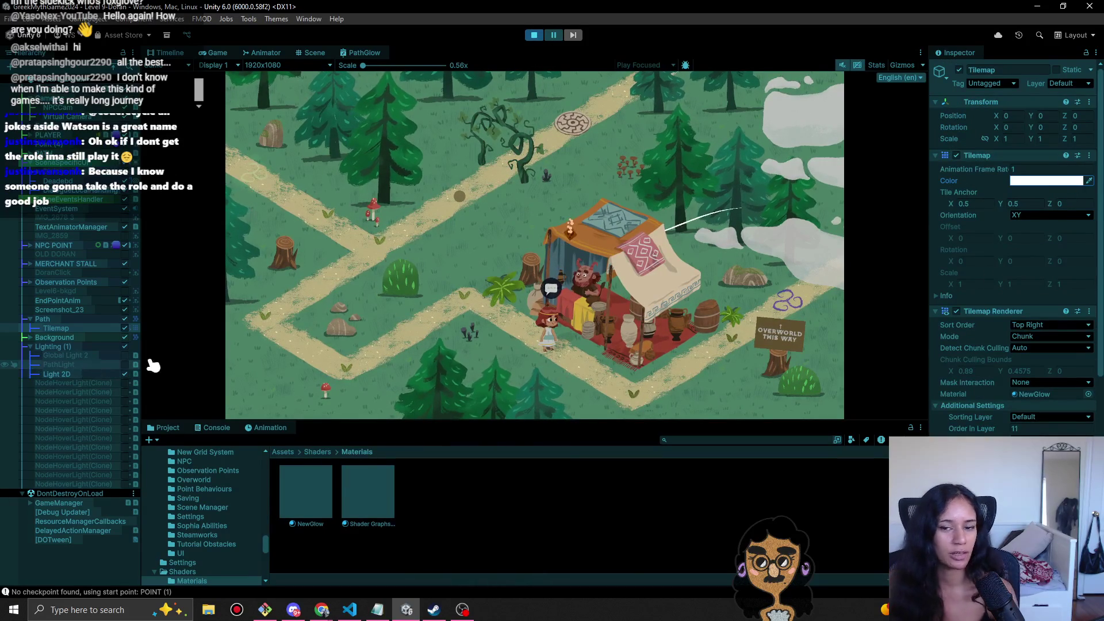
pyautogui.scroll(-2, 1042, 416)
pyautogui.rightClick(1057, 332)
pyautogui.click(1033, 401)
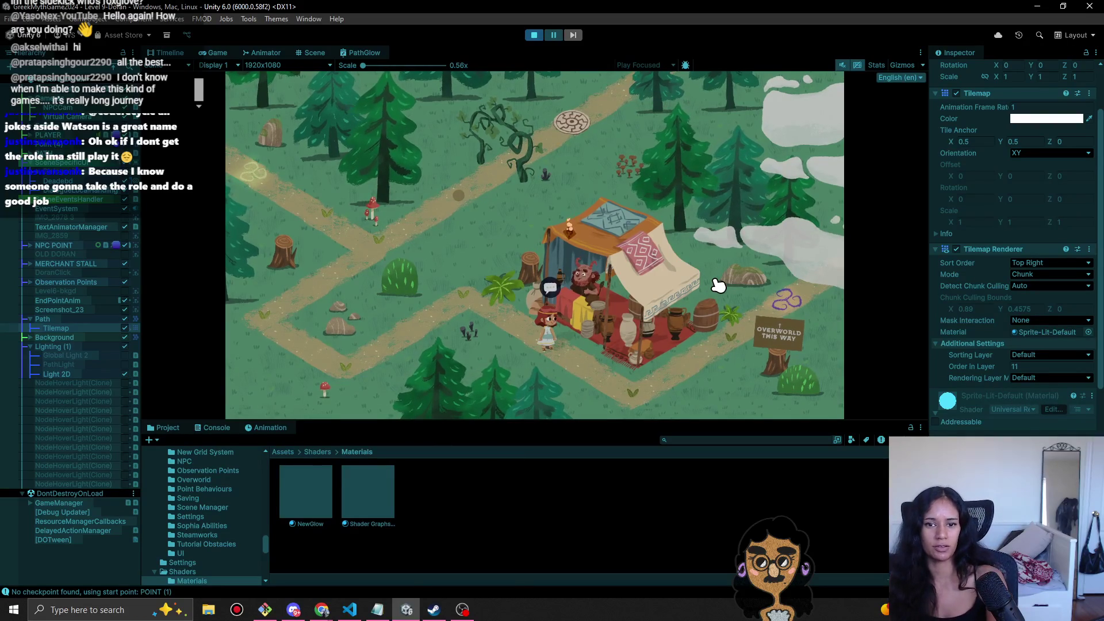
pyautogui.hotkey('ctrl', 'z')
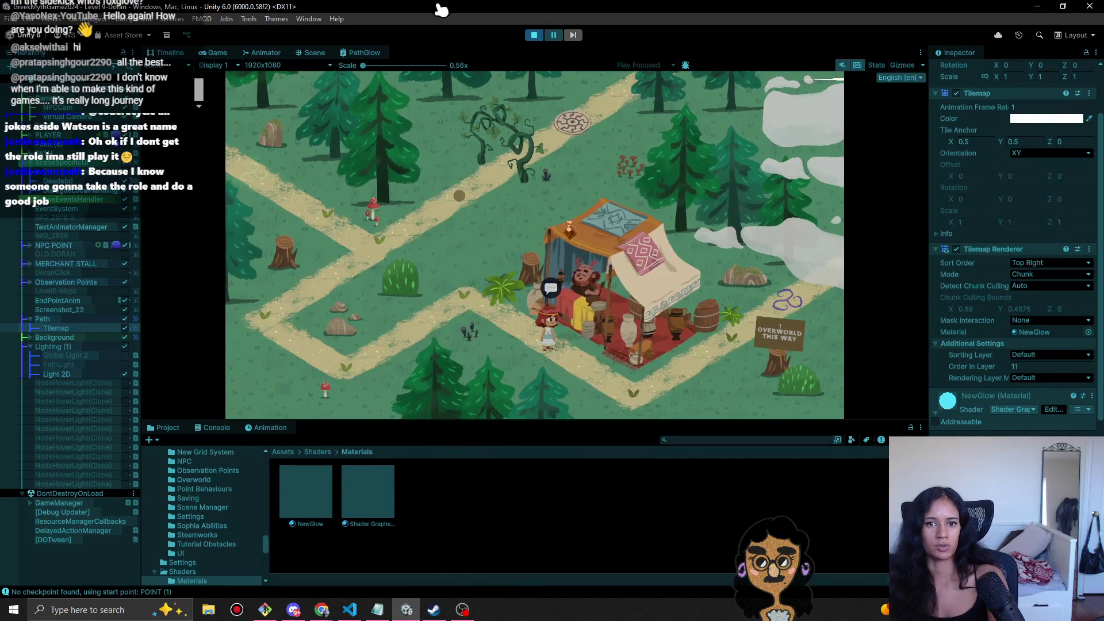
# - Restart the game, walk the character along the path to the merchant stall, then stop Play mode
pyautogui.click(535, 35)
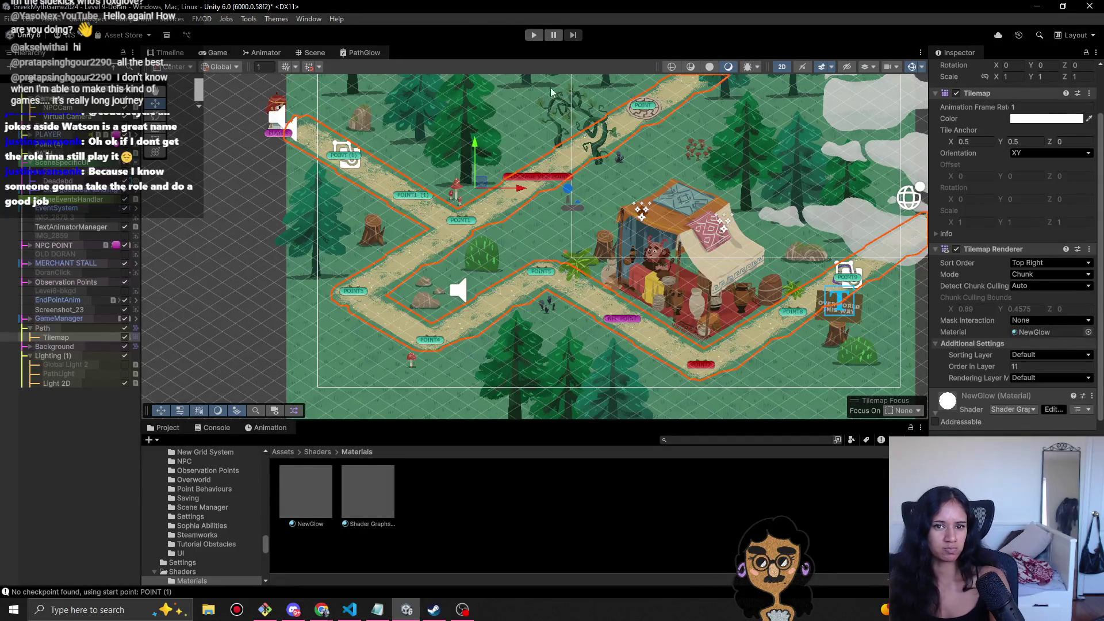
pyautogui.click(535, 35)
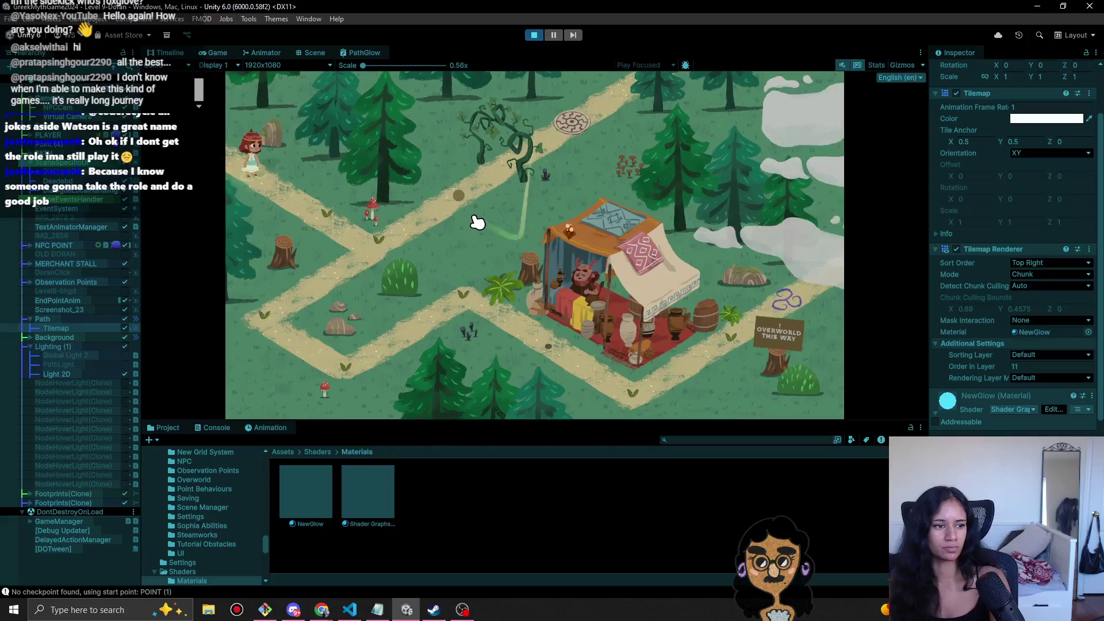
pyautogui.click(328, 217)
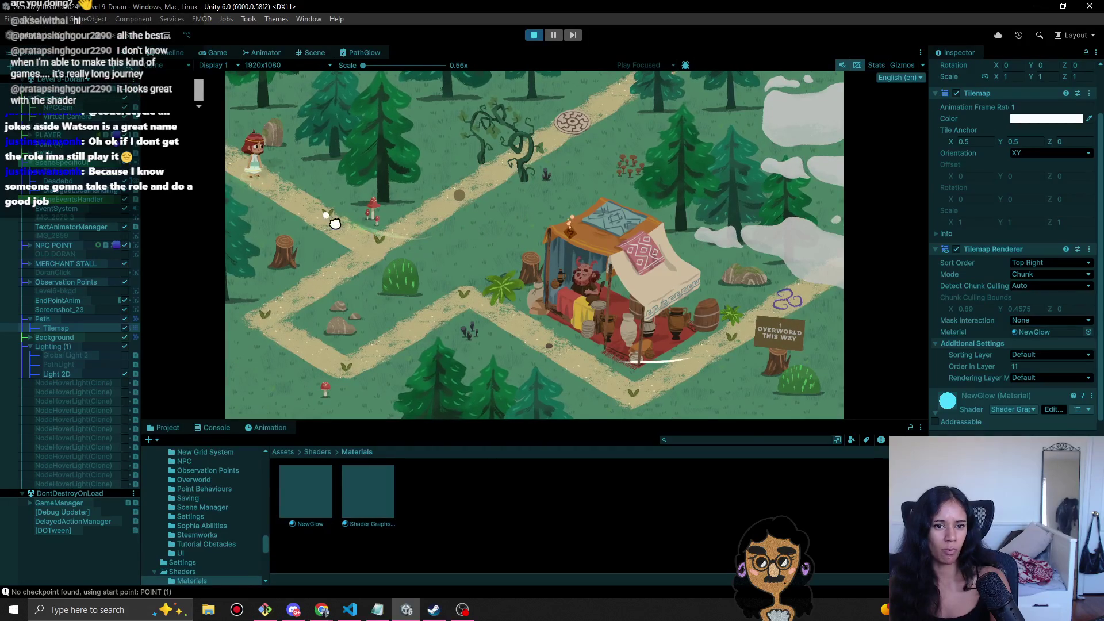
pyautogui.click(323, 315)
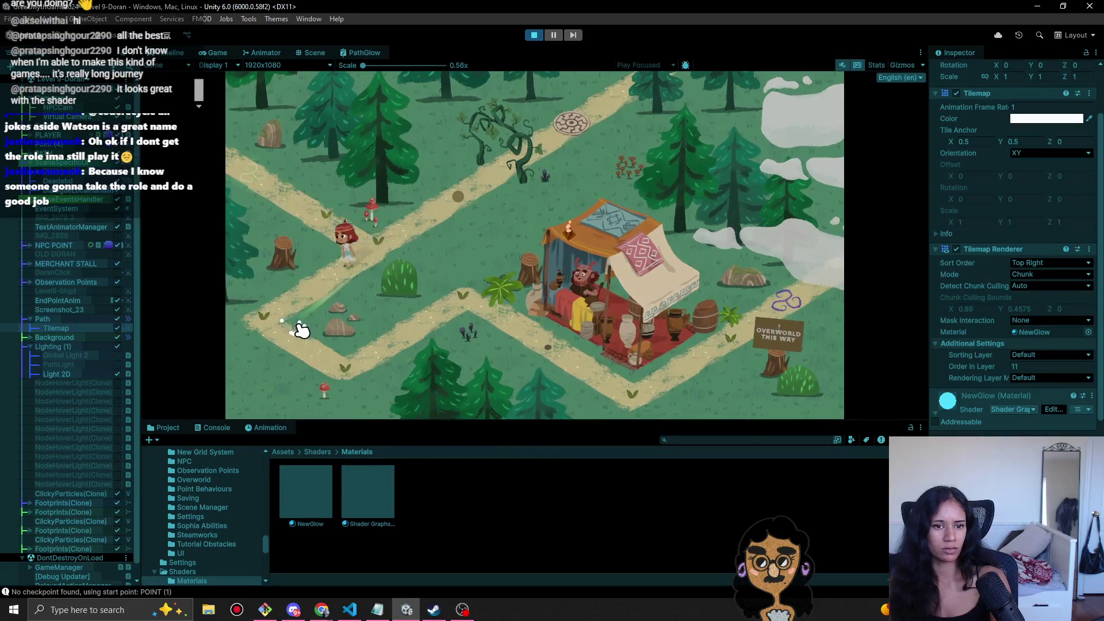
pyautogui.click(489, 305)
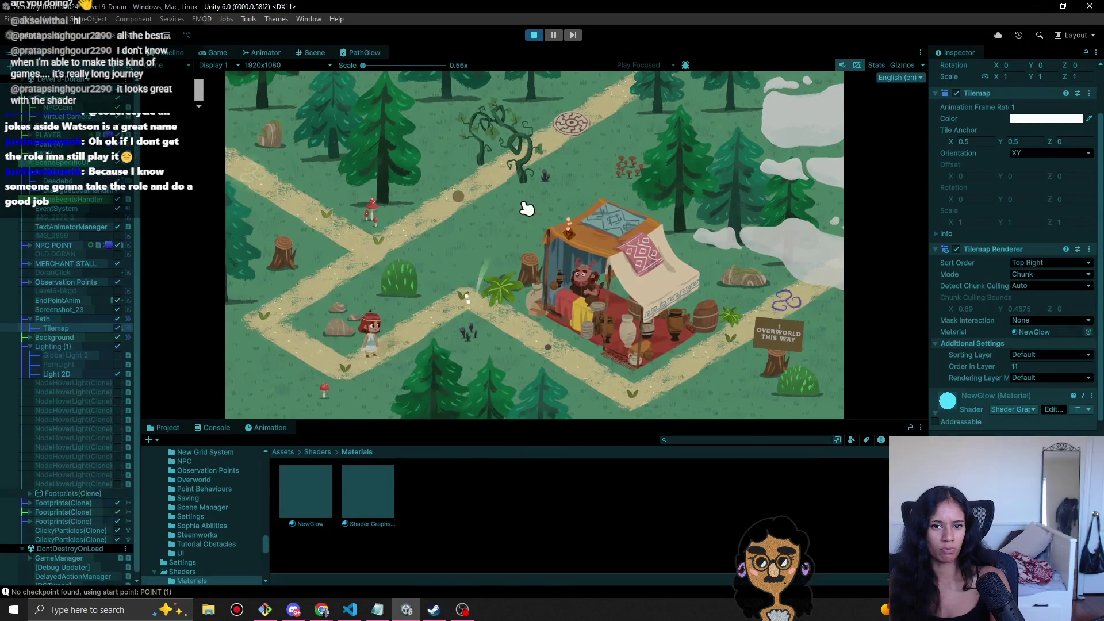
pyautogui.click(488, 309)
pyautogui.click(546, 344)
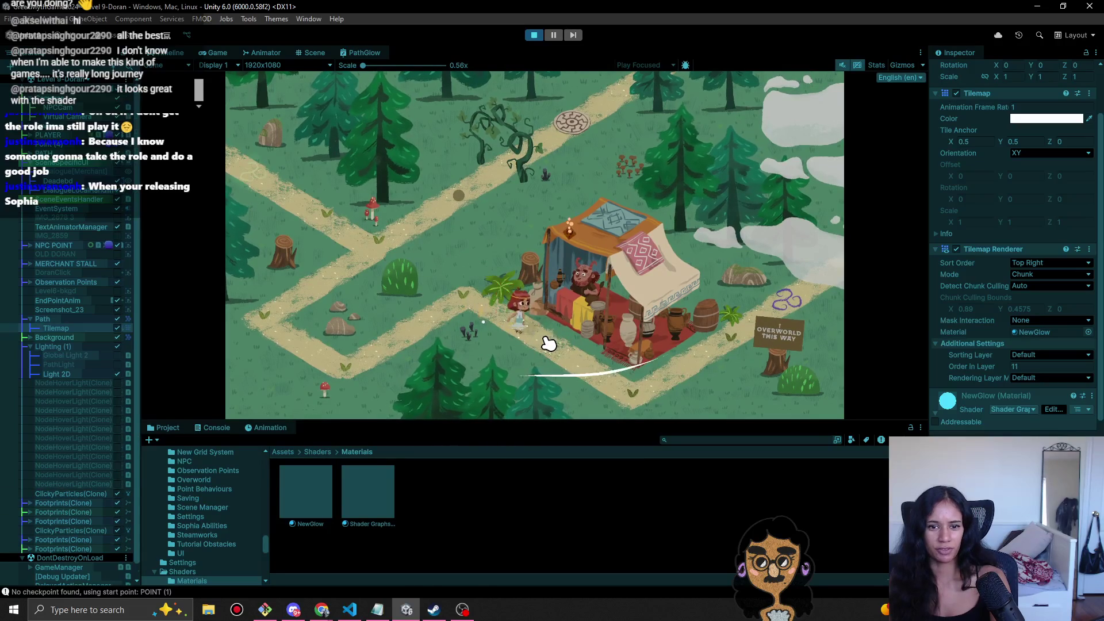
pyautogui.click(533, 36)
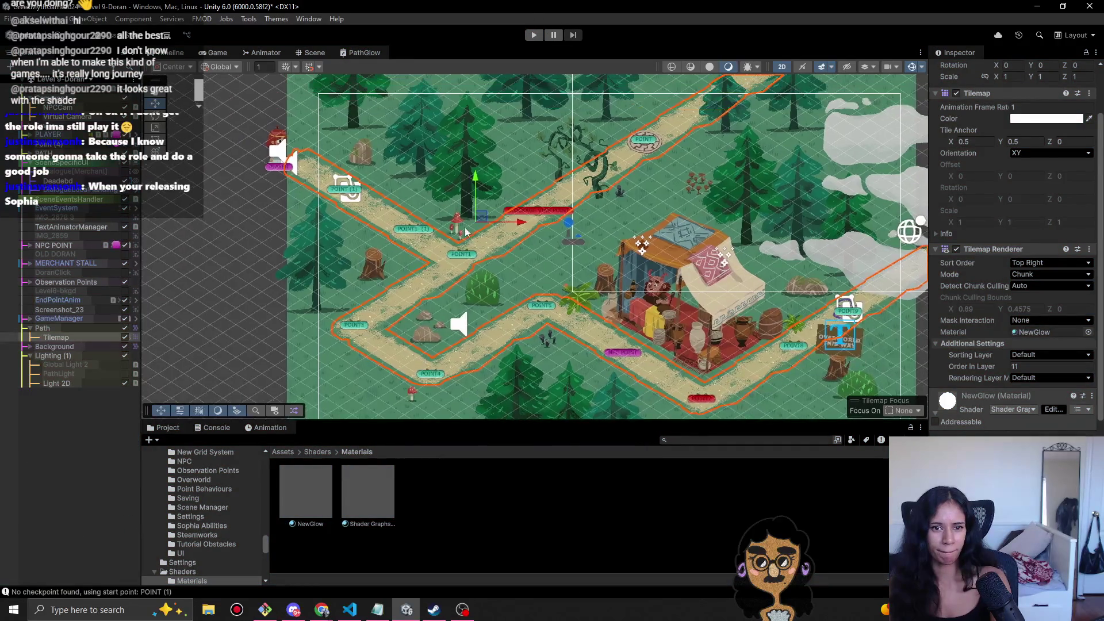
# - Select the red mushroom sprite and apply the NewGlow material, found by searching 'glow'
pyautogui.click(456, 226)
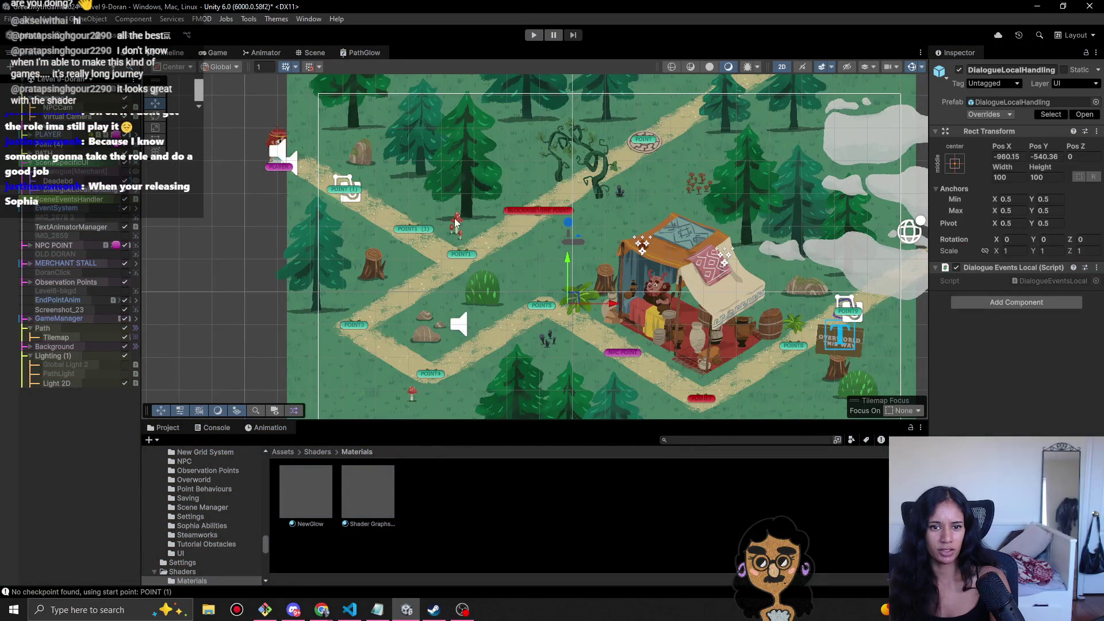
pyautogui.scroll(5, 460, 221)
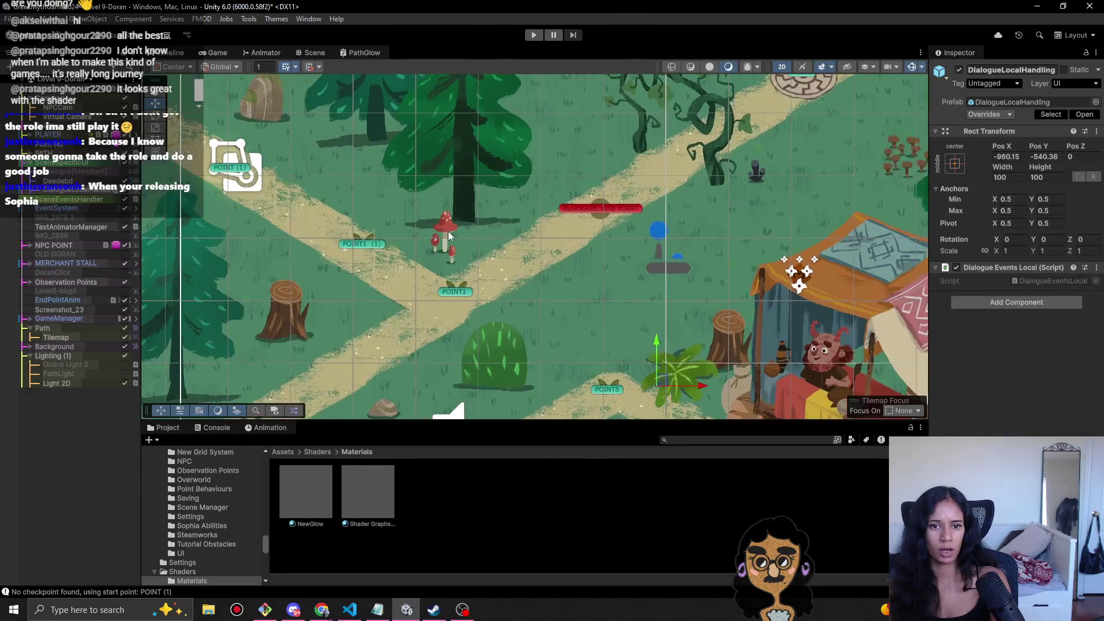
pyautogui.click(87, 346)
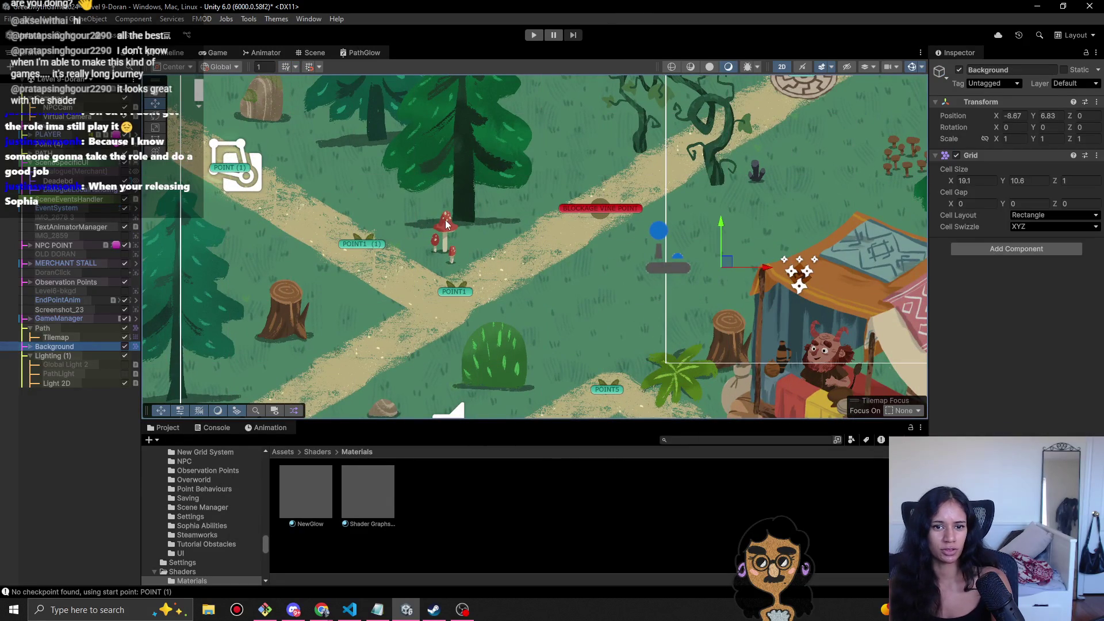
pyautogui.click(447, 225)
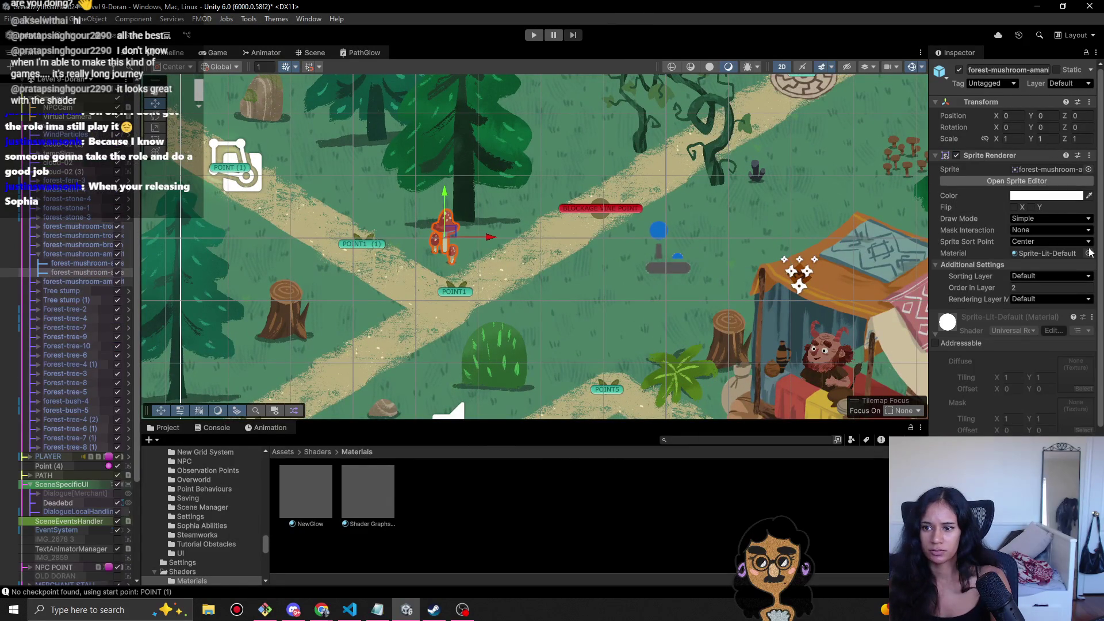
pyautogui.click(1089, 253)
pyautogui.write('glow')
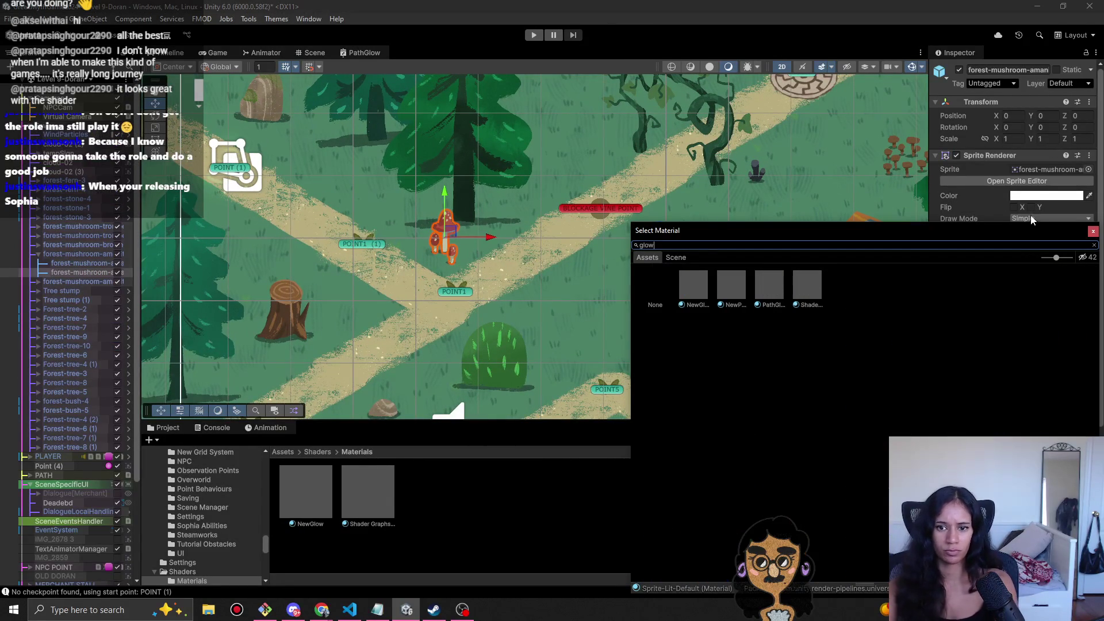
pyautogui.click(700, 294)
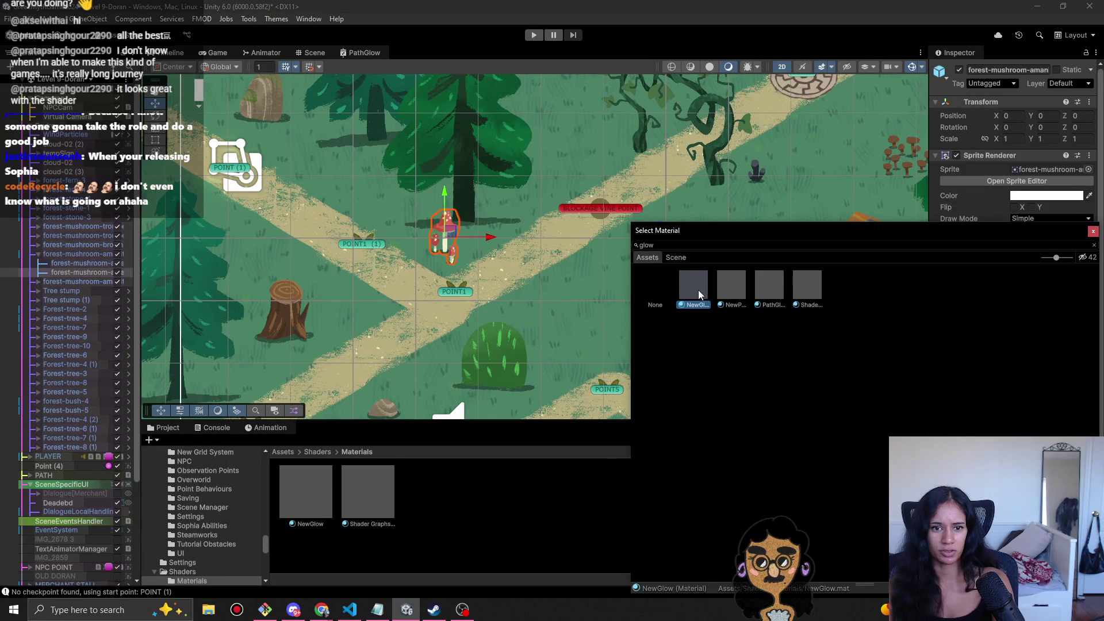
pyautogui.doubleClick(698, 290)
# - Try a pink glow colour on the mushroom, then set it back to black
pyautogui.click(1059, 401)
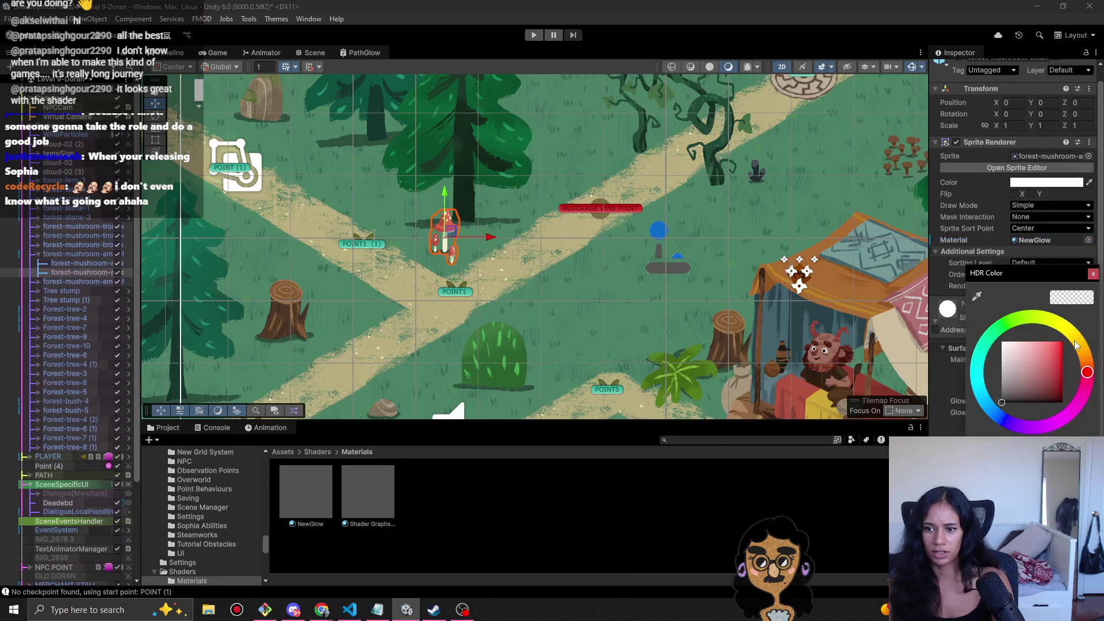
pyautogui.click(1063, 382)
pyautogui.moveTo(1065, 382); pyautogui.dragTo(1002, 402)
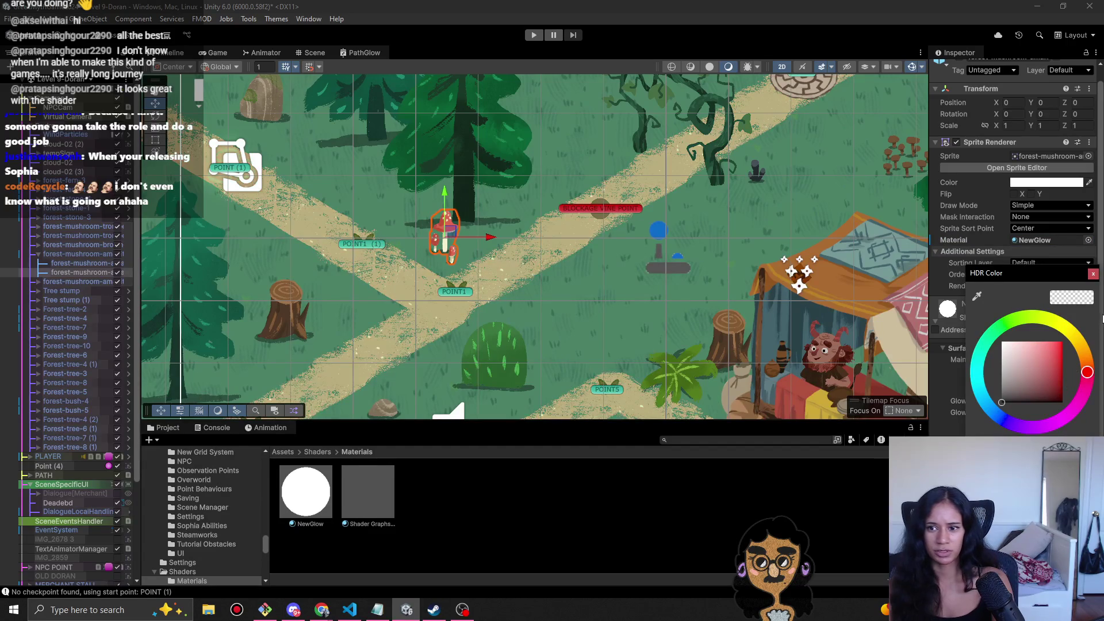
pyautogui.click(1094, 273)
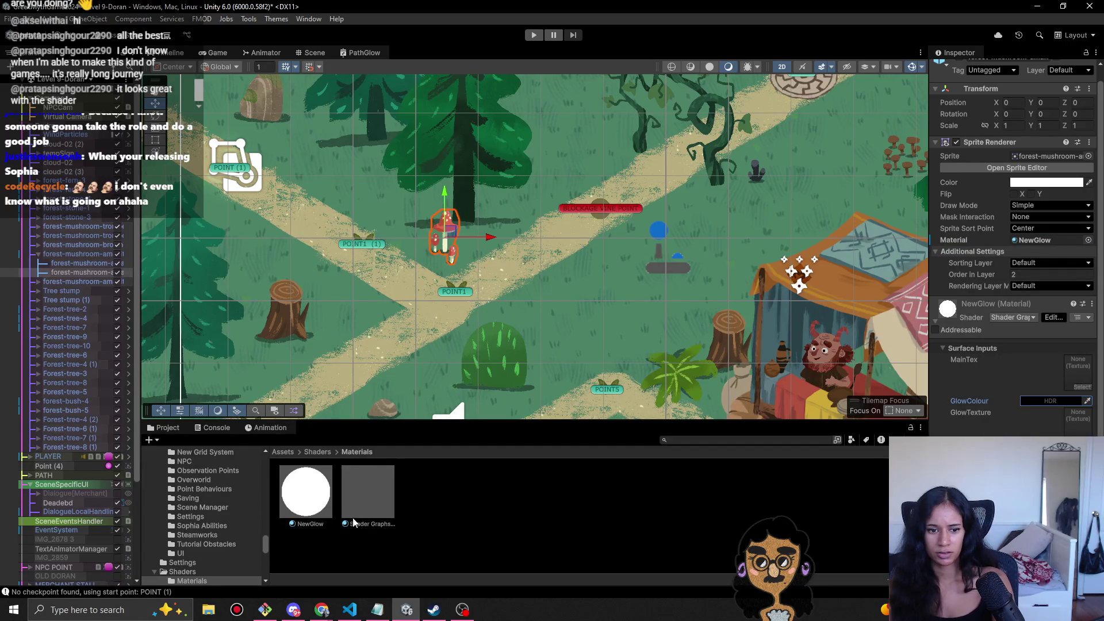
pyautogui.click(297, 506)
# - Duplicate NewGlow as RedMushroom and apply it to the first mushroom sprite
pyautogui.hotkey('ctrl', 'd')
pyautogui.press('F2')
pyautogui.write('Mushroom')
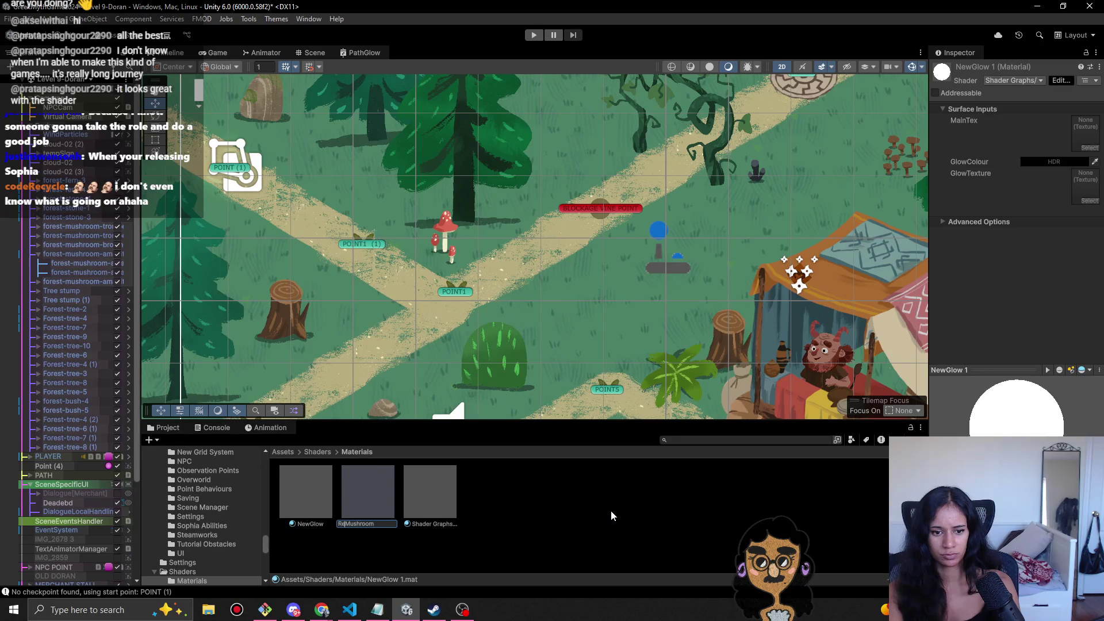
pyautogui.press('Return')
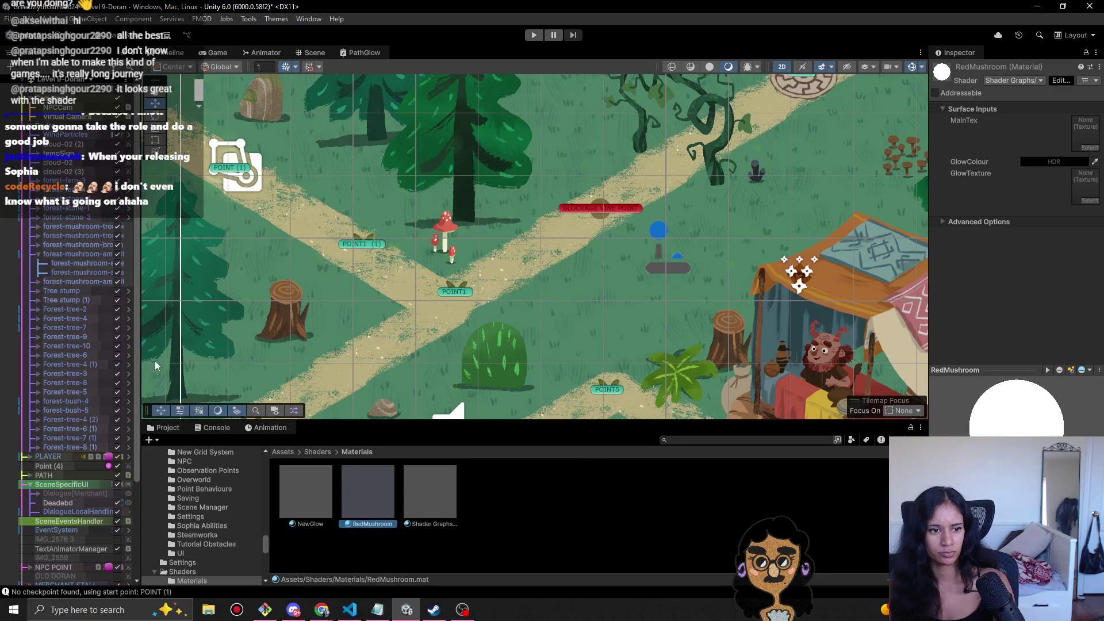
pyautogui.click(444, 236)
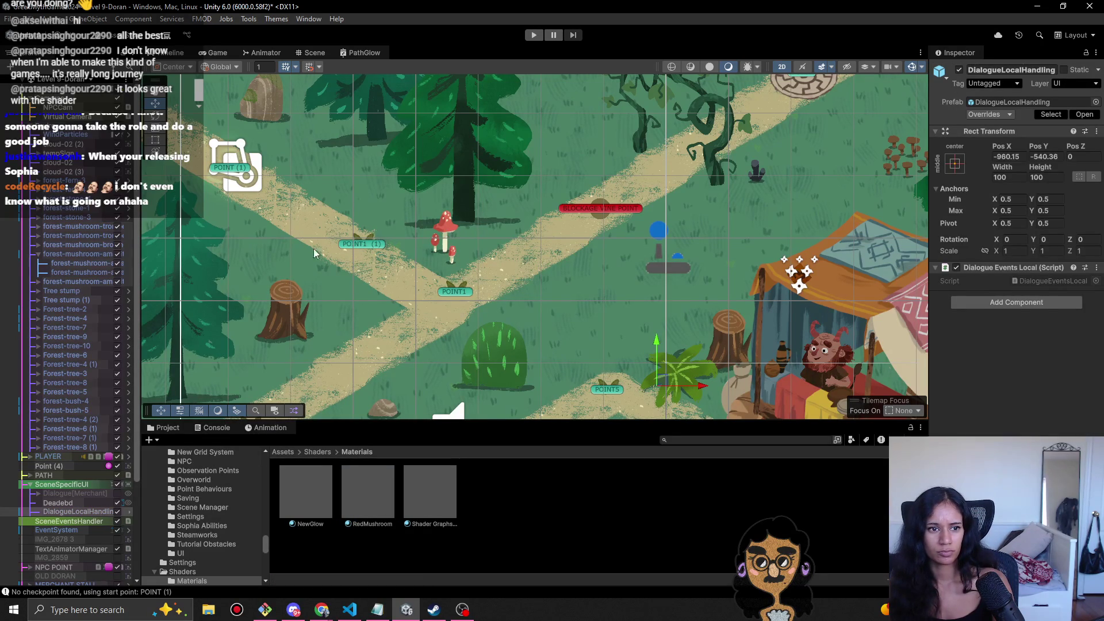
pyautogui.click(446, 233)
pyautogui.click(447, 230)
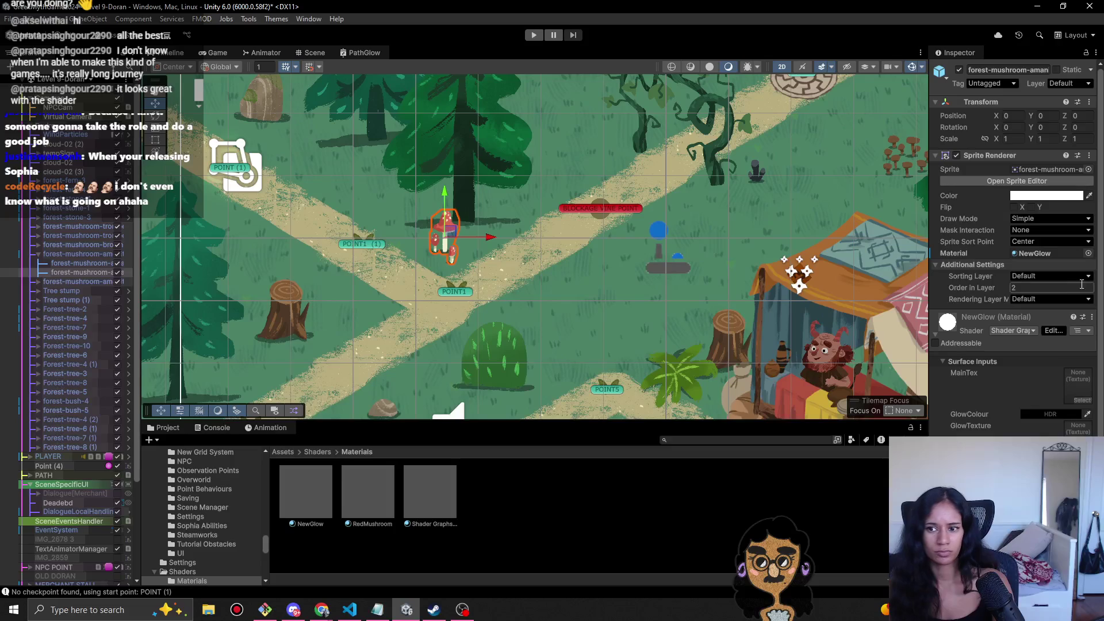
pyautogui.moveTo(376, 510)
pyautogui.mouseDown()
pyautogui.moveTo(1046, 271)
pyautogui.moveTo(1046, 253)
pyautogui.mouseUp()
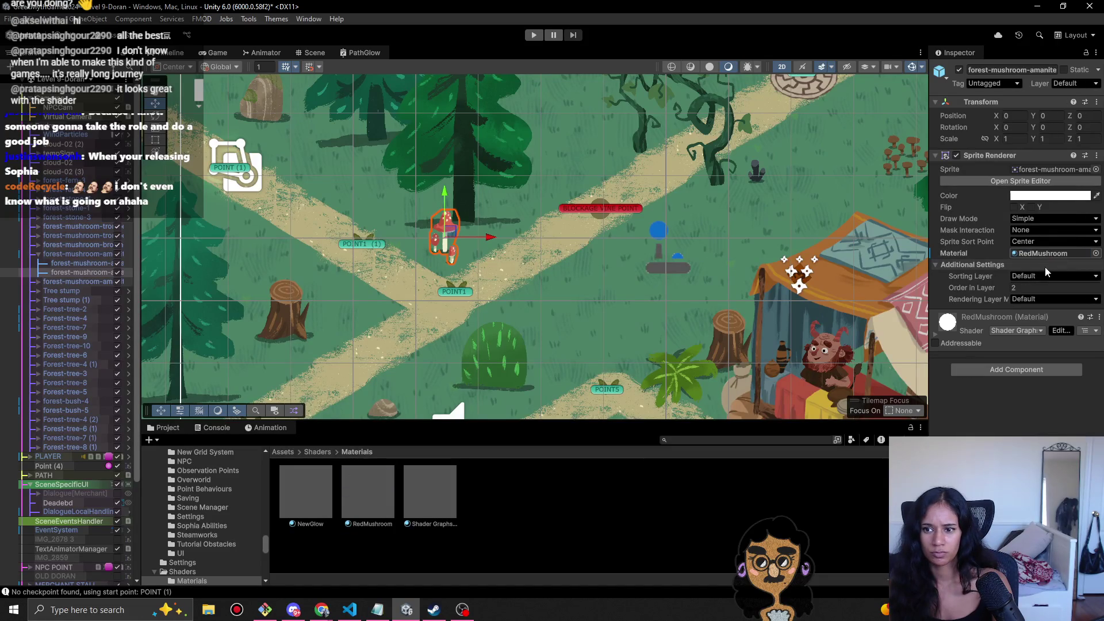
# - Set RedMushroom's GlowColour to bright red in the HDR picker
pyautogui.click(935, 338)
pyautogui.click(1052, 421)
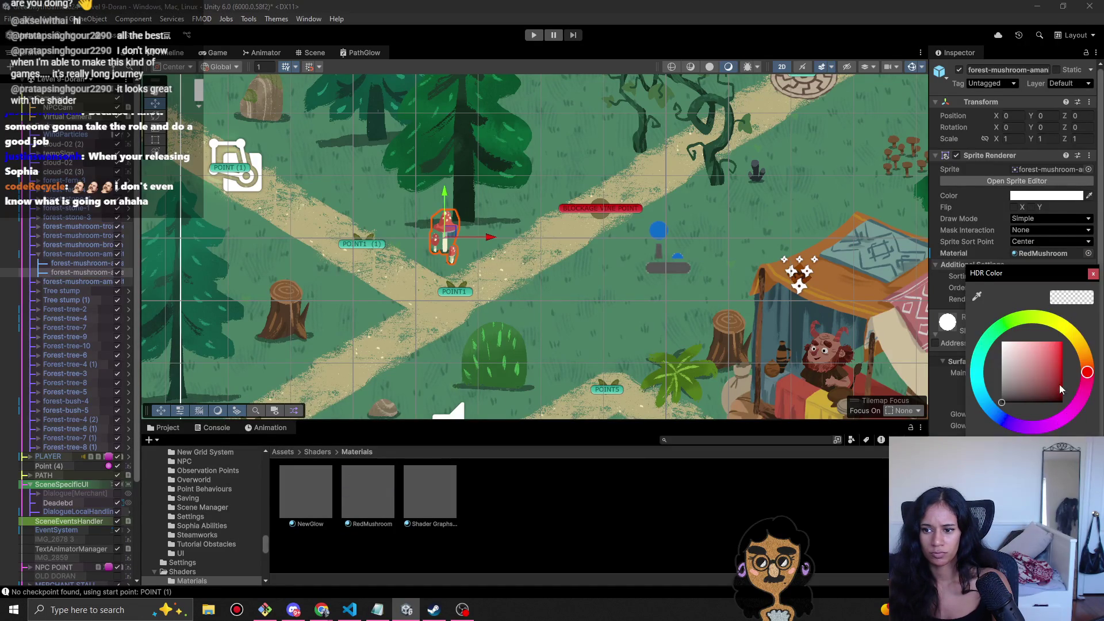
pyautogui.moveTo(1063, 389); pyautogui.dragTo(1079, 378)
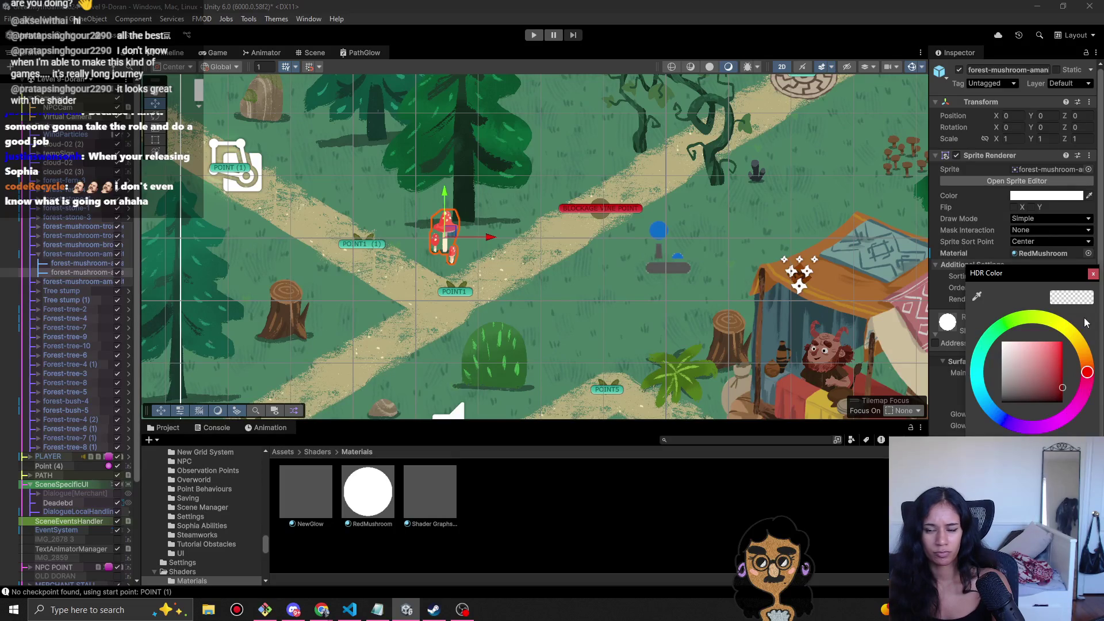
pyautogui.click(1093, 273)
# - Apply RedMushroom to the second mushroom at lower left and start Play mode
pyautogui.scroll(-2, 688, 263)
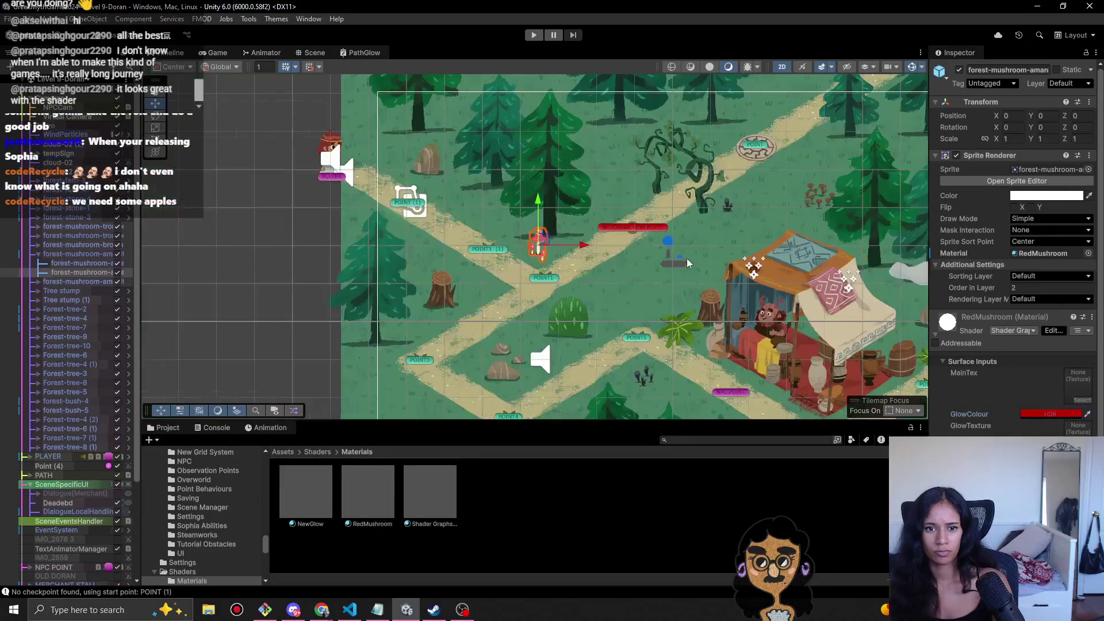
pyautogui.scroll(-2, 550, 298)
pyautogui.click(430, 348)
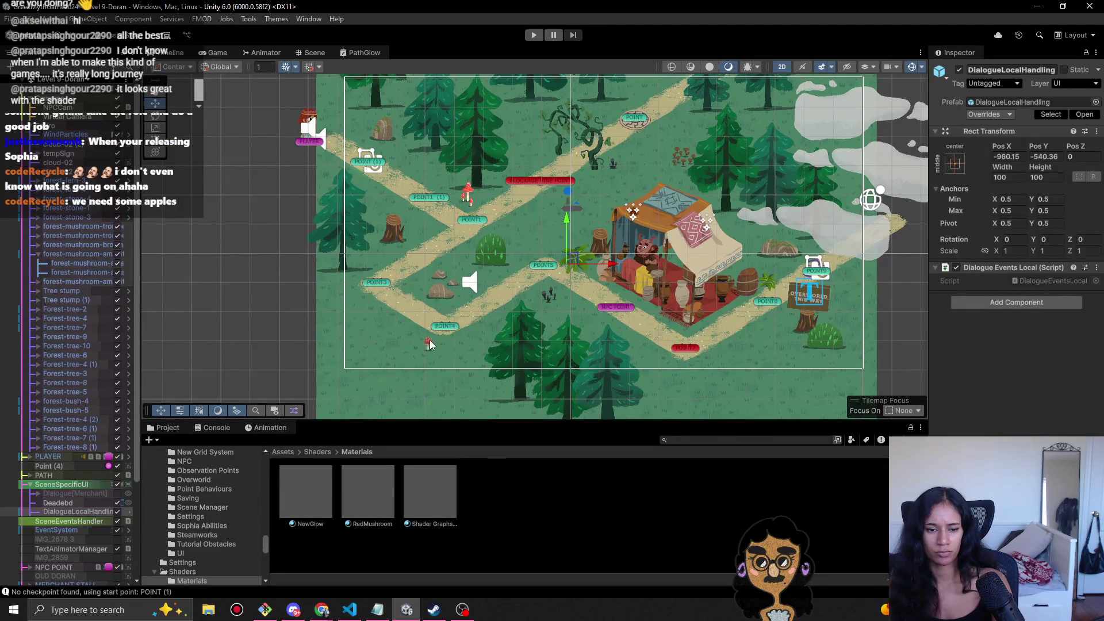
pyautogui.click(104, 310)
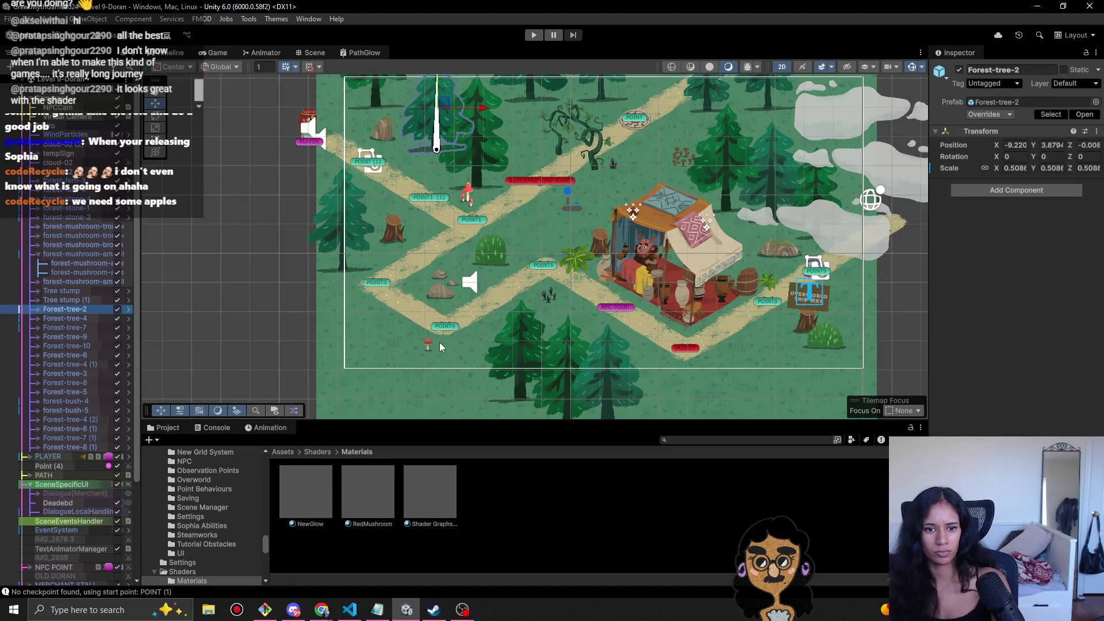
pyautogui.click(429, 341)
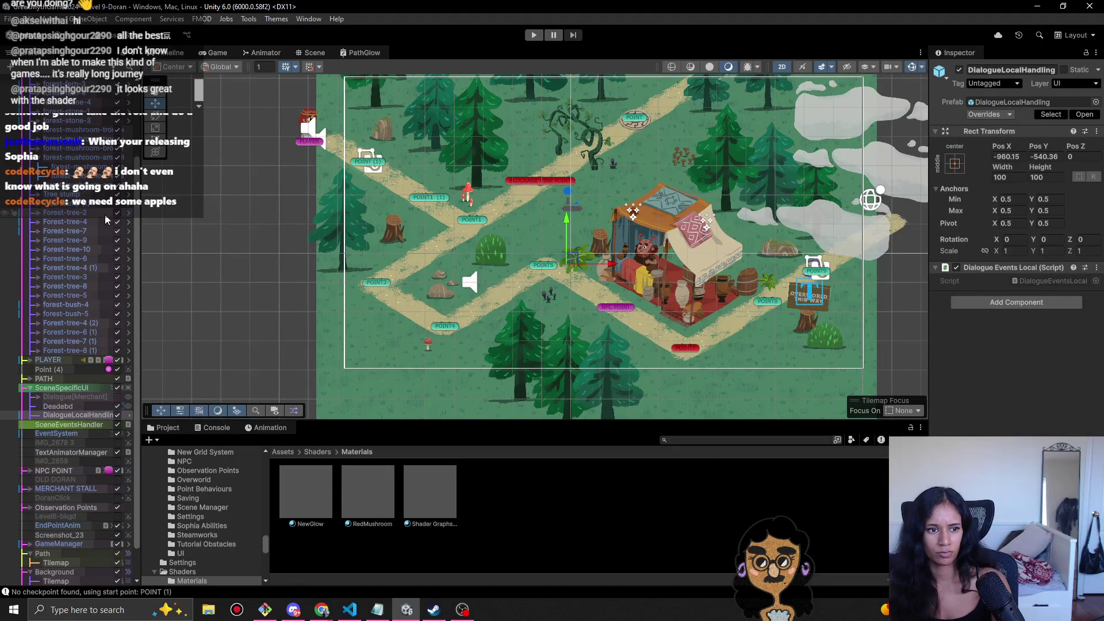
pyautogui.click(425, 329)
pyautogui.click(428, 341)
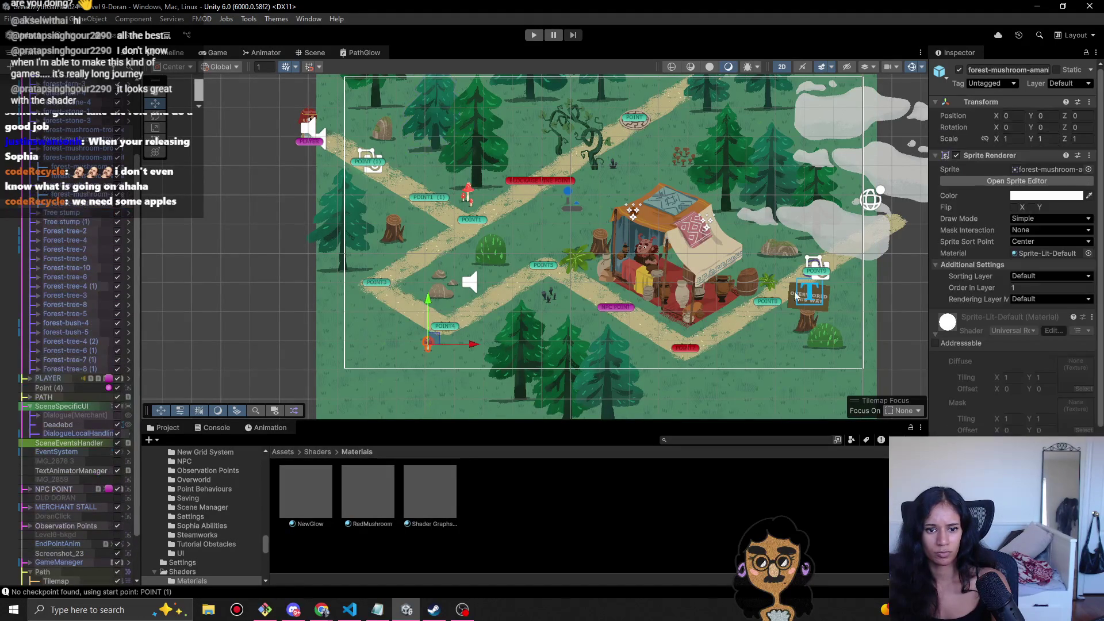
pyautogui.moveTo(368, 491); pyautogui.dragTo(1037, 255)
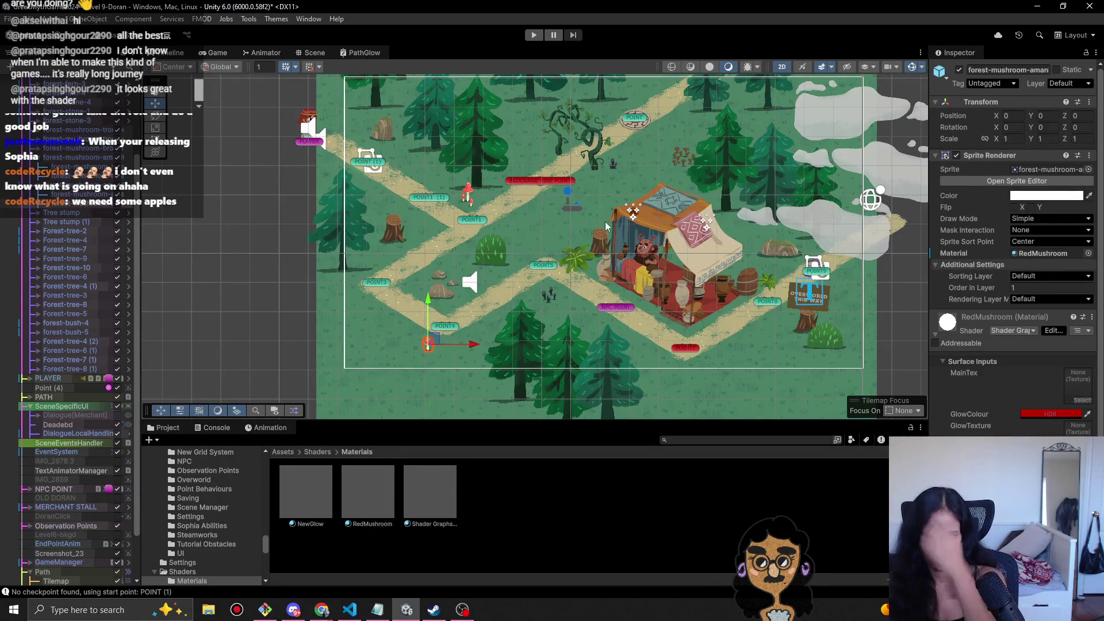
pyautogui.click(534, 35)
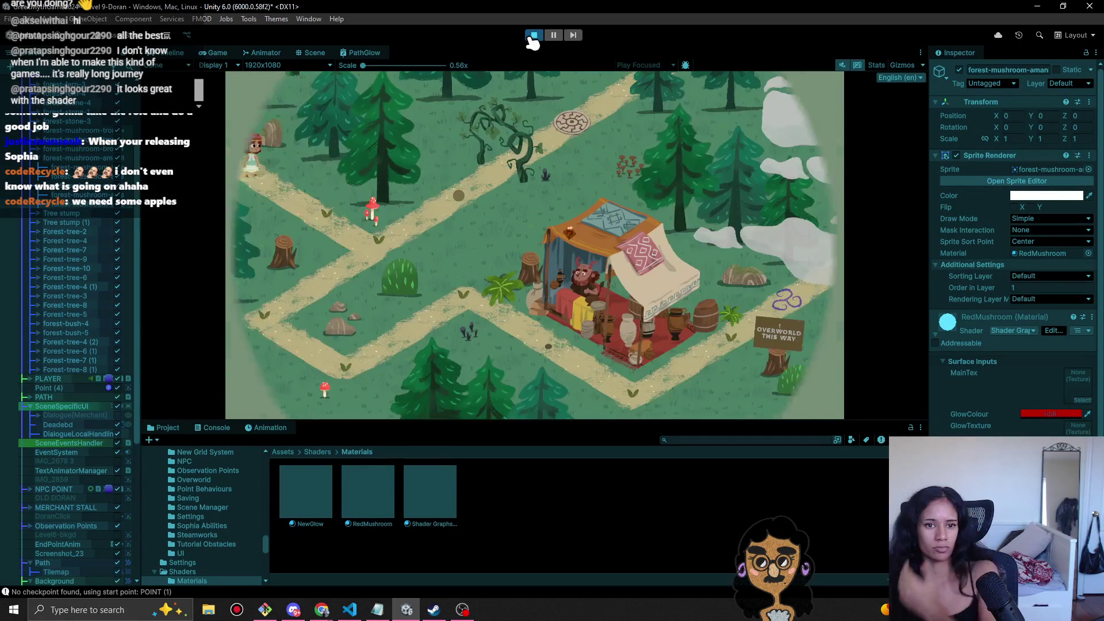
# - Walk the character past the red mushroom along the path to the merchant tent to trigger its greeting
pyautogui.click(327, 219)
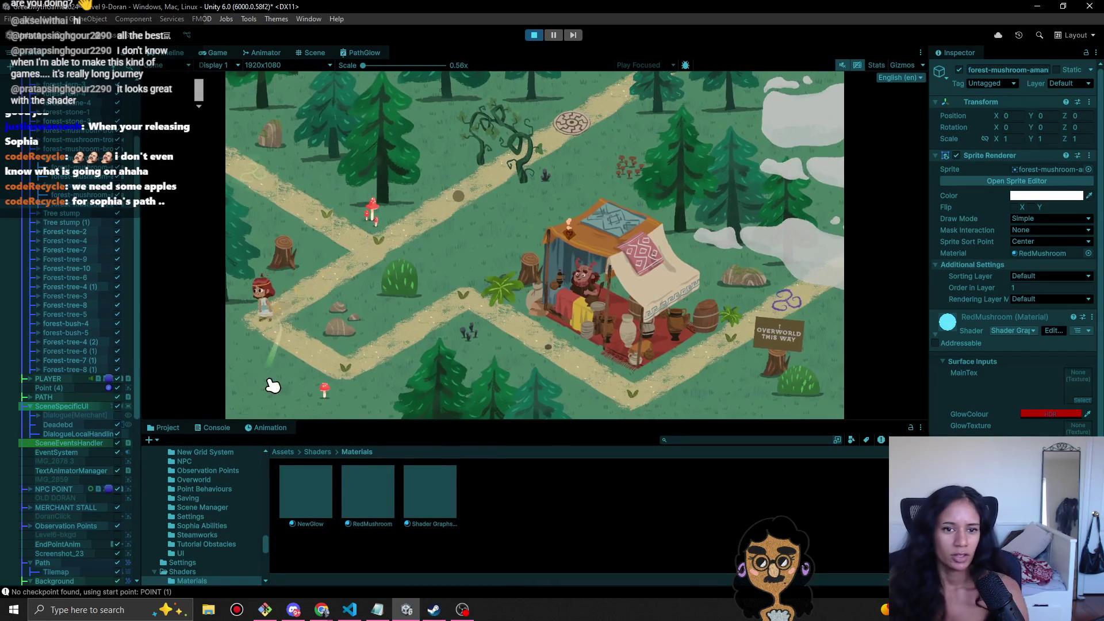
pyautogui.click(350, 354)
pyautogui.click(466, 297)
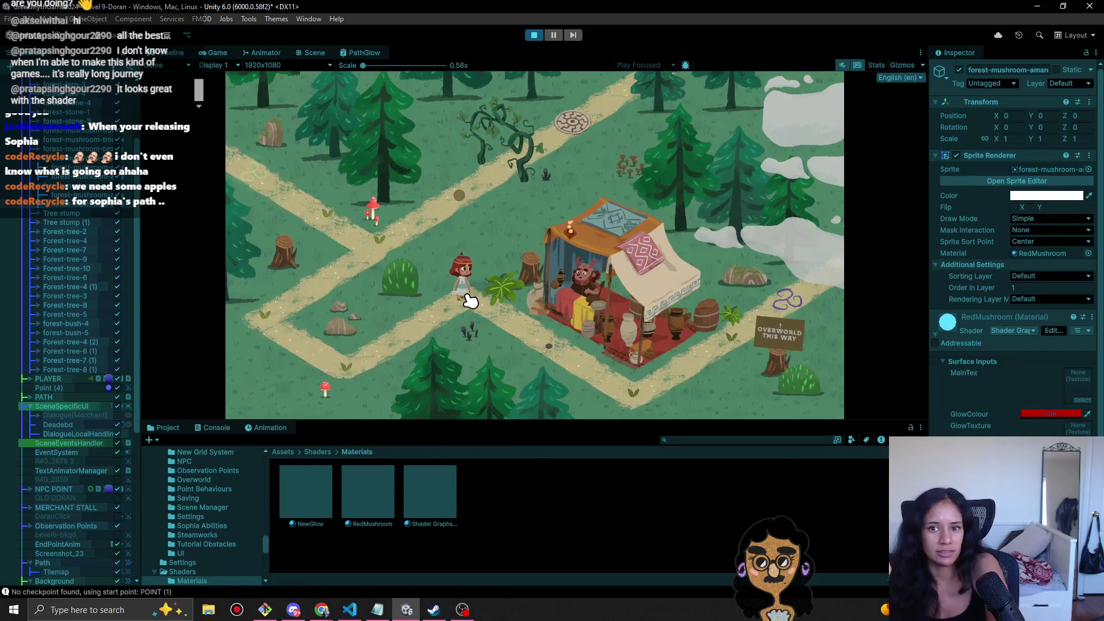
pyautogui.click(582, 315)
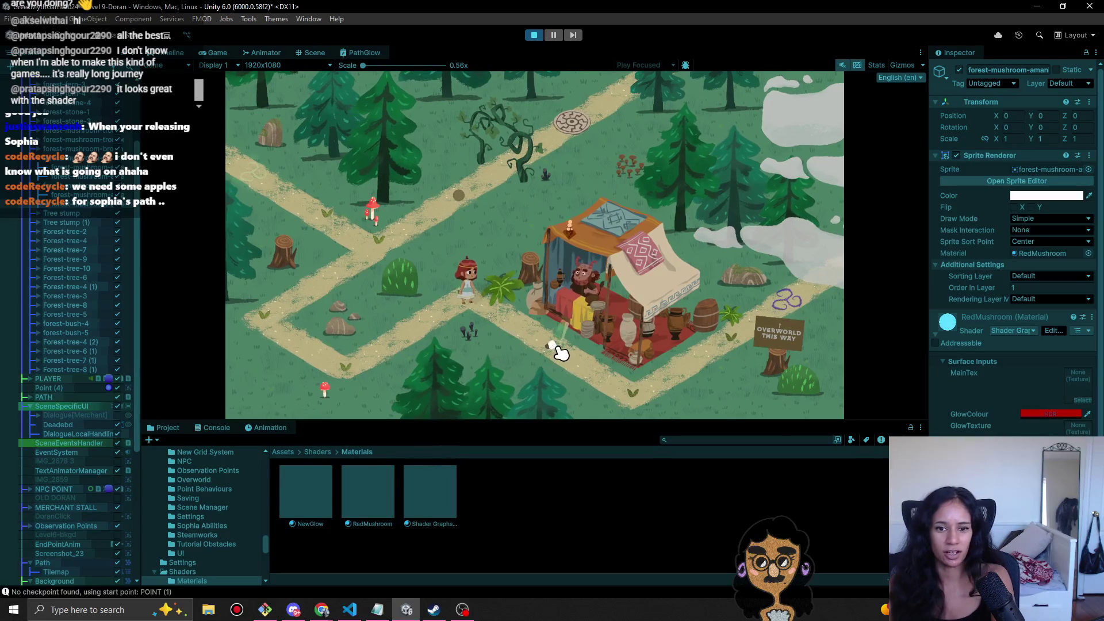
pyautogui.click(607, 316)
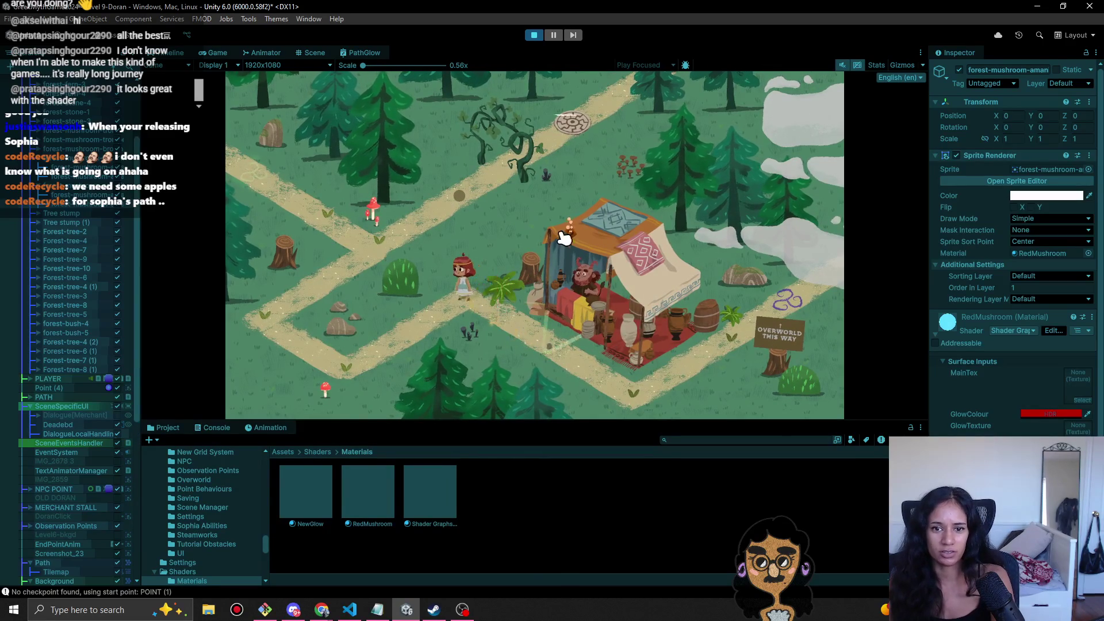
pyautogui.click(549, 338)
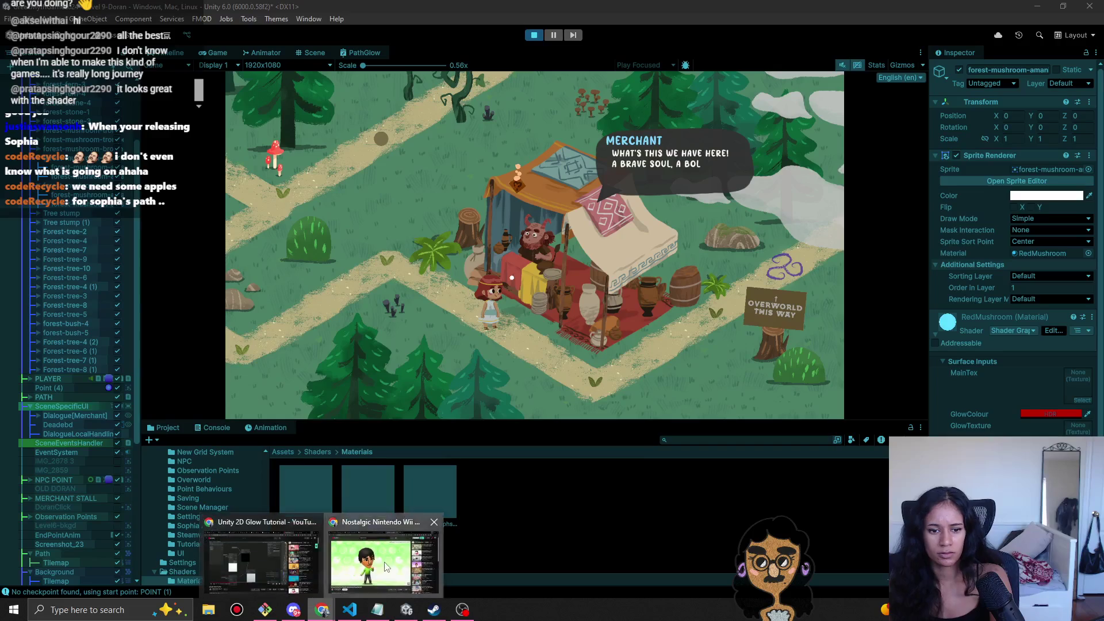
pyautogui.click(322, 610)
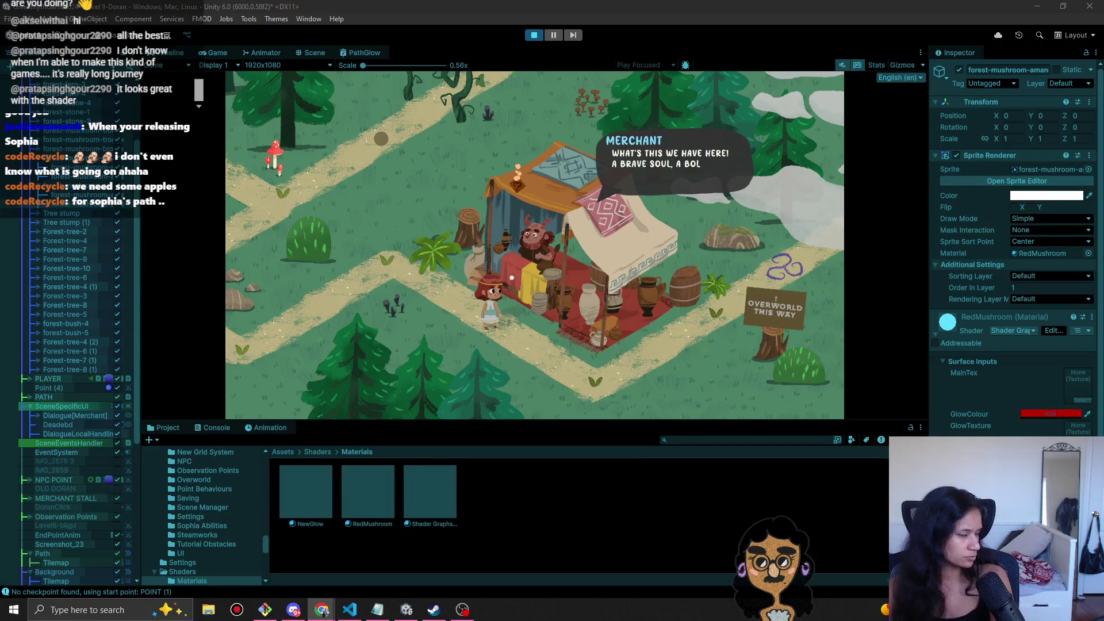
pyautogui.hotkey('alt', 'Tab')
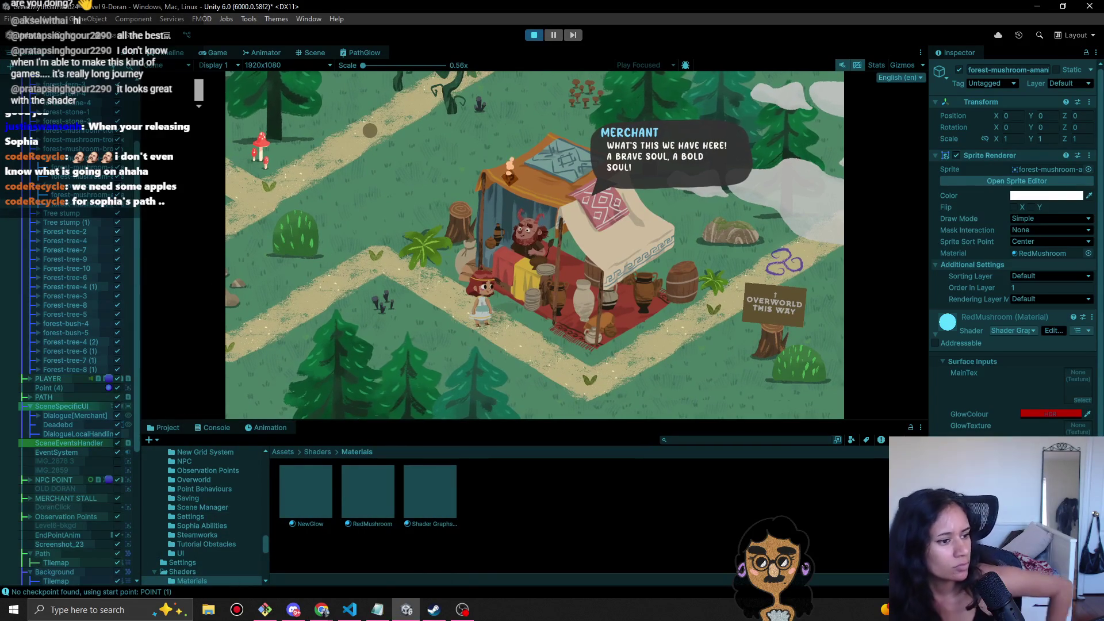
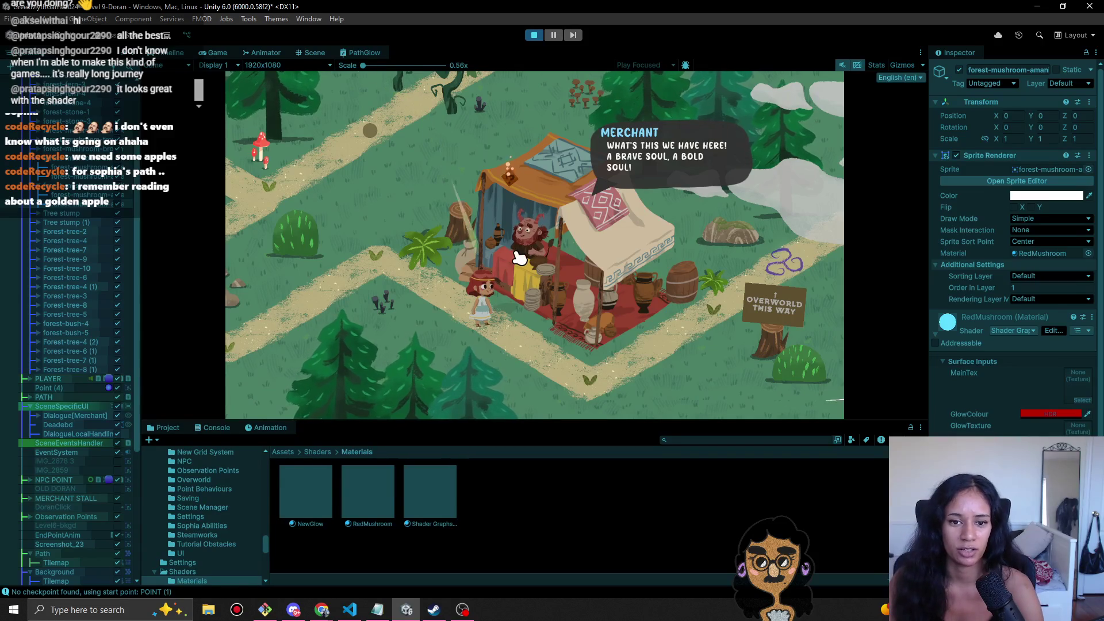
# - Click through five merchant dialogue lines up to the vine-snipping offer, then stop the playtest
pyautogui.scroll(5, 113, 247)
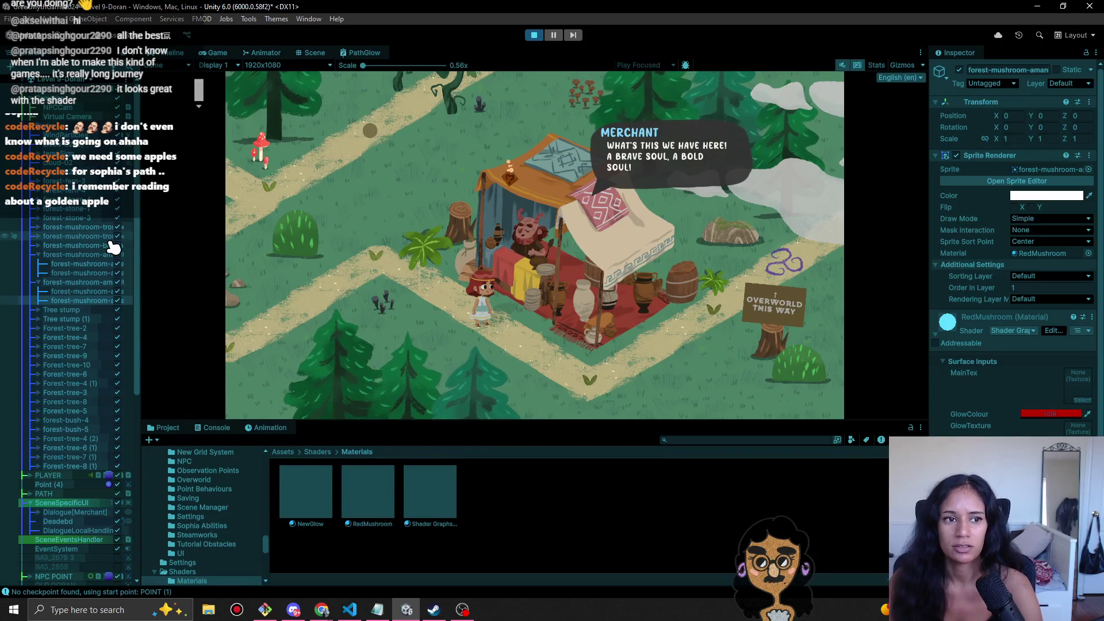
pyautogui.click(601, 371)
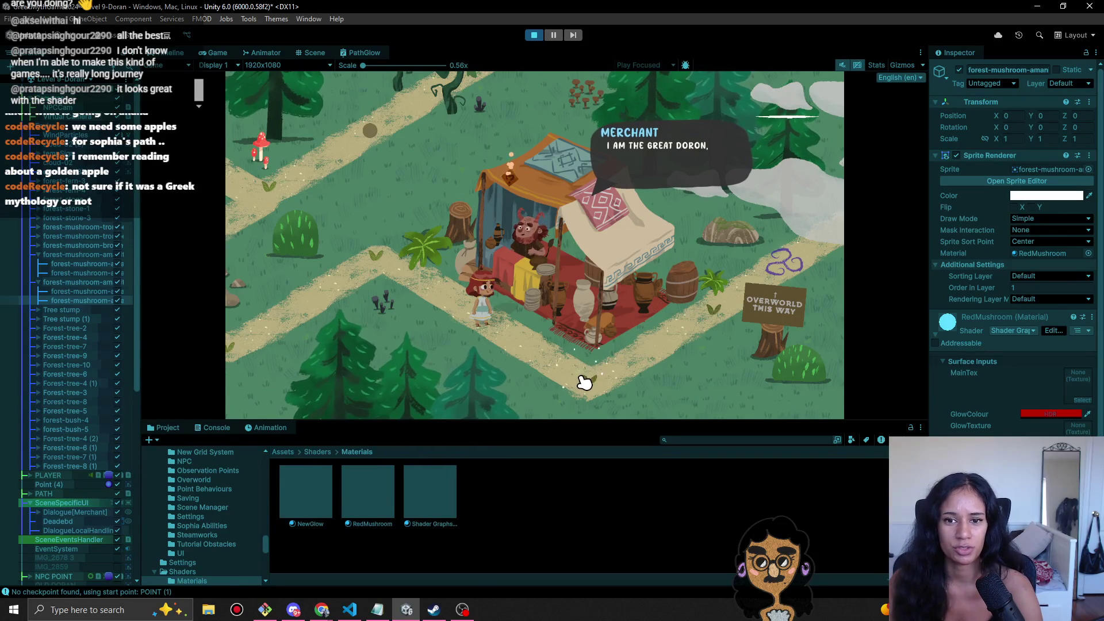
pyautogui.click(567, 310)
pyautogui.click(557, 319)
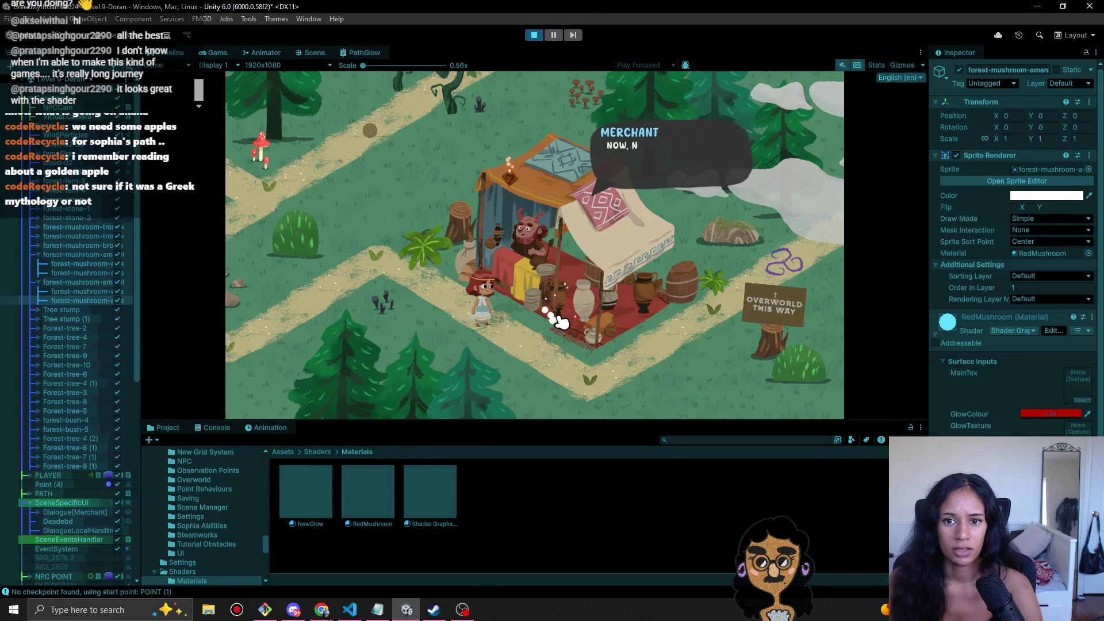
pyautogui.click(562, 317)
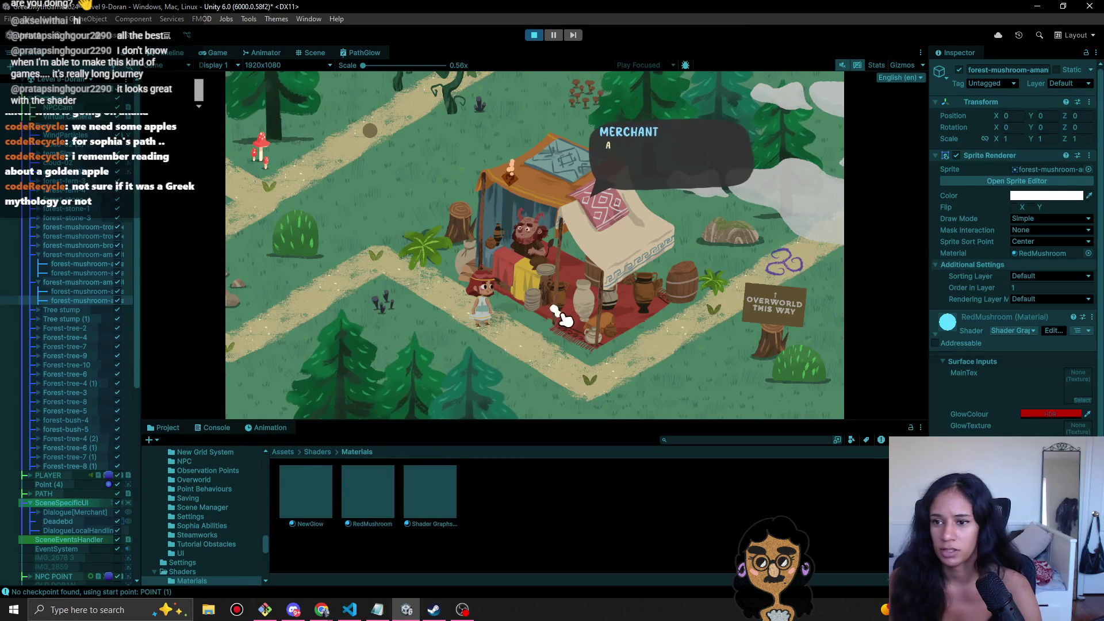
pyautogui.click(591, 296)
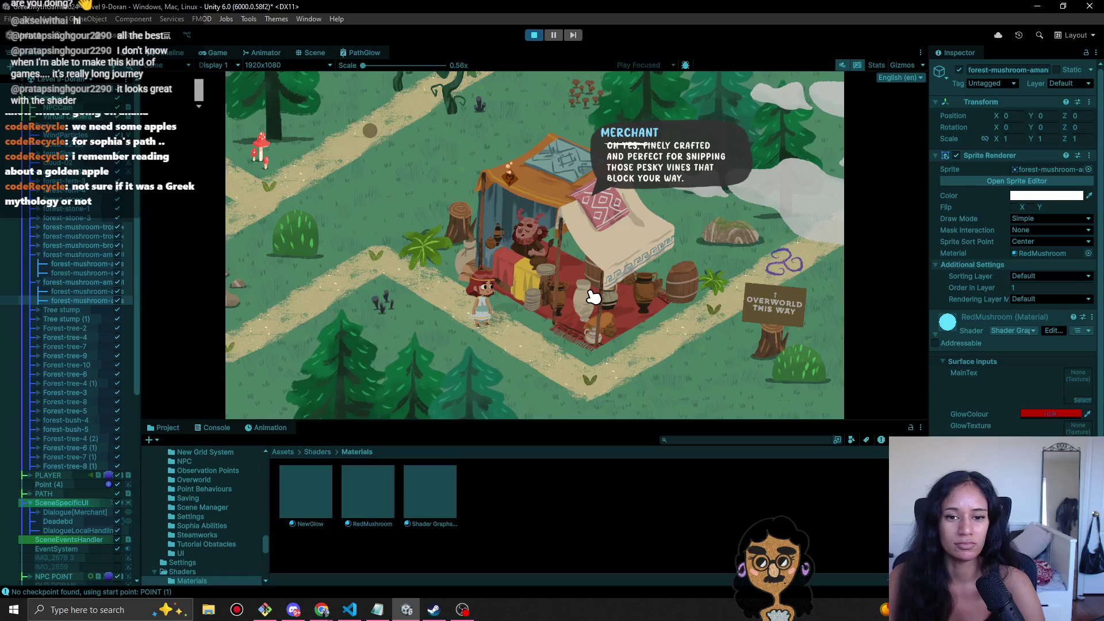
pyautogui.click(533, 35)
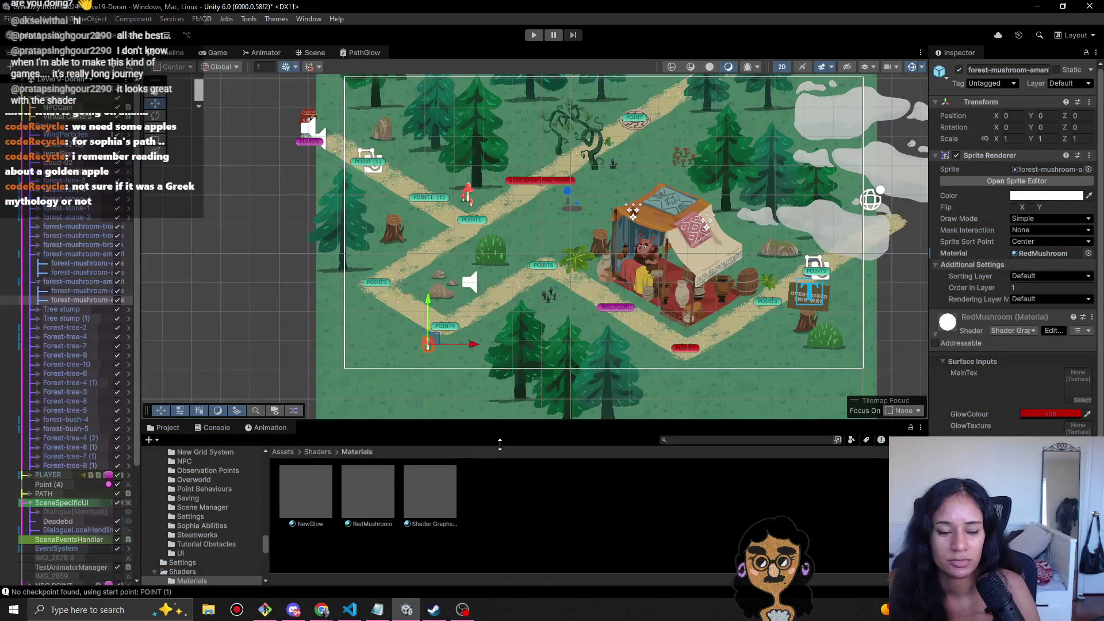
# - Duplicate the NewGlow material with Ctrl+D and rename the copy 'Merchant'
pyautogui.click(370, 500)
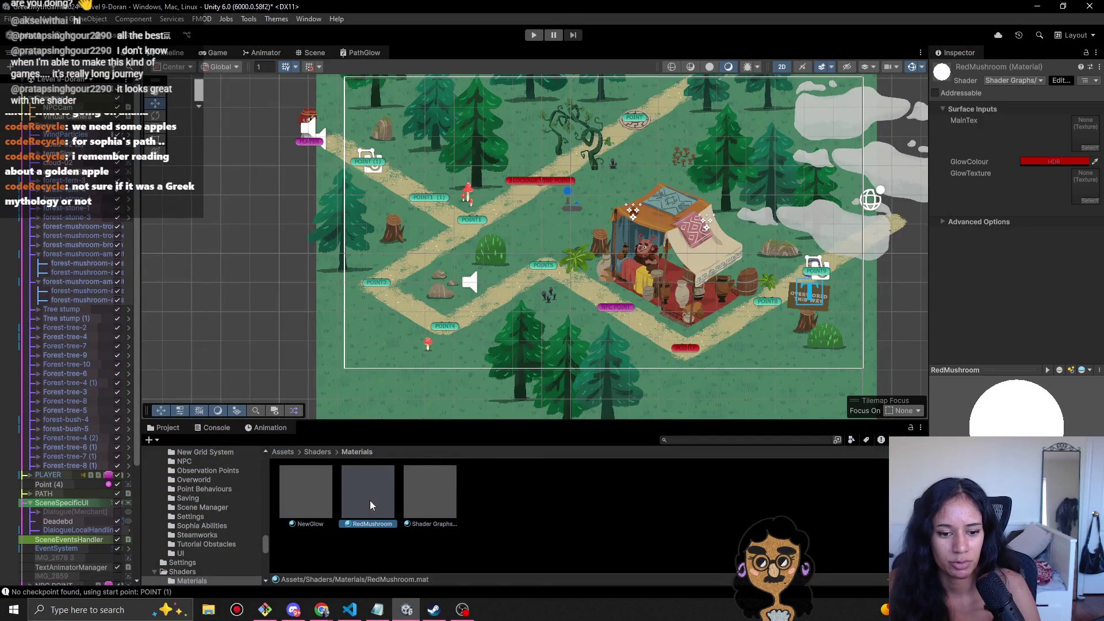
pyautogui.click(299, 506)
pyautogui.hotkey('ctrl', 'd')
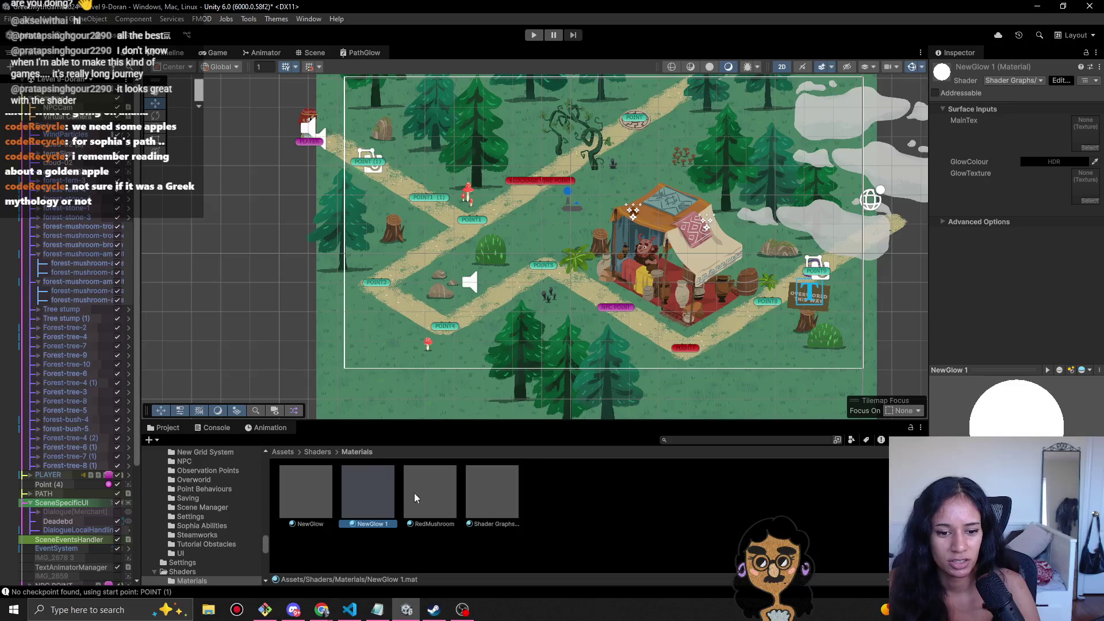
pyautogui.press('F2')
pyautogui.write('Merchant')
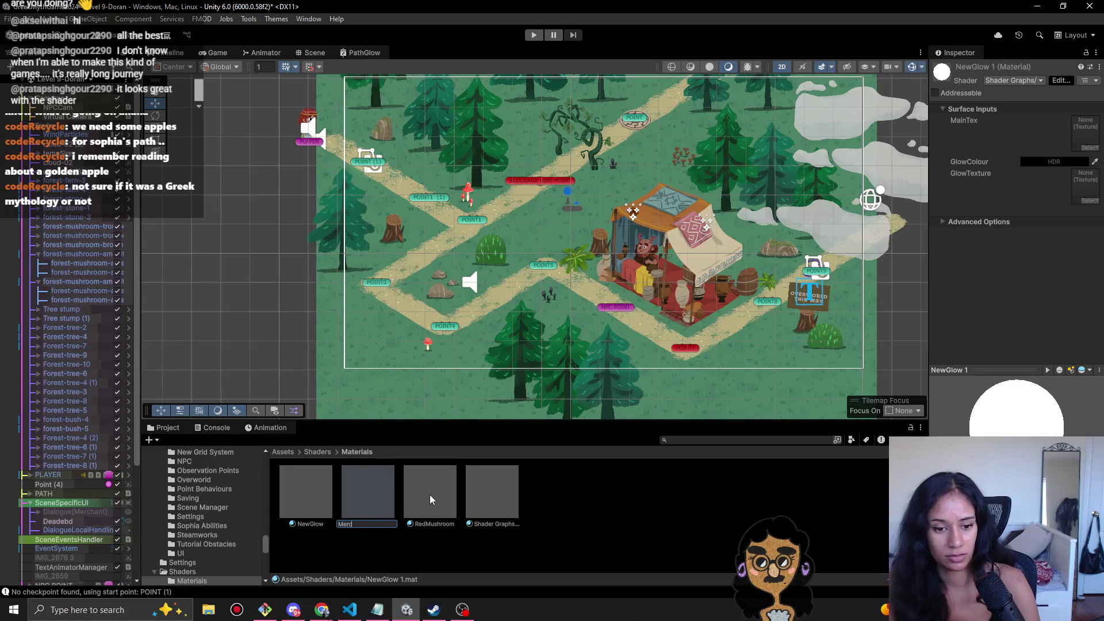
pyautogui.press('Return')
pyautogui.click(692, 260)
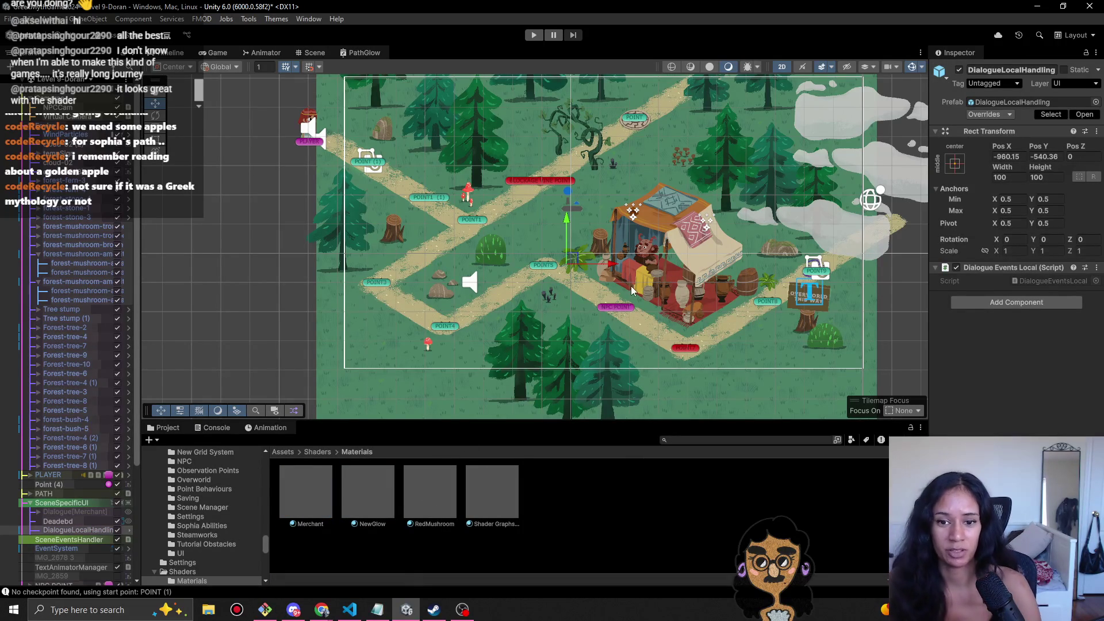
# - Expand MERCHANT STALL and drag the Merchant material onto the STORE2 sprite's Material slot
pyautogui.scroll(5, 648, 286)
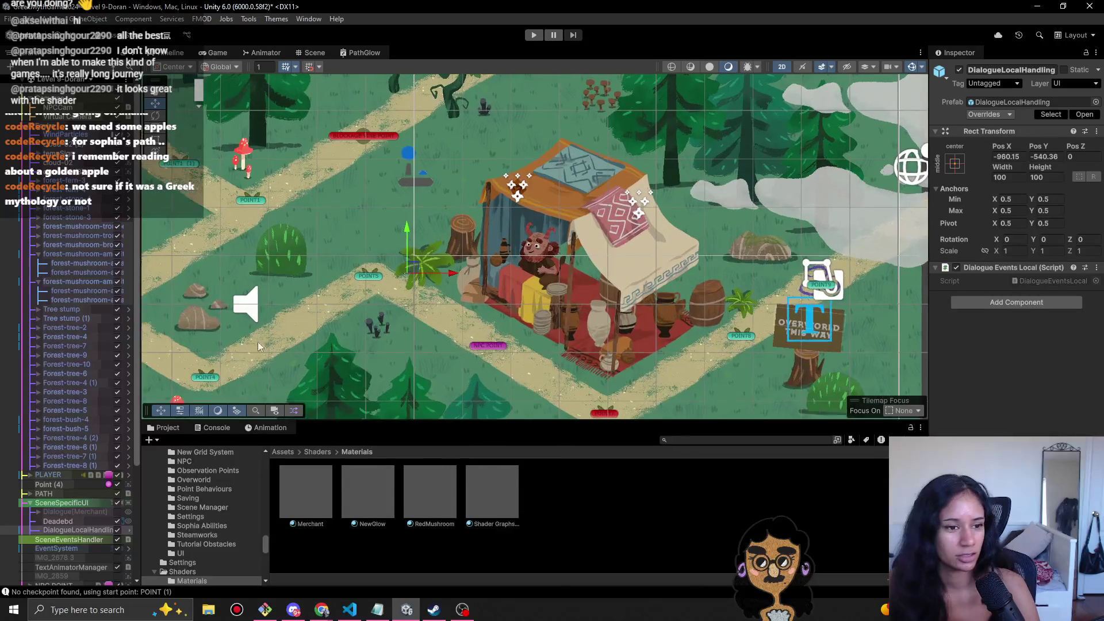
pyautogui.scroll(-5, 89, 516)
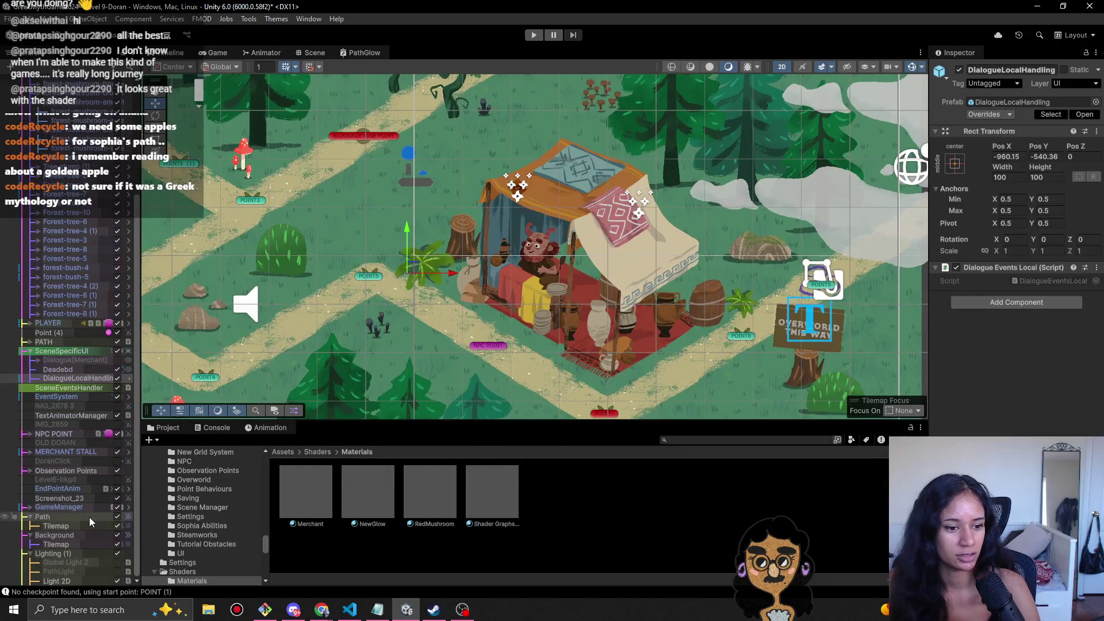
pyautogui.click(52, 453)
pyautogui.click(30, 452)
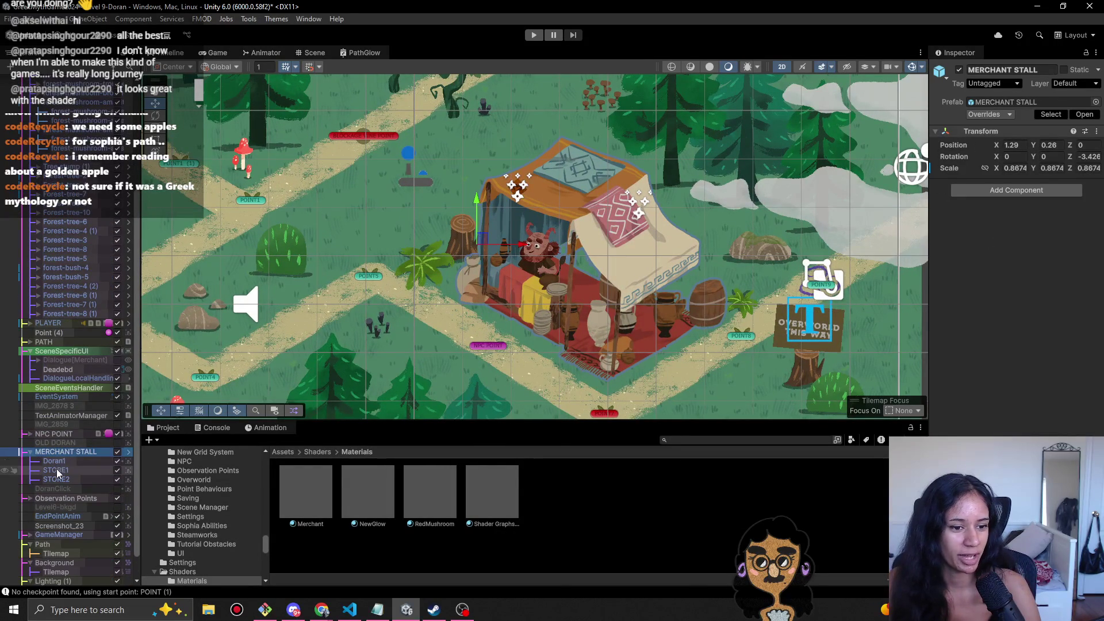
pyautogui.click(61, 470)
pyautogui.click(60, 479)
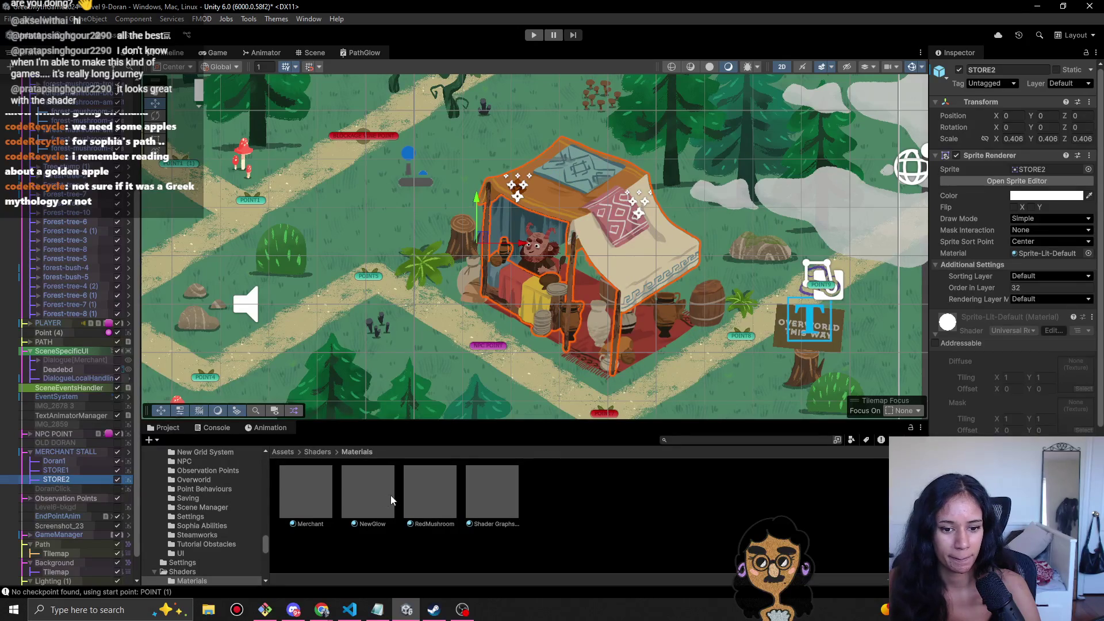
pyautogui.moveTo(310, 488)
pyautogui.mouseDown()
pyautogui.moveTo(1038, 282)
pyautogui.moveTo(1065, 259)
pyautogui.mouseUp()
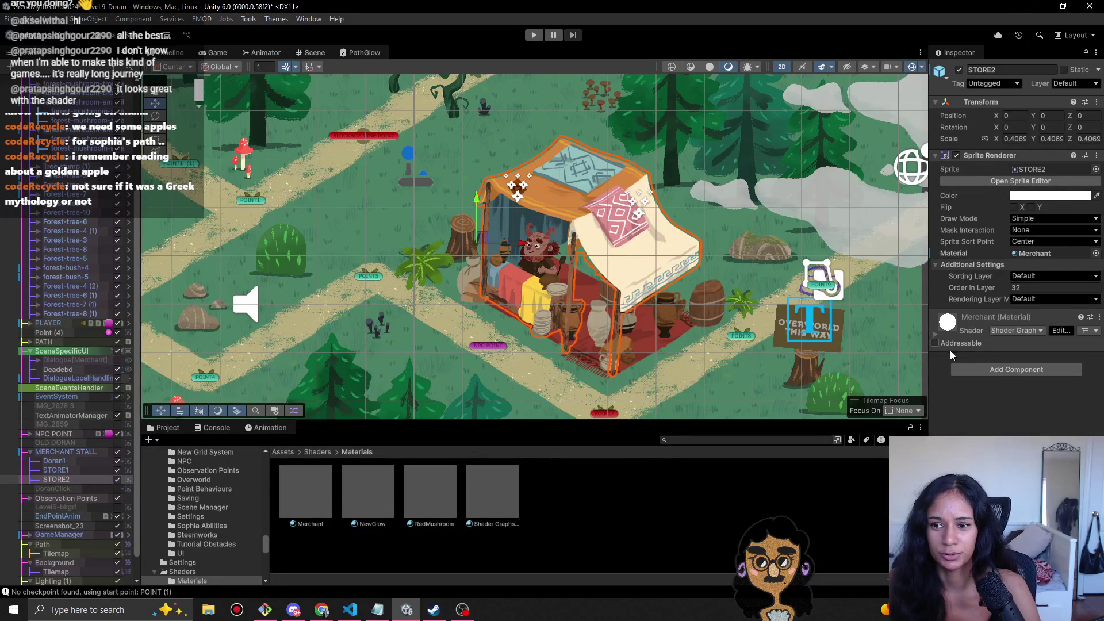
# - Darken the Merchant material's GlowColour and paste a material into the sprite's Material field
pyautogui.click(935, 336)
pyautogui.scroll(-1, 986, 414)
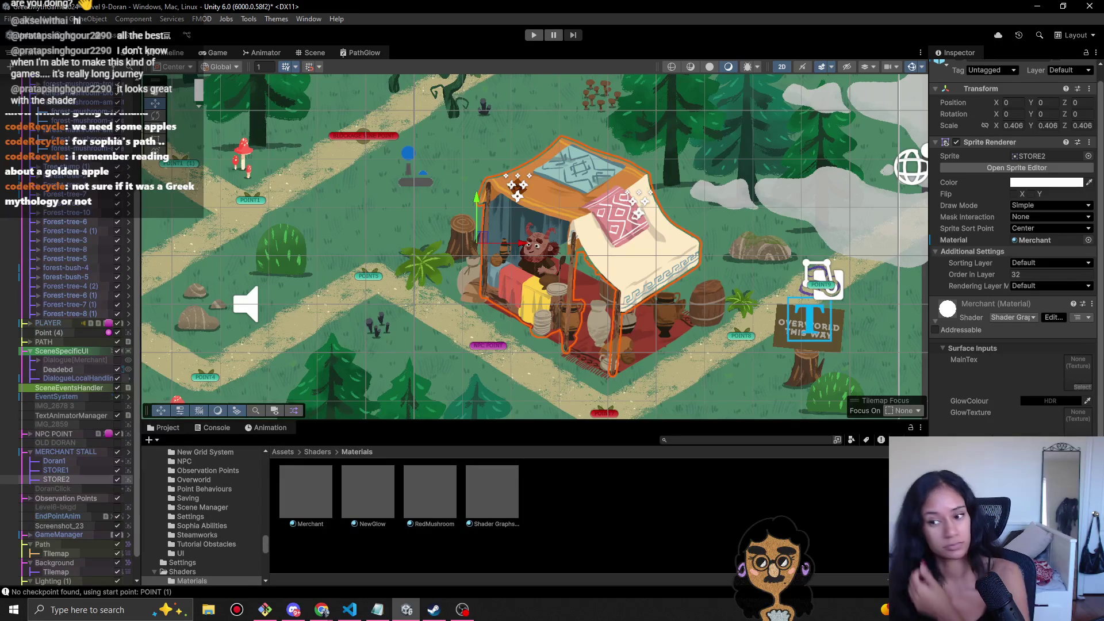
pyautogui.click(1029, 402)
pyautogui.moveTo(1027, 390); pyautogui.dragTo(978, 421)
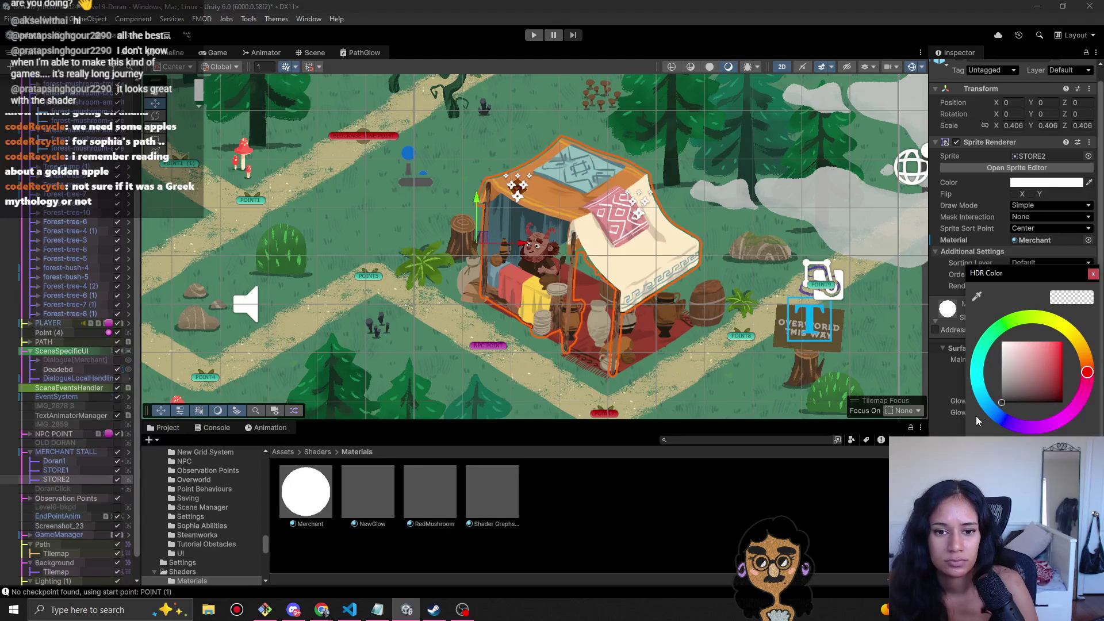
pyautogui.click(1093, 274)
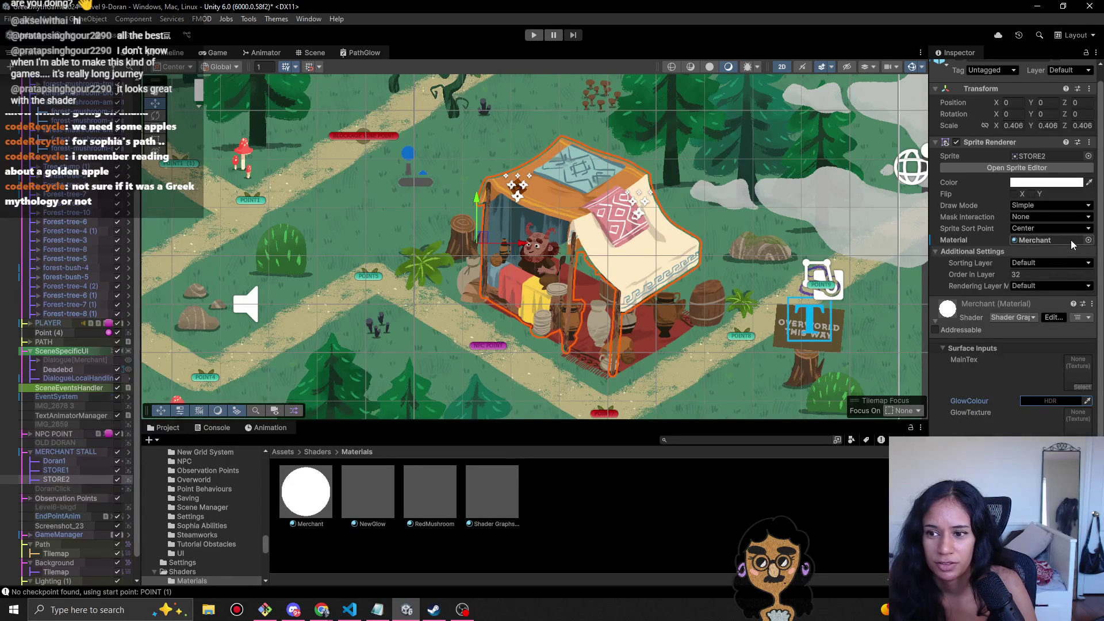
pyautogui.rightClick(1071, 240)
pyautogui.click(984, 333)
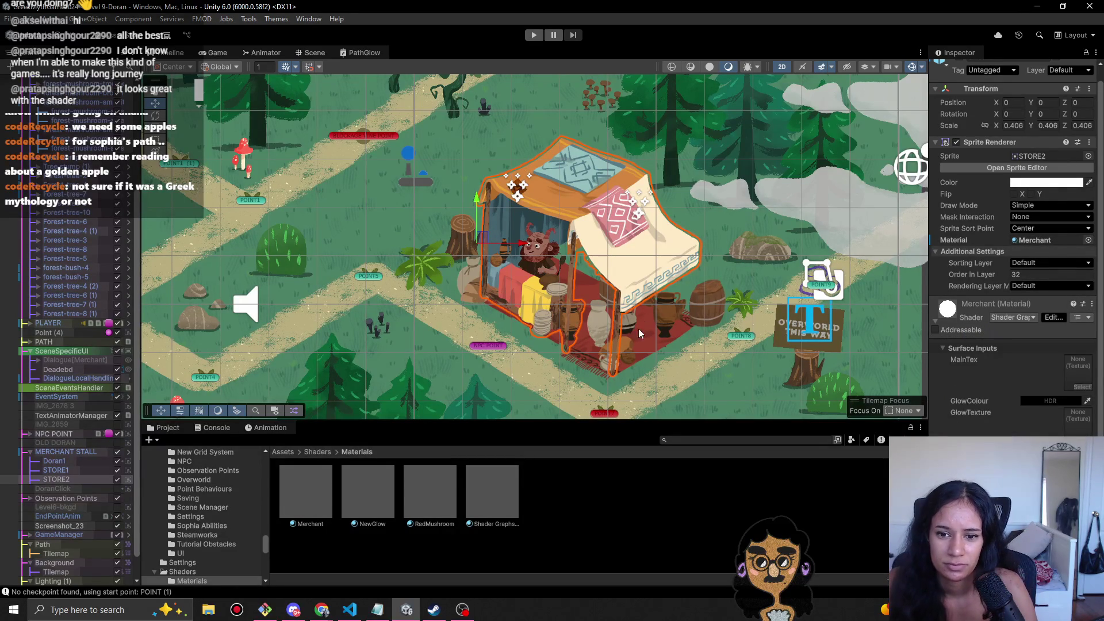
# - Toggle the Scene view lighting preview and start a playtest with Ctrl+P
pyautogui.scroll(5, 57, 293)
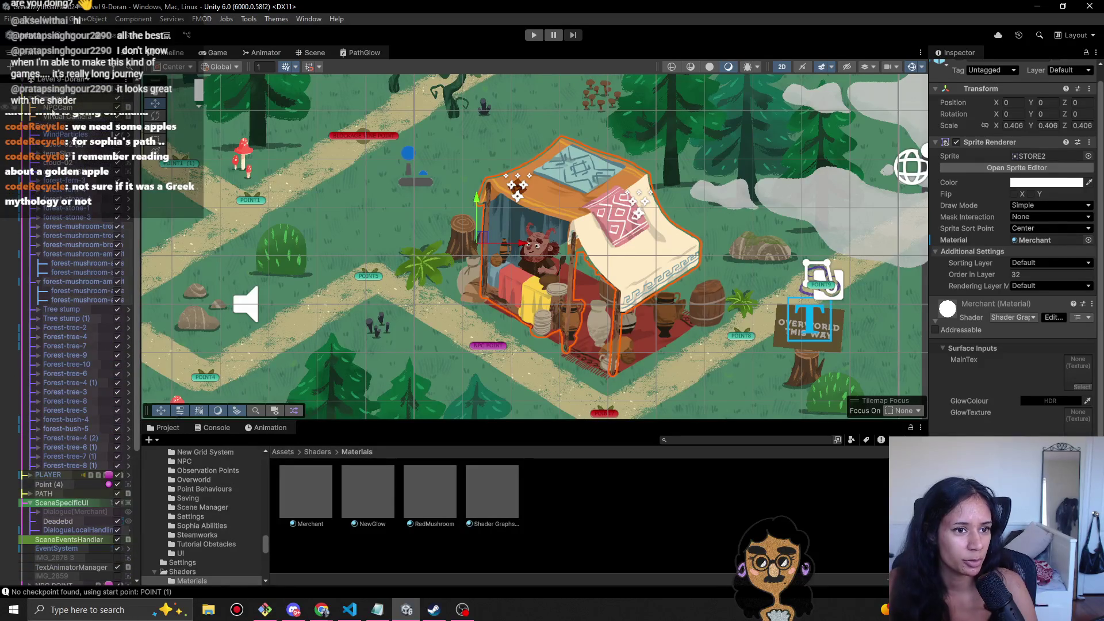
pyautogui.scroll(-10, 36, 140)
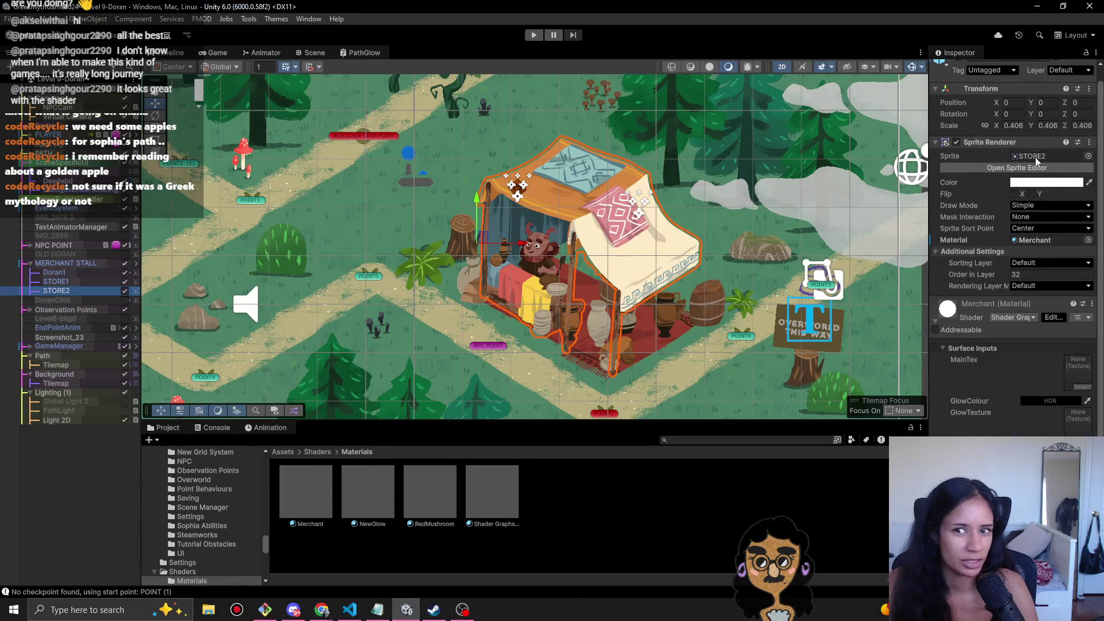
pyautogui.click(710, 67)
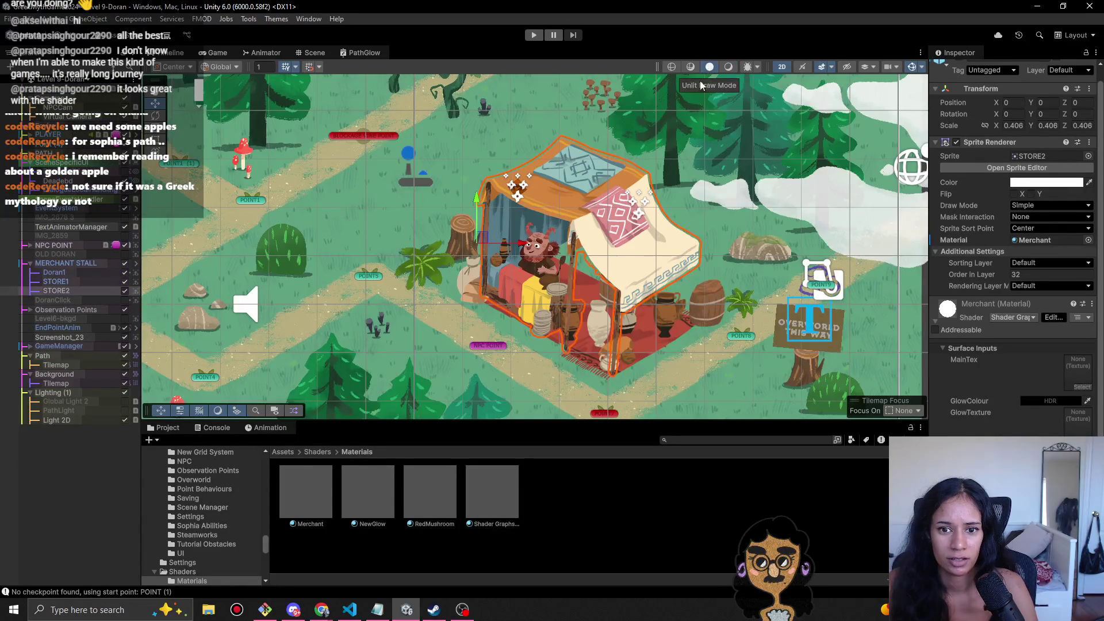
pyautogui.scroll(-3, 709, 244)
pyautogui.scroll(-3, 709, 245)
pyautogui.hotkey('ctrl', 'p')
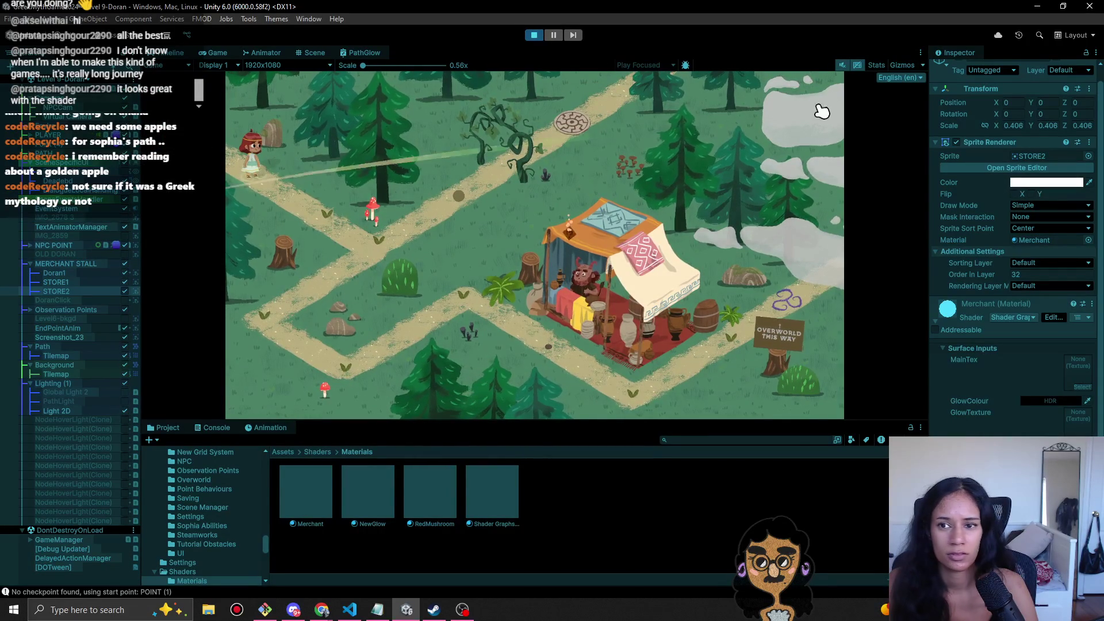
# - Show and then hide gizmos in the Game view, selecting the merchant dialogue UI object
pyautogui.click(914, 66)
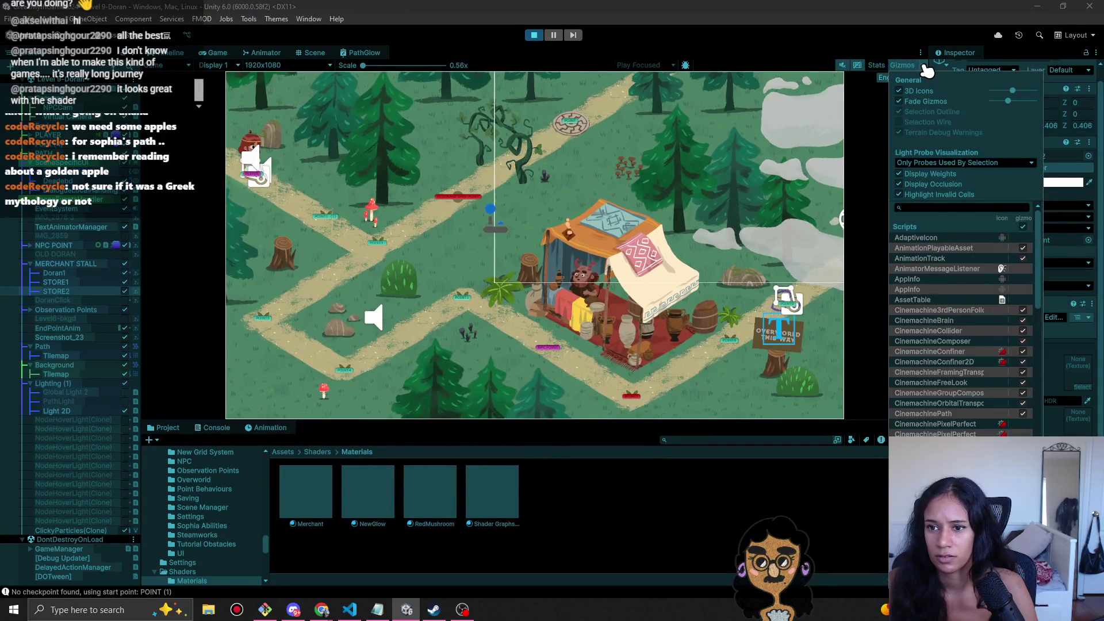
pyautogui.click(927, 70)
pyautogui.click(75, 171)
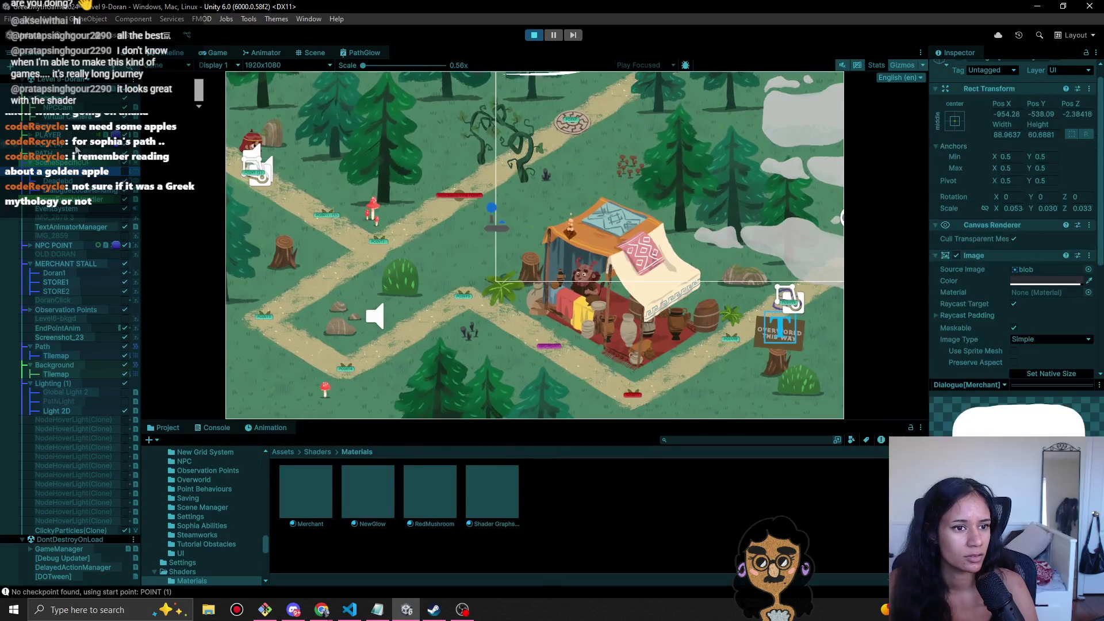
pyautogui.click(908, 66)
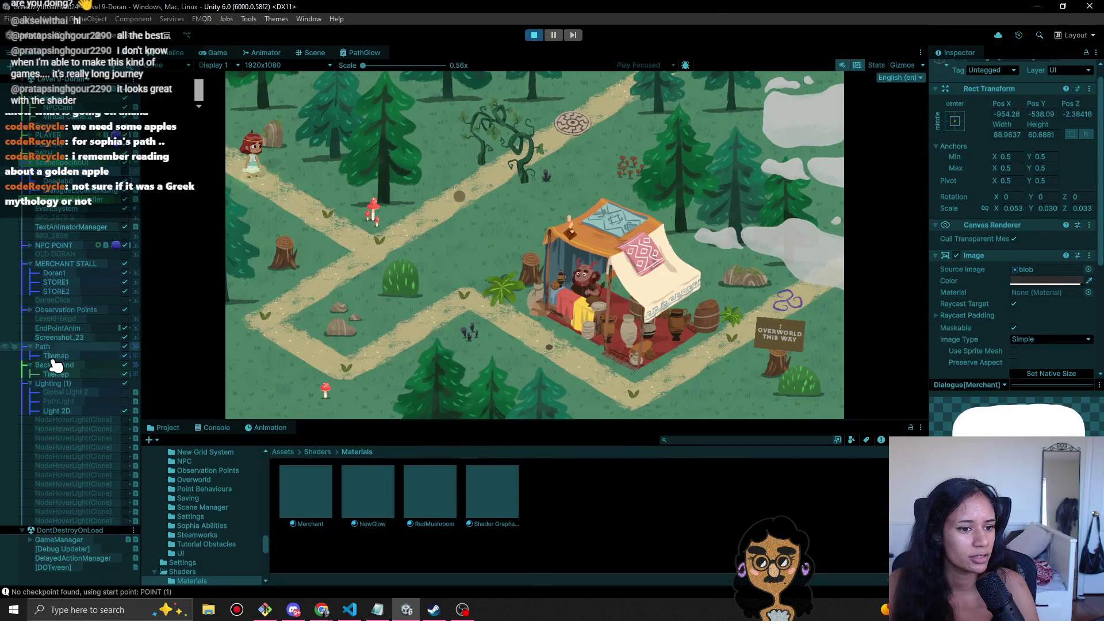
# - Set the Global Light 2D intensity to 1 and walk Sophia down the path
pyautogui.click(58, 411)
pyautogui.click(1020, 192)
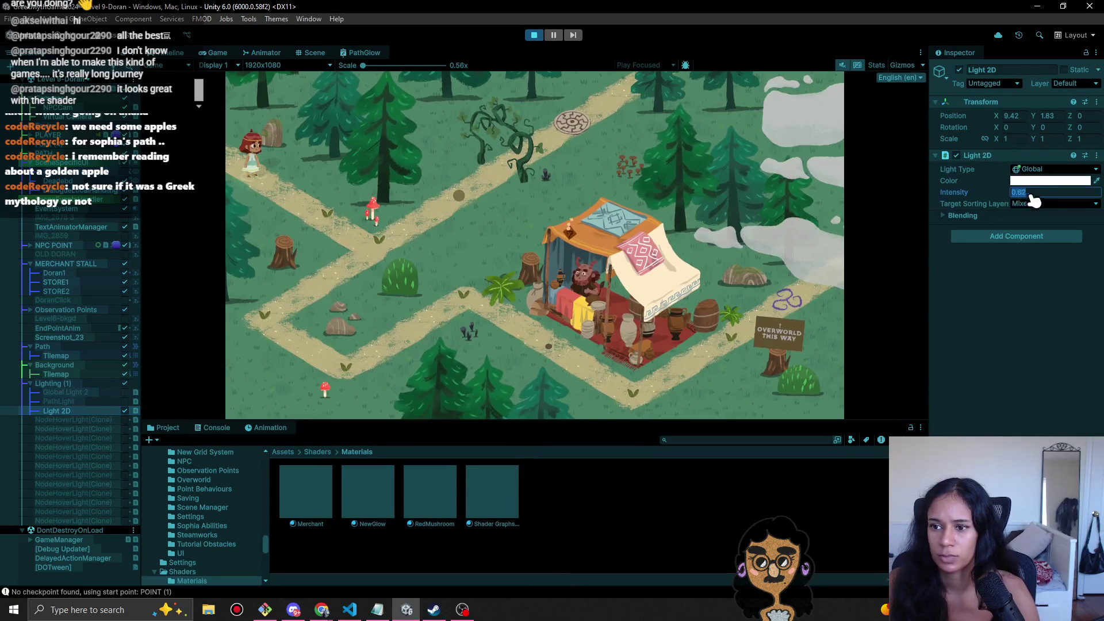
pyautogui.write('1')
pyautogui.click(322, 239)
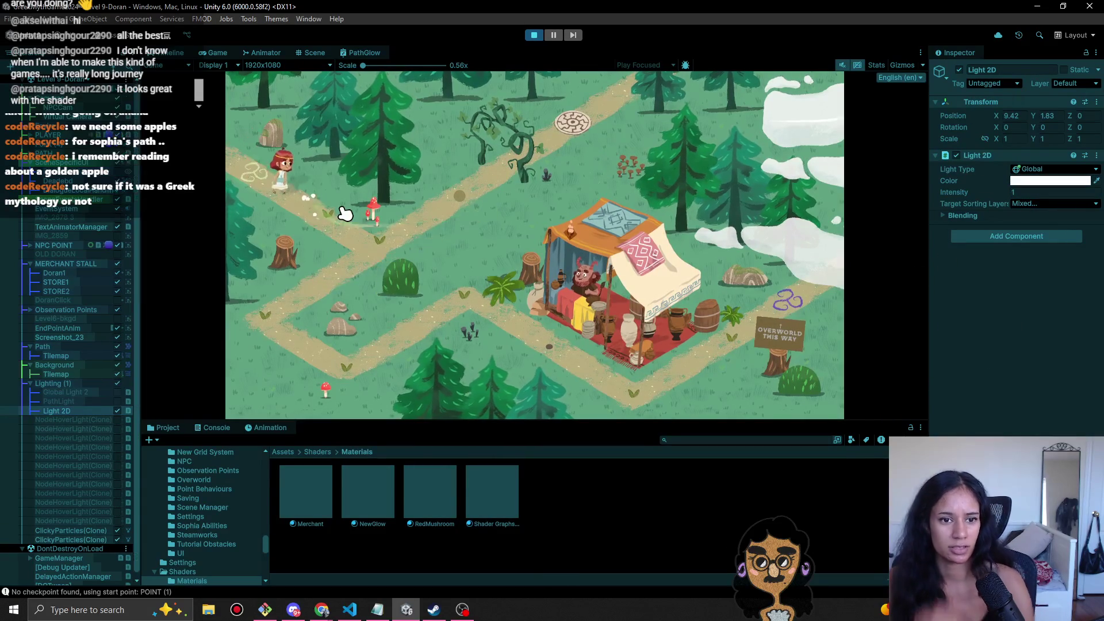
pyautogui.click(362, 235)
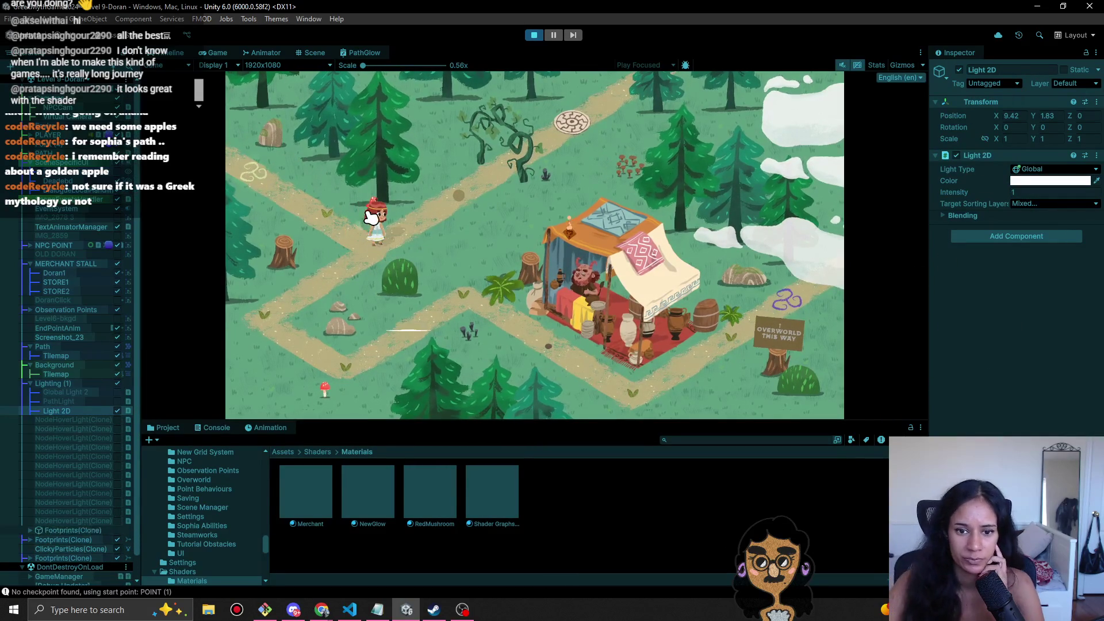
pyautogui.click(313, 298)
pyautogui.click(342, 361)
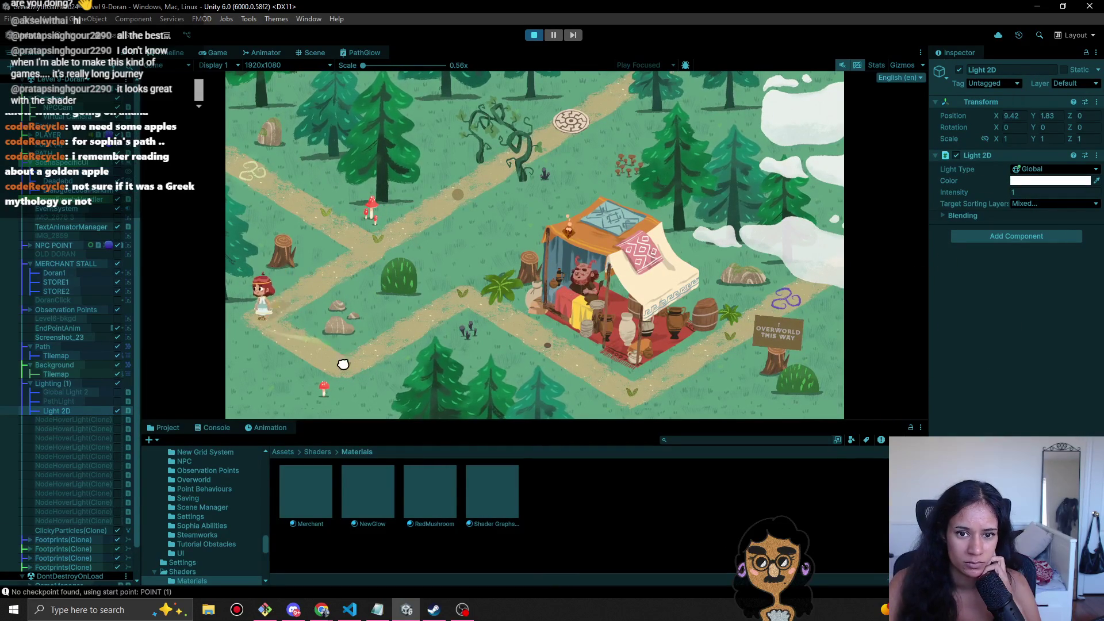
# - Try global light intensities 0.7, 0.9, 0.5, 0.2 and 0.75, then stop the playtest
pyautogui.click(1030, 192)
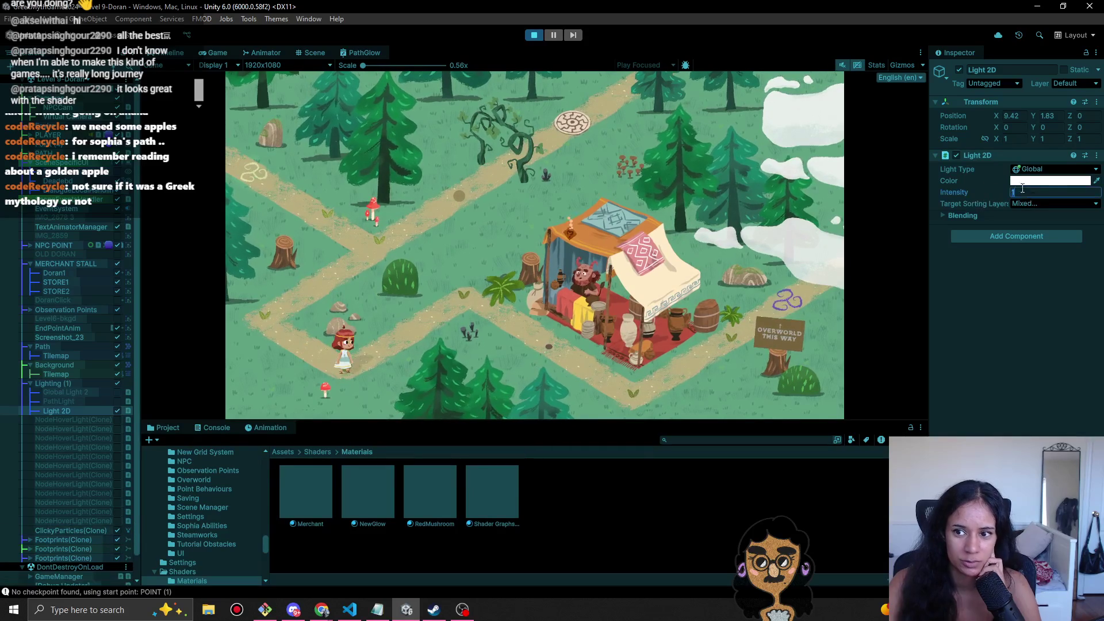
pyautogui.write('0.7')
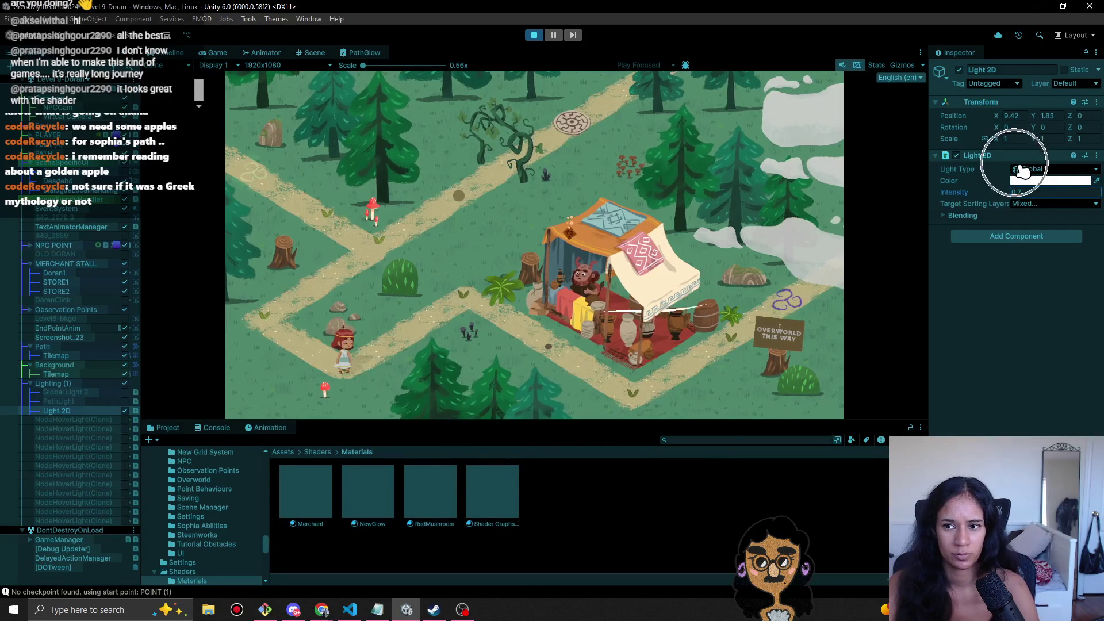
pyautogui.press('BackSpace')
pyautogui.press('BackSpace')
pyautogui.write('.9')
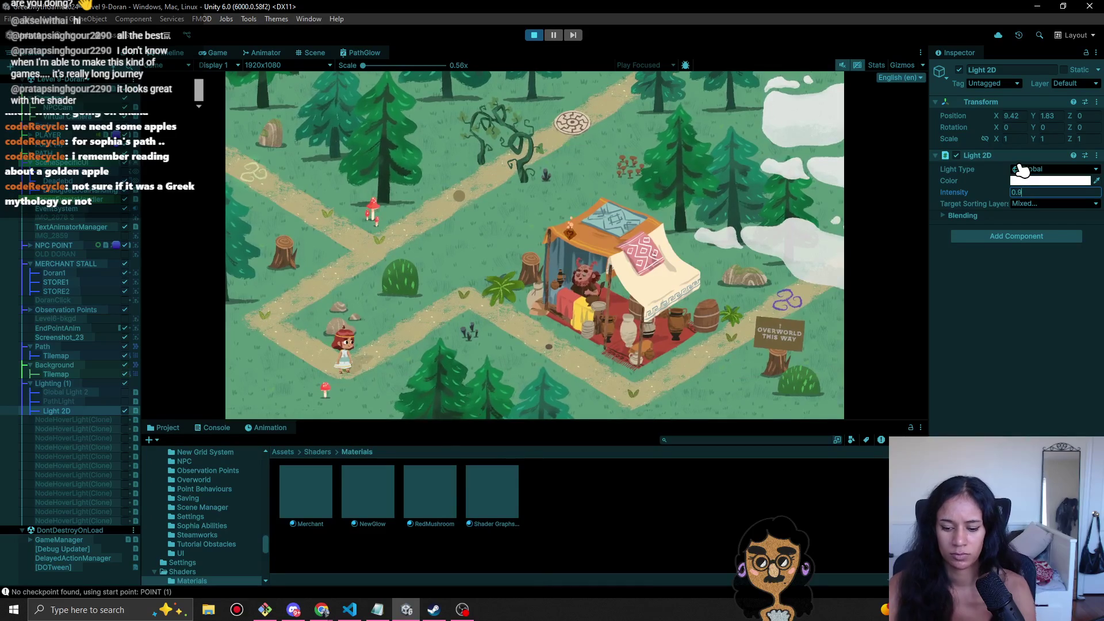
pyautogui.press('BackSpace')
pyautogui.write('5')
pyautogui.press('BackSpace')
pyautogui.write('2')
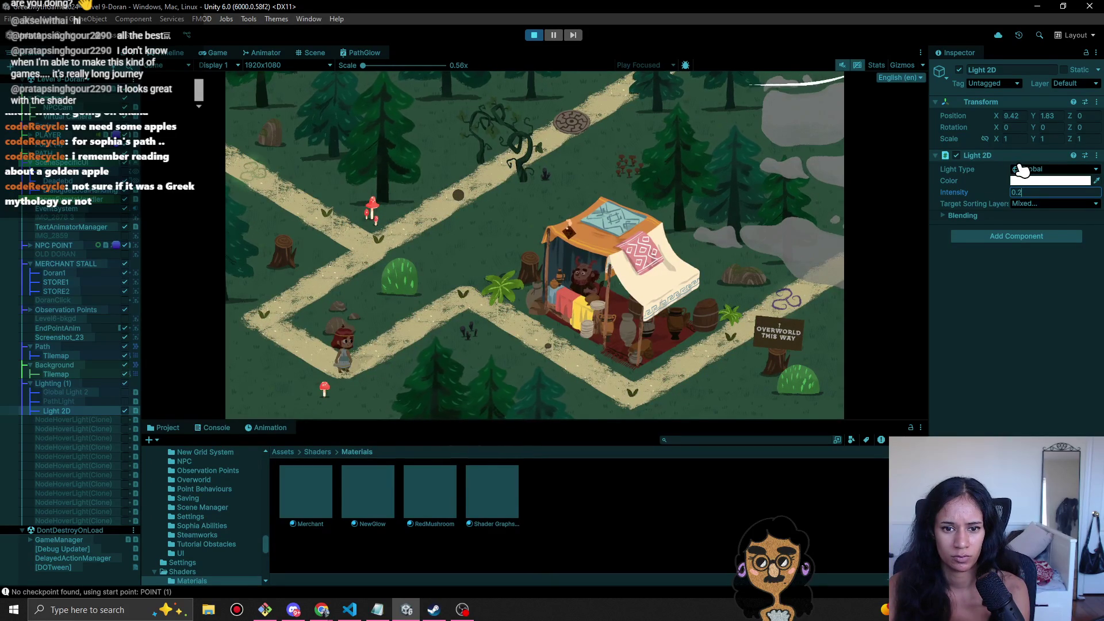
pyautogui.write('.75')
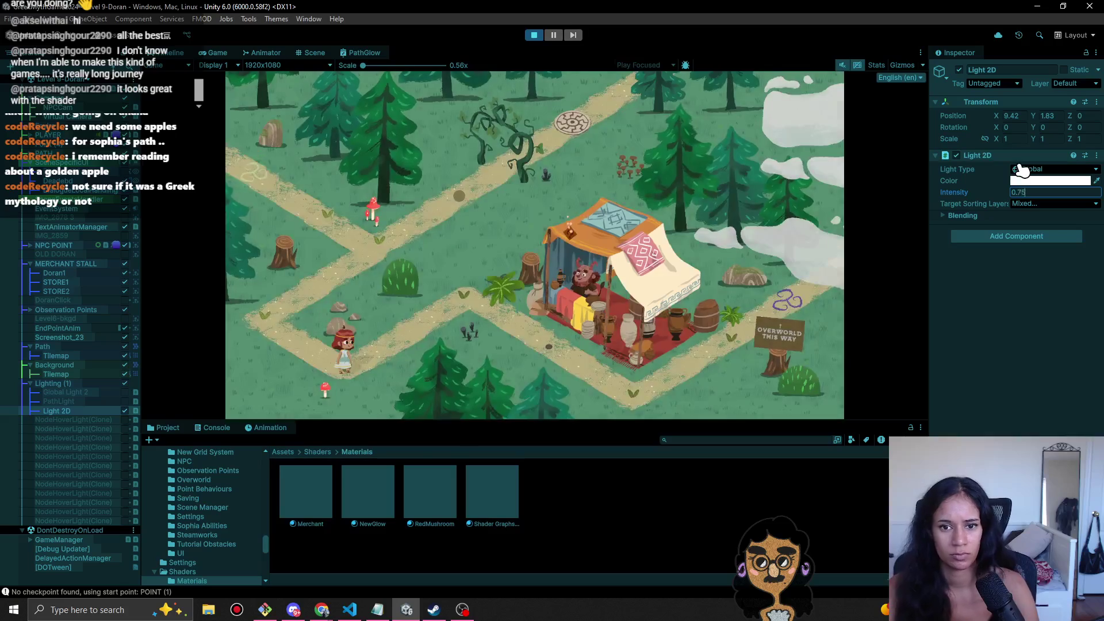
pyautogui.click(534, 36)
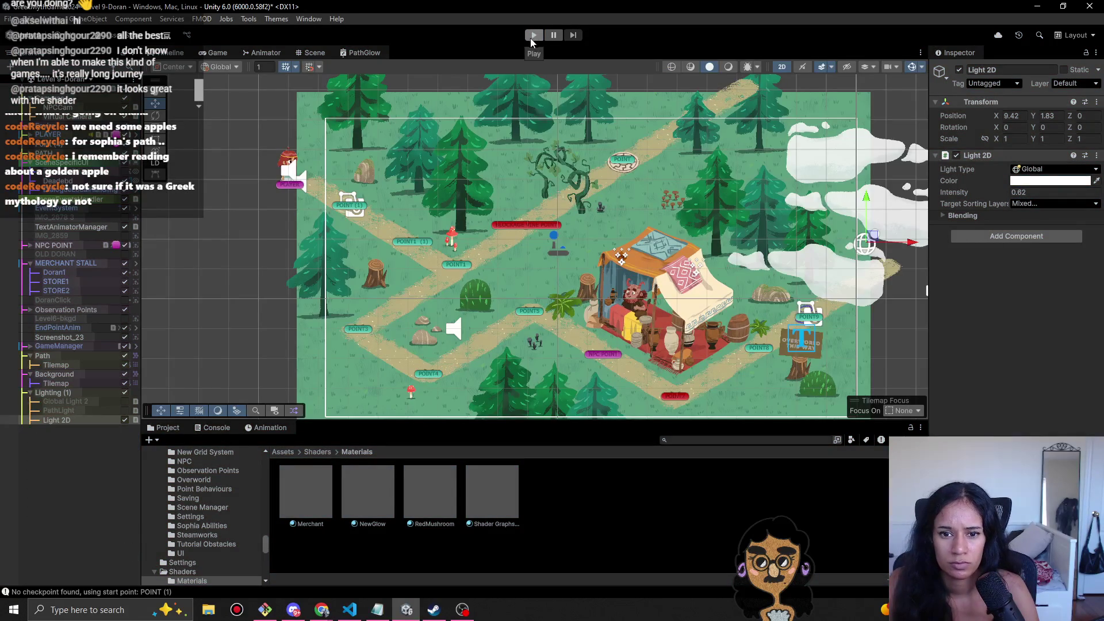
pyautogui.click(535, 36)
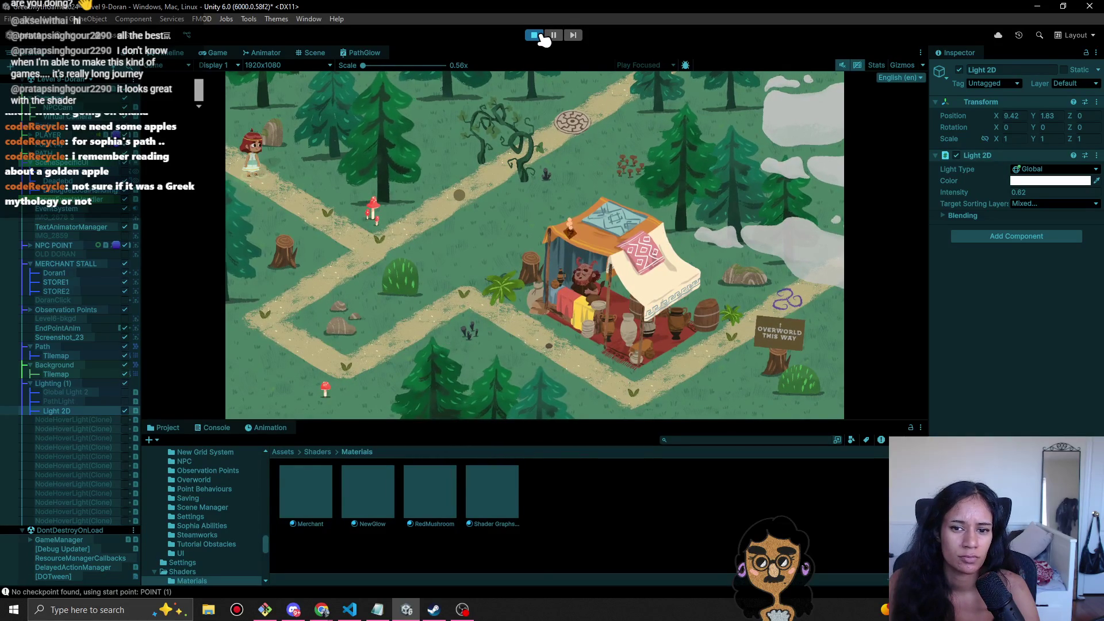
pyautogui.click(567, 239)
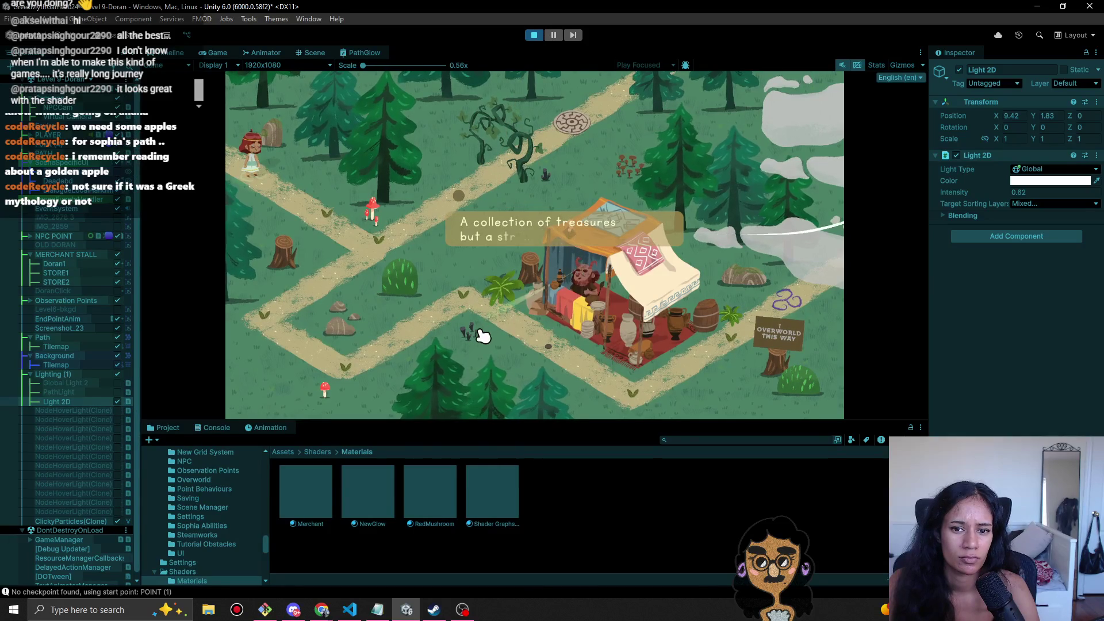
pyautogui.click(535, 37)
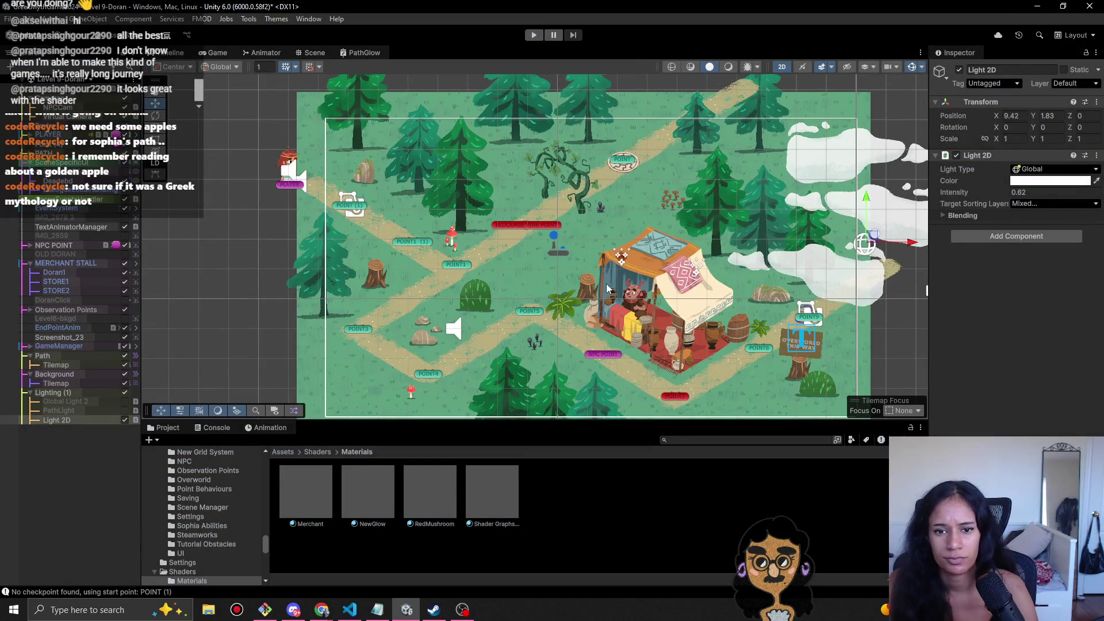
# - Turn on the lighting preview in the Scene view
pyautogui.click(729, 67)
pyautogui.scroll(3, 541, 247)
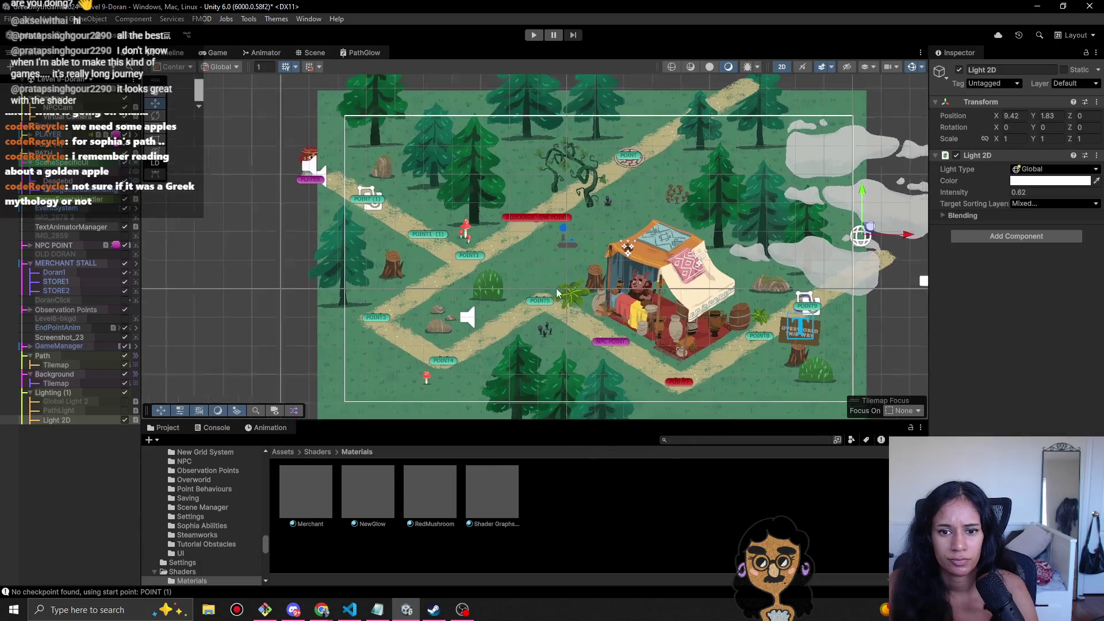
pyautogui.scroll(2, 541, 251)
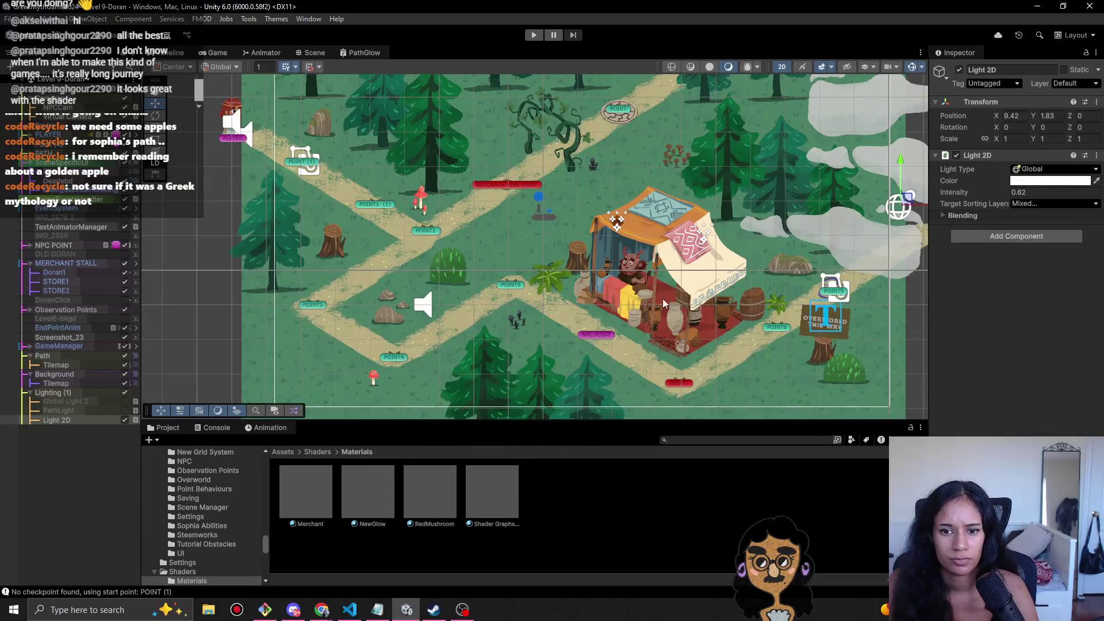
pyautogui.click(689, 334)
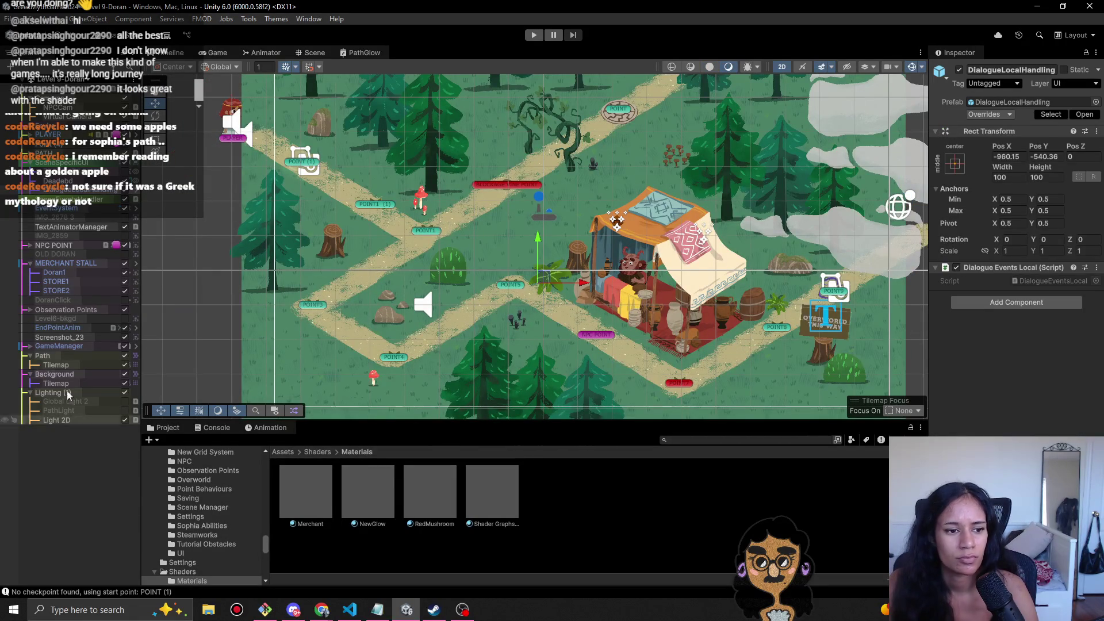
# - Paste Sprite-Lit-Default as the STORE2 stall sprite's material, replacing Merchant
pyautogui.click(56, 291)
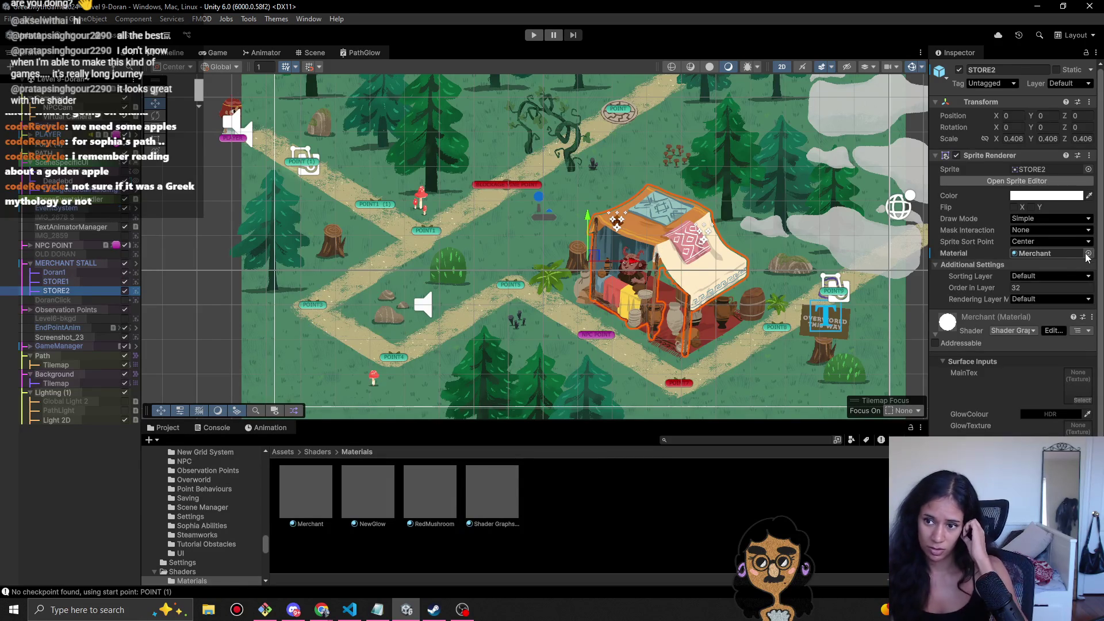
pyautogui.click(1088, 254)
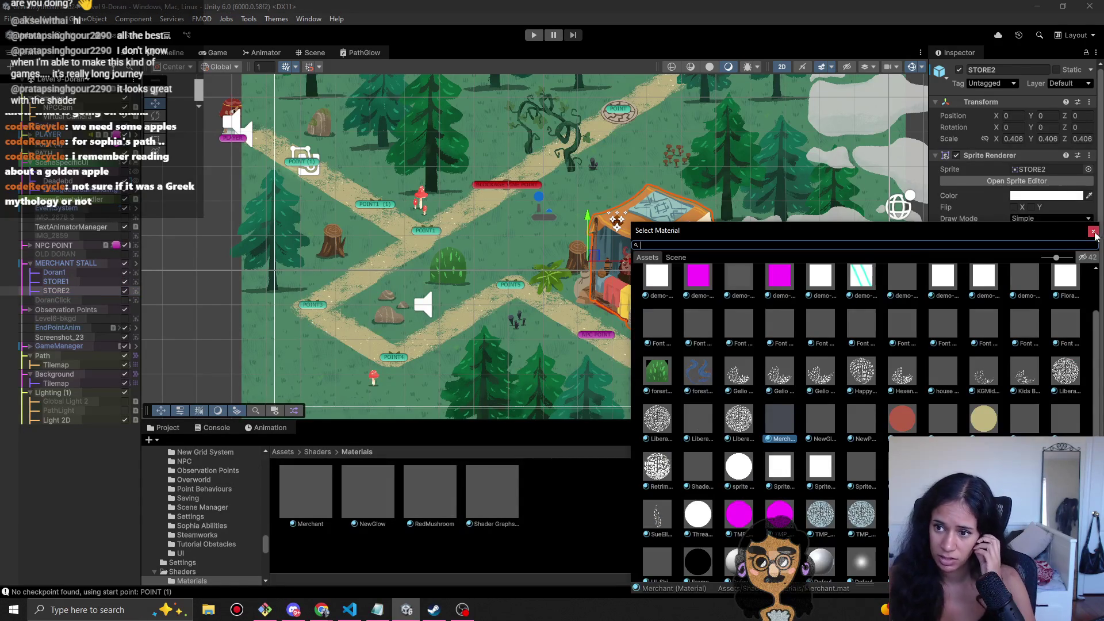
pyautogui.click(1094, 232)
pyautogui.rightClick(1044, 255)
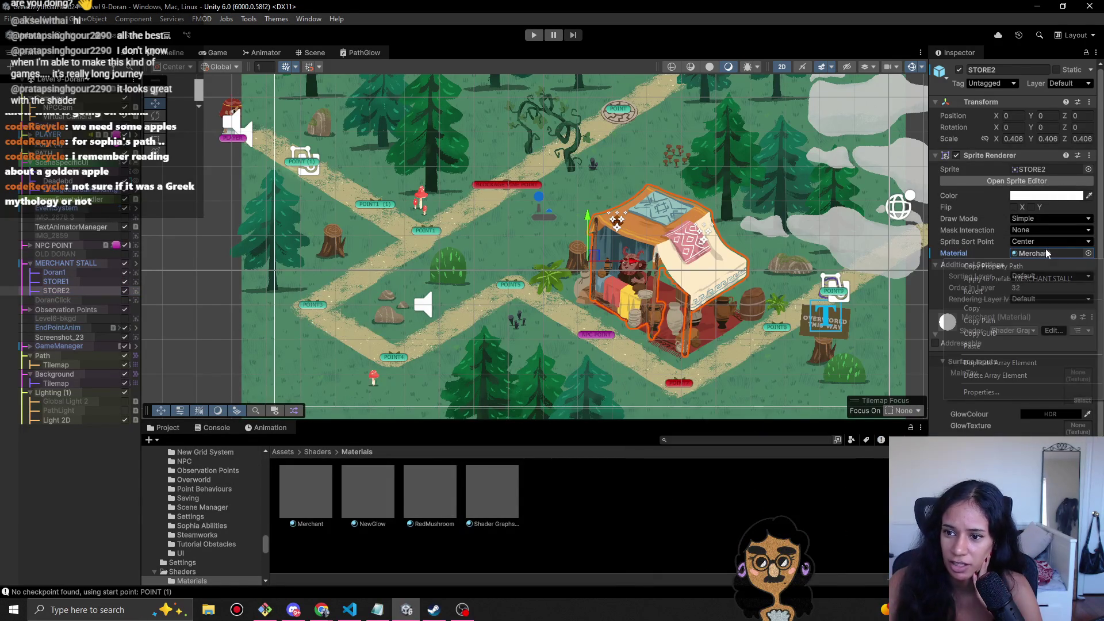
pyautogui.click(1001, 347)
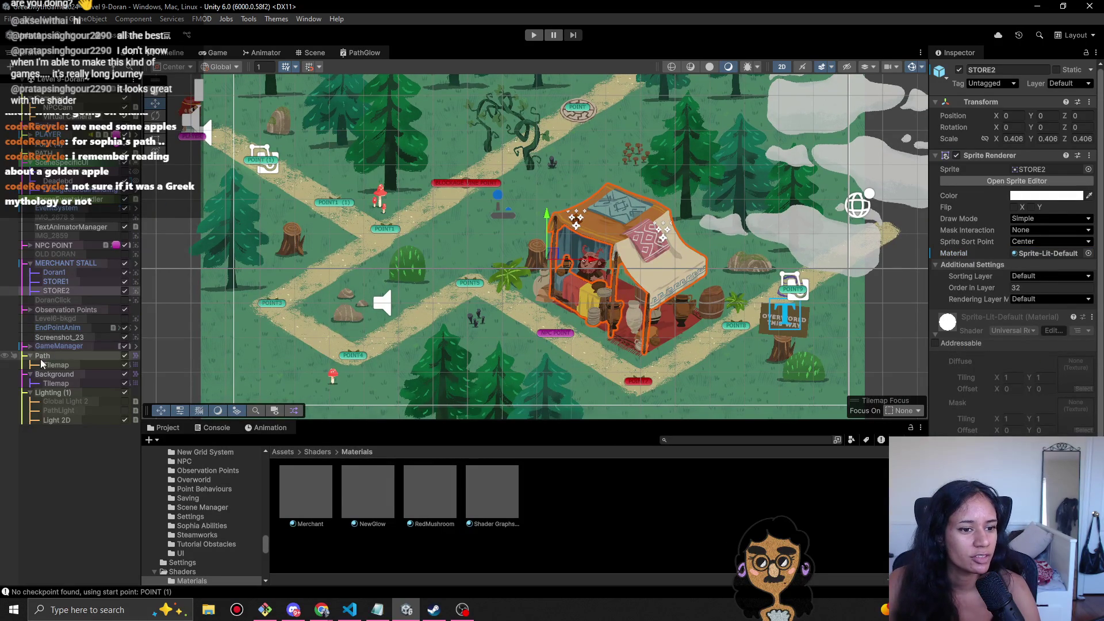
# - Create a Spot Light 2D under Lighting (1), place it over the stall, and raise its intensity to about 2.5
pyautogui.click(48, 395)
pyautogui.rightClick(47, 395)
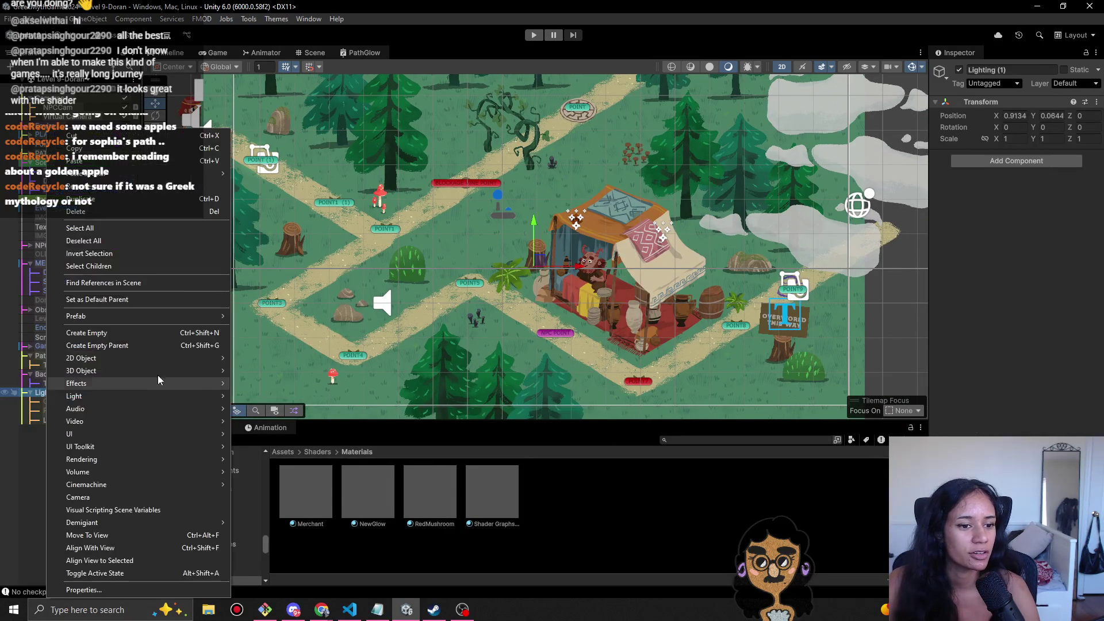
pyautogui.moveTo(111, 400)
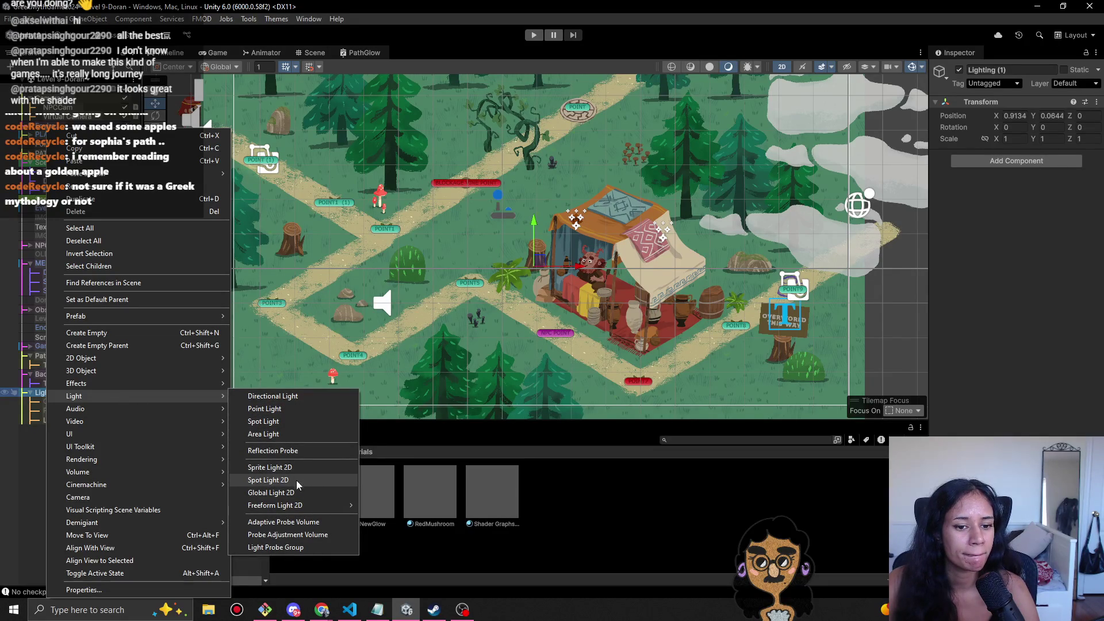
pyautogui.moveTo(298, 505)
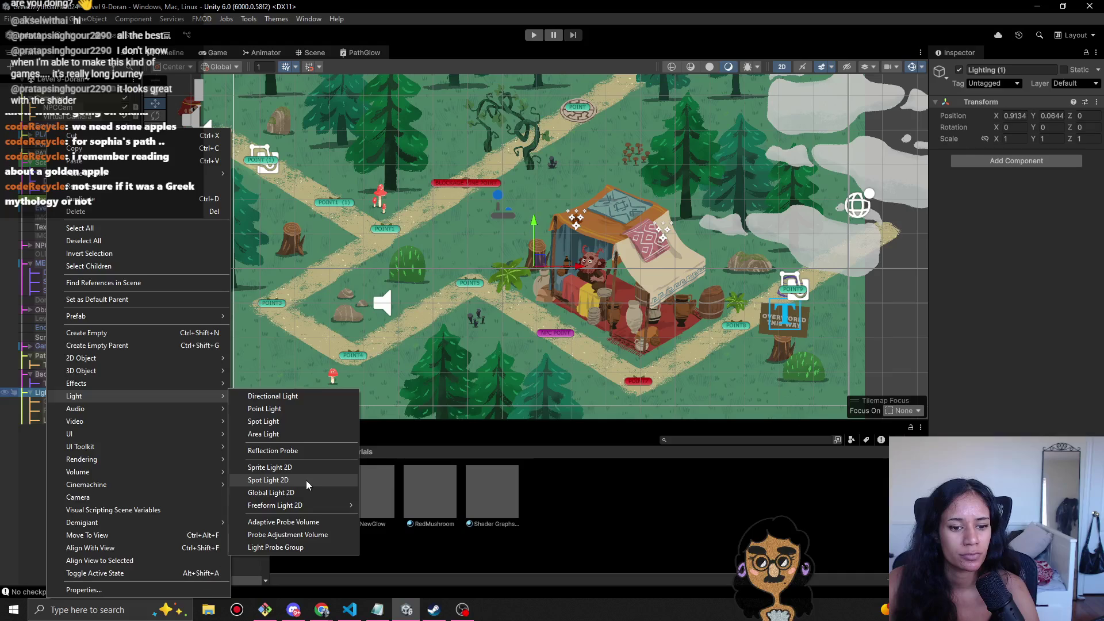
pyautogui.click(311, 480)
pyautogui.moveTo(543, 270); pyautogui.dragTo(589, 289)
pyautogui.scroll(5, 588, 290)
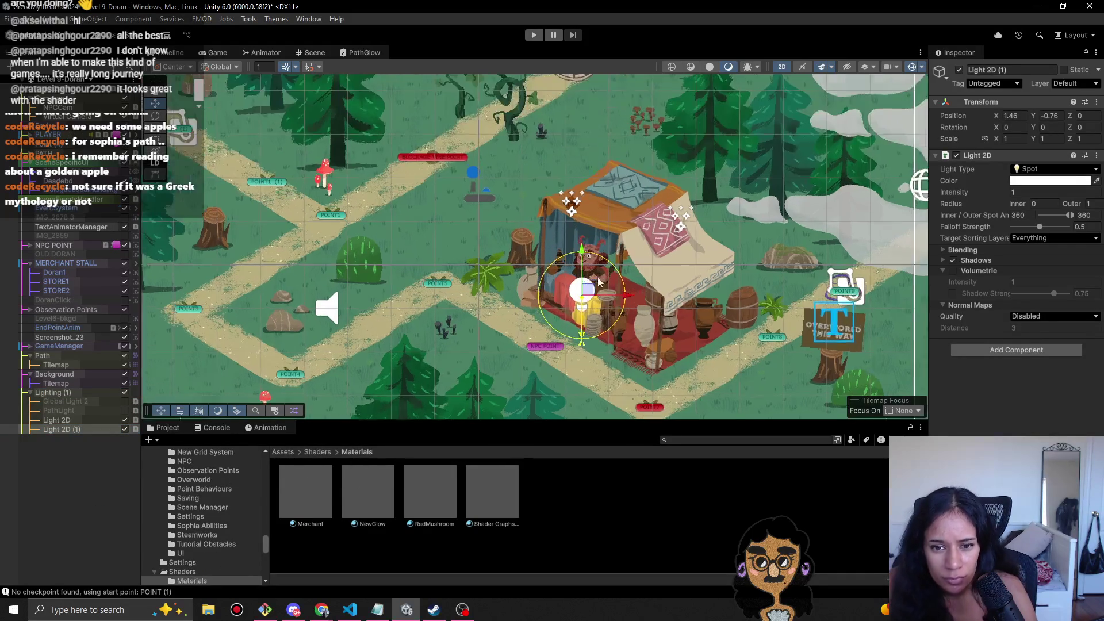
pyautogui.moveTo(983, 194); pyautogui.dragTo(1015, 200)
pyautogui.moveTo(578, 297)
pyautogui.mouseDown()
pyautogui.moveTo(541, 256)
pyautogui.moveTo(551, 208)
pyautogui.moveTo(554, 225)
pyautogui.moveTo(644, 276)
pyautogui.moveTo(657, 313)
pyautogui.moveTo(662, 269)
pyautogui.moveTo(643, 226)
pyautogui.moveTo(539, 196)
pyautogui.mouseUp()
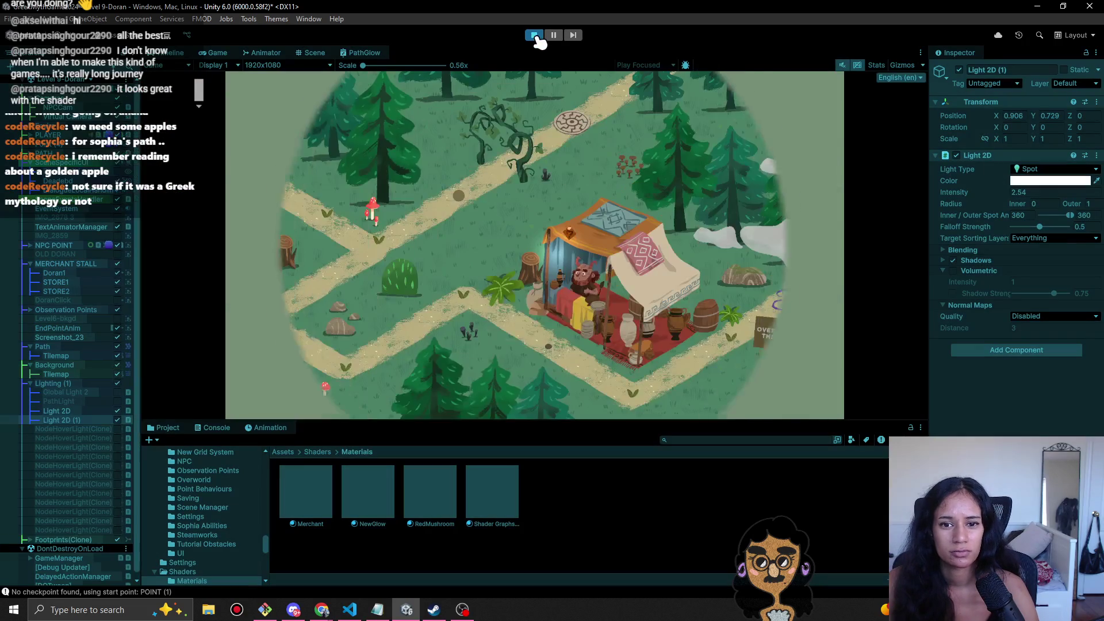
# - Stop playing and move the STORE2 sprite slightly down and left
pyautogui.click(537, 36)
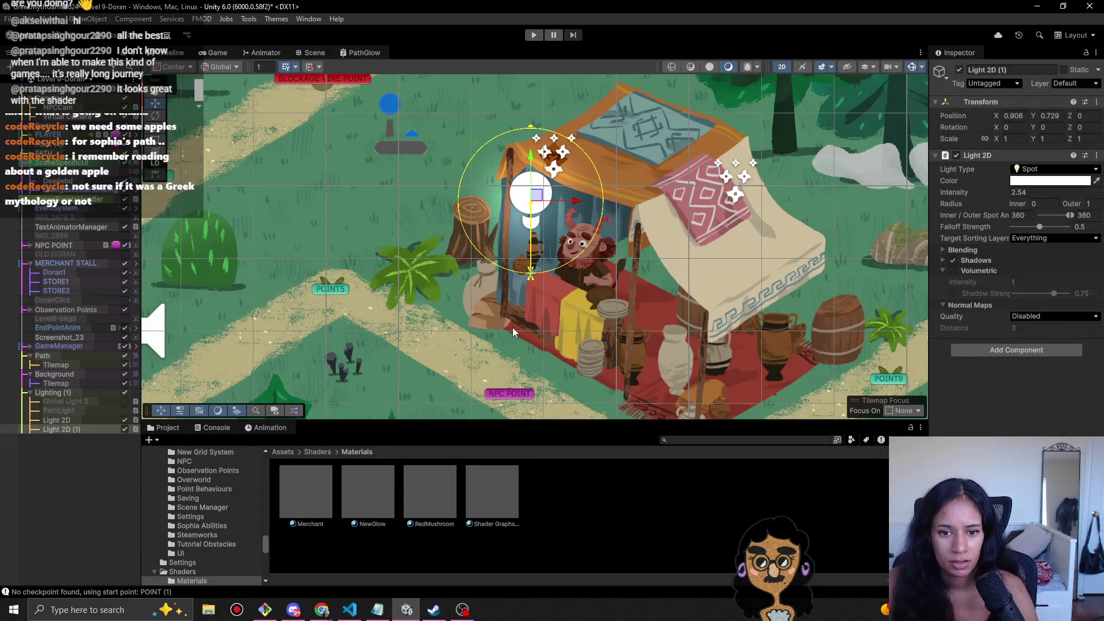
pyautogui.click(65, 282)
pyautogui.click(81, 291)
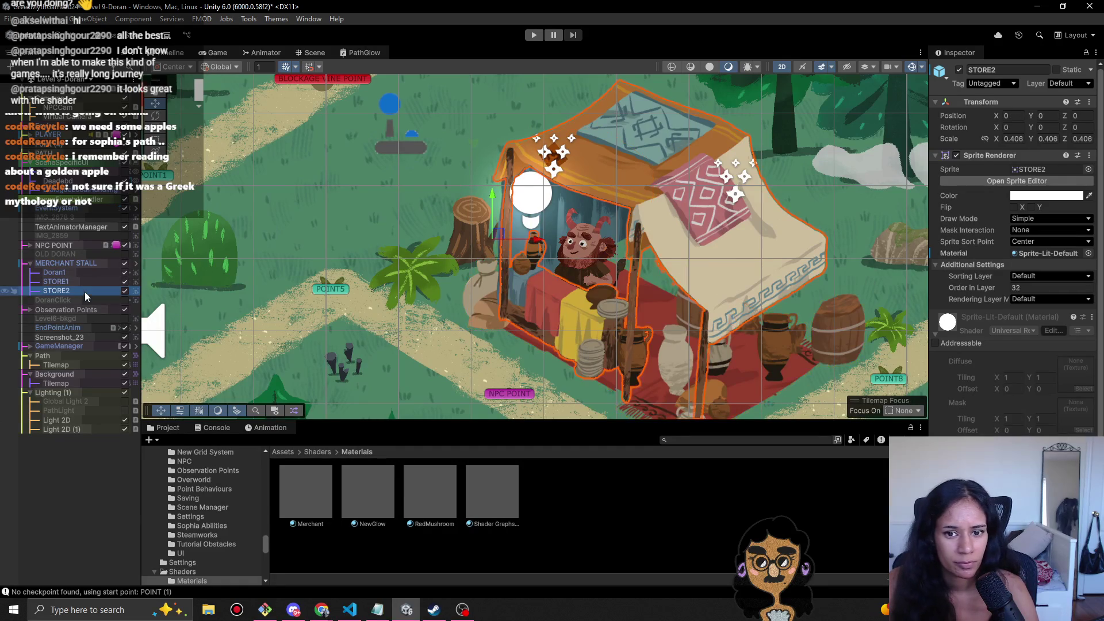
pyautogui.moveTo(505, 237)
pyautogui.mouseDown()
pyautogui.moveTo(498, 249)
pyautogui.moveTo(437, 237)
pyautogui.moveTo(426, 223)
pyautogui.mouseUp()
# - Playtest by walking the character along the path, then stop playing
pyautogui.click(534, 36)
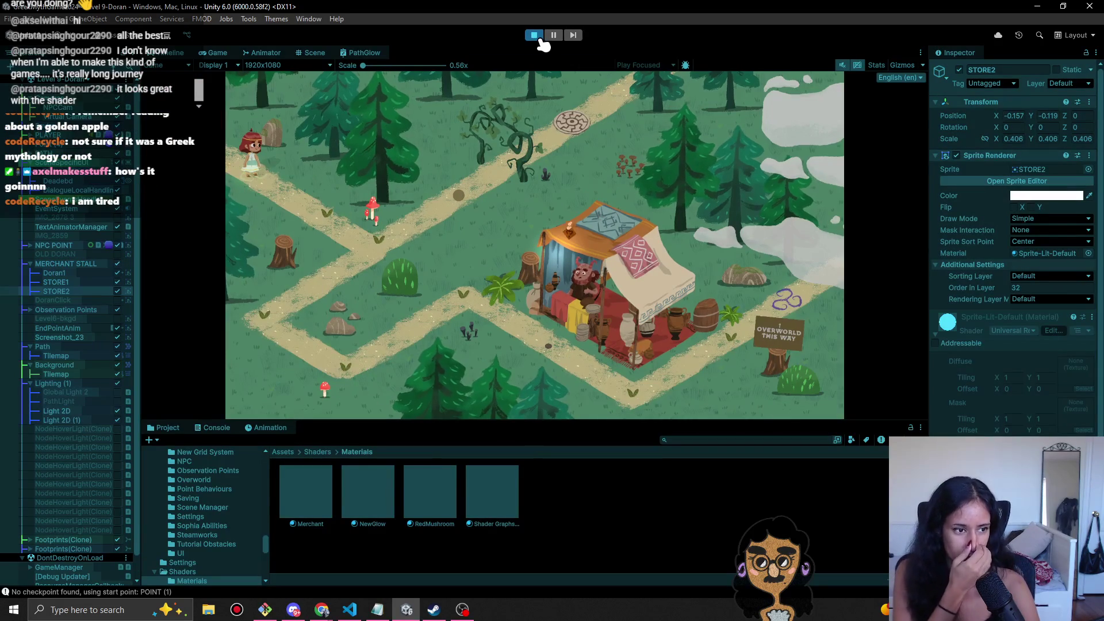
pyautogui.click(387, 217)
pyautogui.click(399, 238)
pyautogui.click(276, 307)
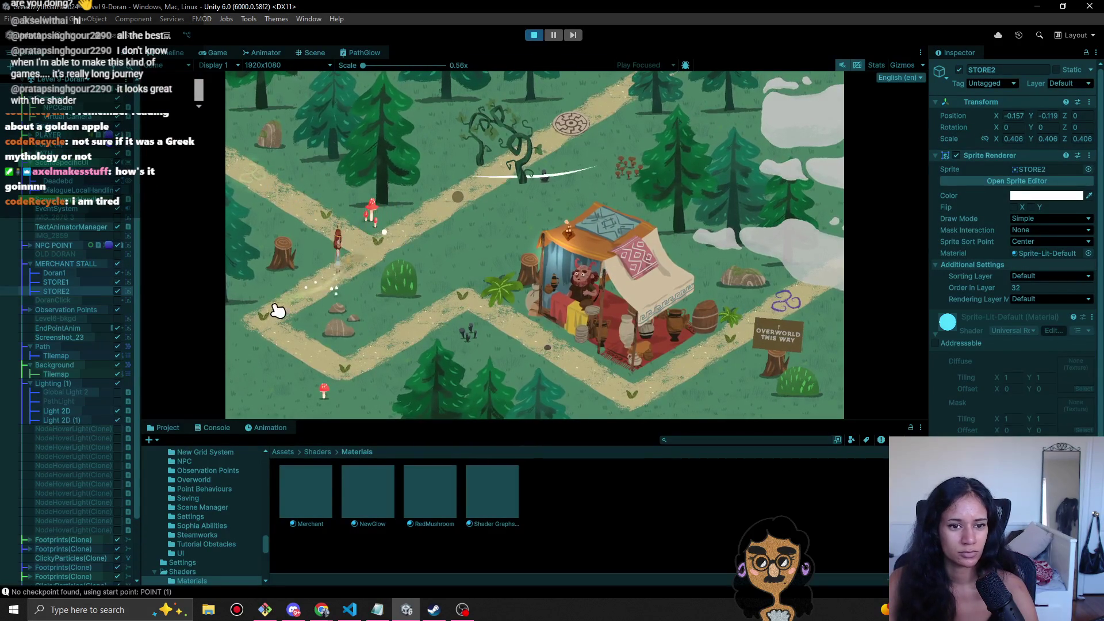
pyautogui.click(534, 36)
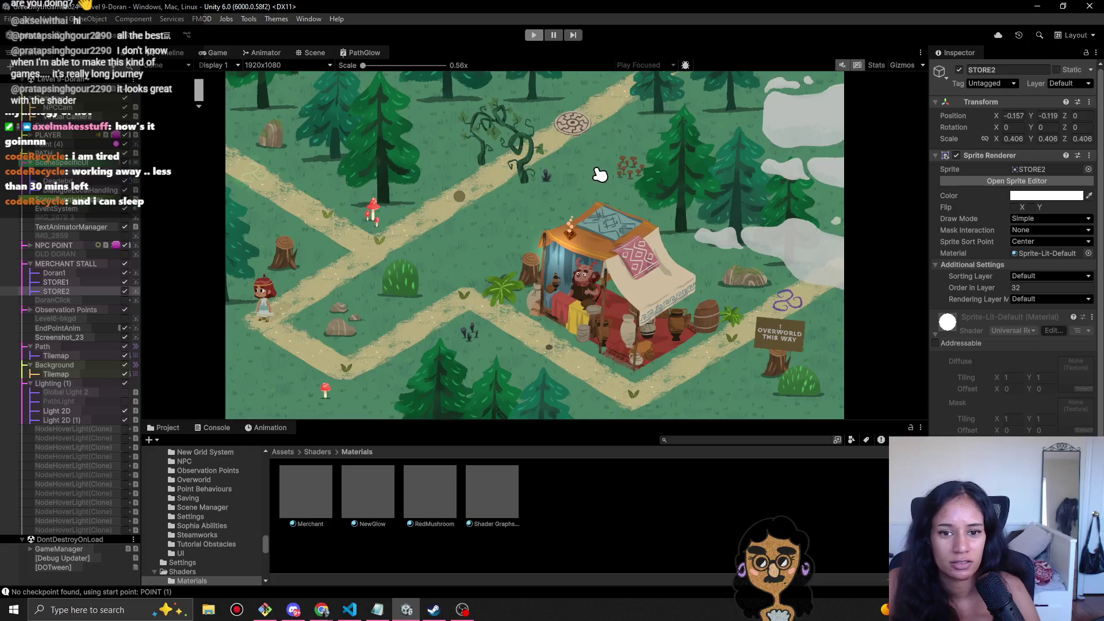
pyautogui.scroll(2, 516, 298)
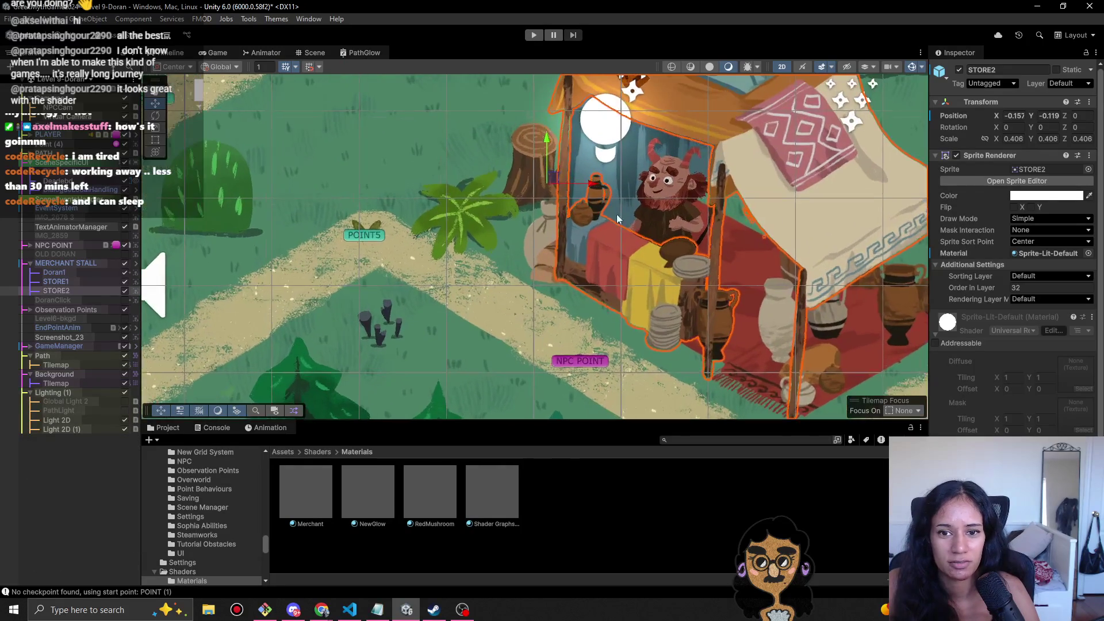
# - Duplicate the spot light to the stall's front right, set intensity 0.85, and shrink its outer radius
pyautogui.click(531, 179)
pyautogui.hotkey('ctrl', 'd')
pyautogui.moveTo(542, 180)
pyautogui.mouseDown()
pyautogui.moveTo(617, 257)
pyautogui.moveTo(689, 307)
pyautogui.mouseUp()
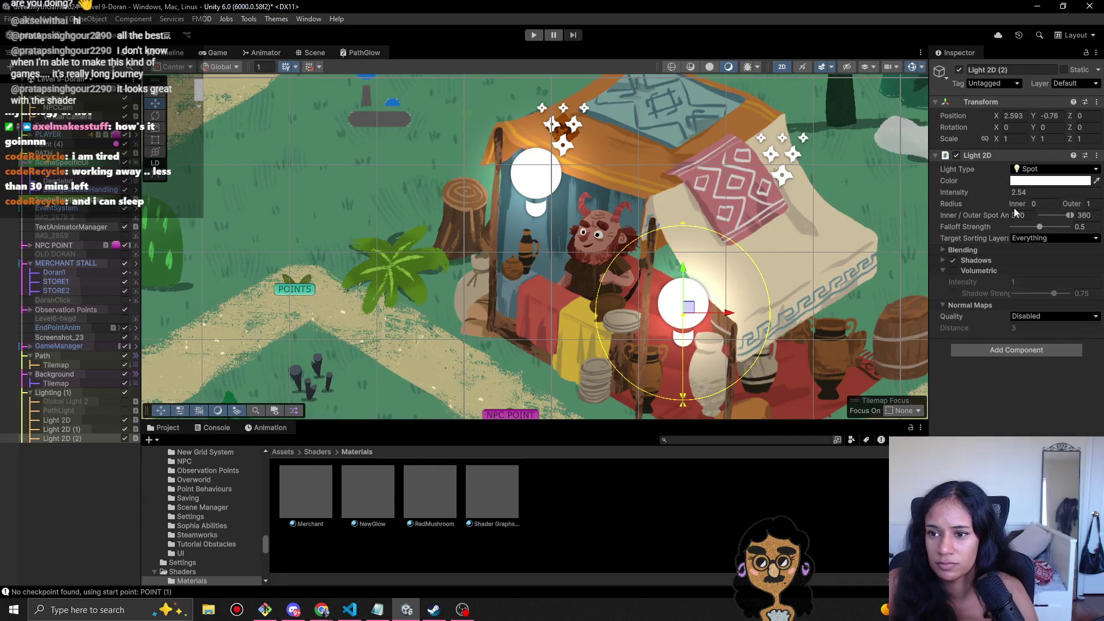
pyautogui.click(1017, 192)
pyautogui.write('0.85')
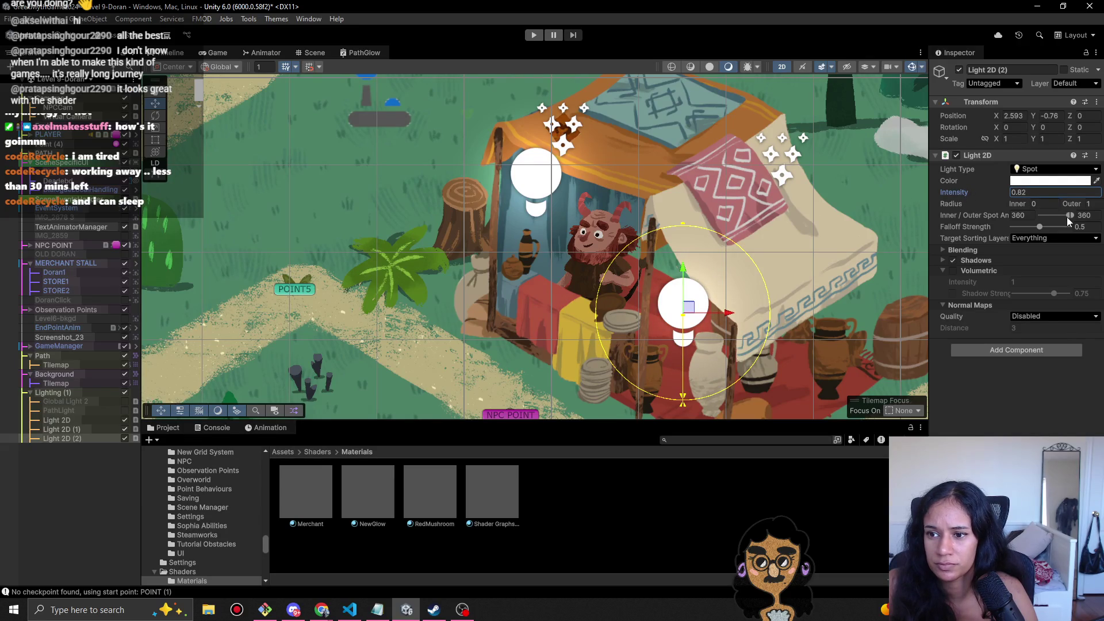
pyautogui.moveTo(682, 228); pyautogui.dragTo(683, 257)
pyautogui.moveTo(689, 304); pyautogui.dragTo(684, 305)
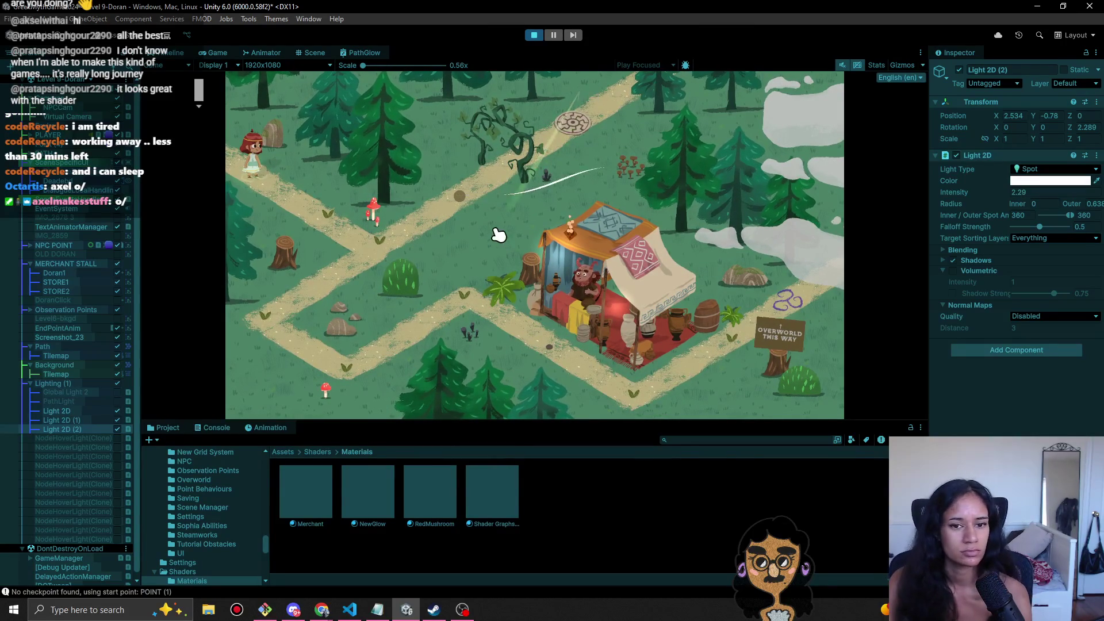
# - Walk the player down the path and up to the merchant until his brave-soul greeting appears, then stop
pyautogui.click(348, 210)
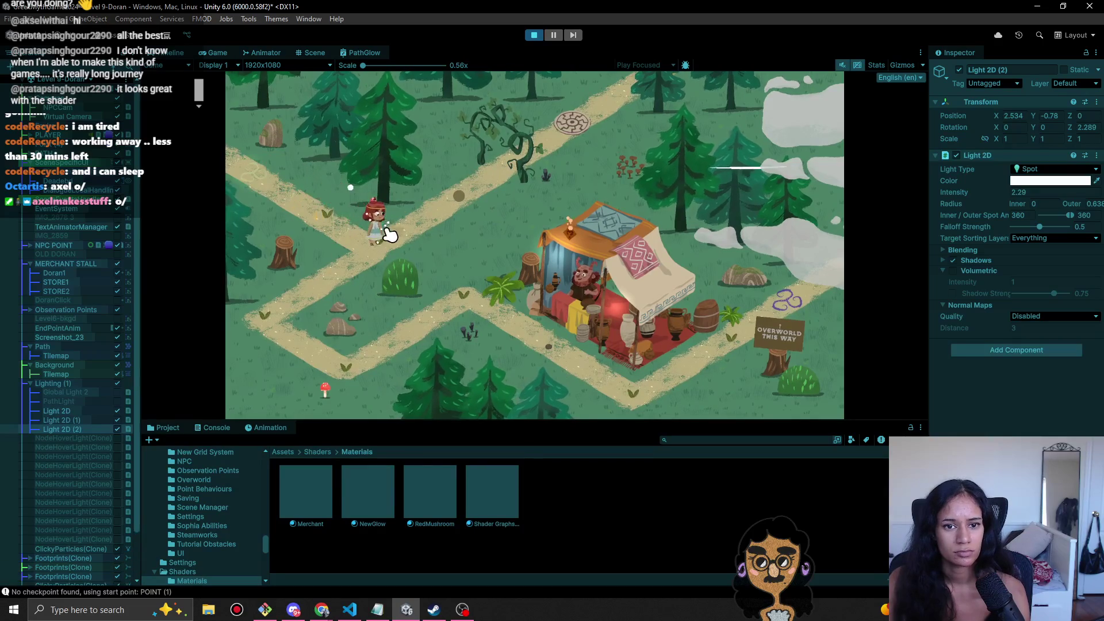
pyautogui.click(263, 306)
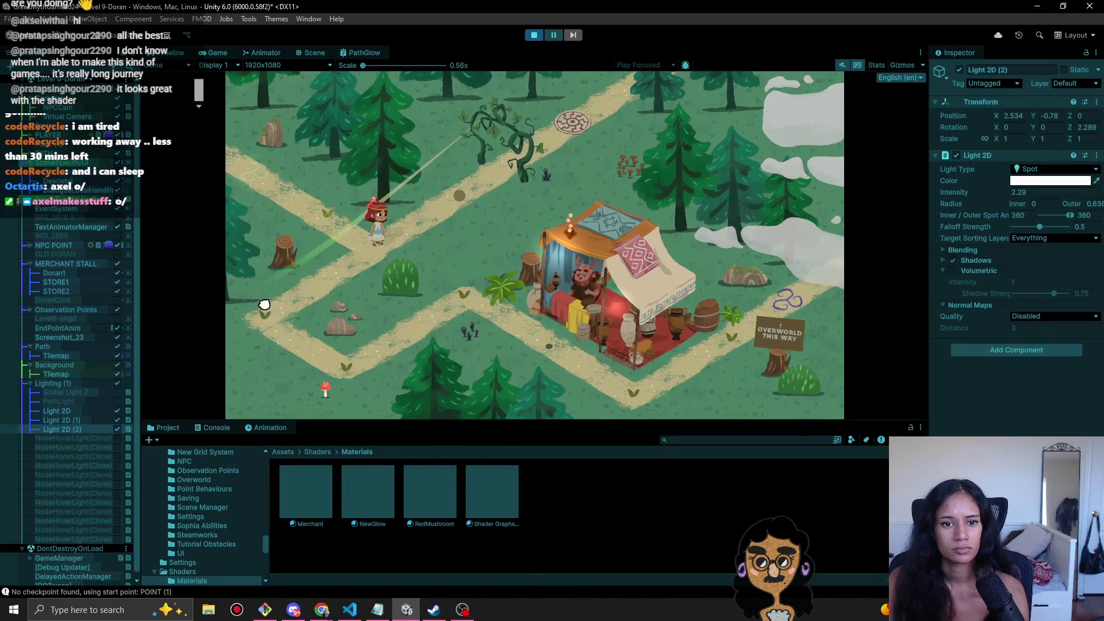
pyautogui.click(326, 369)
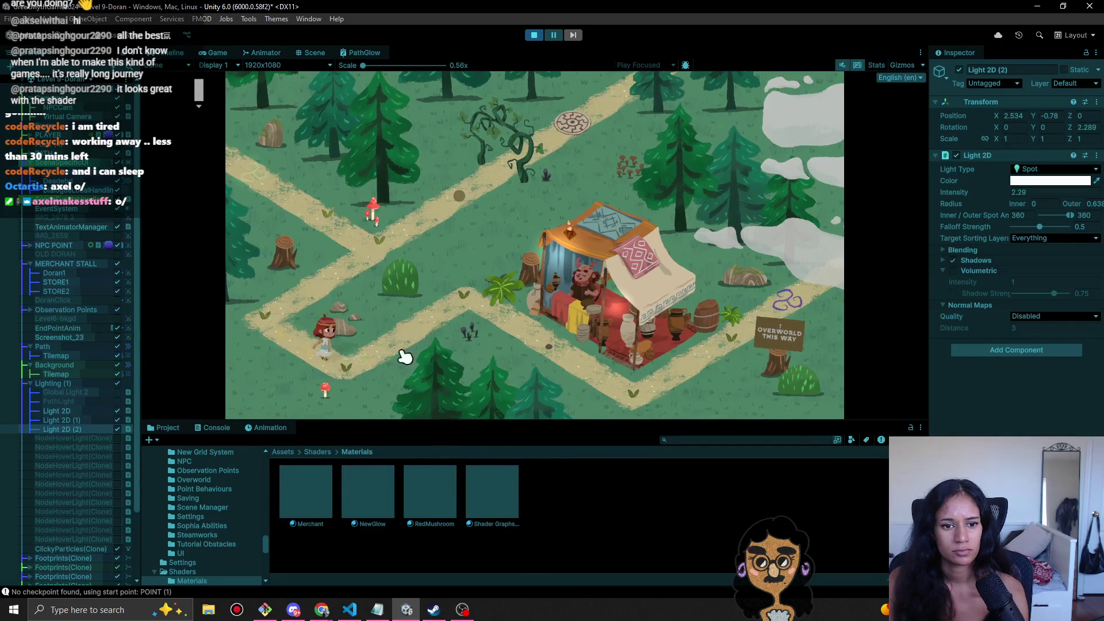
pyautogui.click(461, 303)
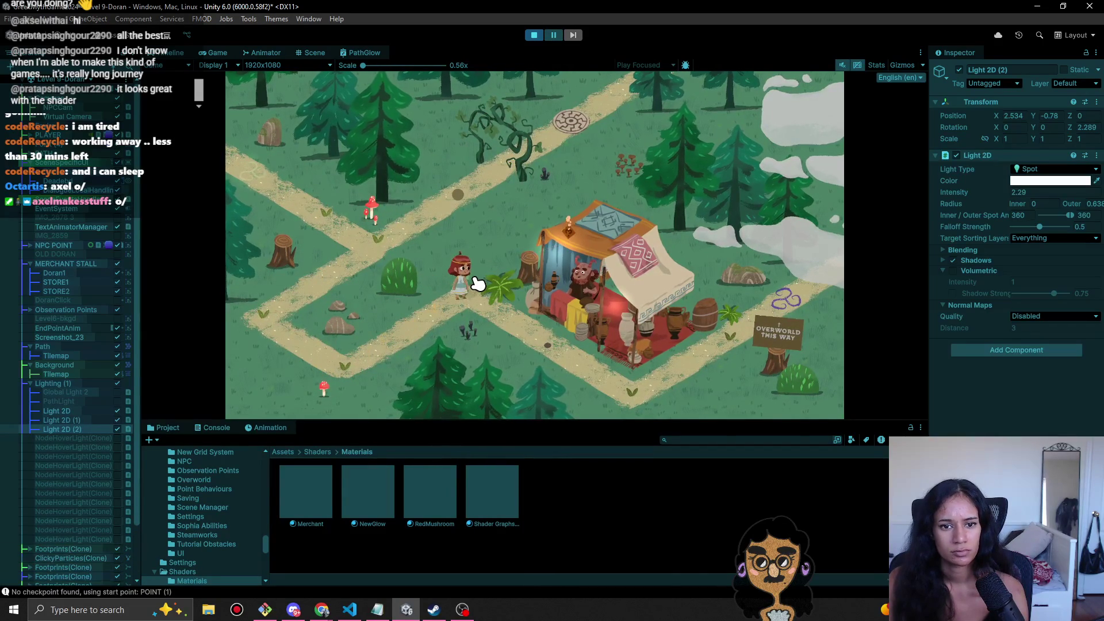
pyautogui.click(545, 339)
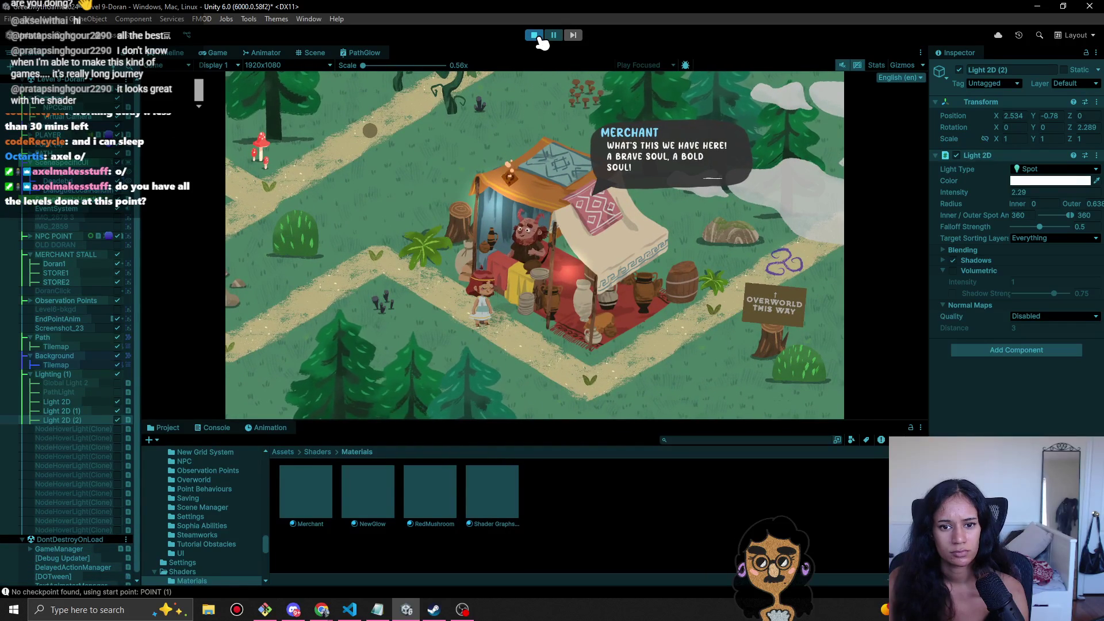
pyautogui.click(538, 36)
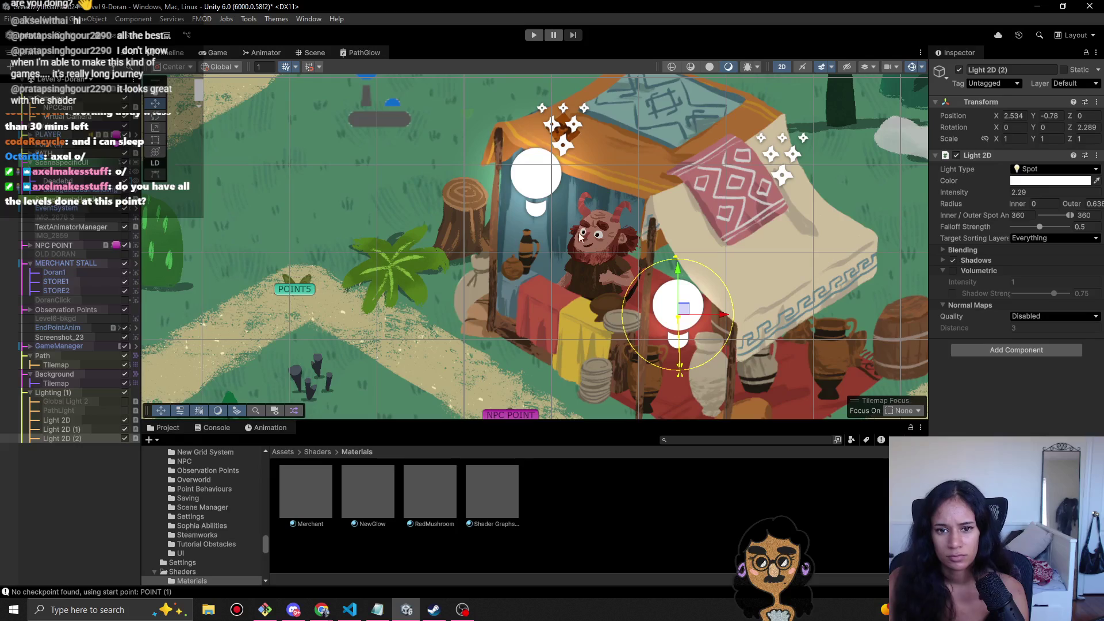
# - Adjust and then delete the Light 2D (1) spotlight on the tent's left side
pyautogui.click(584, 238)
pyautogui.click(596, 244)
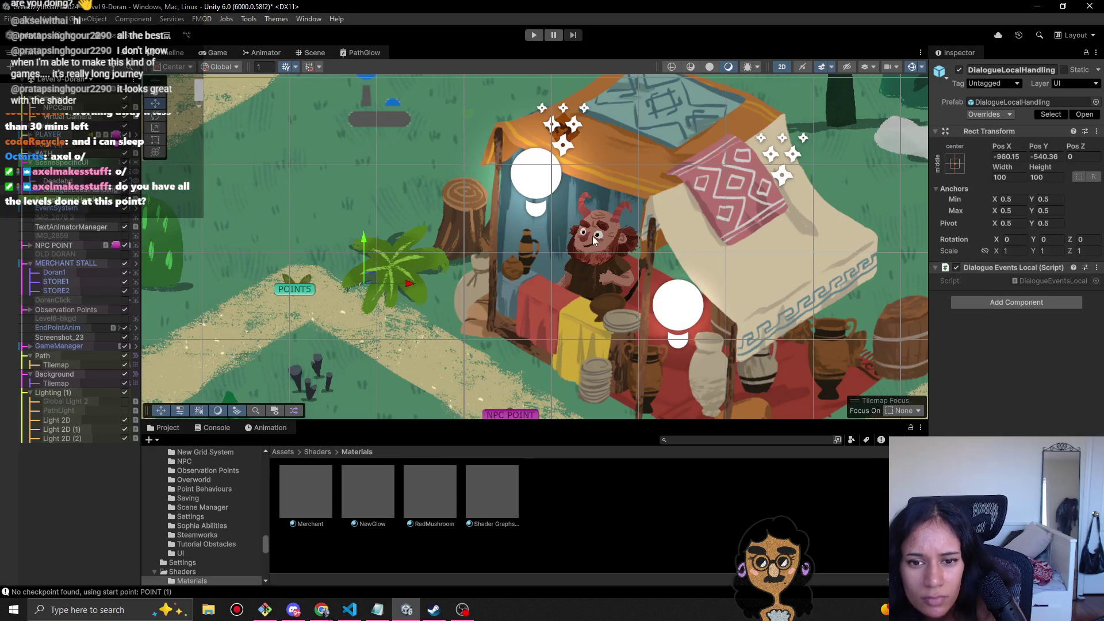
pyautogui.click(61, 272)
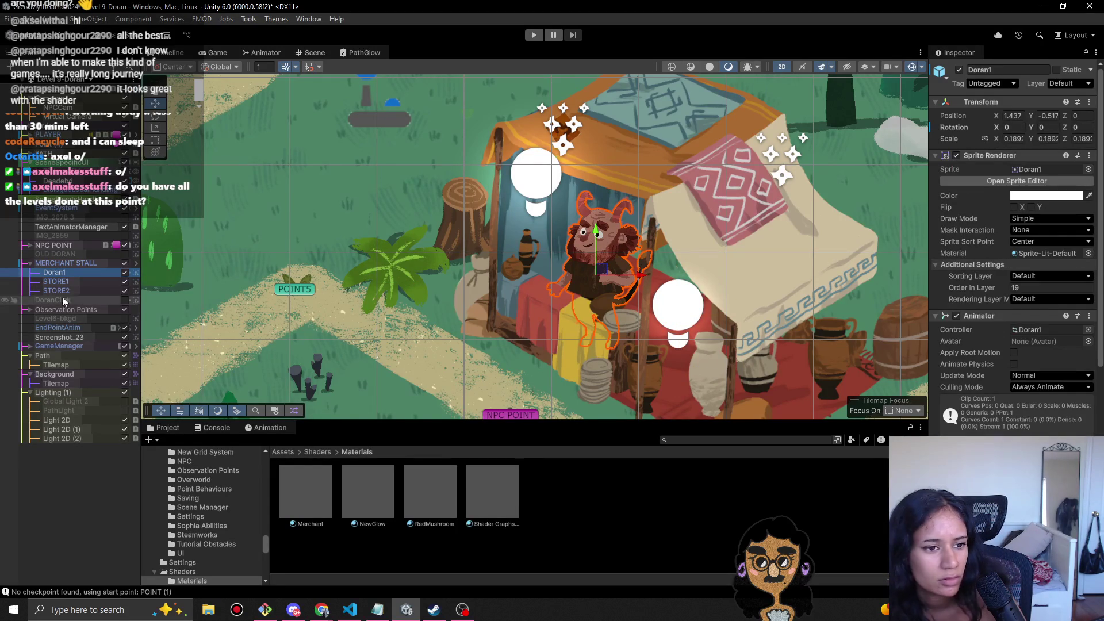
pyautogui.click(68, 439)
pyautogui.click(70, 431)
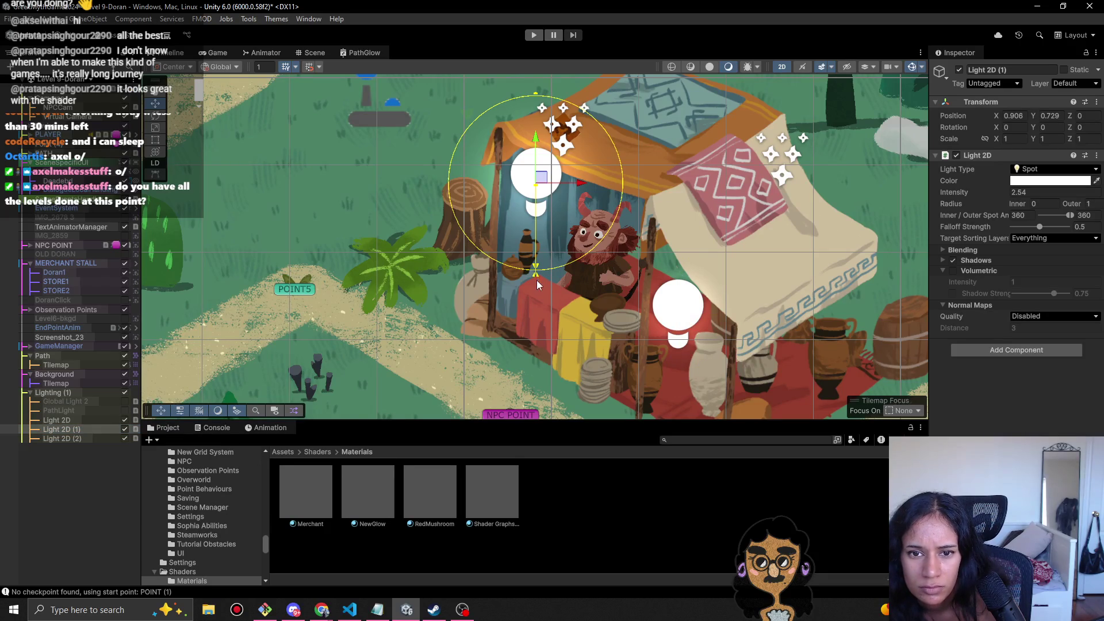
pyautogui.moveTo(536, 97)
pyautogui.mouseDown()
pyautogui.moveTo(557, 64)
pyautogui.moveTo(572, 119)
pyautogui.mouseUp()
pyautogui.moveTo(534, 185); pyautogui.dragTo(542, 188)
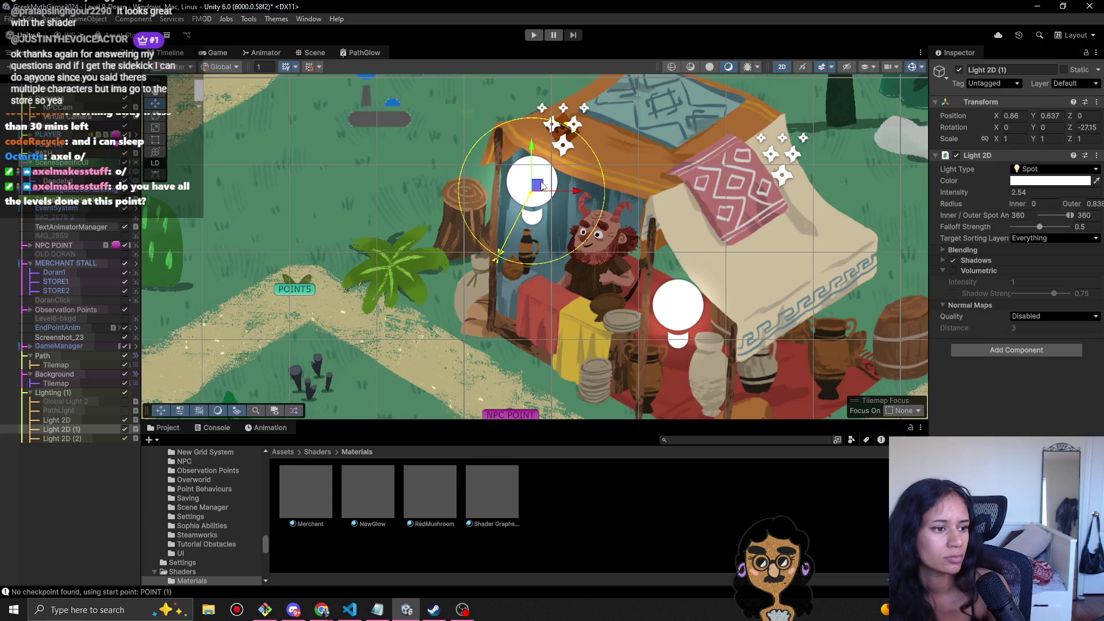
pyautogui.press('Delete')
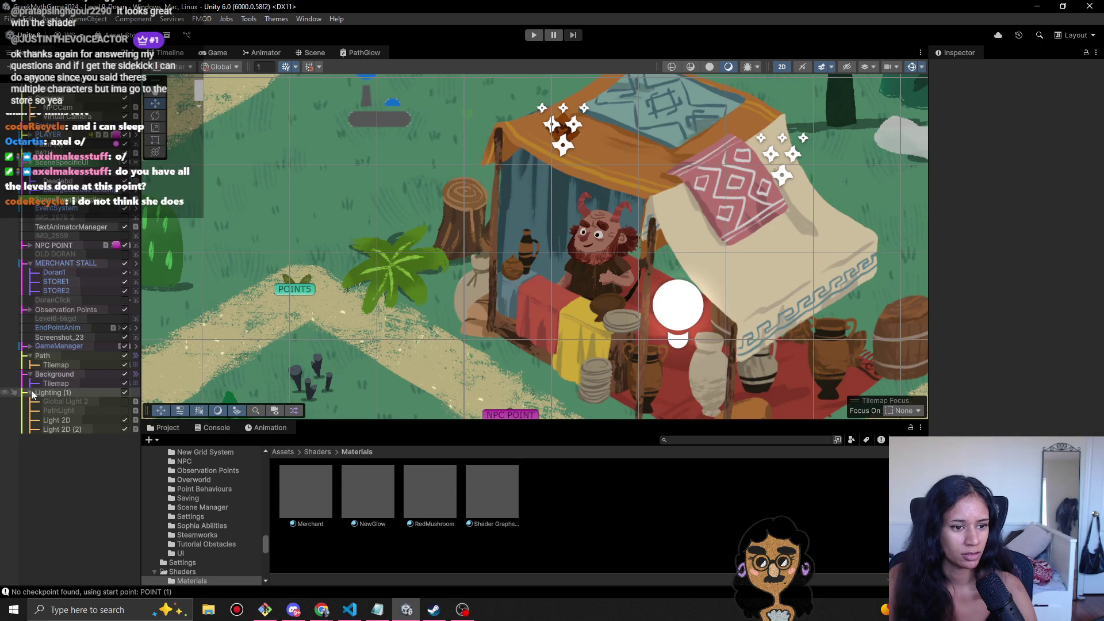
# - Pan the scene toward the right of the map and open the Hierarchy's level scene list
pyautogui.scroll(-3, 298, 270)
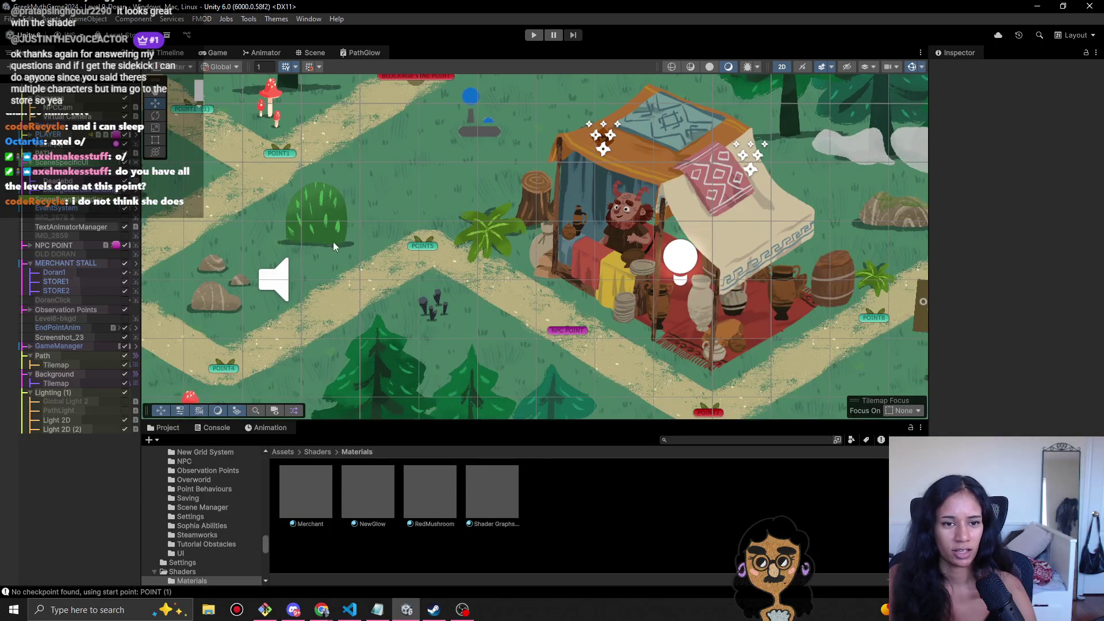
pyautogui.scroll(-2, 333, 247)
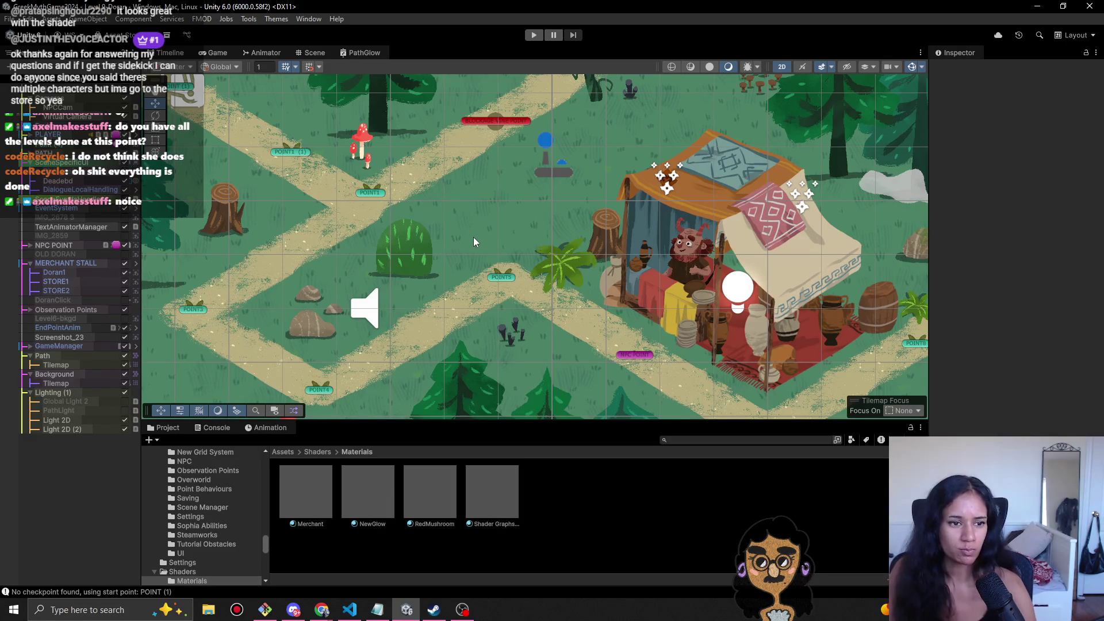
pyautogui.press('Right')
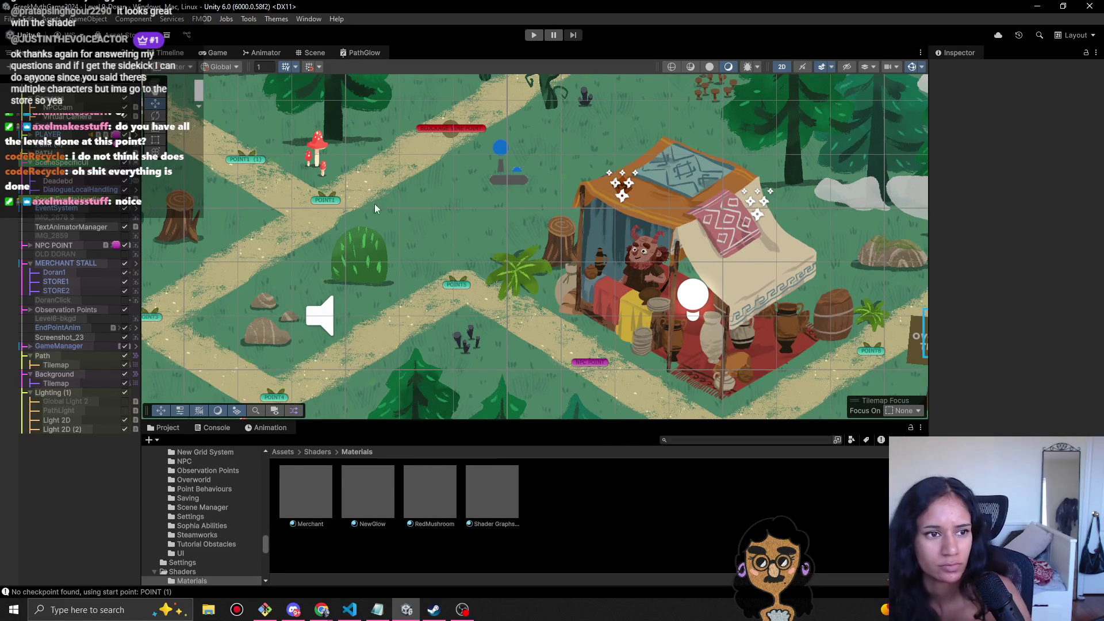
pyautogui.click(83, 80)
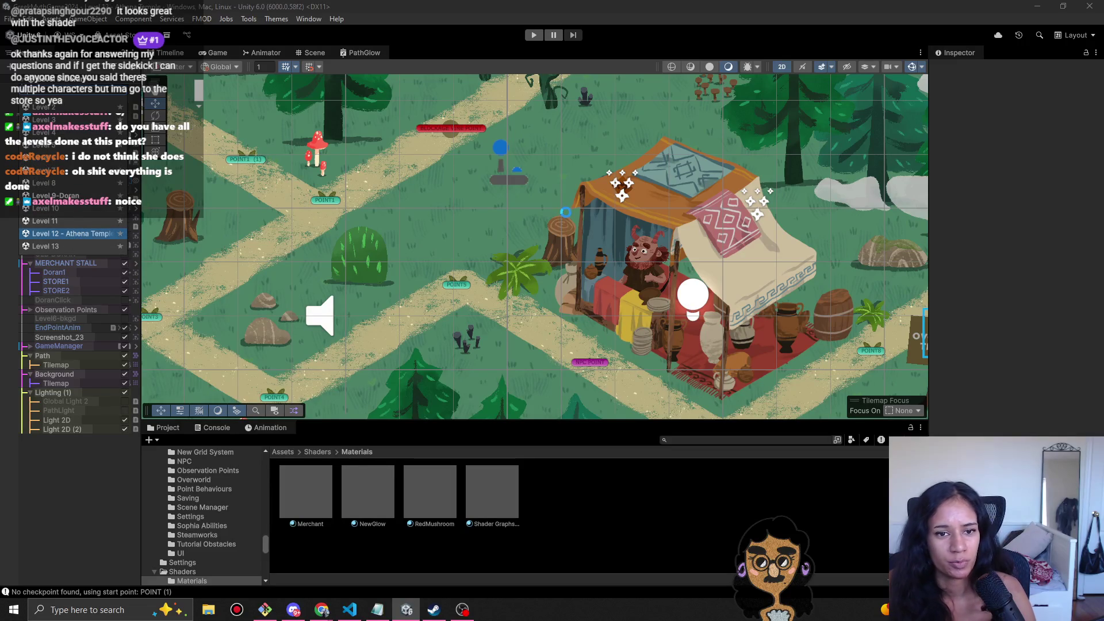
# - Load the Level 12 - Athena Temple scene, pan the map left and select DialogueLocalHandling
pyautogui.click(73, 233)
pyautogui.scroll(-3, 517, 230)
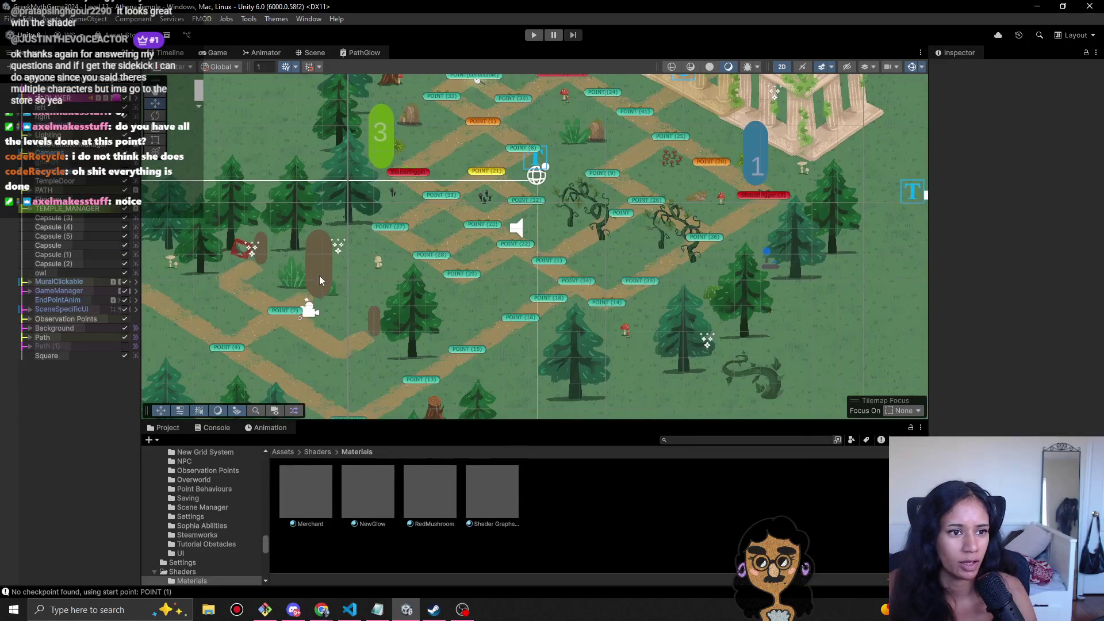
pyautogui.press('Left')
pyautogui.click(180, 235)
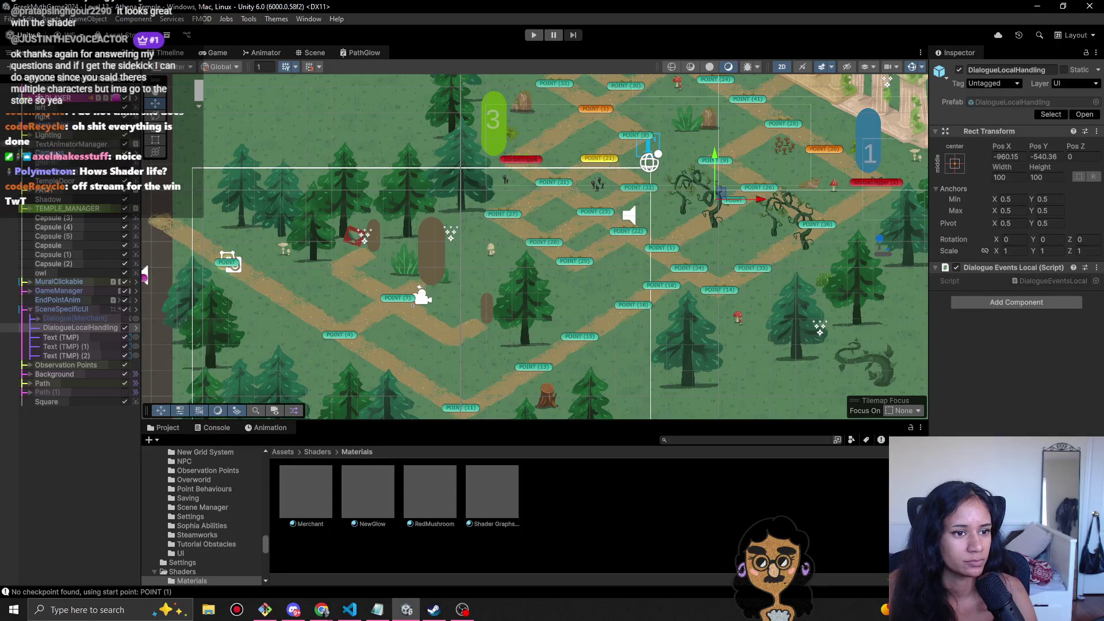
pyautogui.click(30, 384)
# - Assign the NewGlow material to the Path tilemap's Tilemap Renderer and start Play mode
pyautogui.click(56, 392)
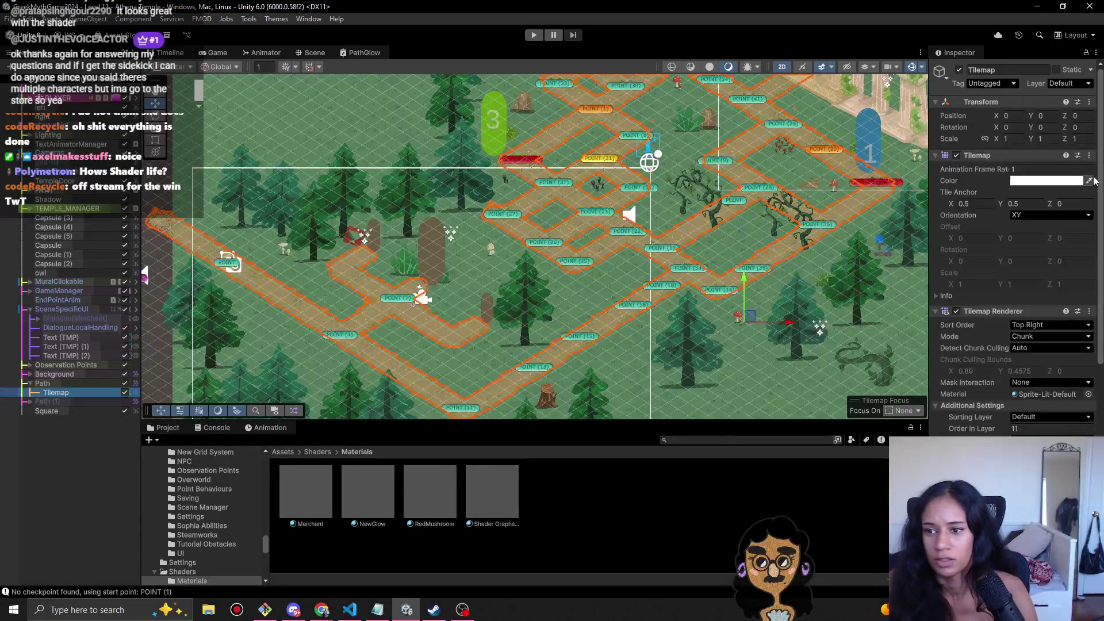
pyautogui.click(1089, 395)
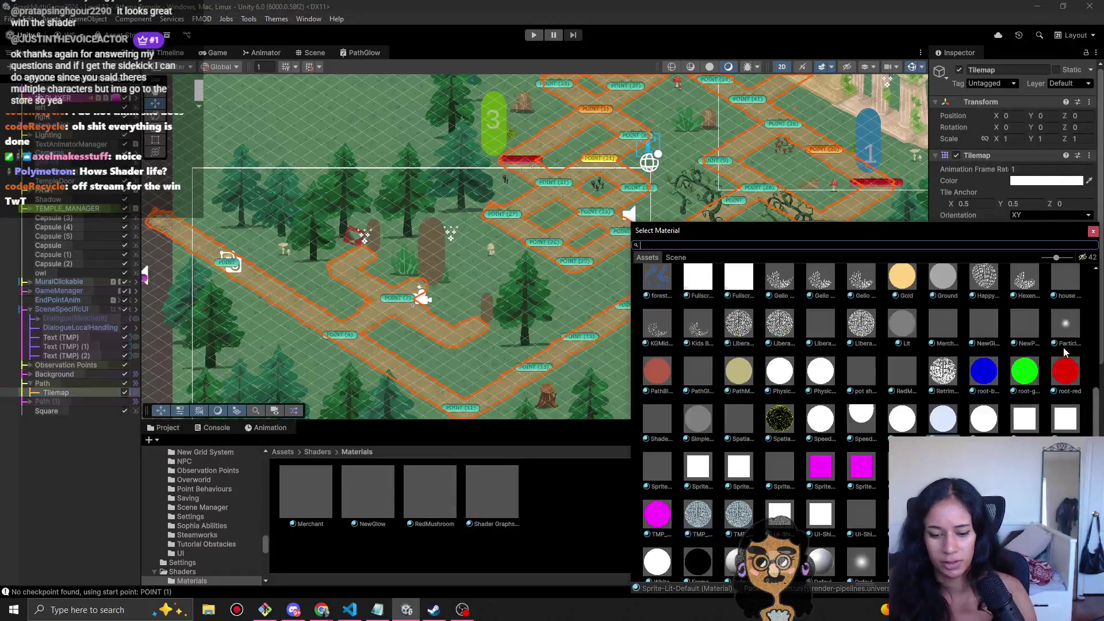
pyautogui.write('glow')
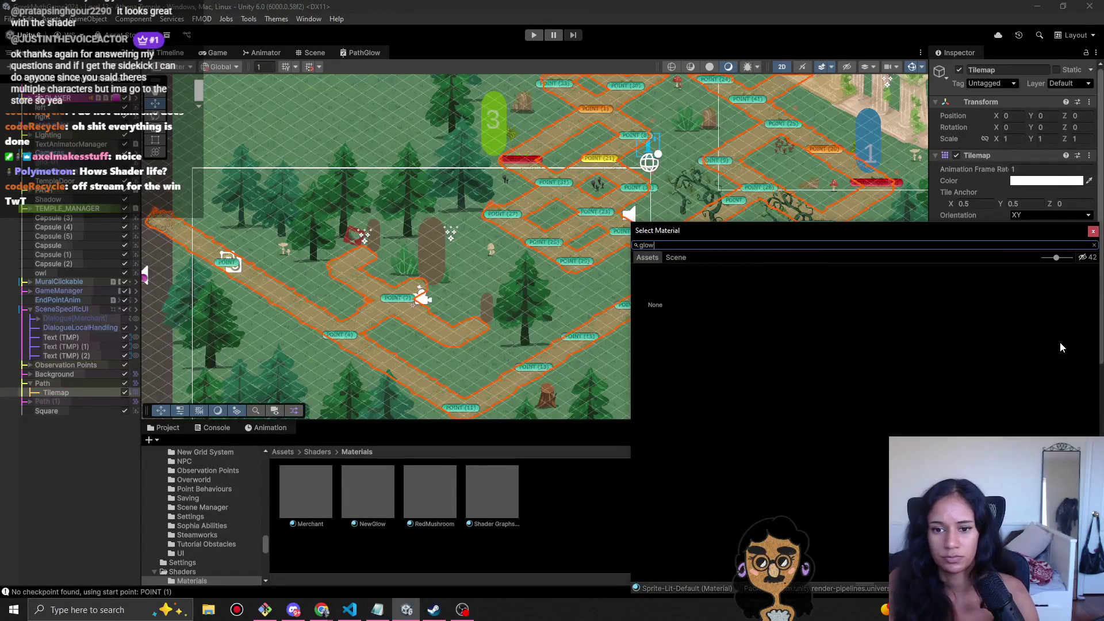
pyautogui.click(690, 289)
pyautogui.doubleClick(690, 289)
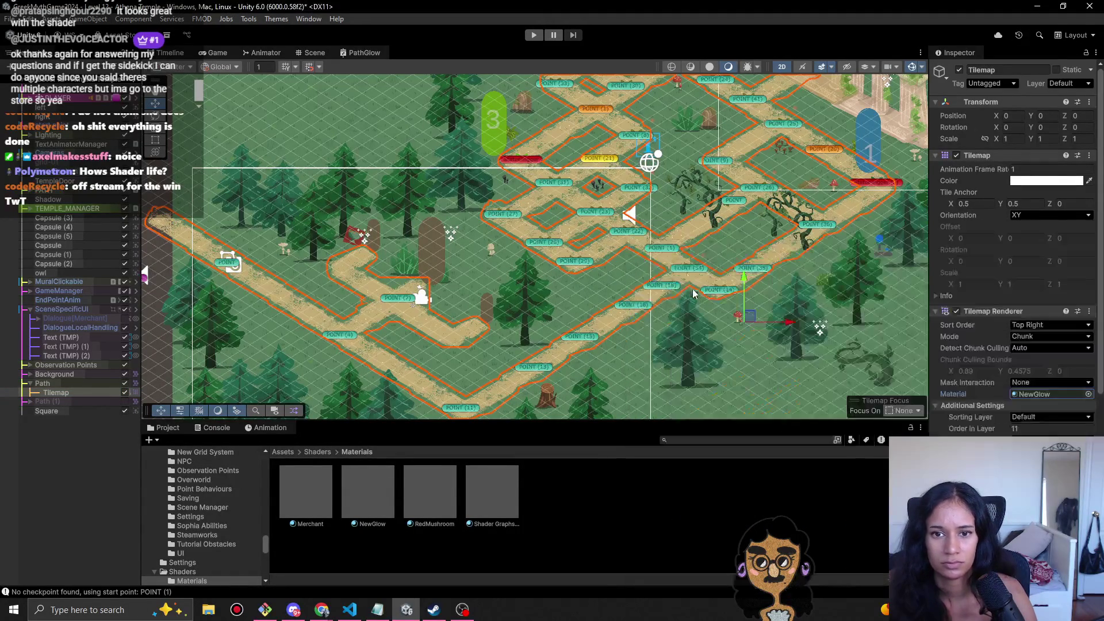
pyautogui.click(534, 36)
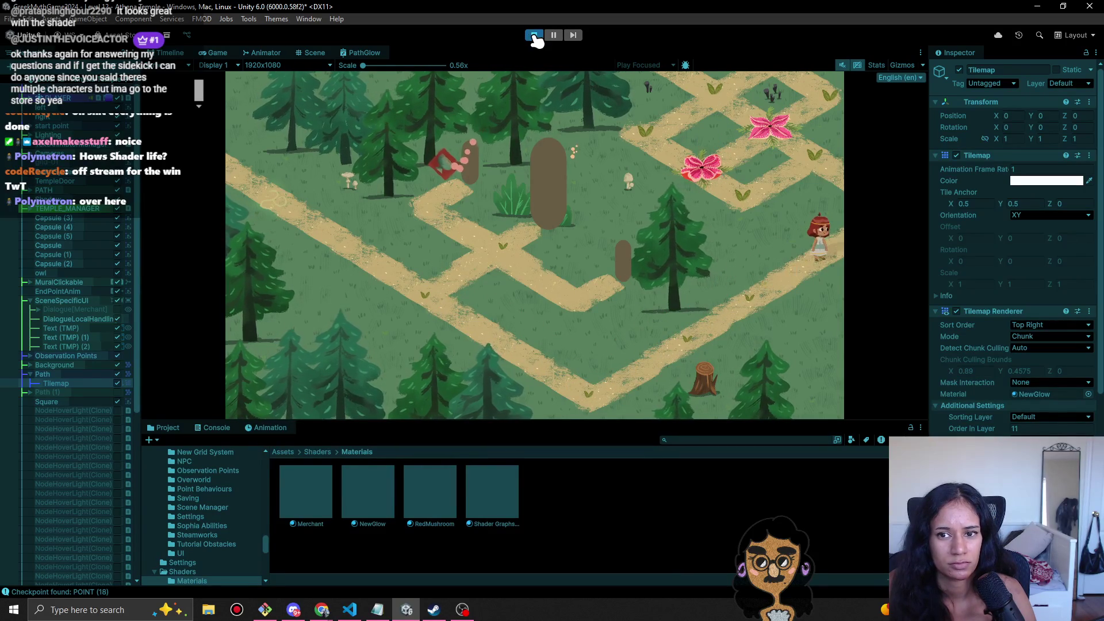
# - Stop the Athena Temple playtest and clear the Console log
pyautogui.click(534, 36)
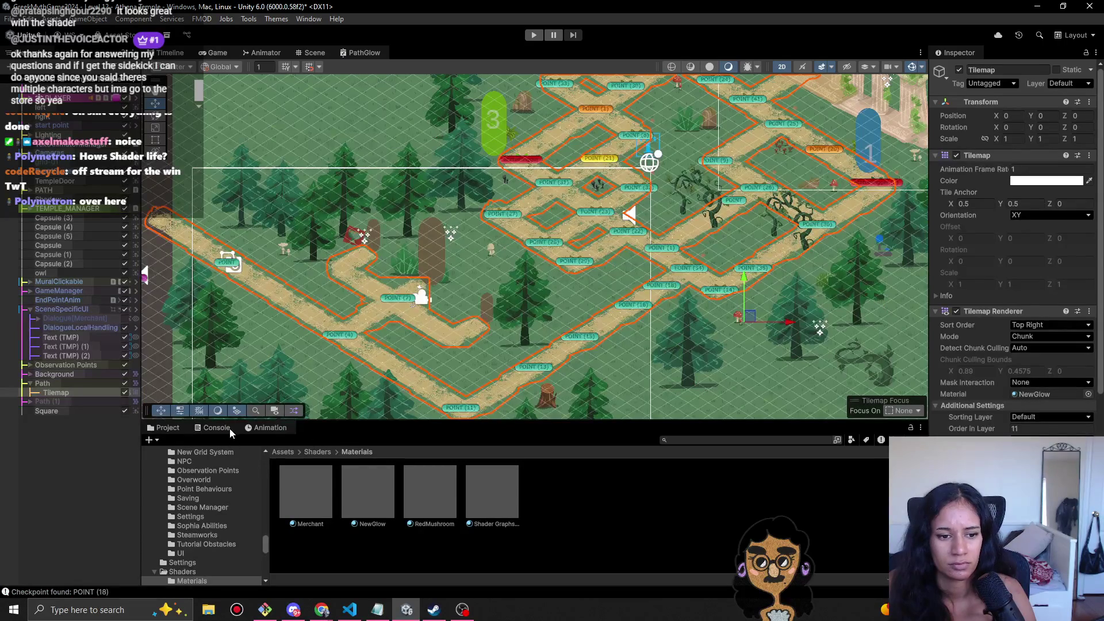
pyautogui.click(218, 428)
pyautogui.click(163, 440)
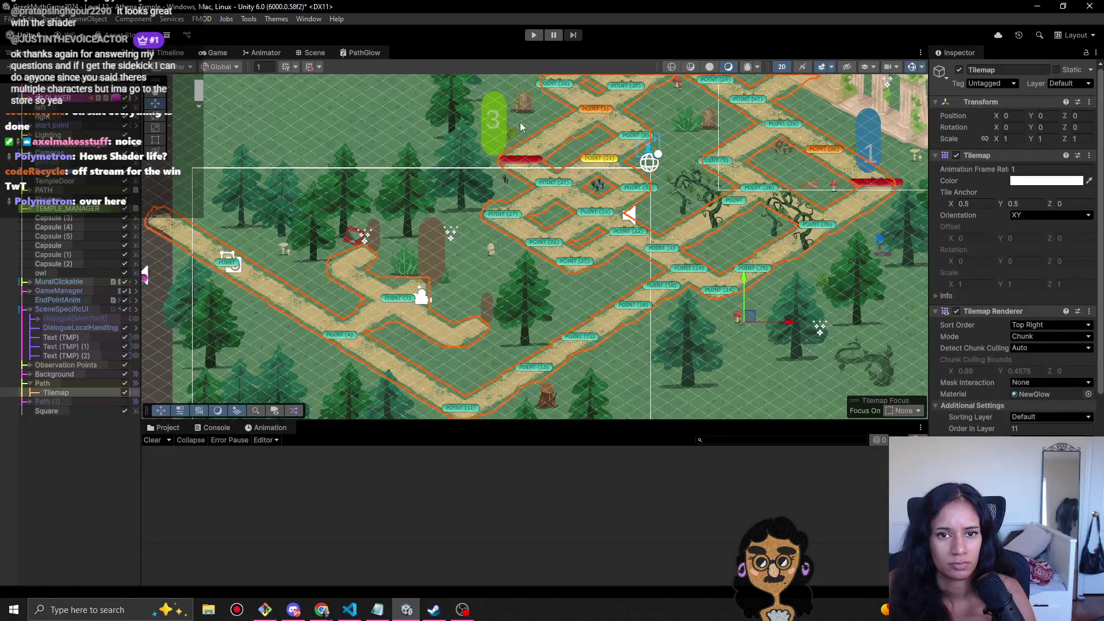
# - Load the Doran merchant level and frame the merchant tent in the Scene view
pyautogui.moveTo(360, 202); pyautogui.dragTo(393, 210)
pyautogui.click(91, 86)
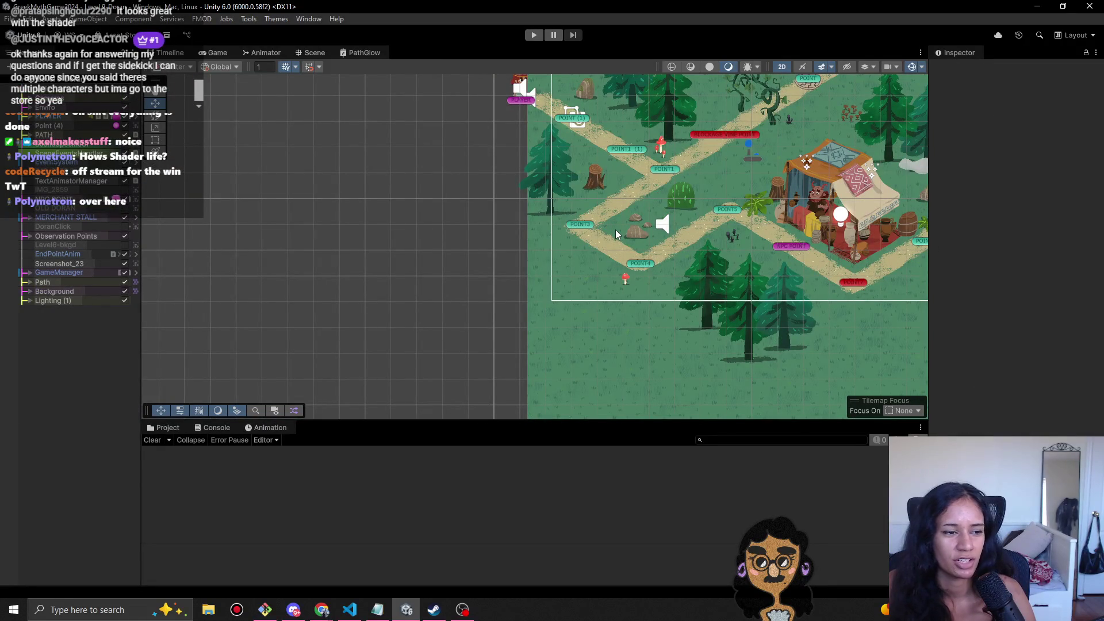
pyautogui.moveTo(743, 228)
pyautogui.mouseDown()
pyautogui.moveTo(525, 222)
pyautogui.moveTo(537, 294)
pyautogui.mouseUp()
pyautogui.moveTo(464, 286); pyautogui.dragTo(488, 281)
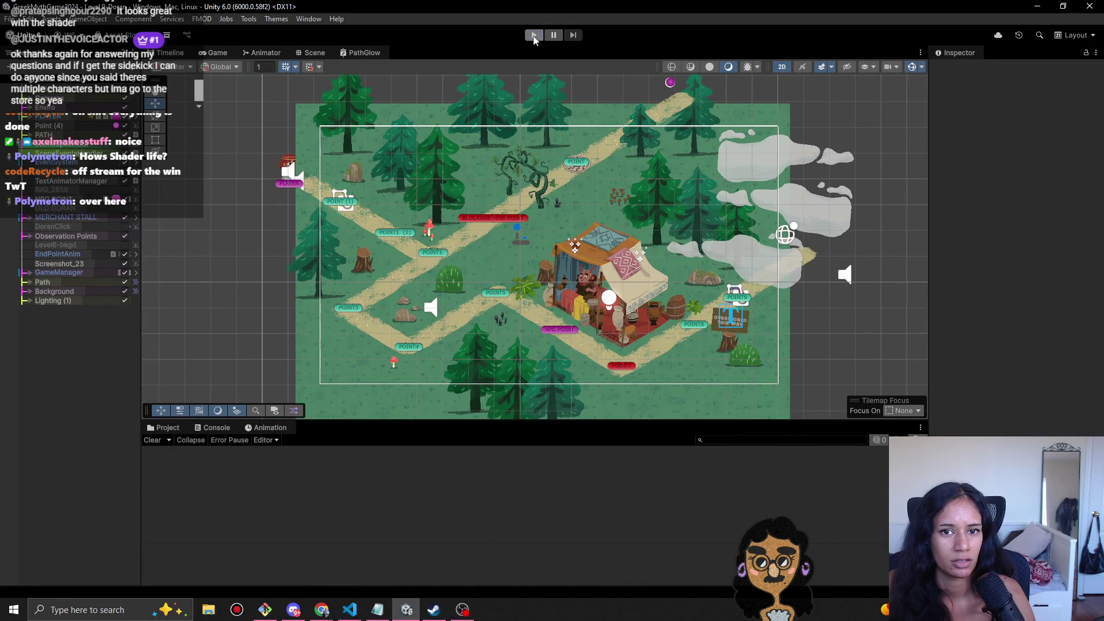
# - Playtest the level, walking onto the path and toggling the Path tiles off and on to compare
pyautogui.click(534, 36)
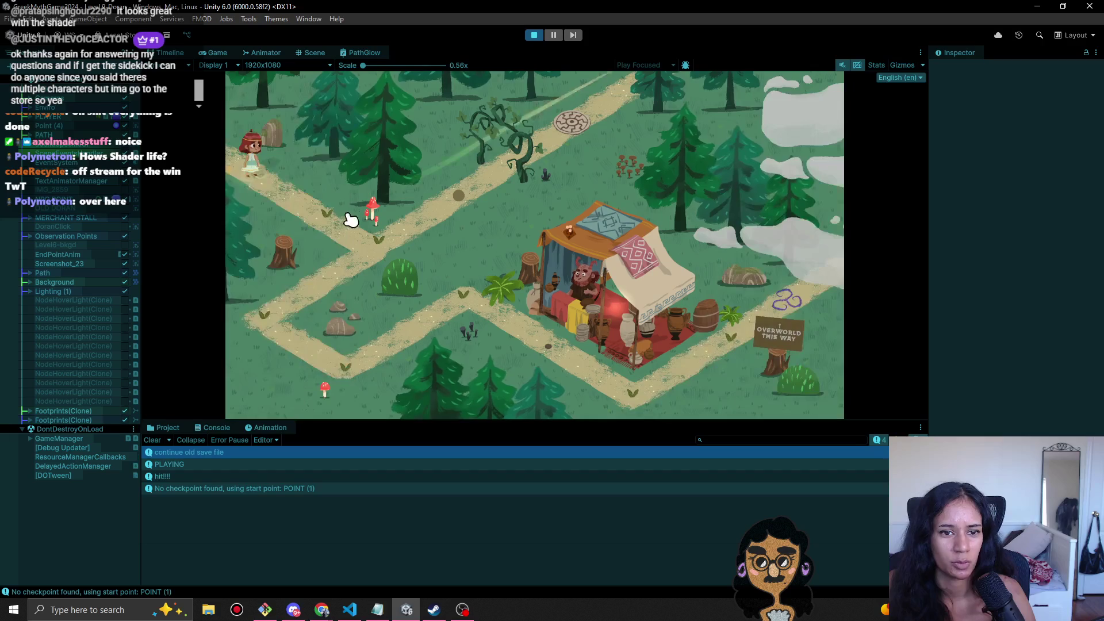
pyautogui.click(390, 251)
pyautogui.click(268, 311)
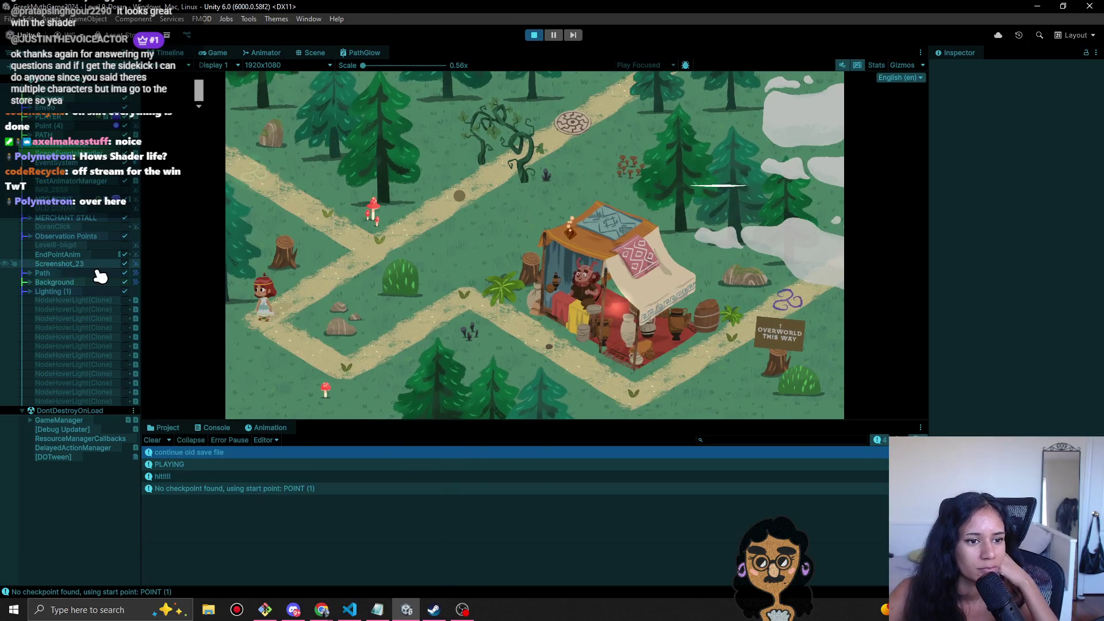
pyautogui.click(122, 275)
pyautogui.click(123, 274)
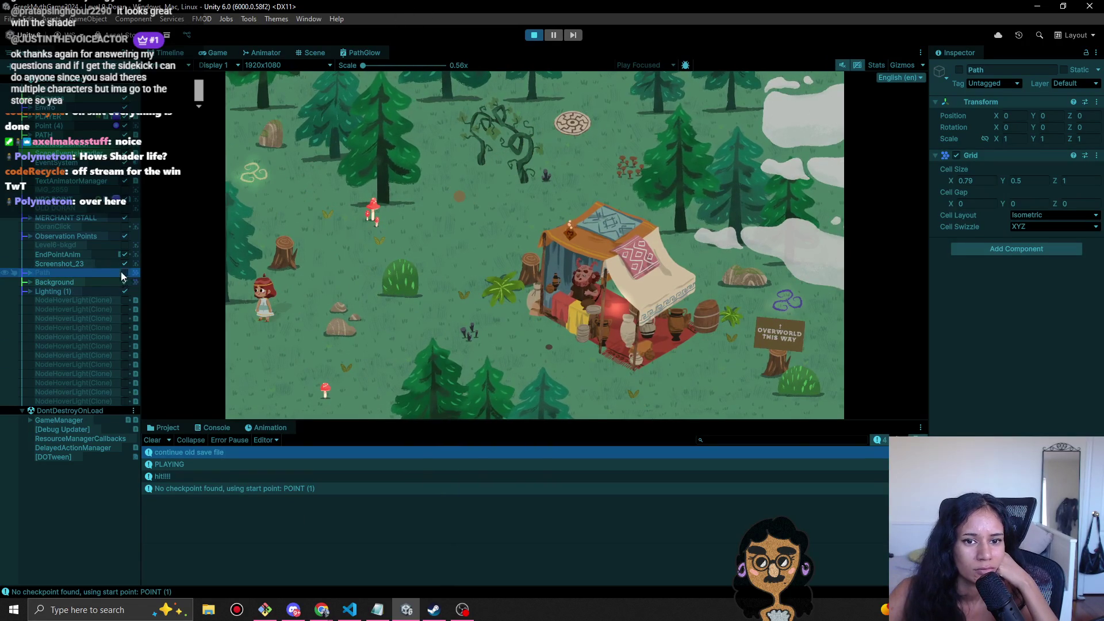
pyautogui.click(124, 274)
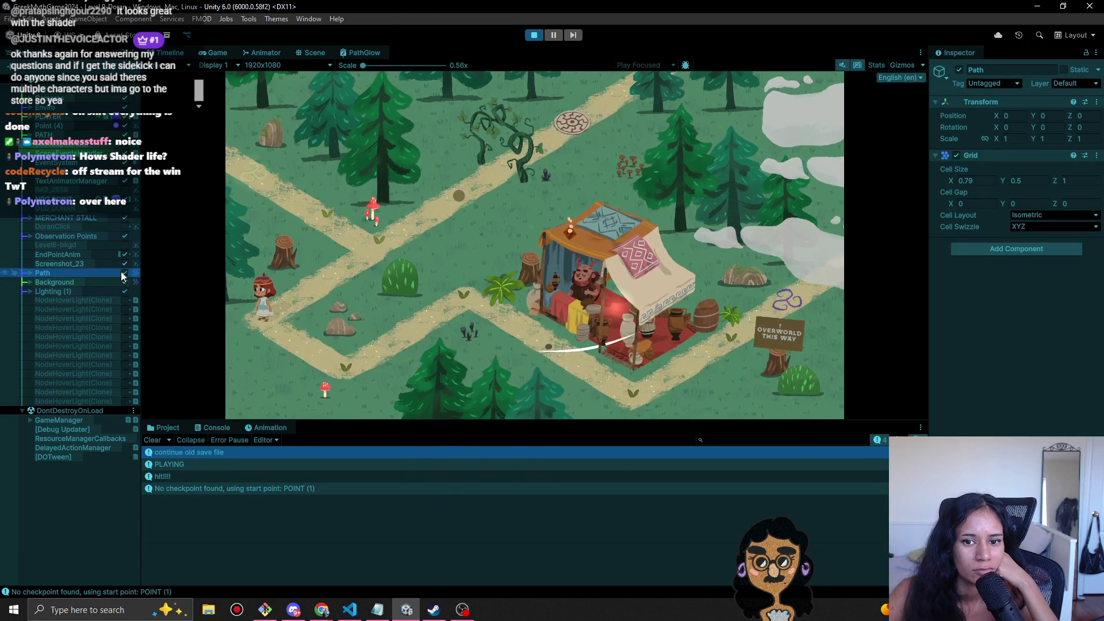
# - Walk to the market stall, talk through the merchant's dialogue, then stop the playtest
pyautogui.click(337, 358)
pyautogui.click(475, 296)
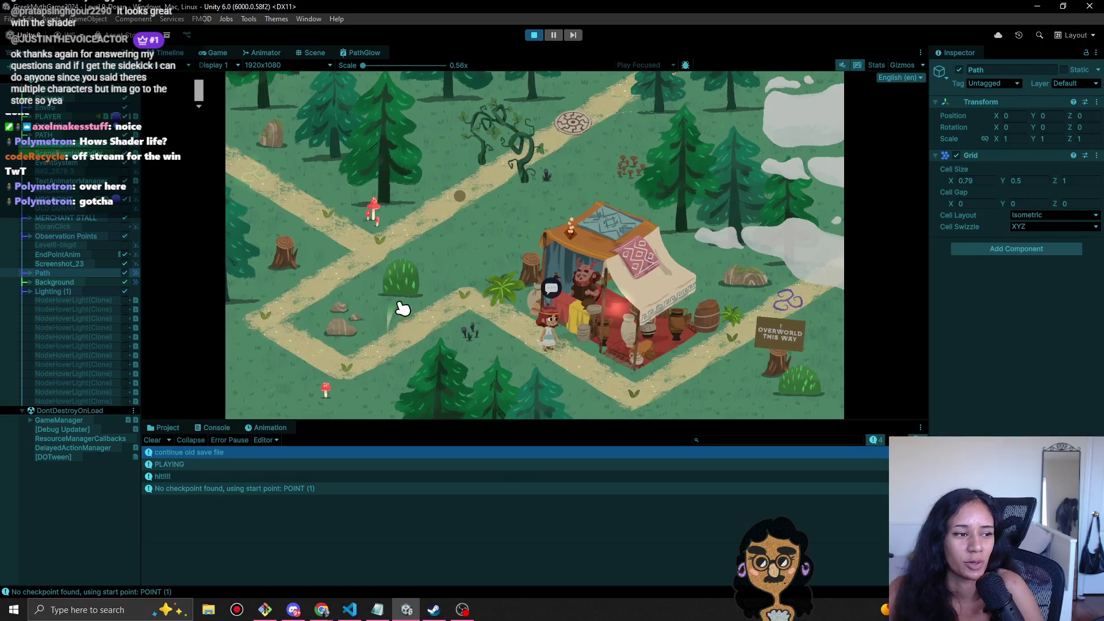
pyautogui.click(595, 323)
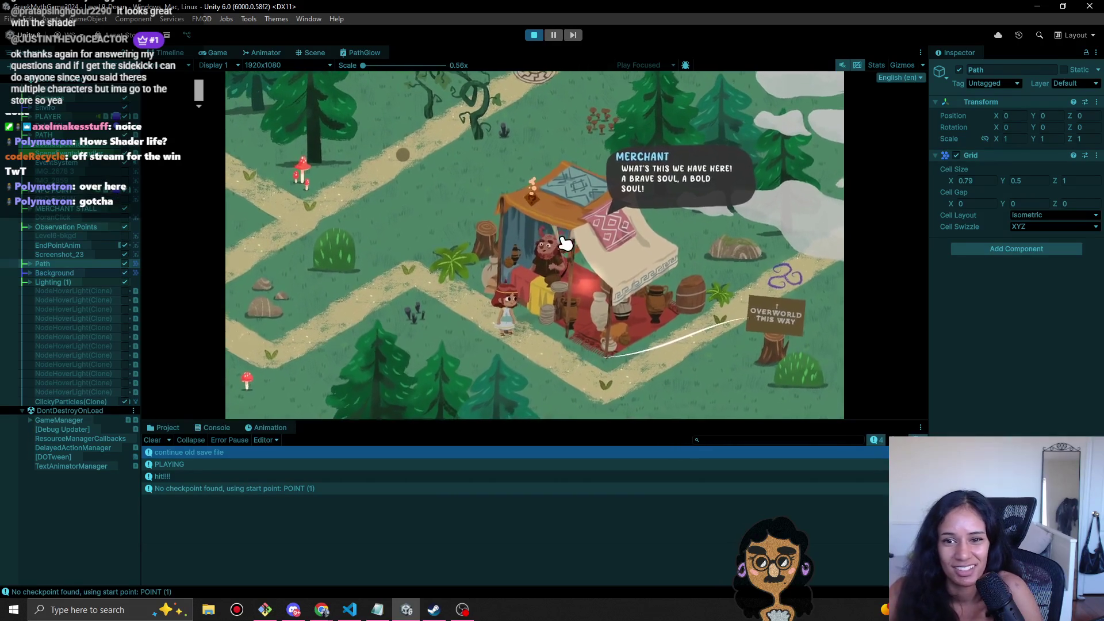
pyautogui.click(572, 270)
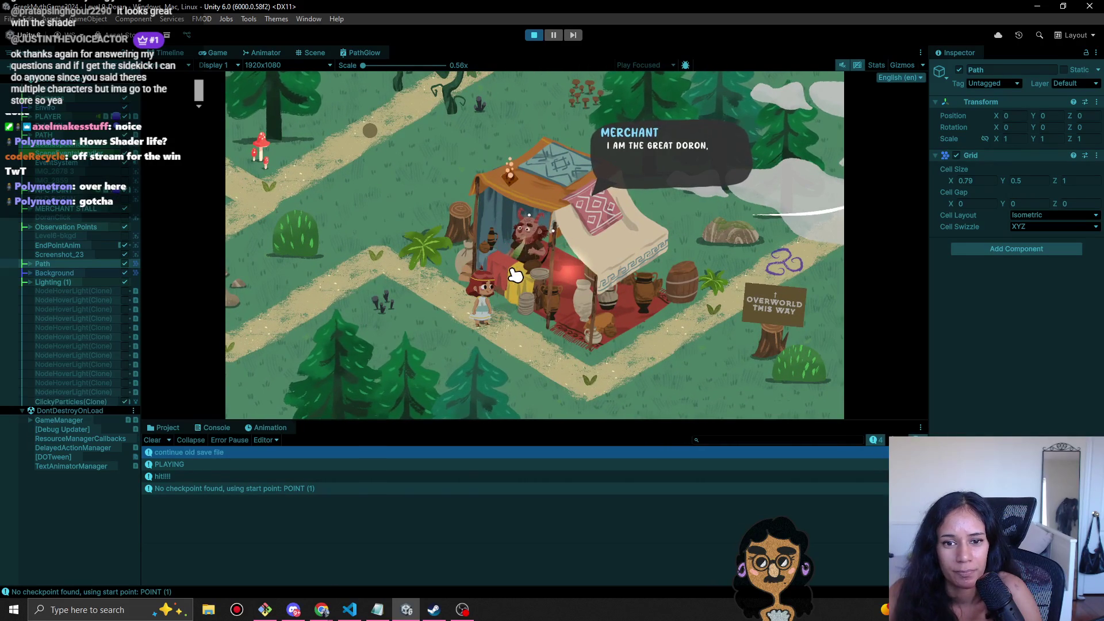
pyautogui.click(534, 35)
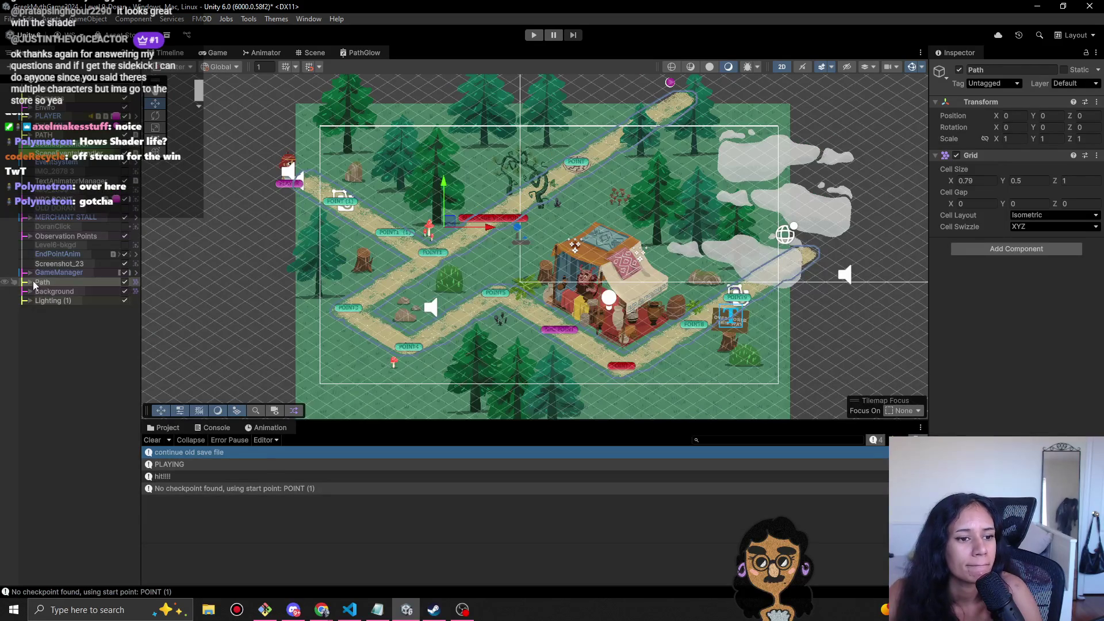
pyautogui.click(29, 302)
# - Add a Light > Freeform Light 2D > Square under Lighting (1), creating Light 2D (1)
pyautogui.rightClick(63, 302)
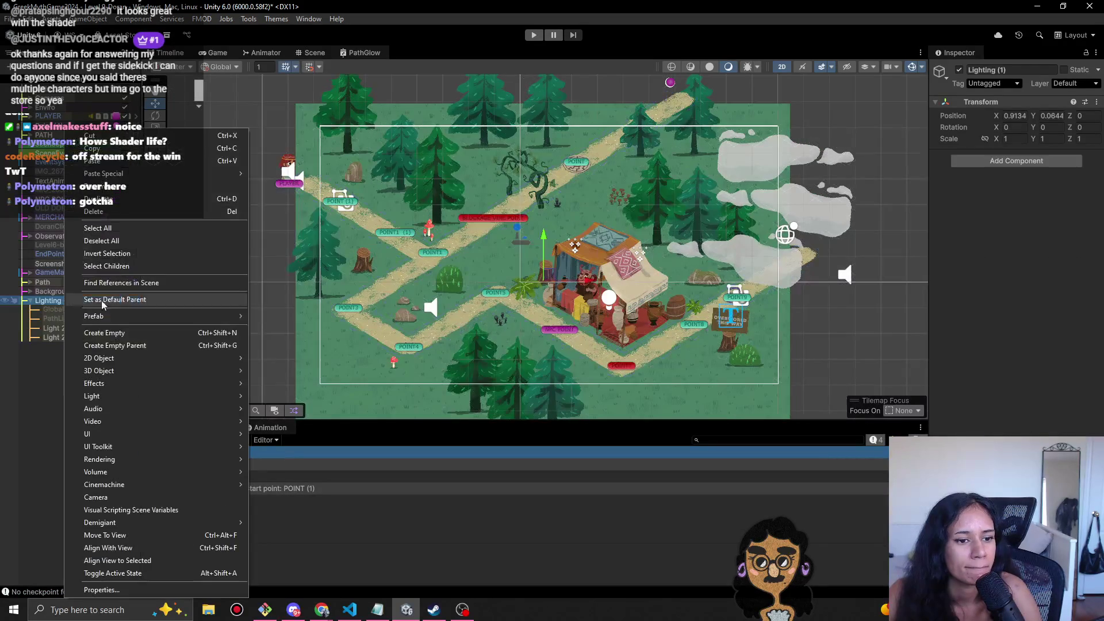
pyautogui.moveTo(138, 432)
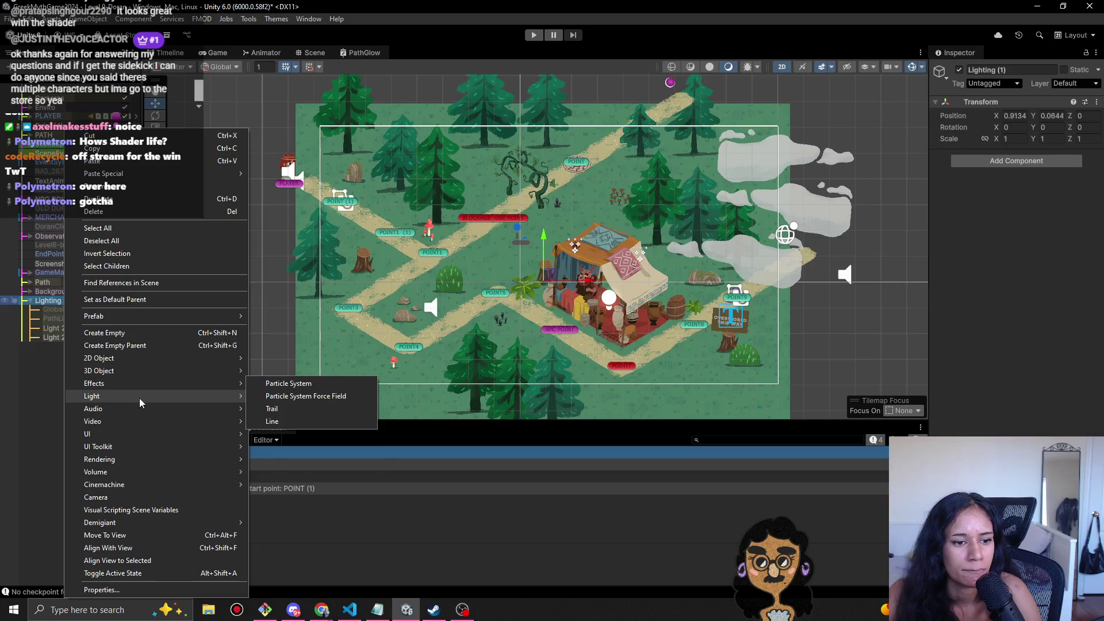
pyautogui.moveTo(139, 397)
pyautogui.moveTo(322, 507)
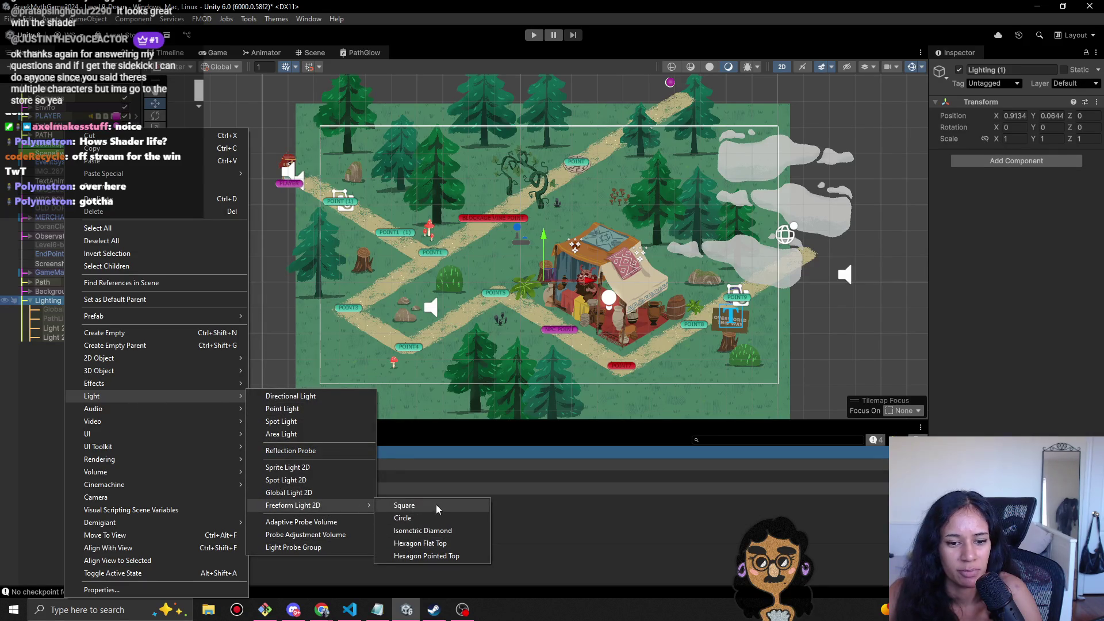
pyautogui.click(418, 502)
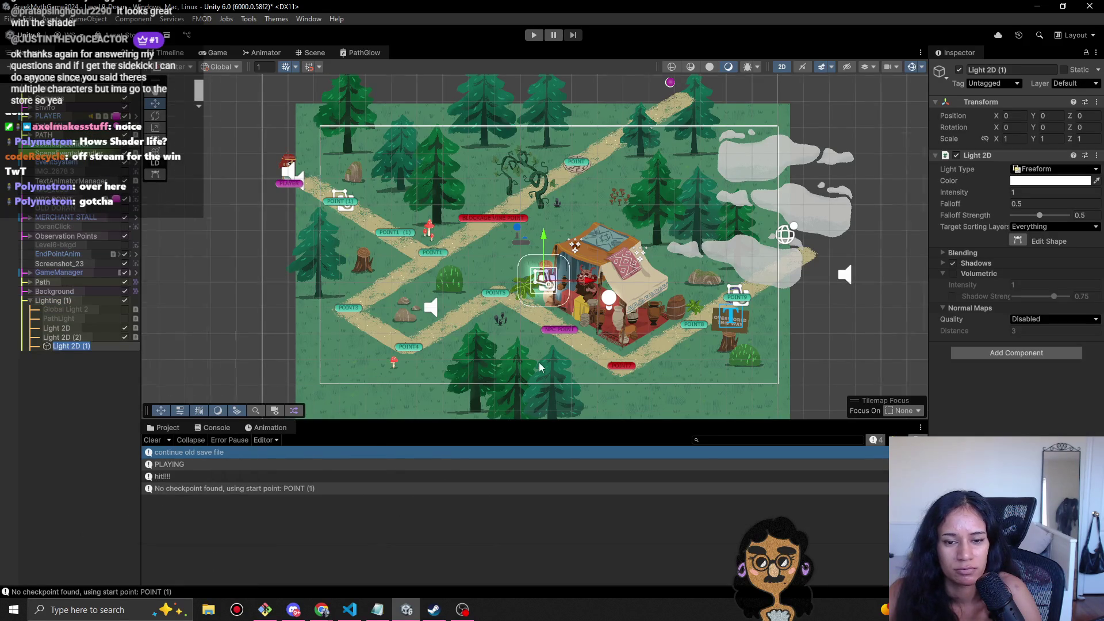
# - Move the new light onto the merchant's tent and raise its intensity to 0.58
pyautogui.scroll(3, 588, 327)
pyautogui.scroll(3, 588, 328)
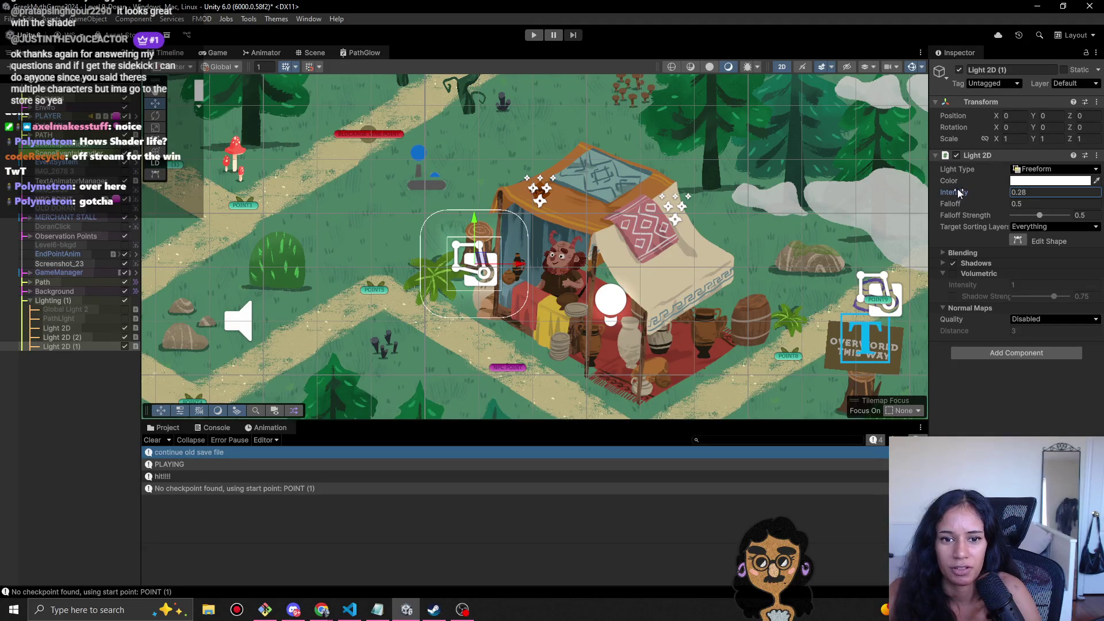
pyautogui.moveTo(495, 276); pyautogui.dragTo(543, 247)
pyautogui.scroll(3, 558, 230)
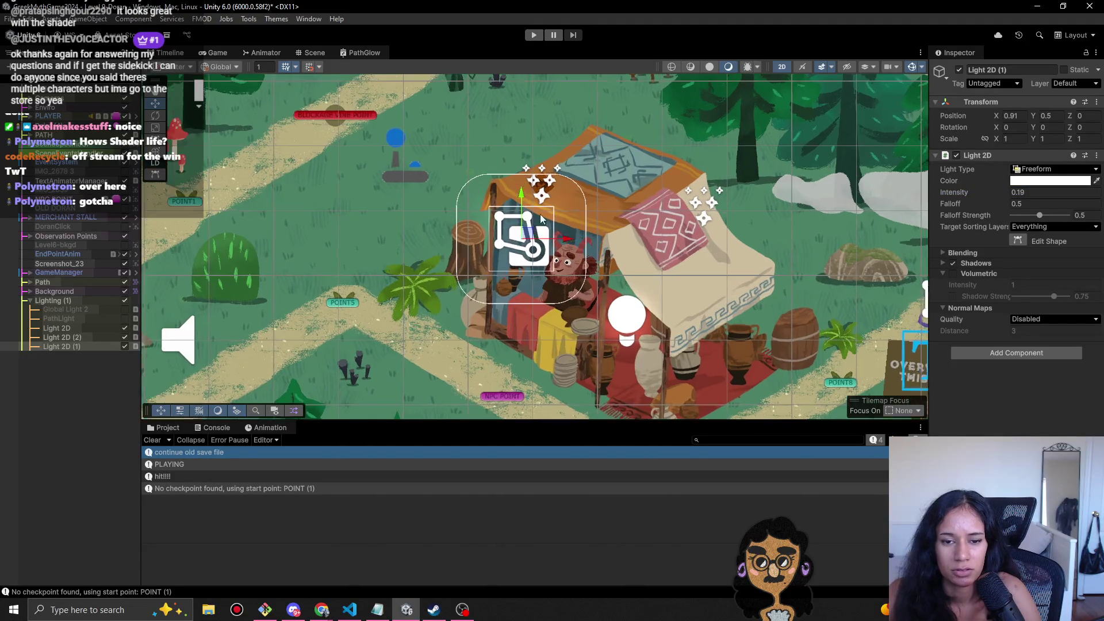
pyautogui.moveTo(976, 193); pyautogui.dragTo(985, 192)
pyautogui.moveTo(514, 257); pyautogui.dragTo(521, 258)
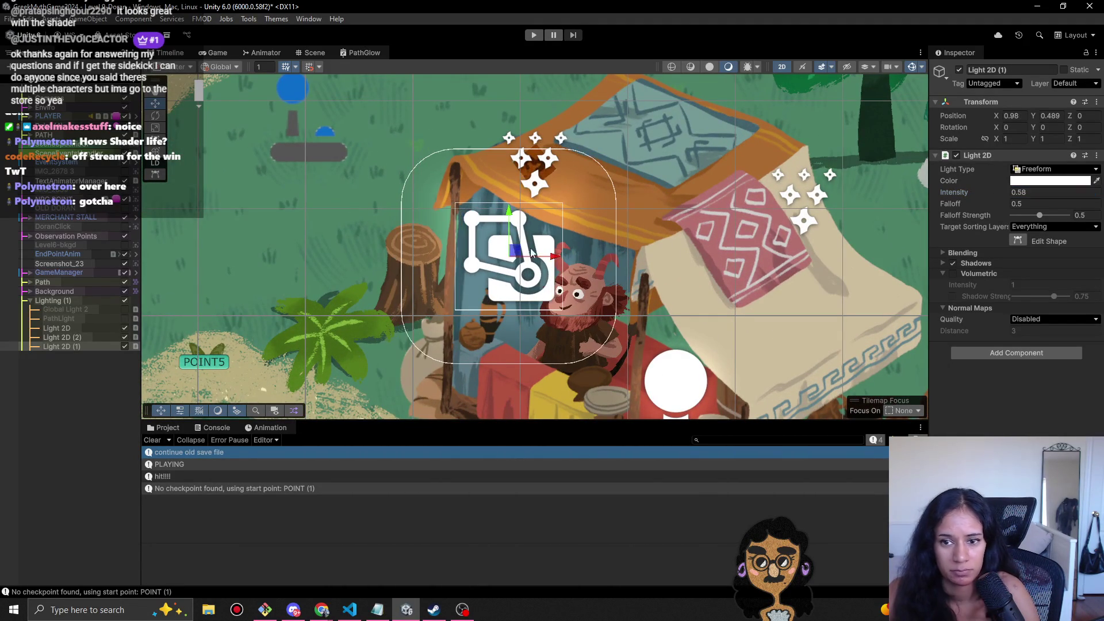
# - Reshape the light's four corners around the stall, set intensity to 0.7, and start Play mode
pyautogui.click(1035, 242)
pyautogui.moveTo(458, 198); pyautogui.dragTo(487, 196)
pyautogui.moveTo(563, 202)
pyautogui.mouseDown()
pyautogui.moveTo(598, 173)
pyautogui.moveTo(552, 199)
pyautogui.moveTo(548, 224)
pyautogui.mouseUp()
pyautogui.moveTo(563, 312)
pyautogui.mouseDown()
pyautogui.moveTo(627, 253)
pyautogui.moveTo(611, 248)
pyautogui.mouseUp()
pyautogui.moveTo(456, 312); pyautogui.dragTo(458, 314)
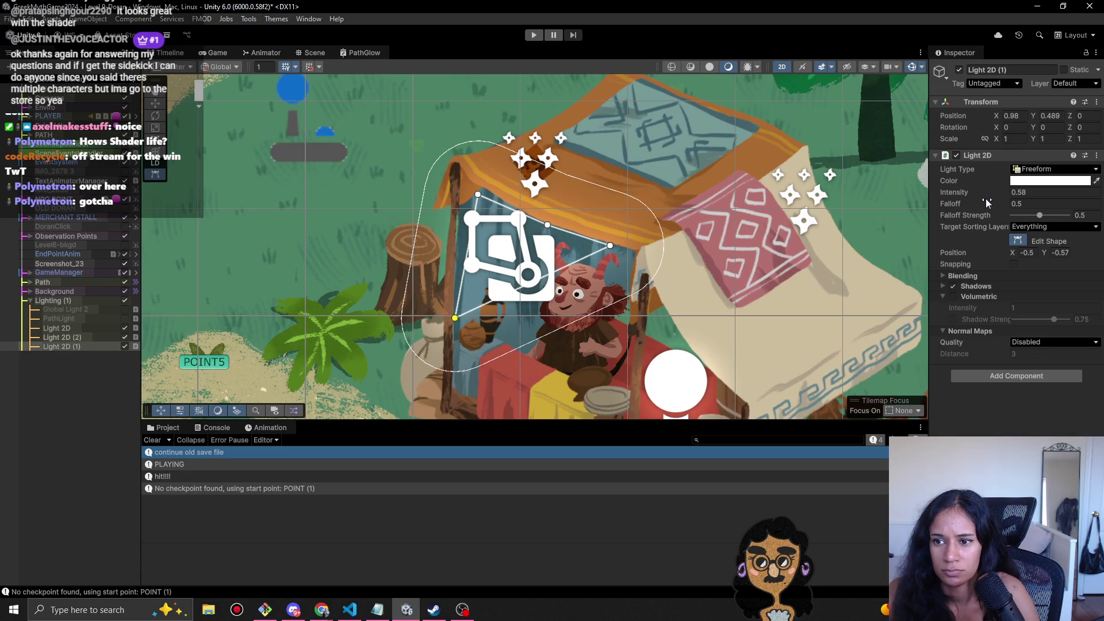
pyautogui.moveTo(989, 198); pyautogui.dragTo(996, 198)
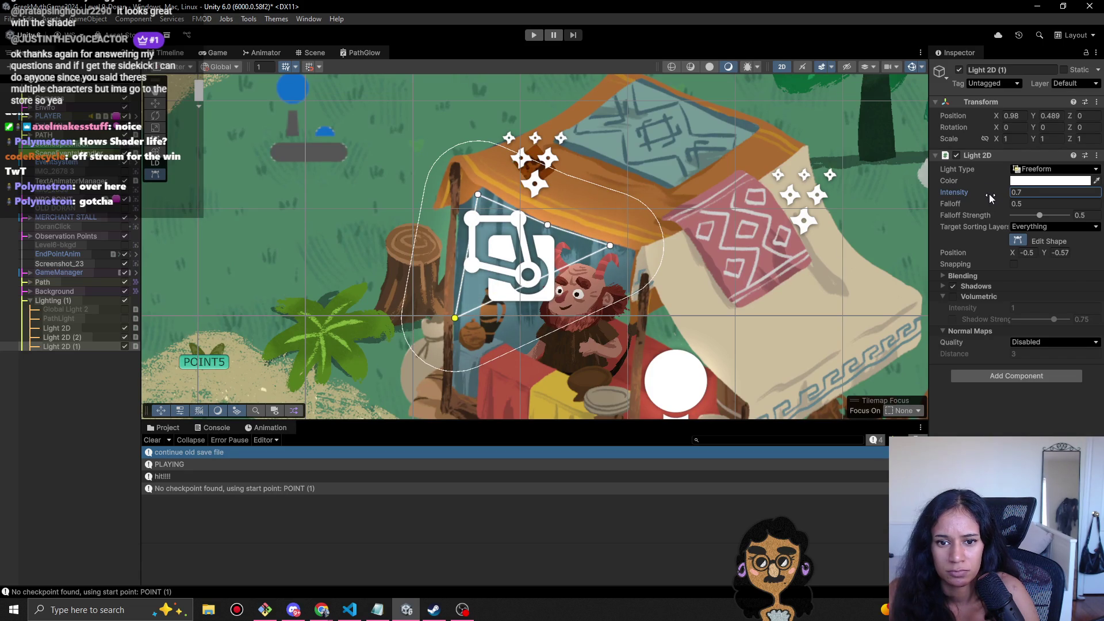
pyautogui.click(535, 36)
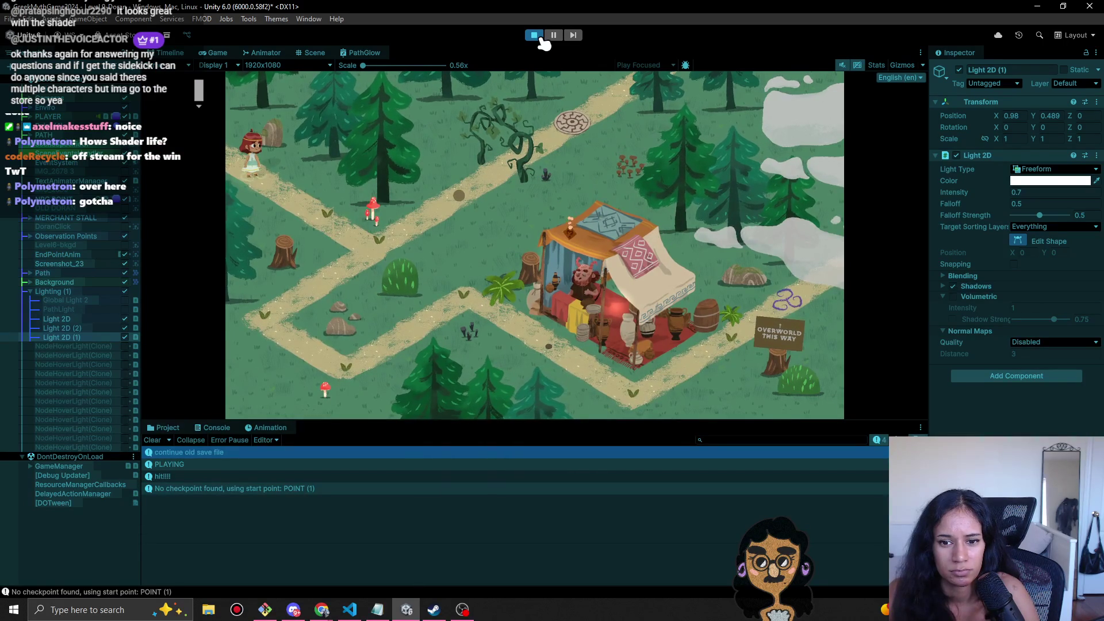
# - Walk the character down the forest path past the lit tent, then end the playtest
pyautogui.click(333, 214)
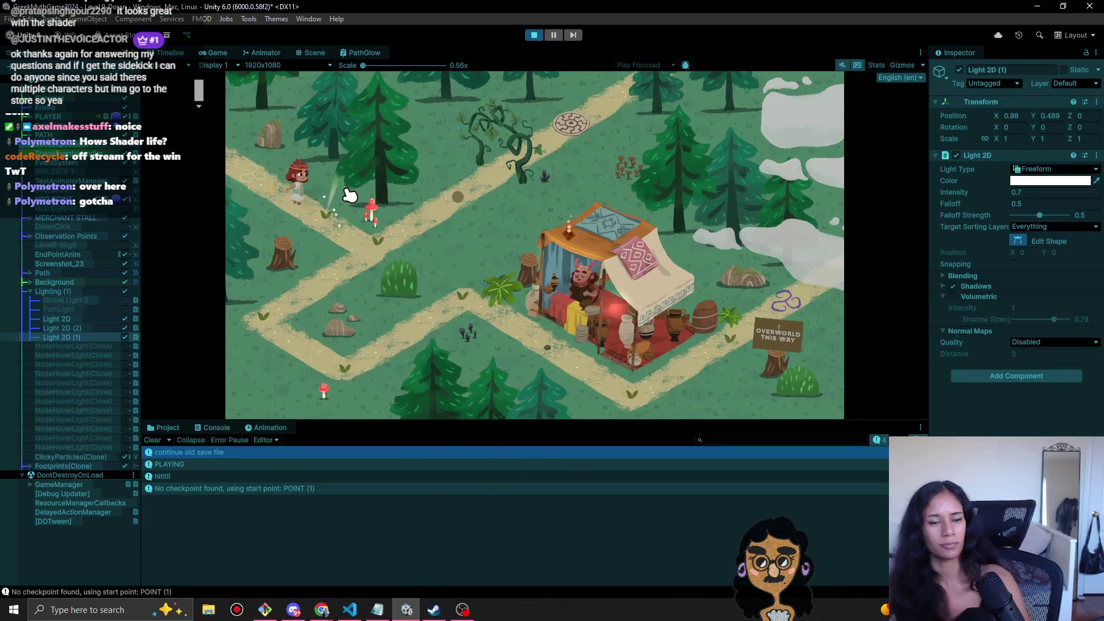
pyautogui.click(370, 234)
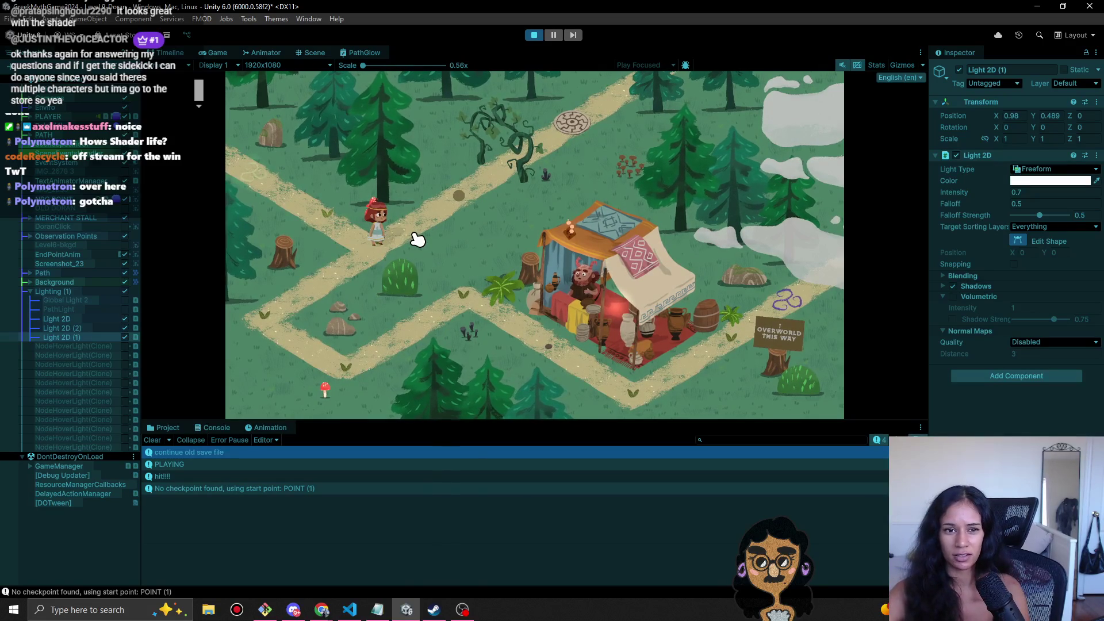
pyautogui.click(536, 35)
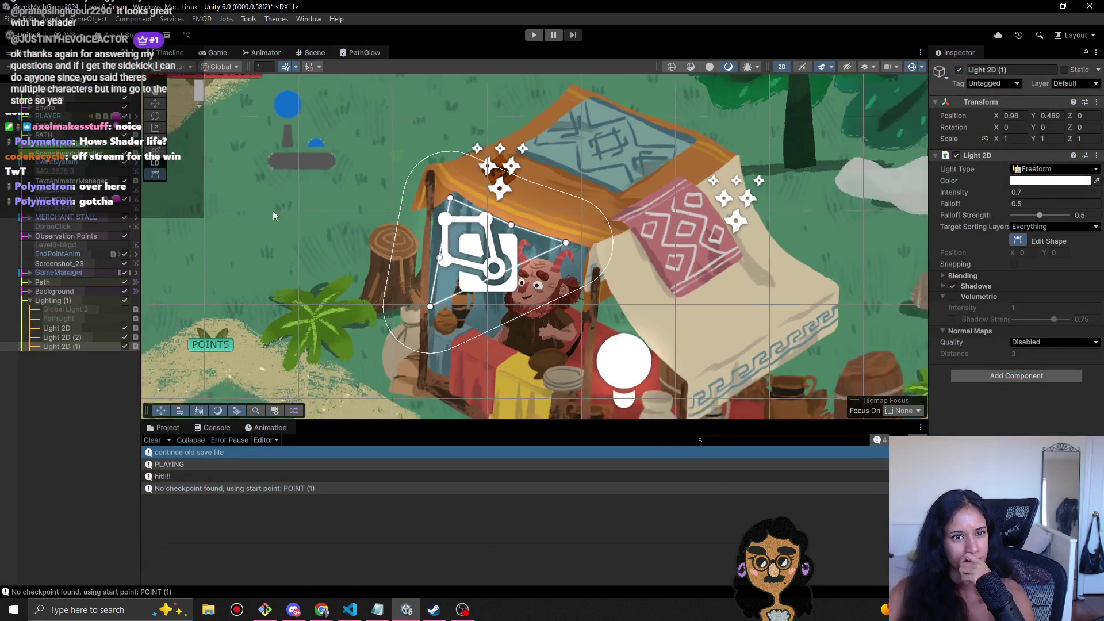
# - Change the PathGlow Shader Graph material from Sprite Unlit to Sprite Lit and view the Game render
pyautogui.moveTo(267, 220); pyautogui.dragTo(416, 265)
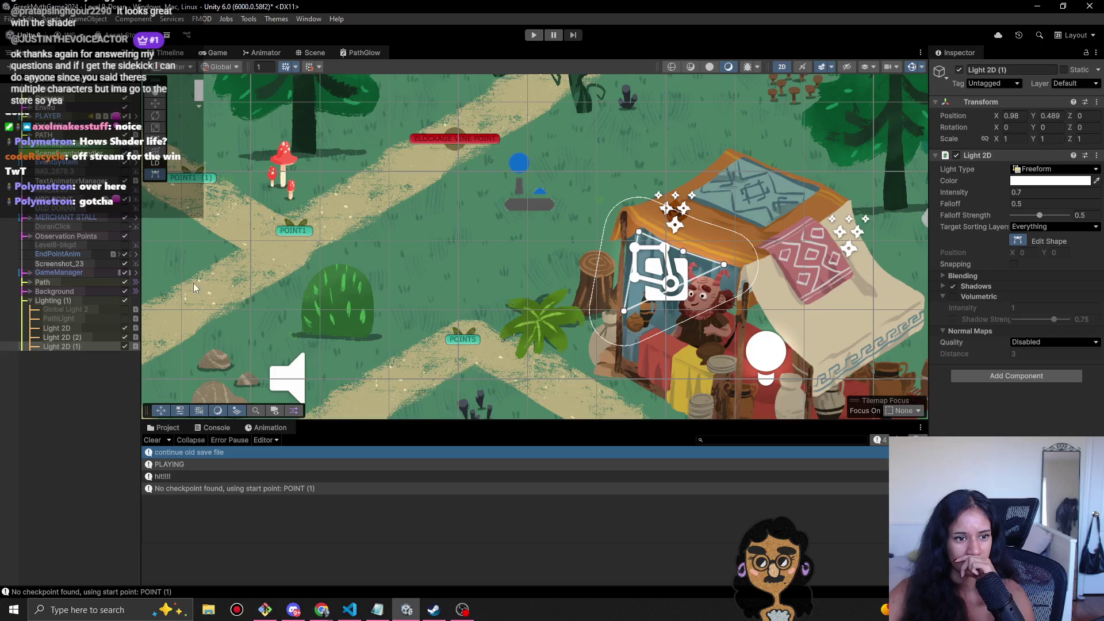
pyautogui.click(361, 53)
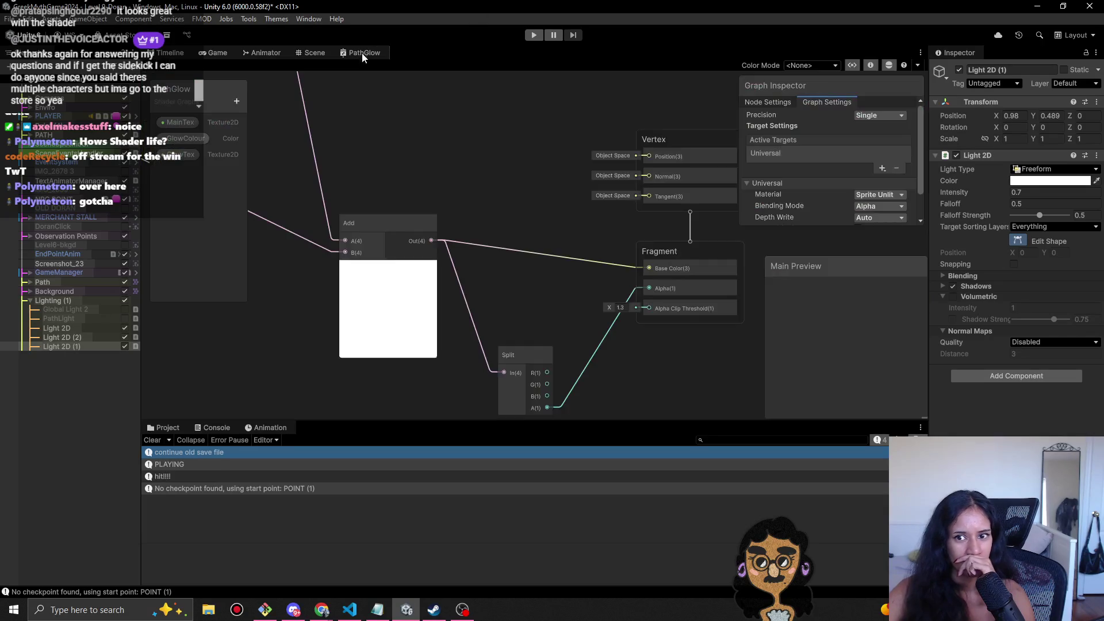
pyautogui.click(903, 195)
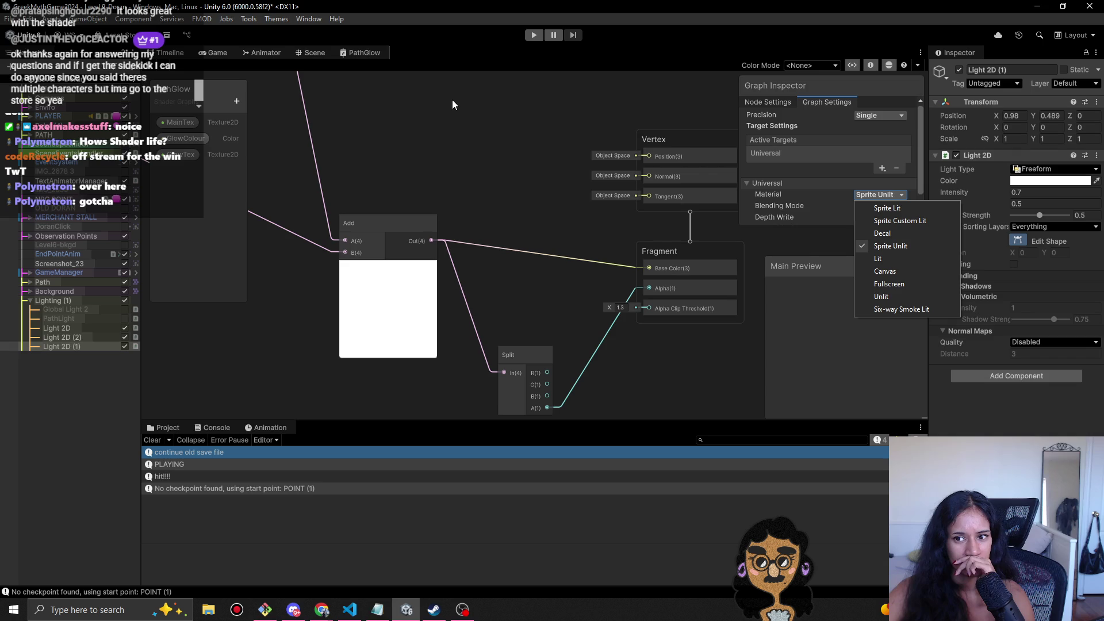
pyautogui.click(908, 208)
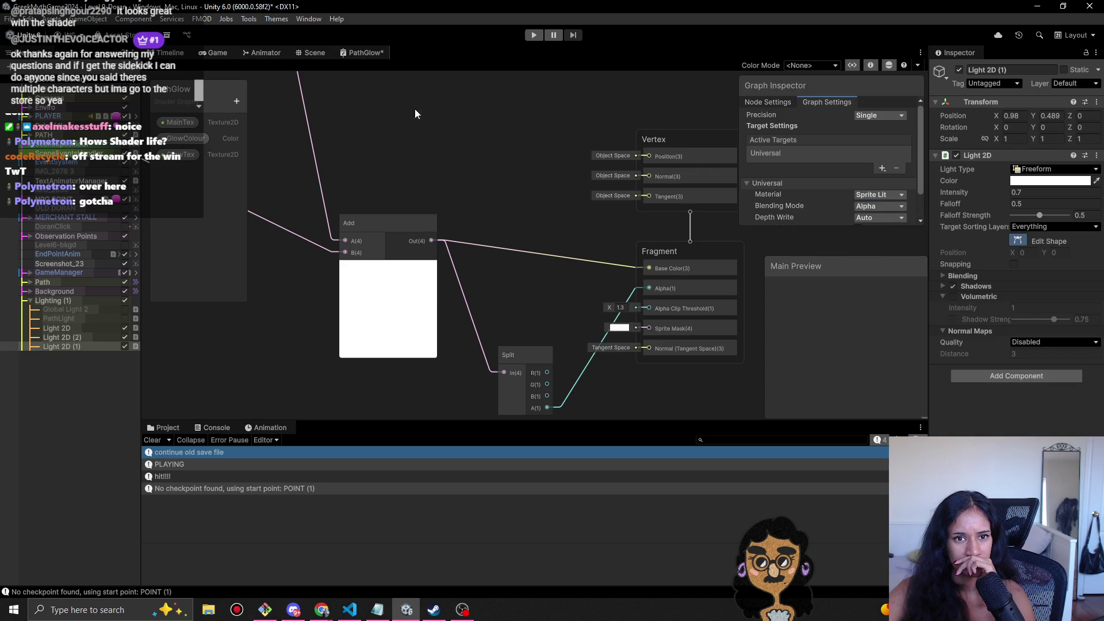
pyautogui.click(212, 54)
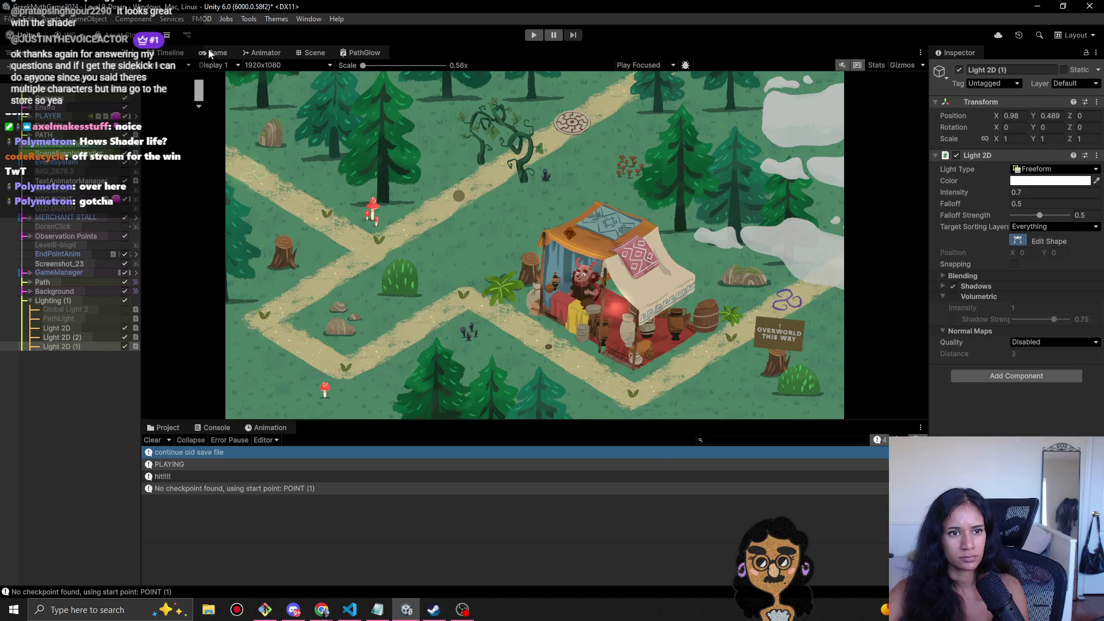
# - Duplicate the tent light Light 2D (1) and drag the copy onto the upper-left path
pyautogui.click(363, 52)
pyautogui.click(315, 52)
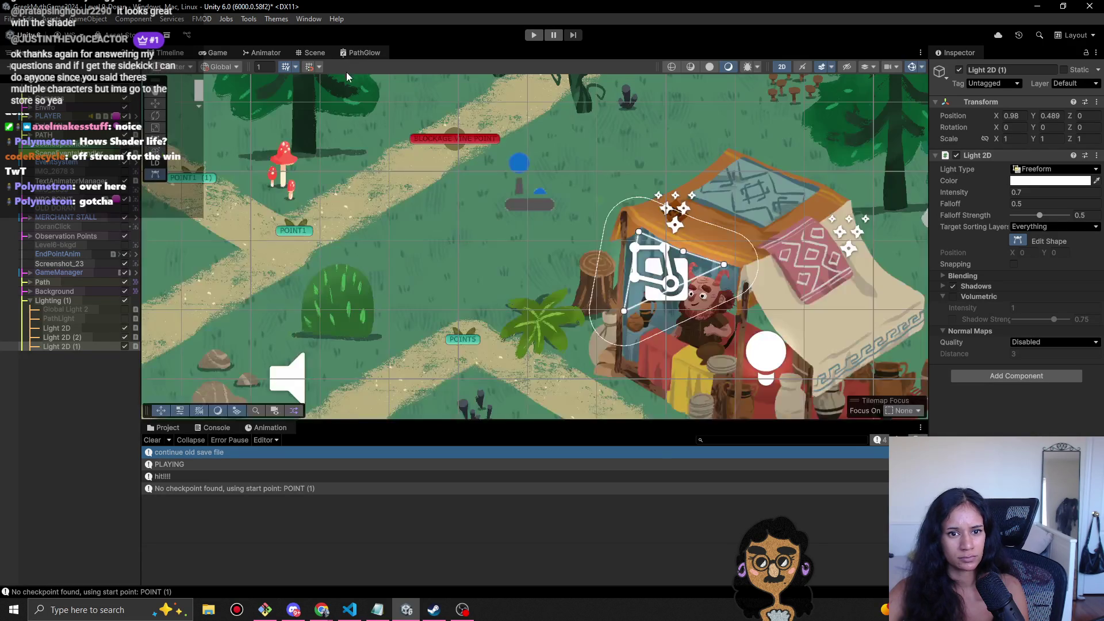
pyautogui.scroll(-3, 345, 238)
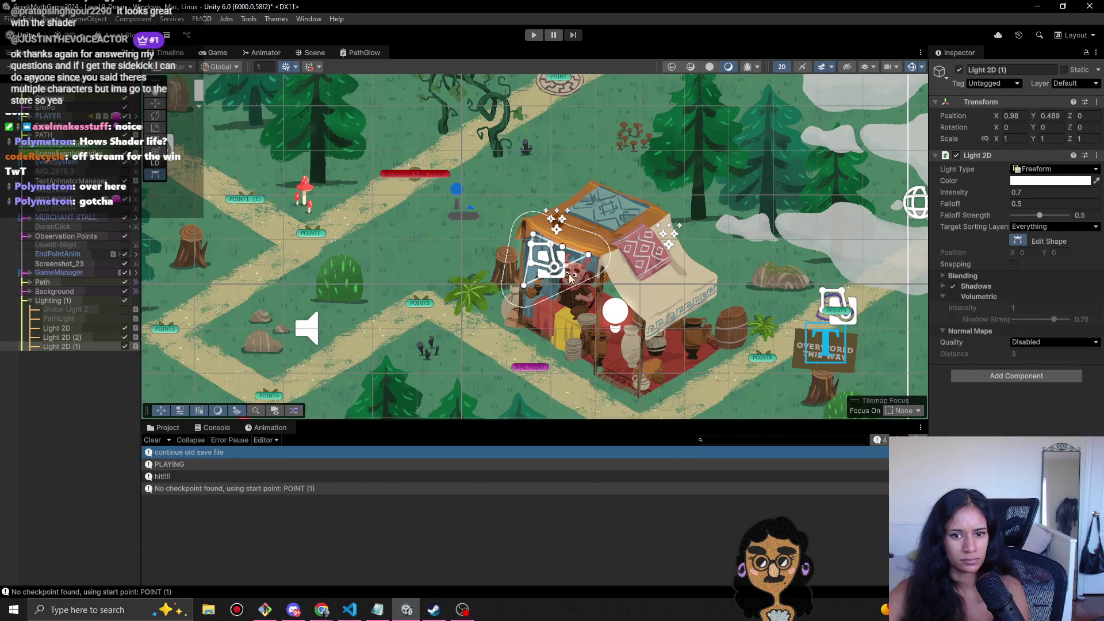
pyautogui.click(60, 346)
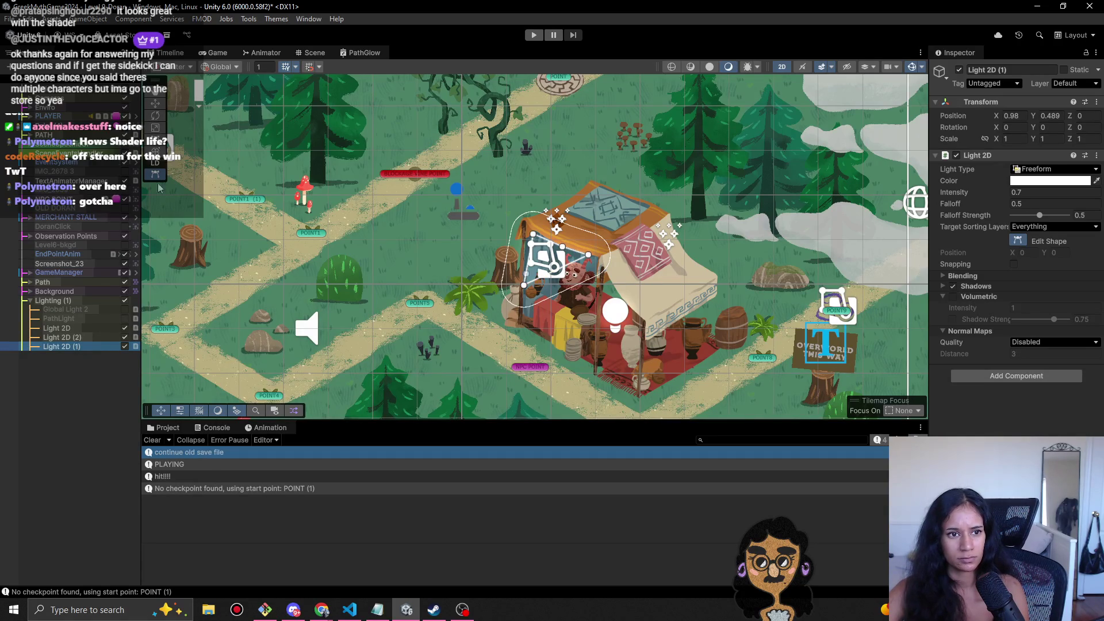
pyautogui.click(155, 104)
pyautogui.hotkey('ctrl', 'd')
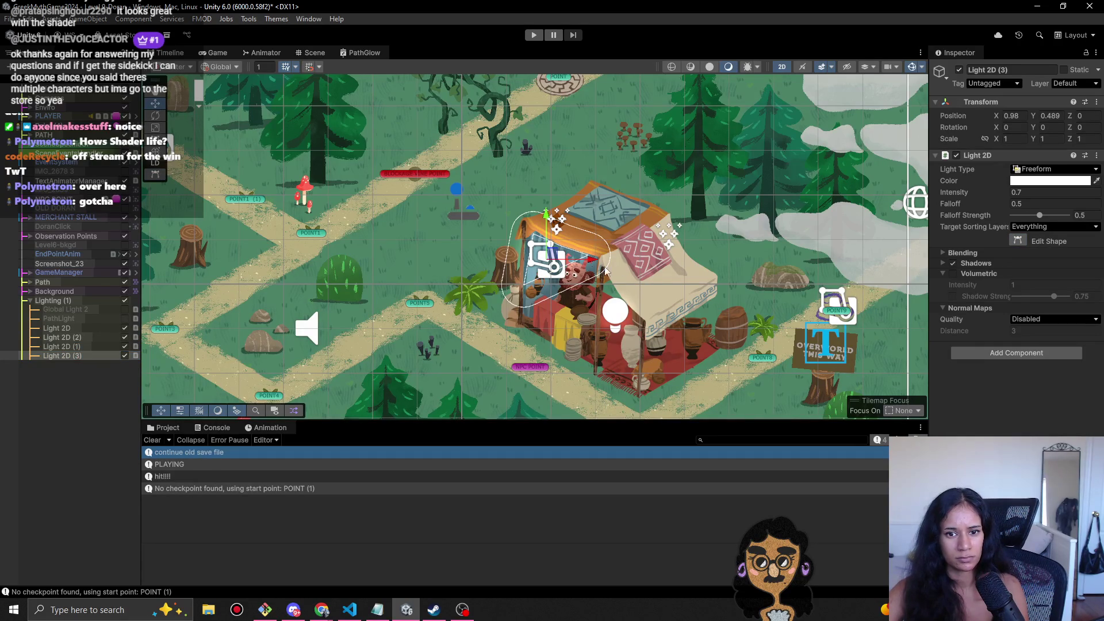
pyautogui.moveTo(555, 261)
pyautogui.mouseDown()
pyautogui.moveTo(434, 293)
pyautogui.moveTo(403, 314)
pyautogui.moveTo(405, 177)
pyautogui.moveTo(409, 212)
pyautogui.mouseUp()
# - Check Light 2D (3) in the Game view, shift it left along the path, set intensity 0.63
pyautogui.scroll(5, 409, 211)
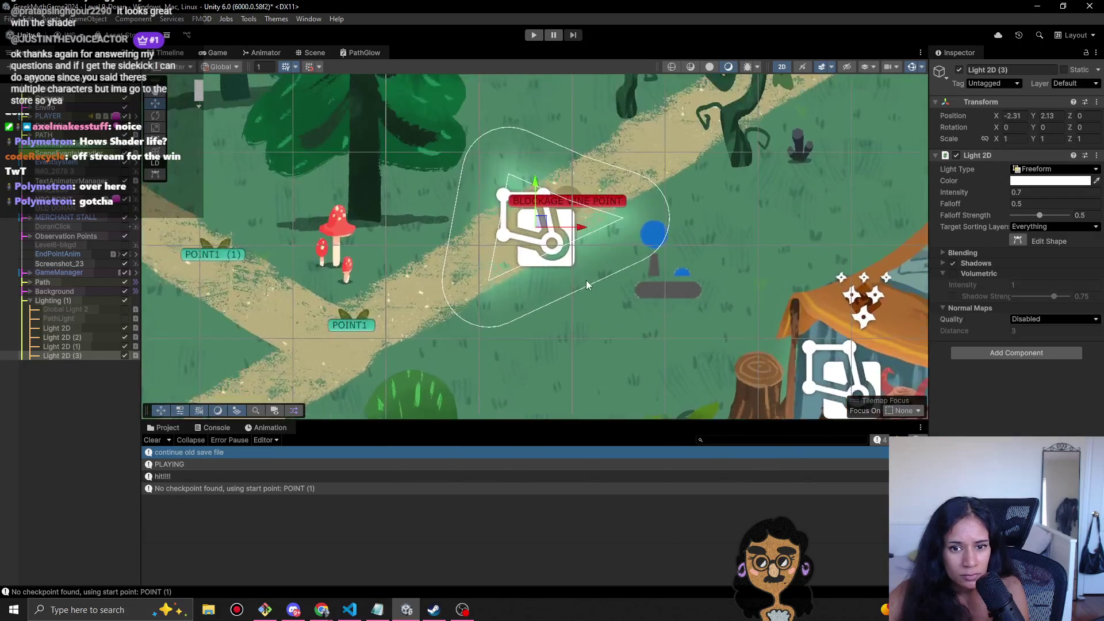
pyautogui.scroll(-2, 587, 285)
pyautogui.click(218, 53)
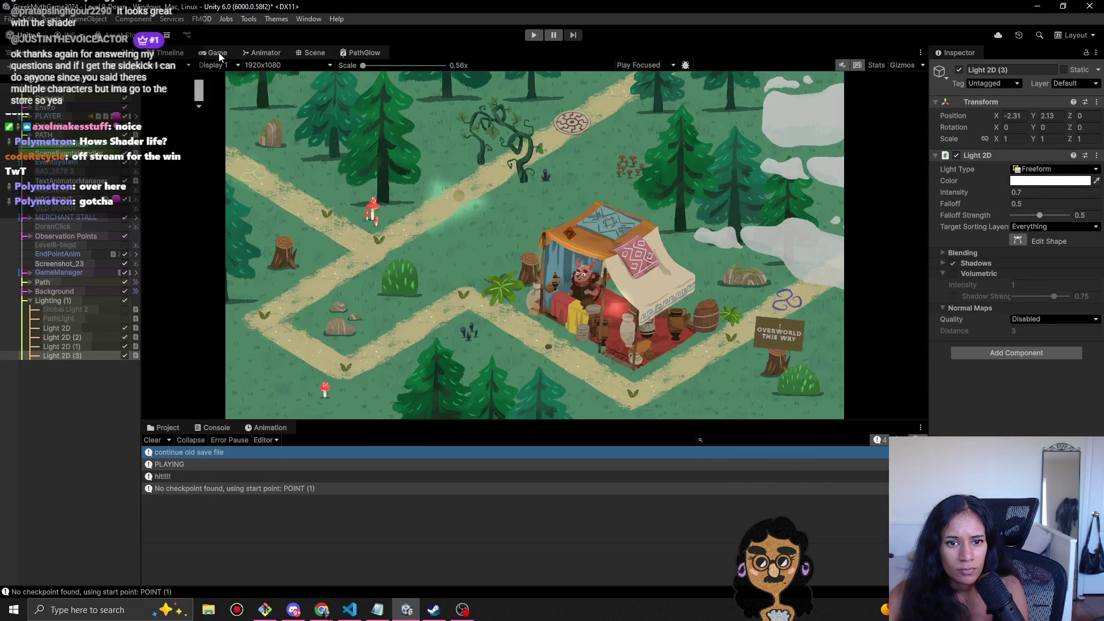
pyautogui.click(359, 54)
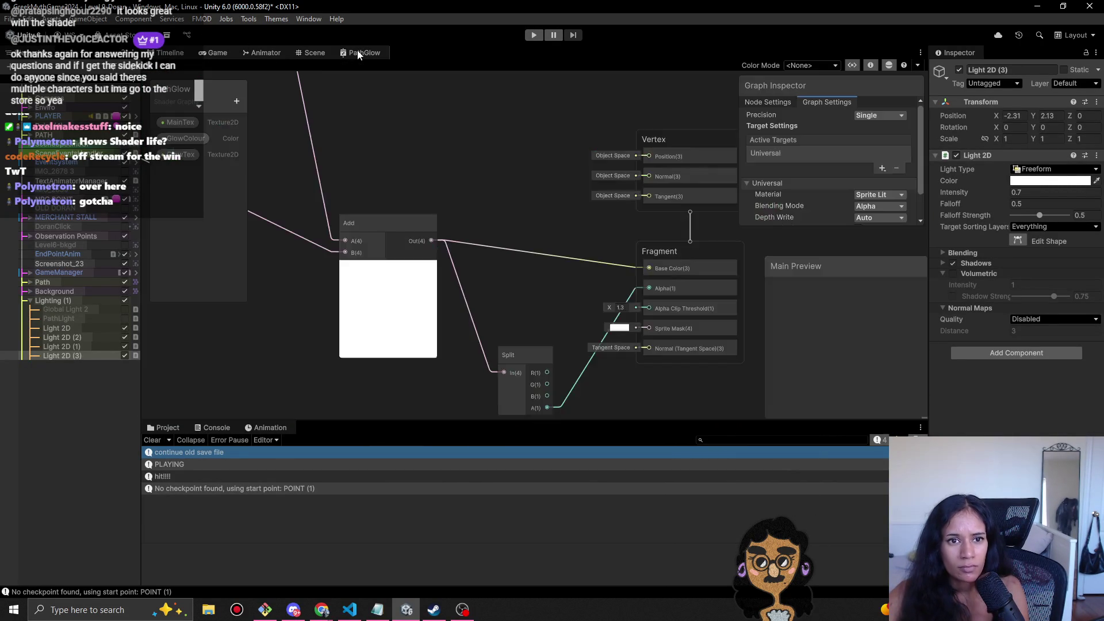
pyautogui.click(311, 53)
pyautogui.moveTo(524, 204)
pyautogui.mouseDown()
pyautogui.moveTo(412, 193)
pyautogui.moveTo(381, 175)
pyautogui.moveTo(402, 215)
pyautogui.moveTo(479, 265)
pyautogui.mouseUp()
pyautogui.moveTo(958, 196)
pyautogui.mouseDown()
pyautogui.moveTo(980, 185)
pyautogui.moveTo(961, 187)
pyautogui.mouseUp()
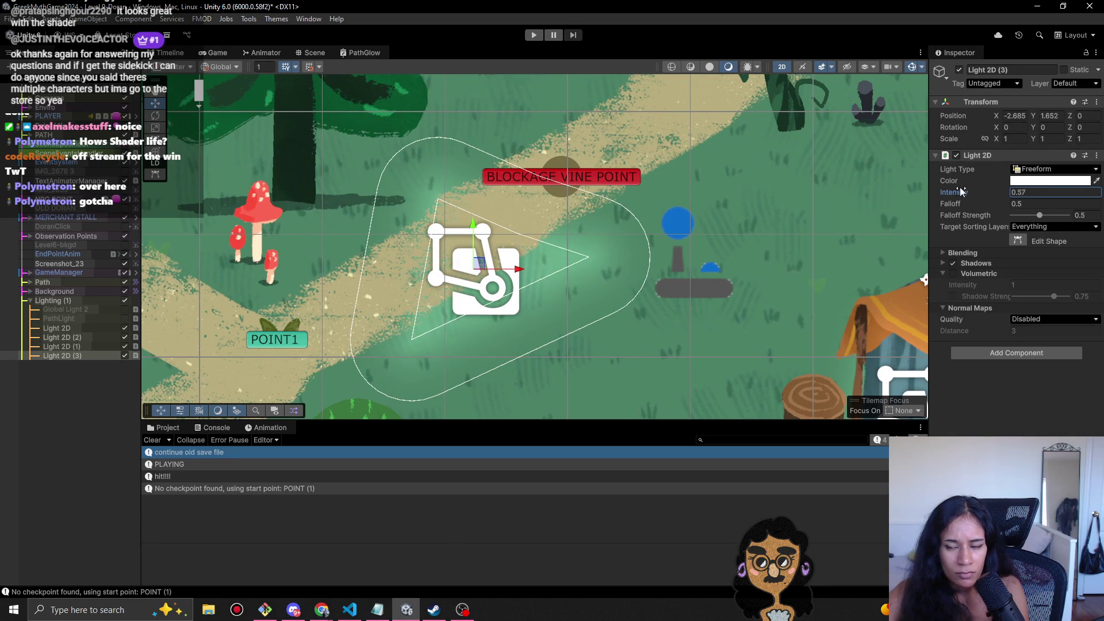
pyautogui.click(29, 282)
# - Trace the path Tilemap's material to NewPathGlowEffect in Assets/Shaders and show it in Shader Graph
pyautogui.click(56, 292)
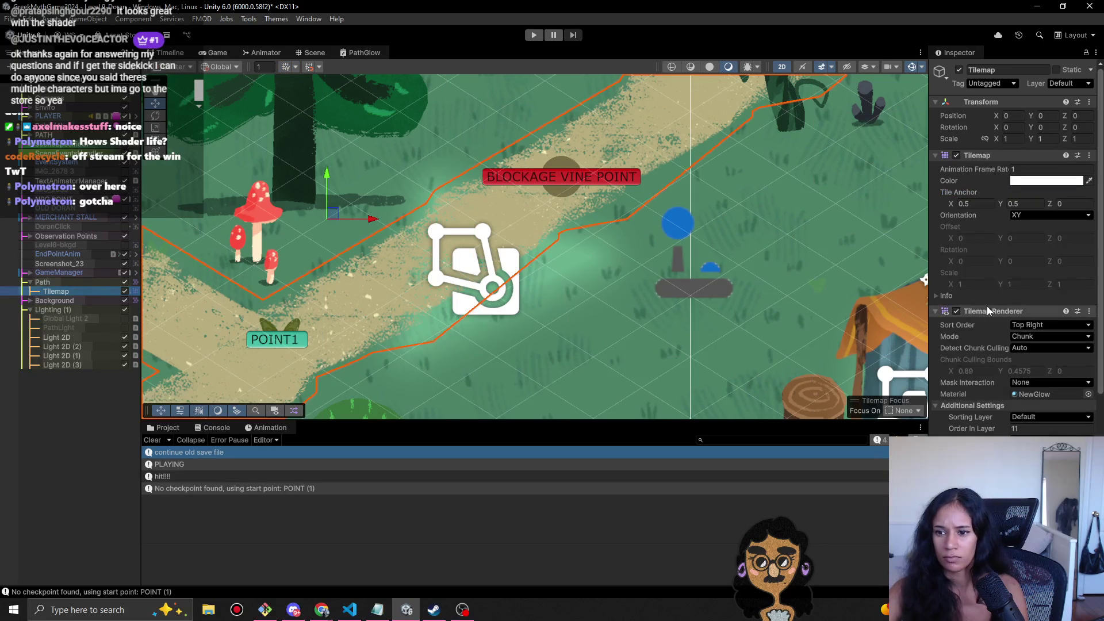
pyautogui.scroll(-3, 973, 362)
pyautogui.scroll(-1, 973, 373)
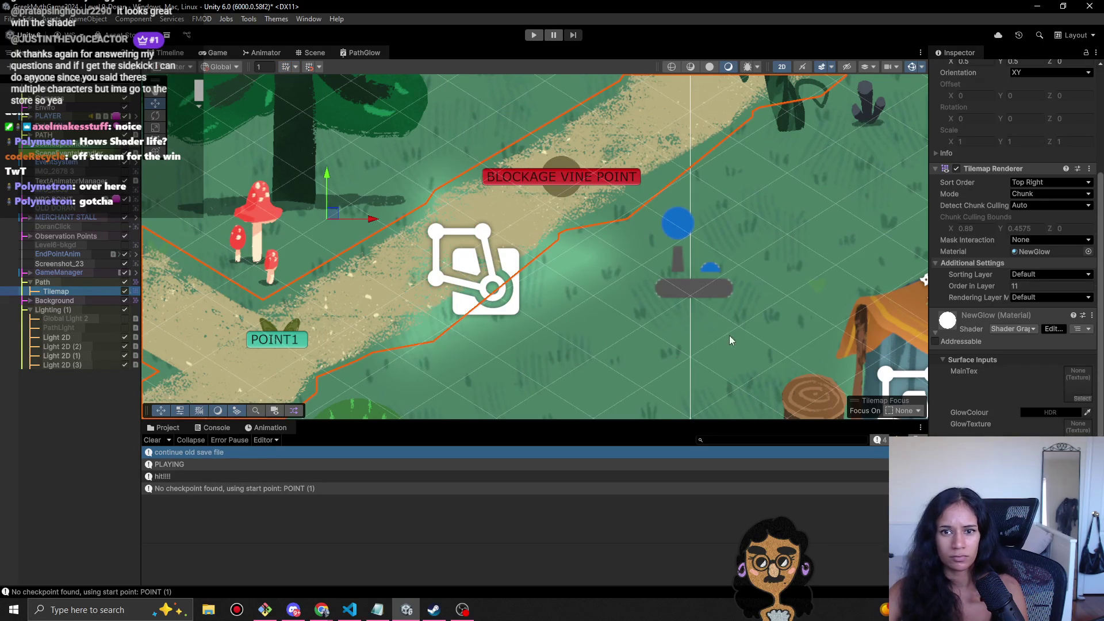
pyautogui.click(1034, 252)
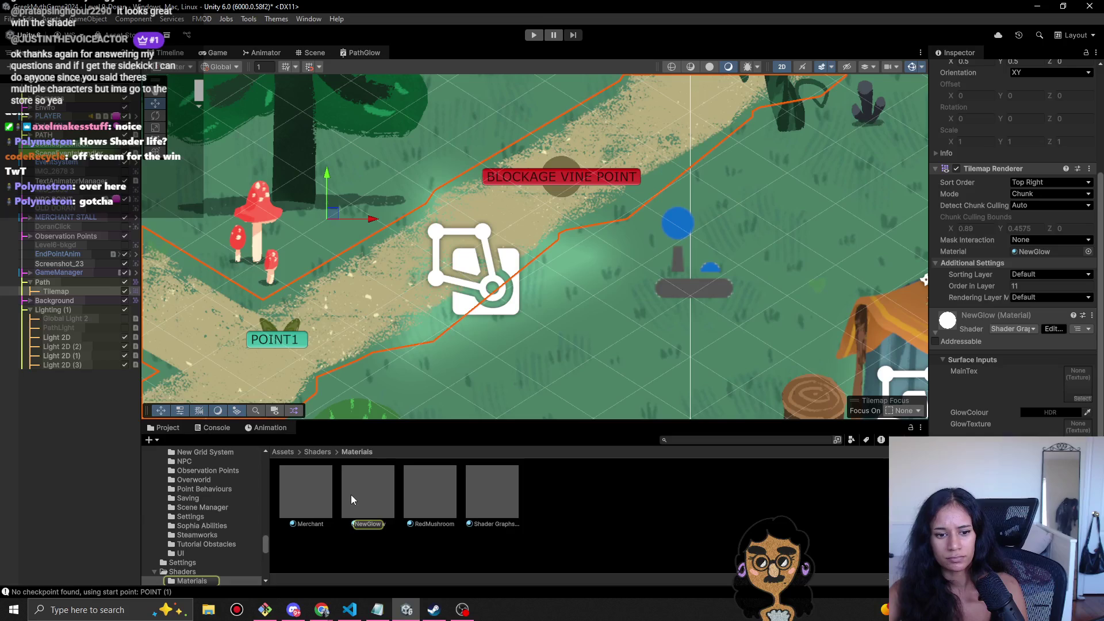
pyautogui.click(350, 494)
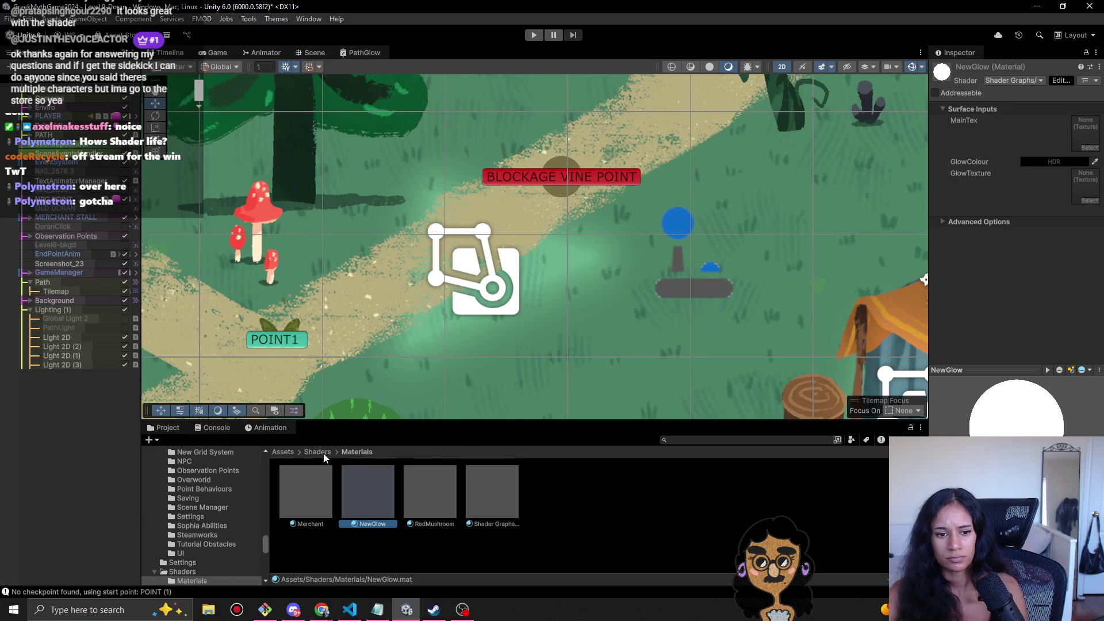
pyautogui.click(323, 453)
pyautogui.click(374, 504)
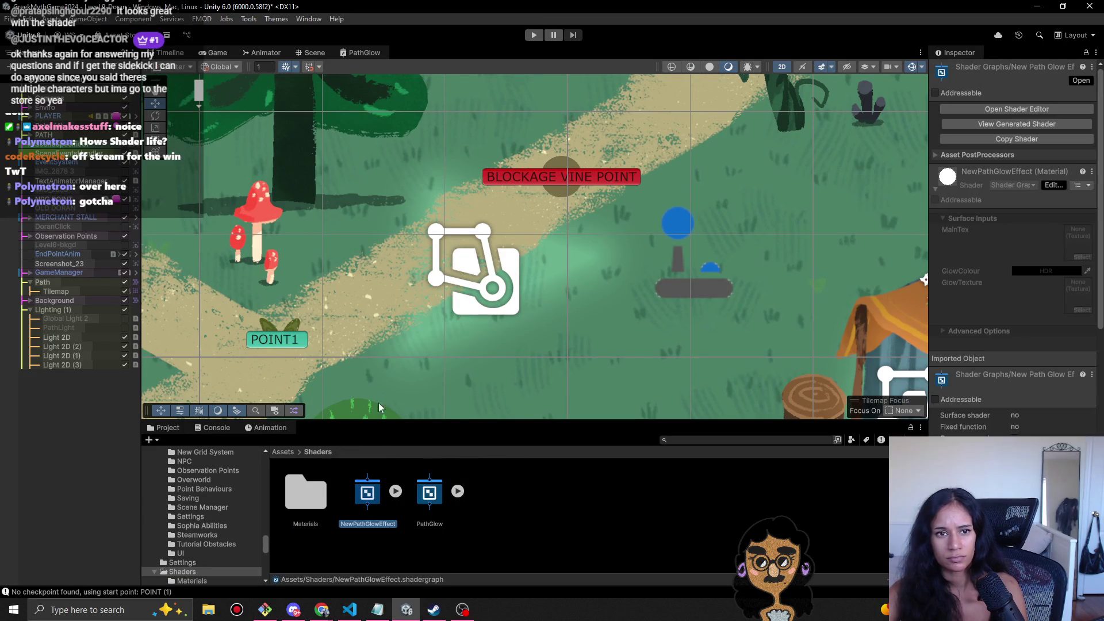
pyautogui.click(357, 49)
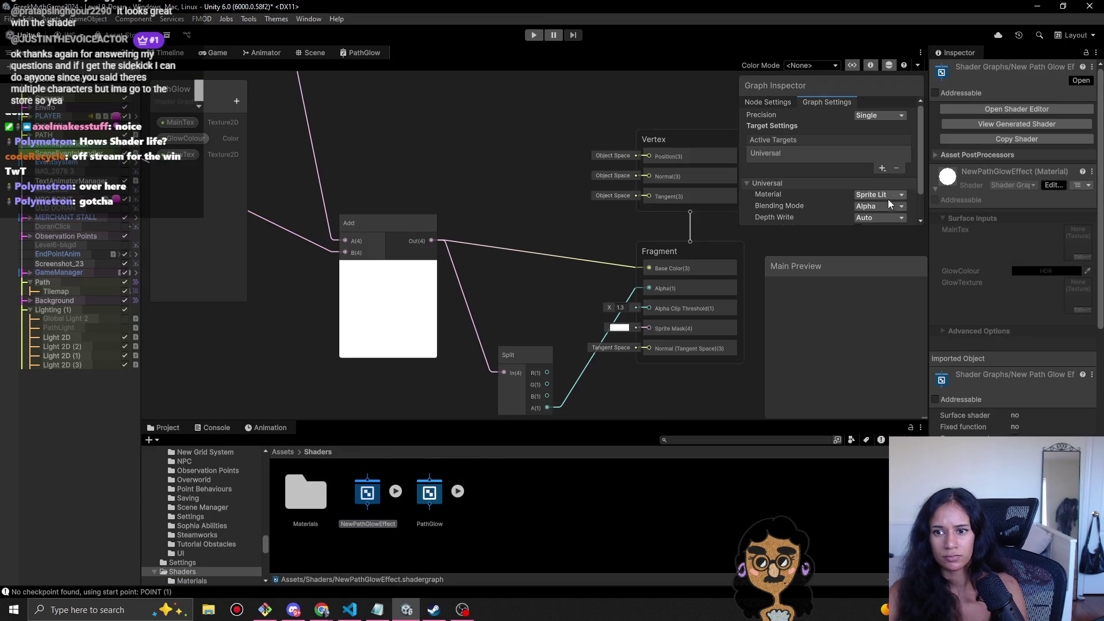
# - Set the PathGlow shader graph's material to Sprite Unlit and close the graph
pyautogui.click(886, 195)
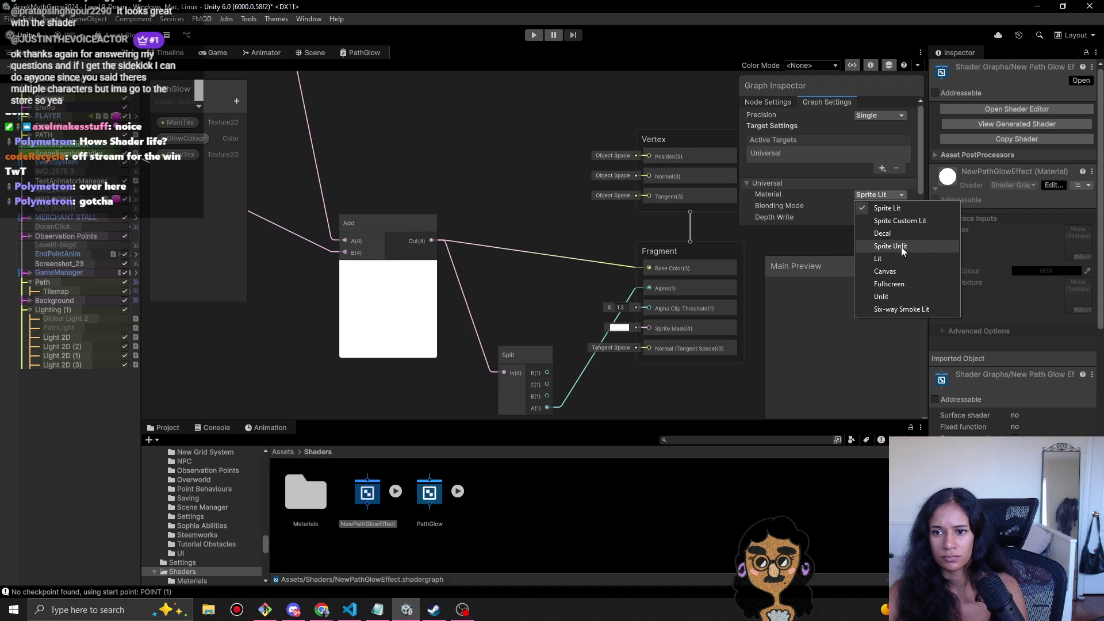
pyautogui.click(890, 246)
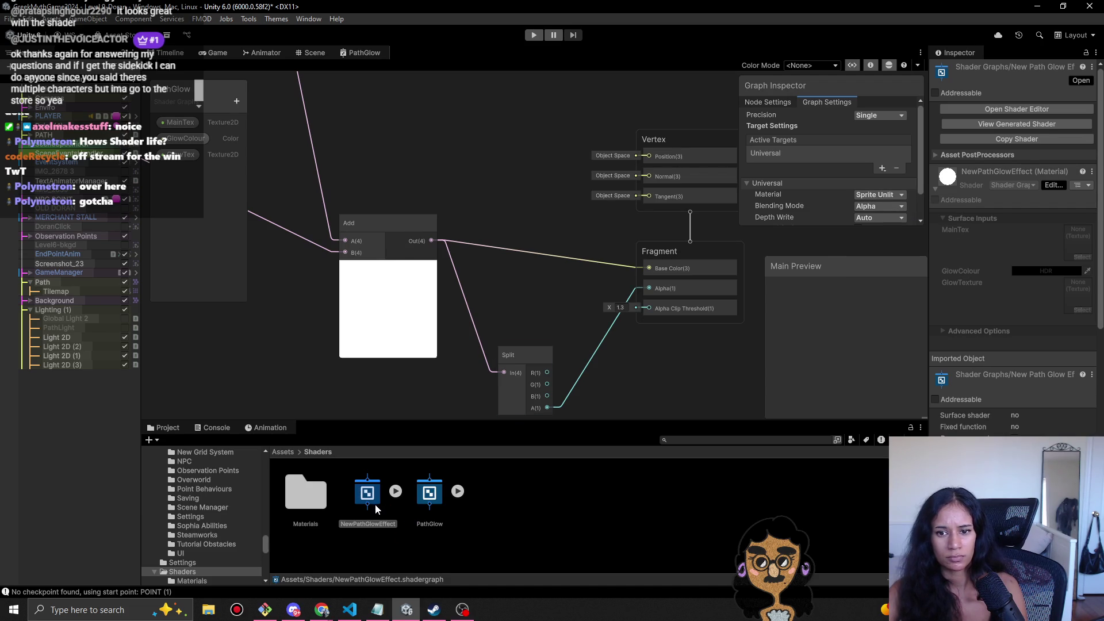
pyautogui.middleClick(368, 53)
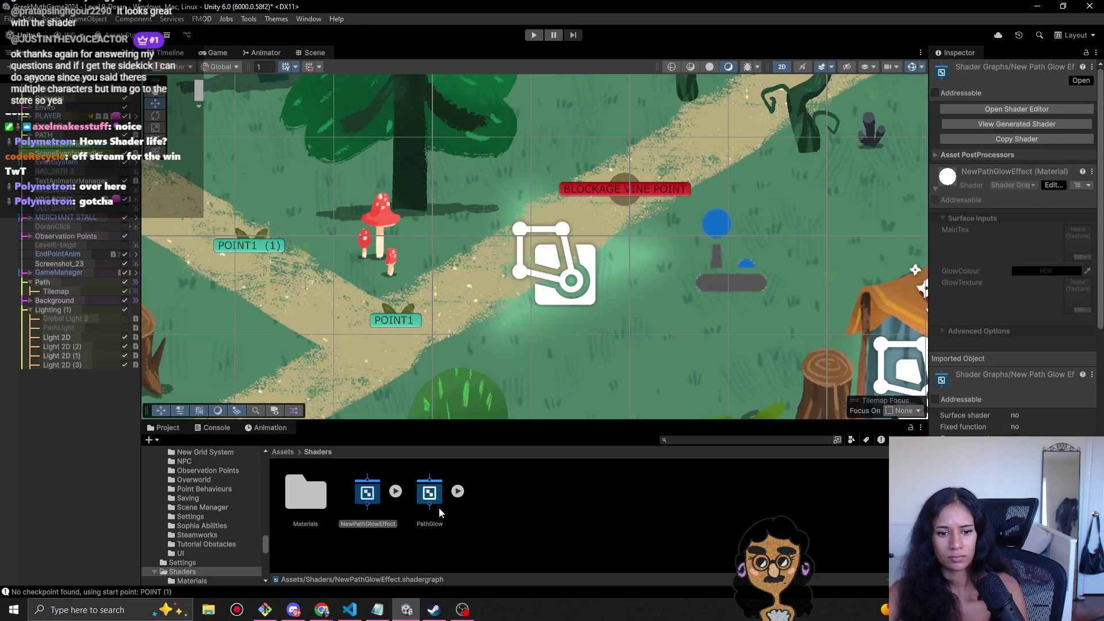
# - Switch the NewPathGlowEffect graph's material to Sprite Lit and view the level in the Game view
pyautogui.doubleClick(363, 504)
pyautogui.click(877, 194)
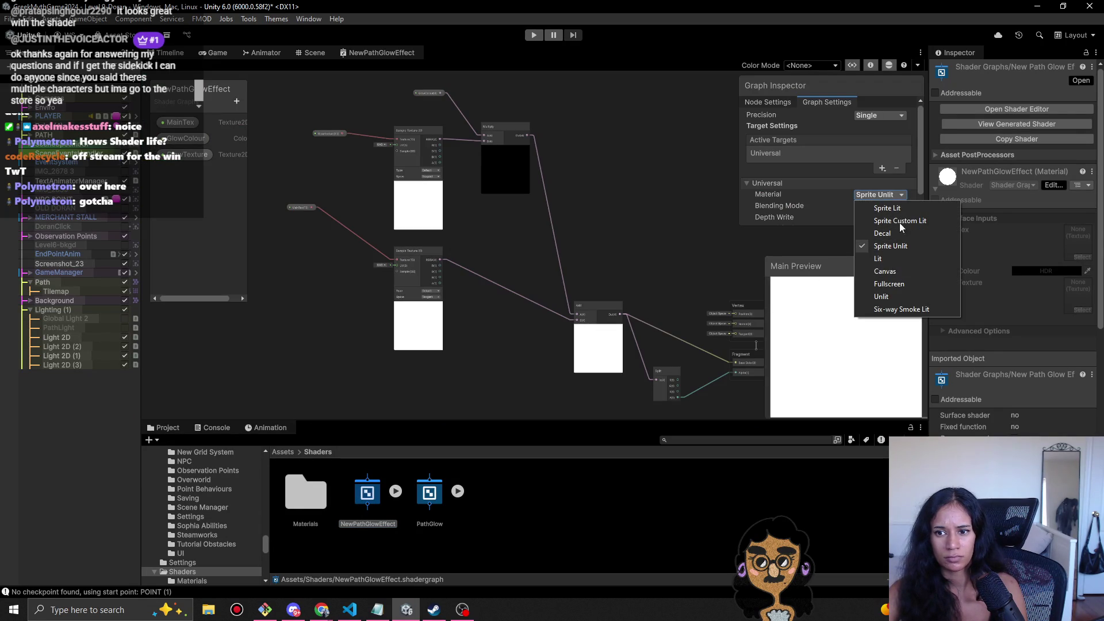
pyautogui.click(887, 208)
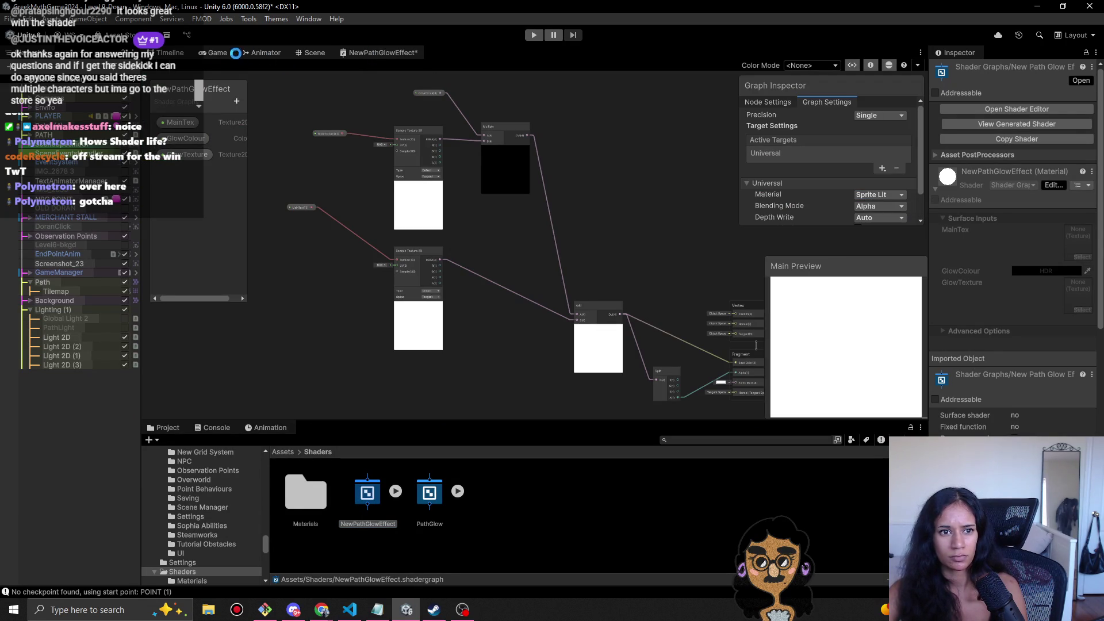
pyautogui.click(217, 54)
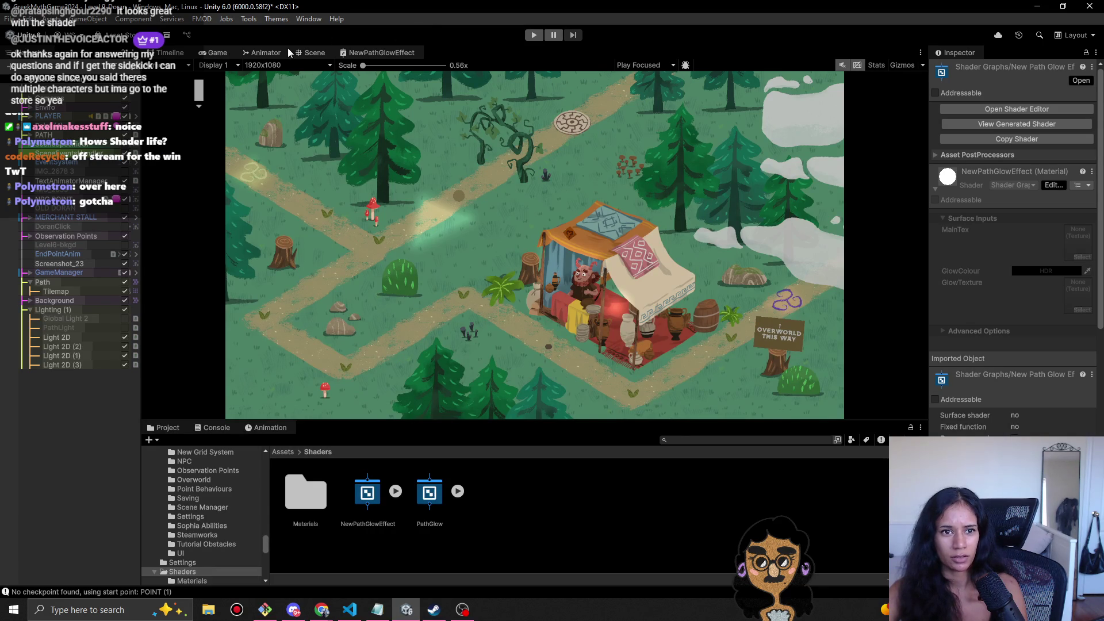
# - Back in the Scene view, disable the Light 2D (3) light
pyautogui.click(315, 53)
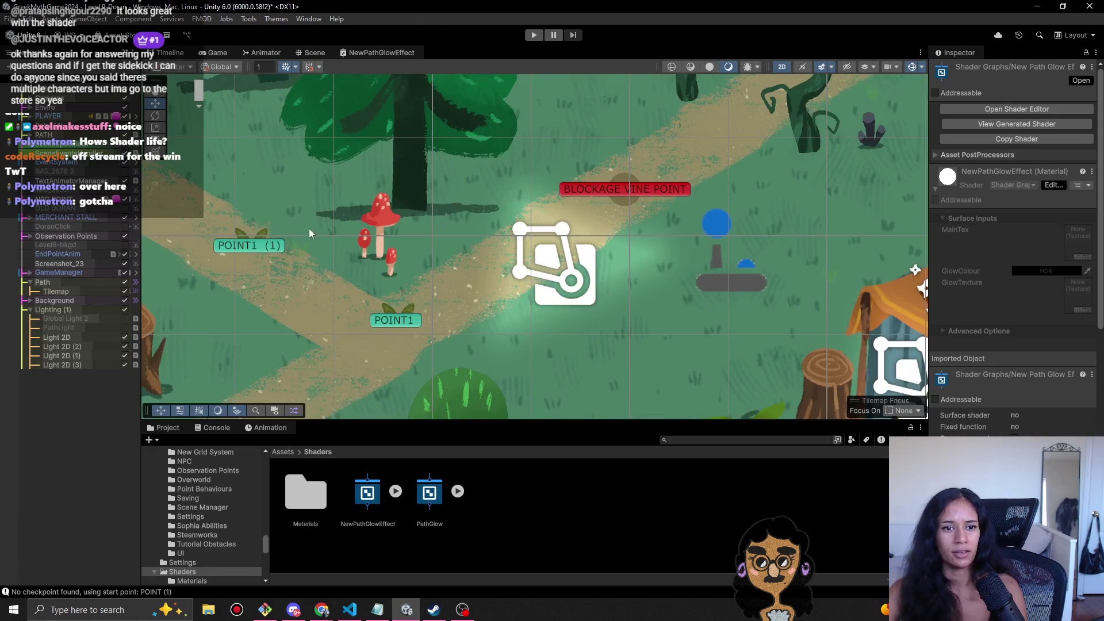
pyautogui.scroll(-3, 378, 309)
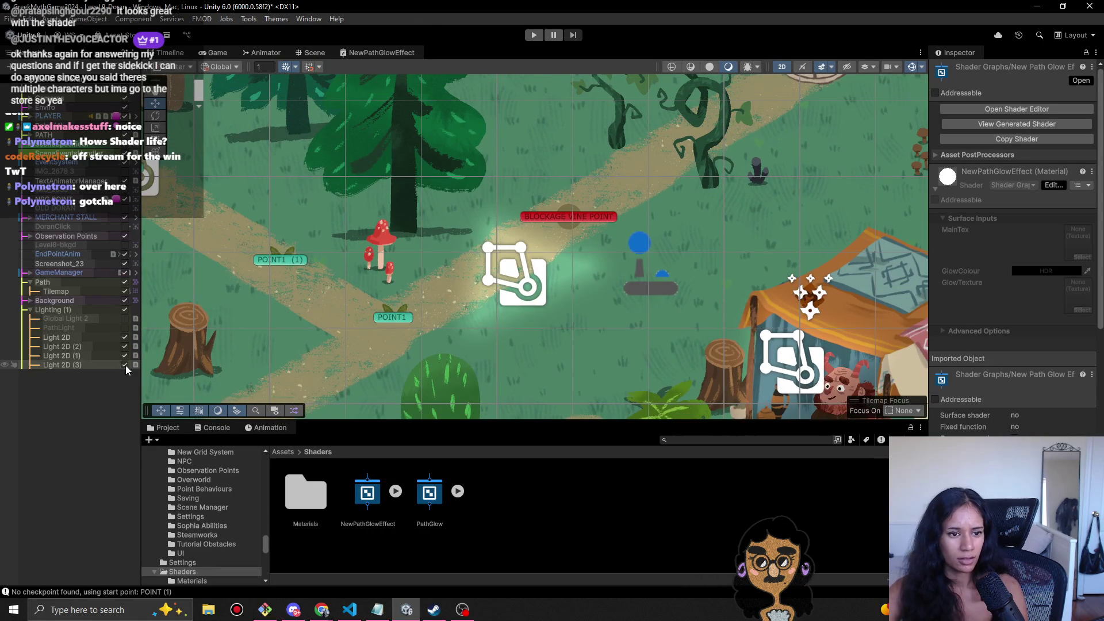
pyautogui.click(125, 365)
pyautogui.click(76, 357)
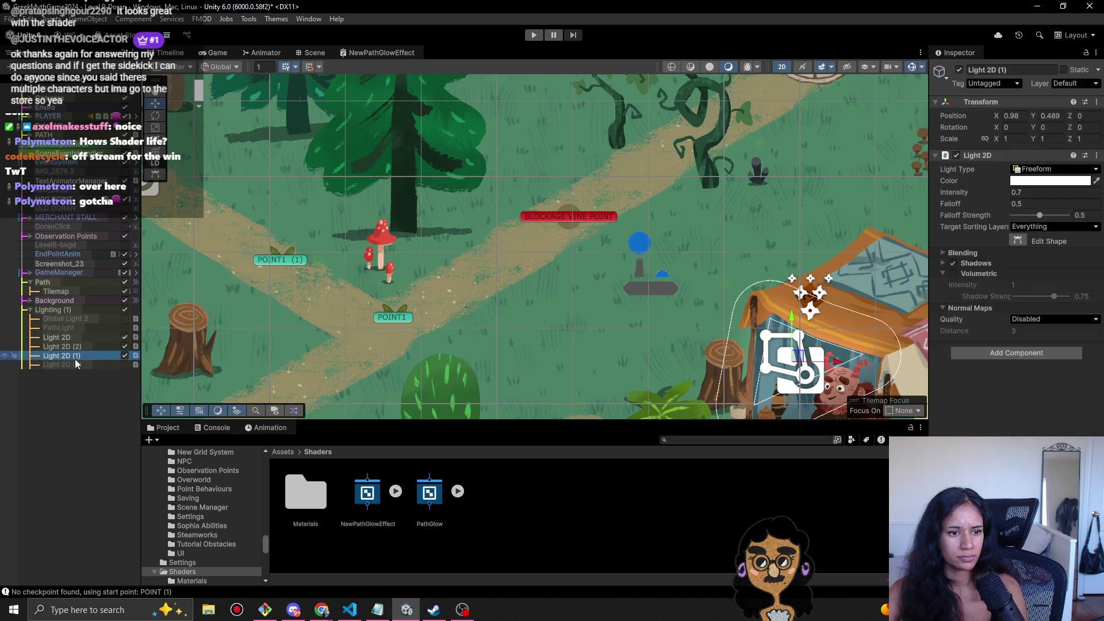
# - Set the path Tilemap's NewGlow GlowColour to a warm tan, slightly darkened
pyautogui.click(89, 291)
pyautogui.scroll(-5, 989, 412)
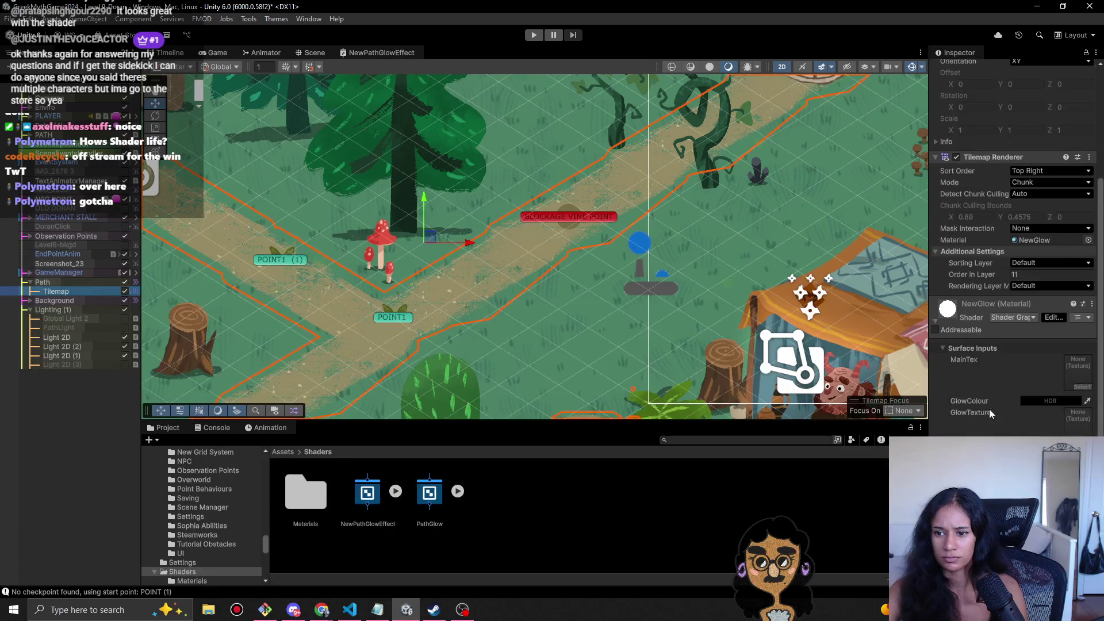
pyautogui.click(1074, 401)
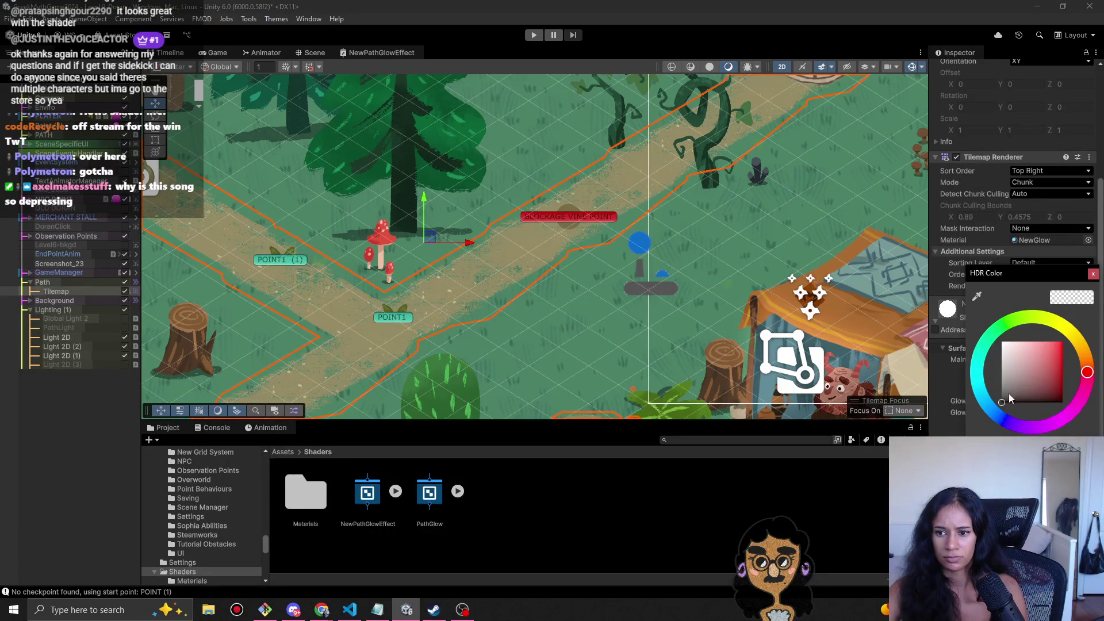
pyautogui.moveTo(1065, 285)
pyautogui.mouseDown()
pyautogui.moveTo(700, 450)
pyautogui.moveTo(812, 388)
pyautogui.mouseUp()
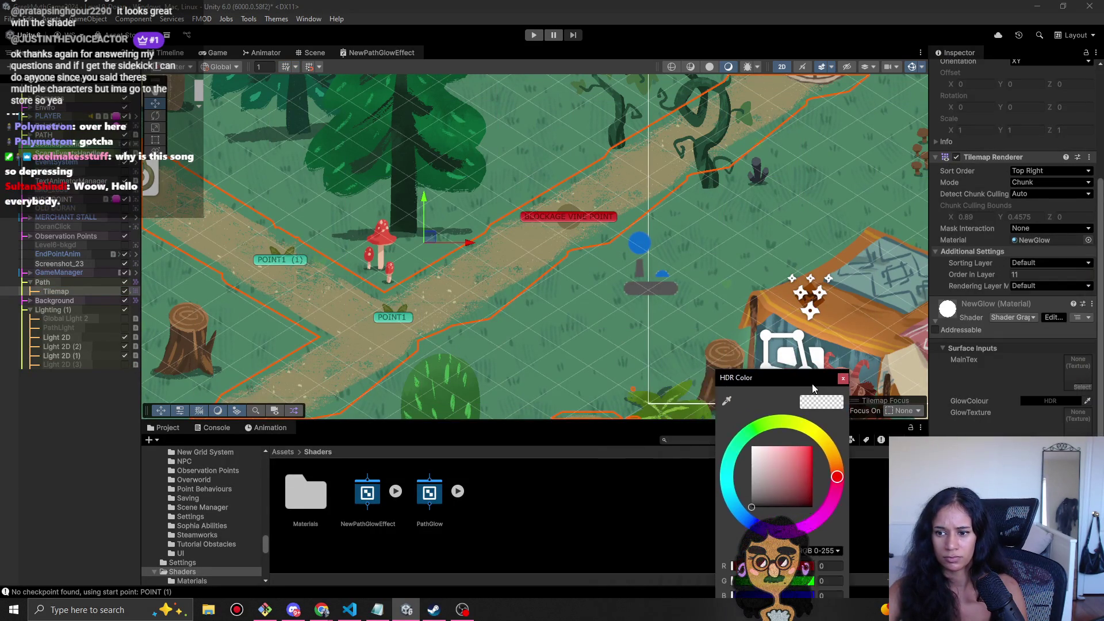
pyautogui.click(754, 504)
pyautogui.moveTo(837, 468); pyautogui.dragTo(829, 447)
pyautogui.moveTo(764, 502); pyautogui.dragTo(807, 491)
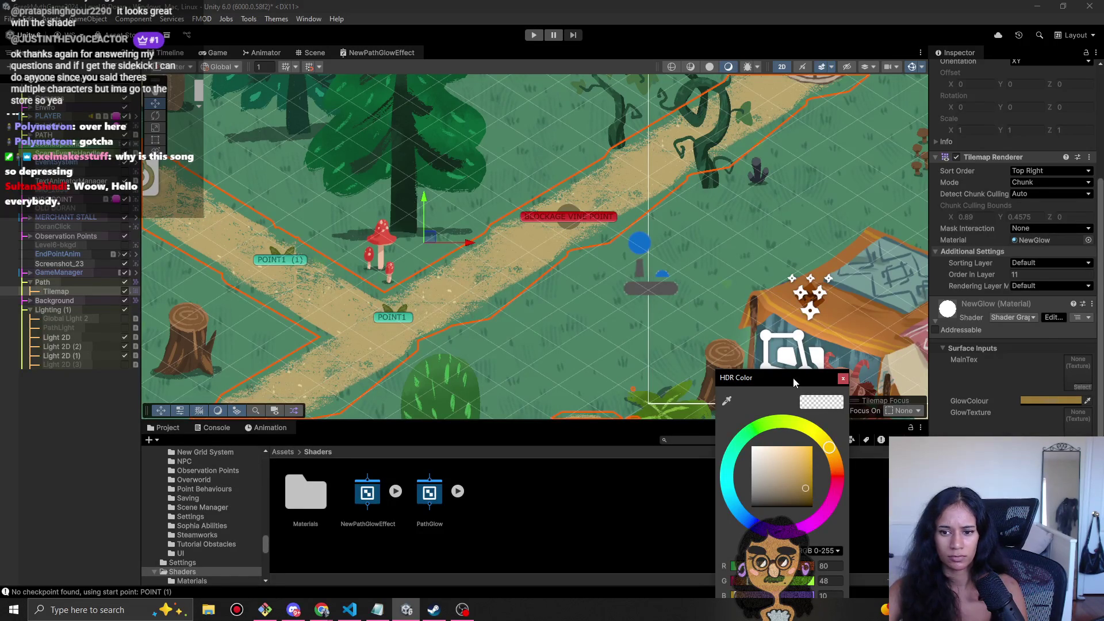
pyautogui.moveTo(793, 378); pyautogui.dragTo(910, 273)
pyautogui.moveTo(920, 386); pyautogui.dragTo(916, 388)
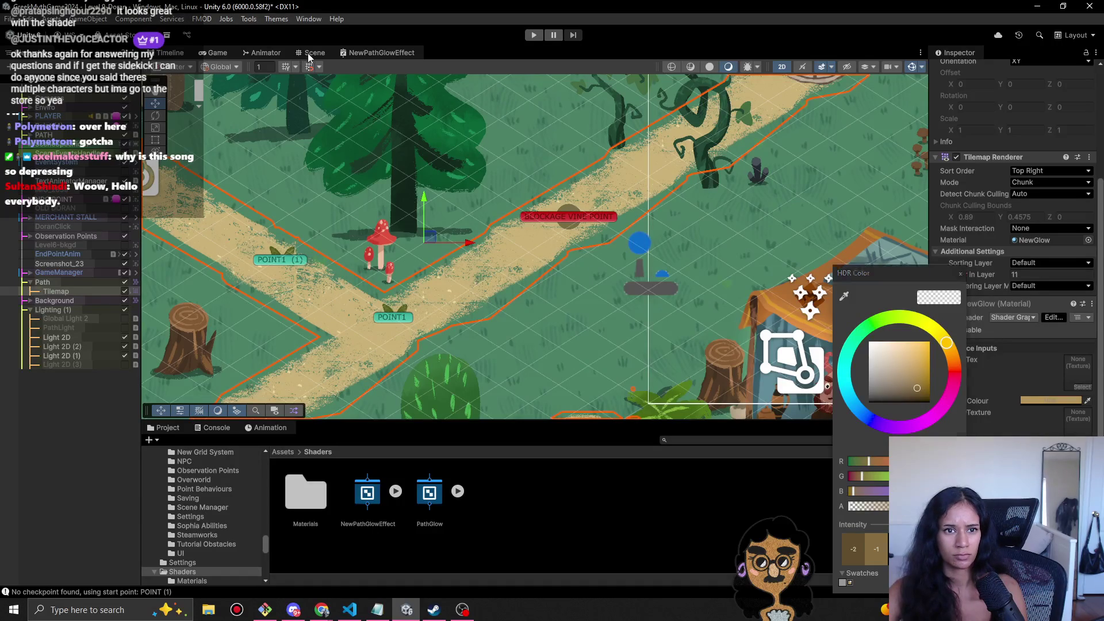
# - Check the tan glow in the Game view, then return to the Scene view near the path's upper-left end
pyautogui.click(218, 52)
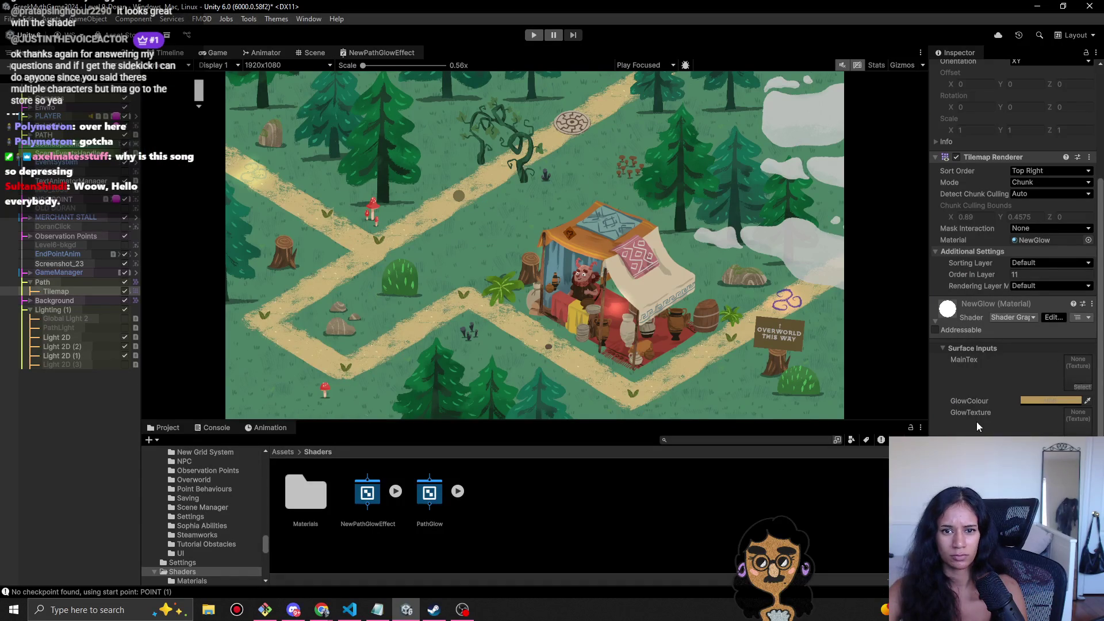
pyautogui.click(1064, 401)
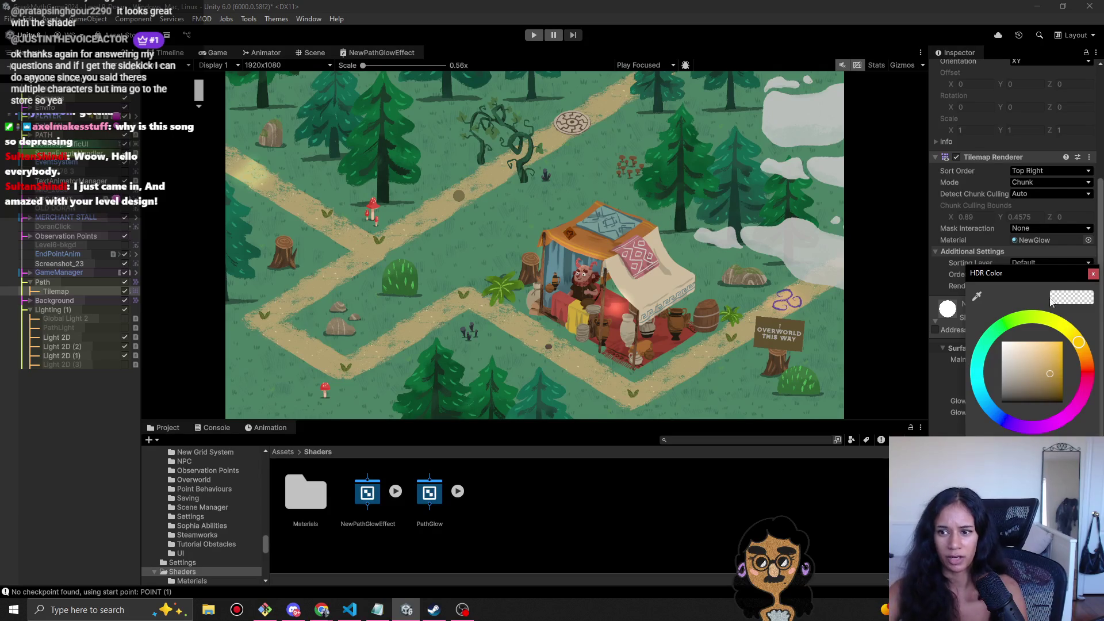
pyautogui.click(1093, 274)
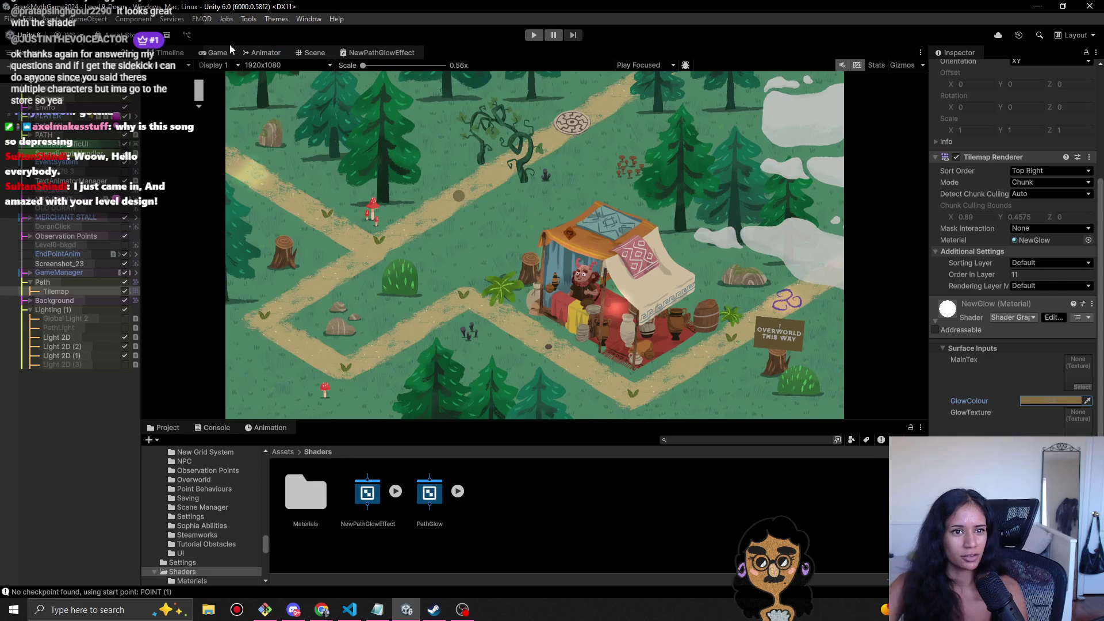
pyautogui.click(313, 52)
pyautogui.moveTo(346, 241)
pyautogui.mouseDown()
pyautogui.moveTo(423, 282)
pyautogui.moveTo(456, 270)
pyautogui.moveTo(402, 252)
pyautogui.mouseUp()
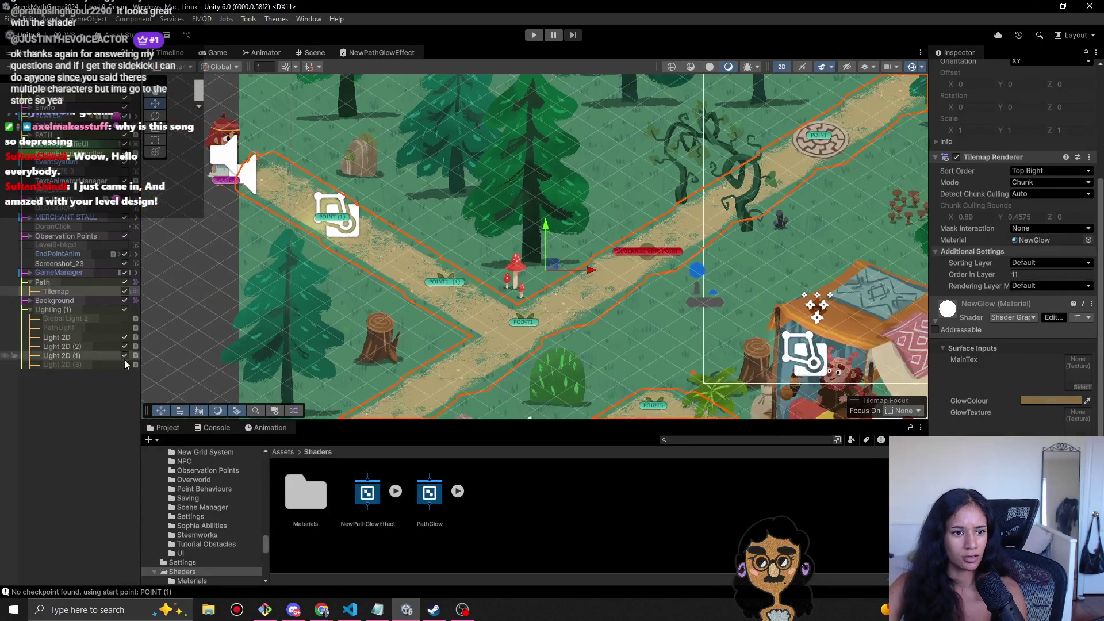
# - Select Light 2D (3), POINT (1), Light 2D (2) and DialogueLocalHandling, then enter Play mode with Ctrl+P
pyautogui.click(81, 362)
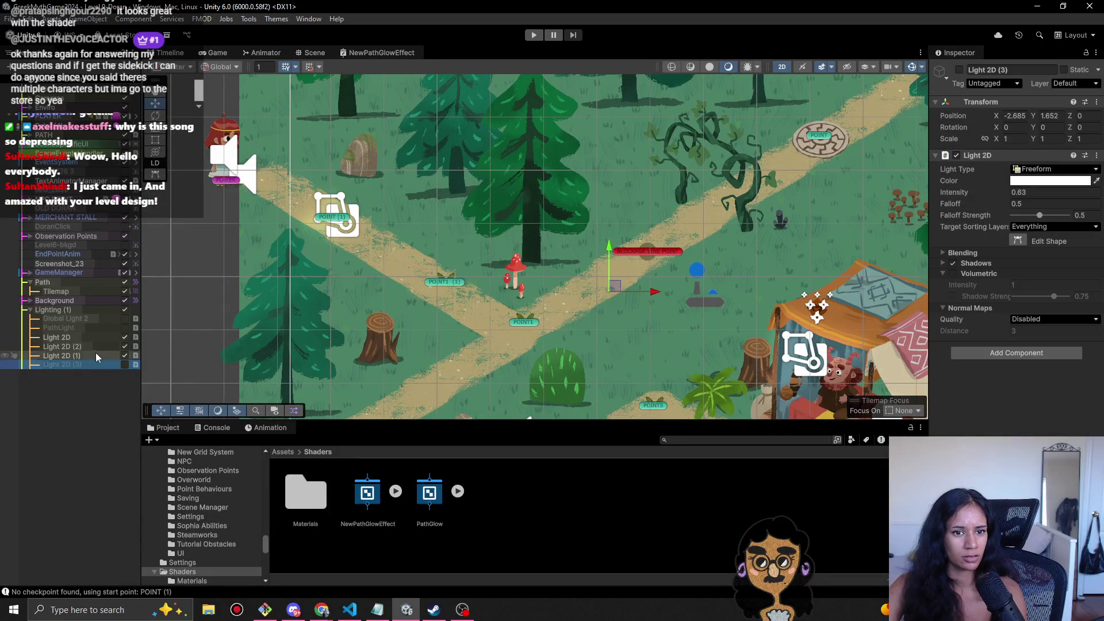
pyautogui.click(344, 220)
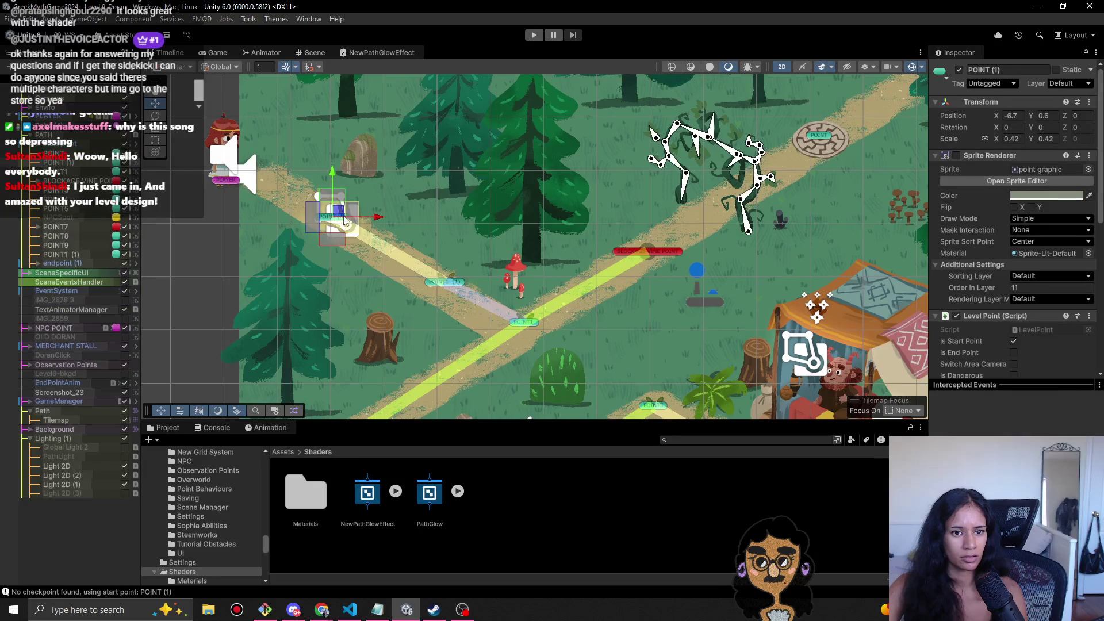
pyautogui.click(59, 493)
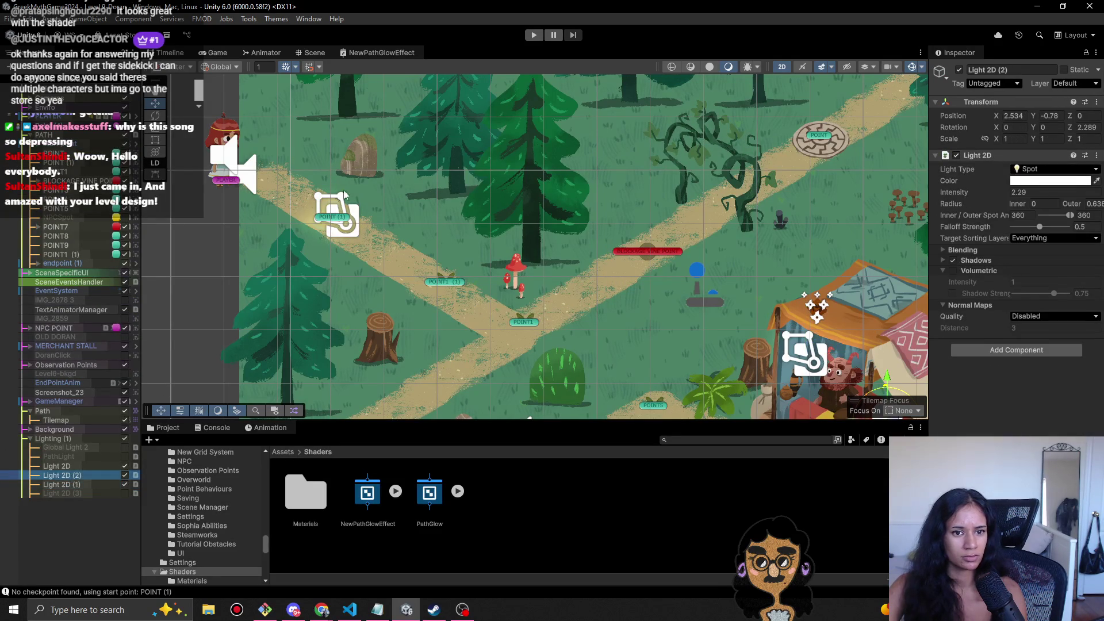
pyautogui.click(353, 233)
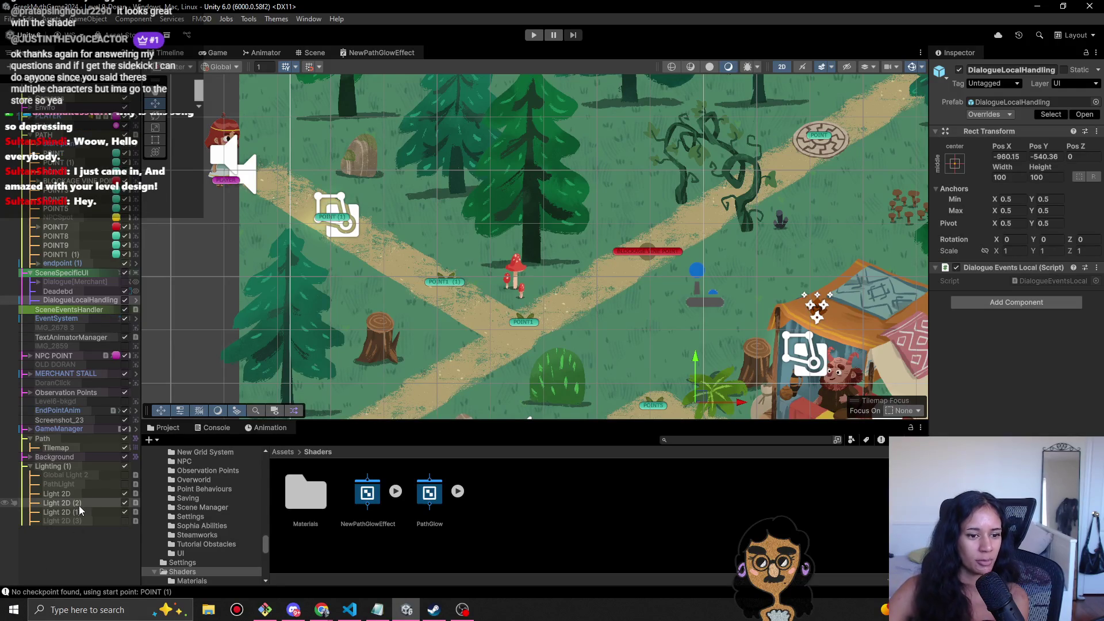
pyautogui.hotkey('ctrl', 'p')
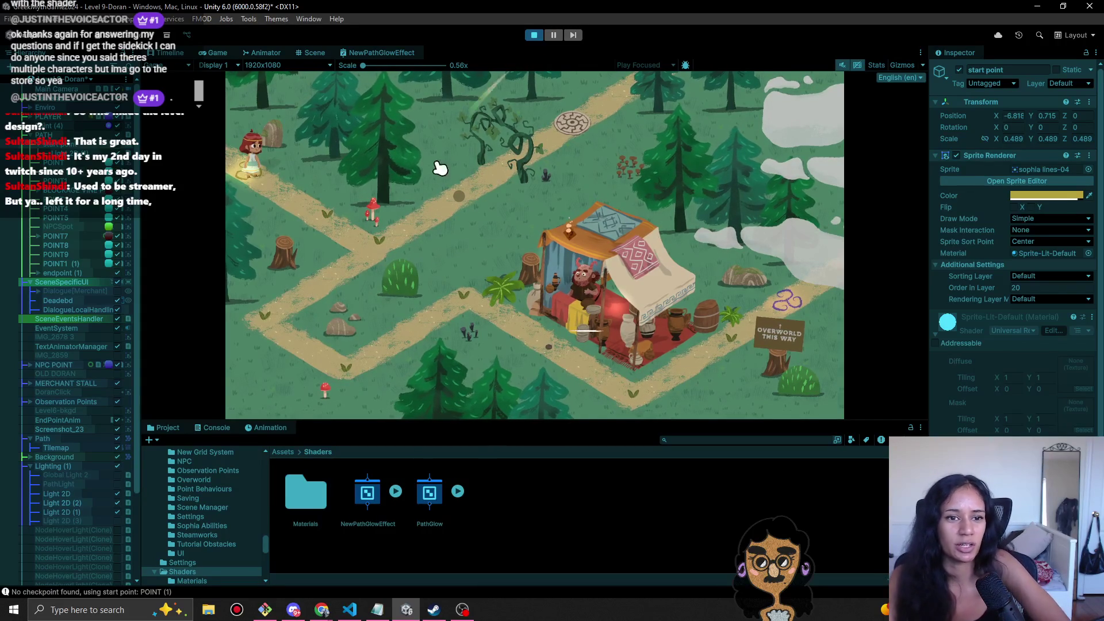
pyautogui.click(322, 225)
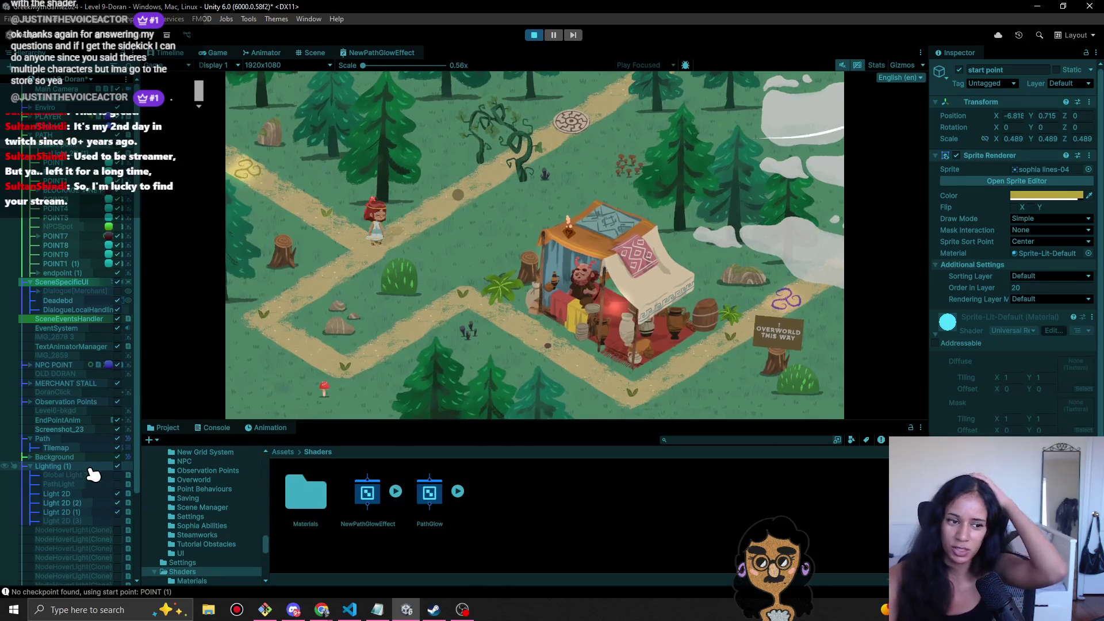
# - Brighten the path Tilemap's NewGlow glow colour slightly
pyautogui.click(89, 448)
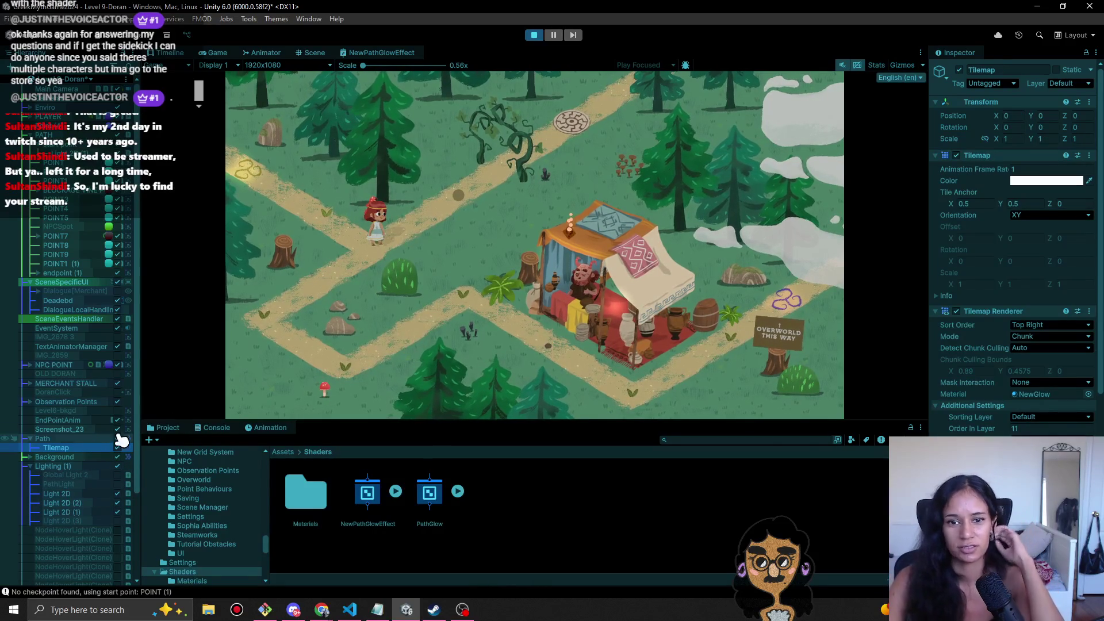
pyautogui.scroll(-5, 977, 347)
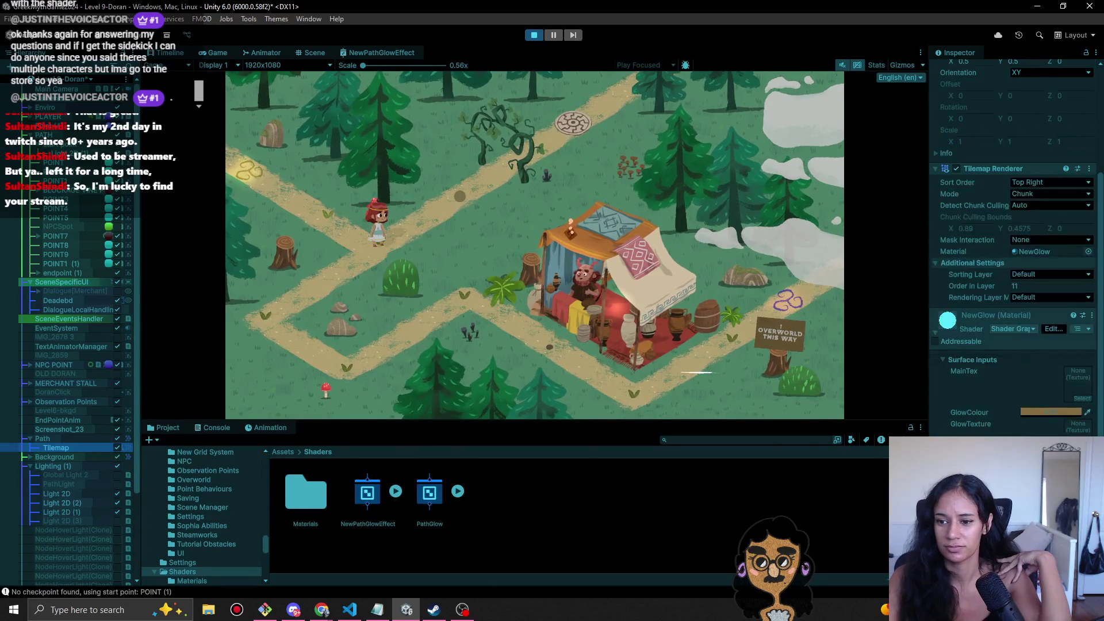
pyautogui.click(1064, 420)
pyautogui.moveTo(1058, 389); pyautogui.dragTo(1059, 385)
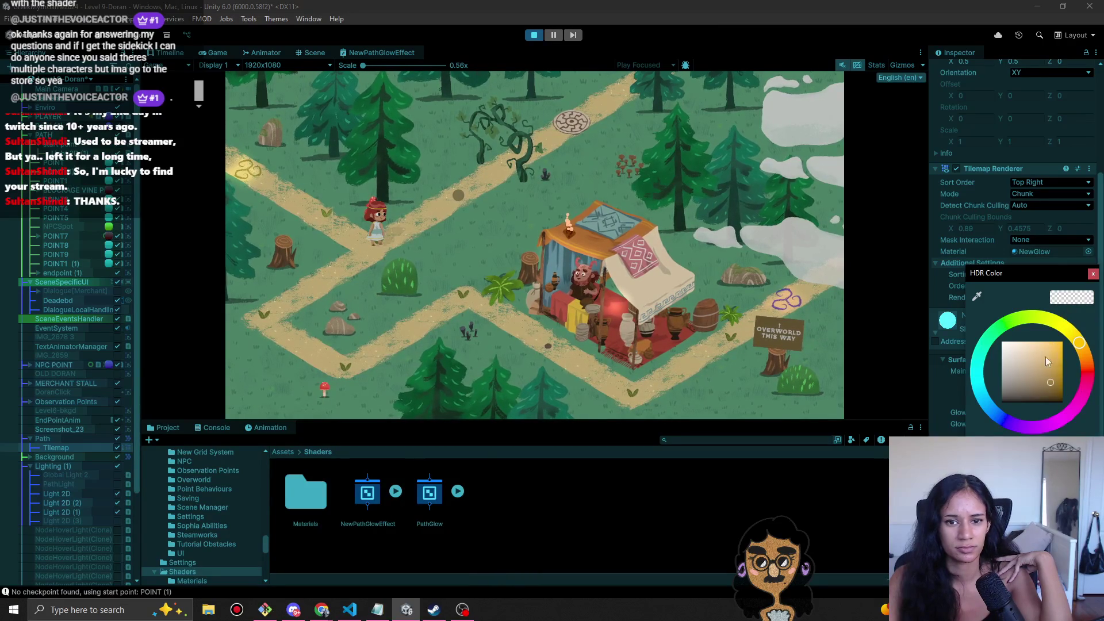
pyautogui.click(1093, 273)
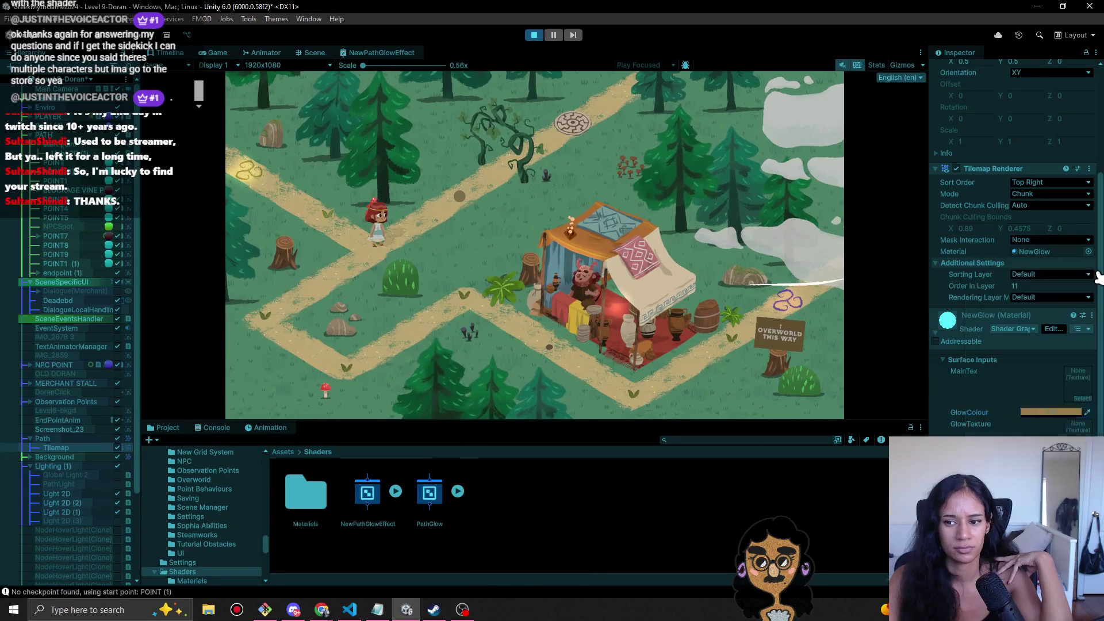
# - Restart the playtest and walk the girl along the path to the merchant's tent
pyautogui.click(535, 35)
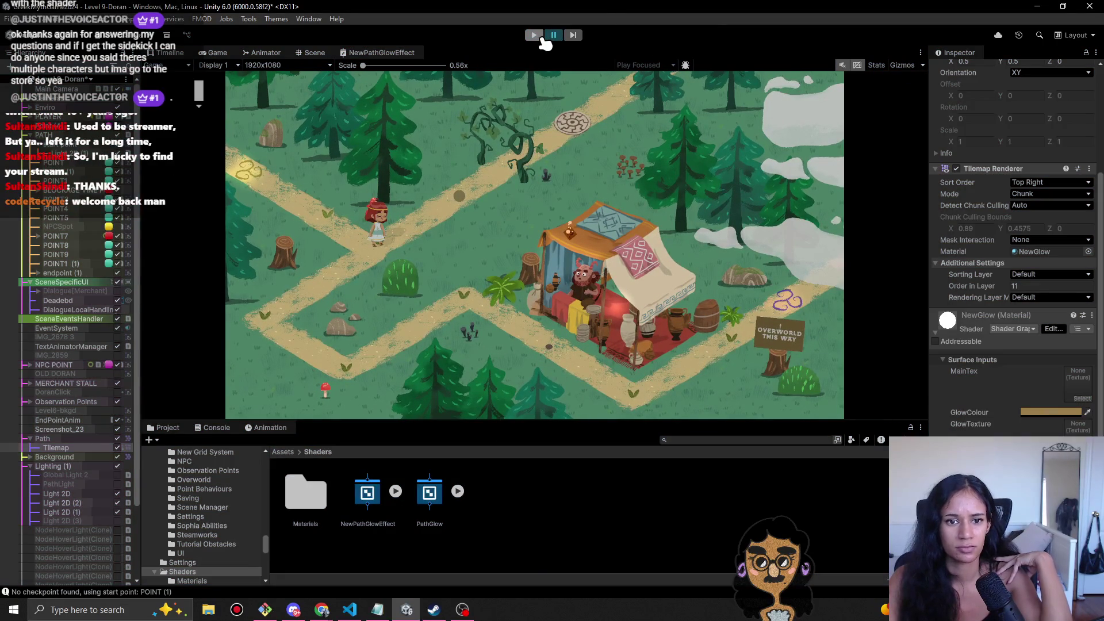
pyautogui.click(539, 36)
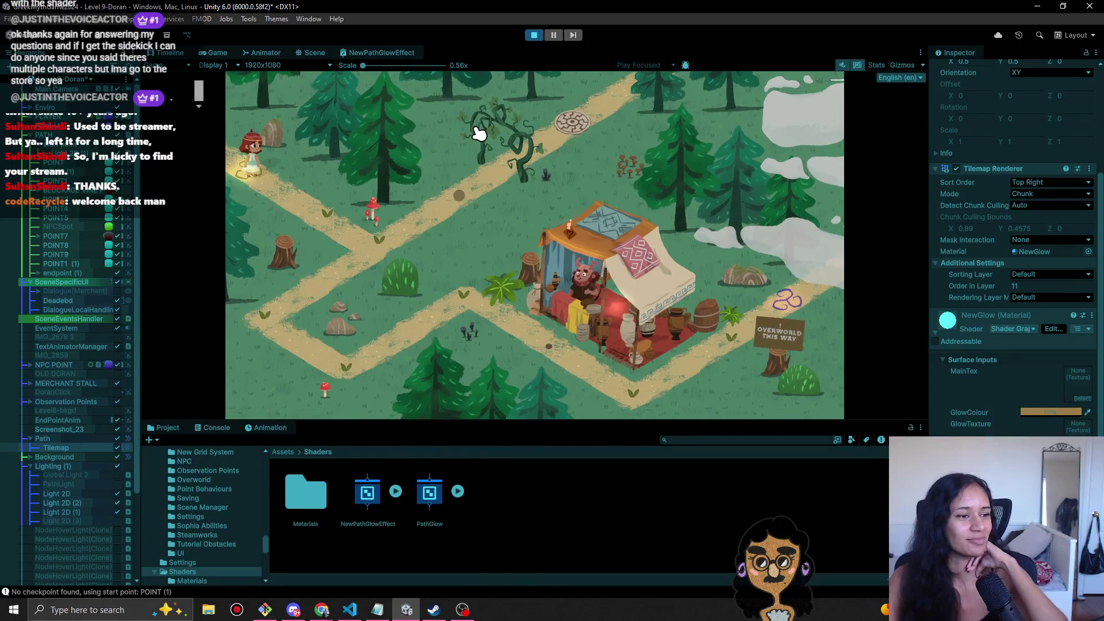
pyautogui.click(368, 245)
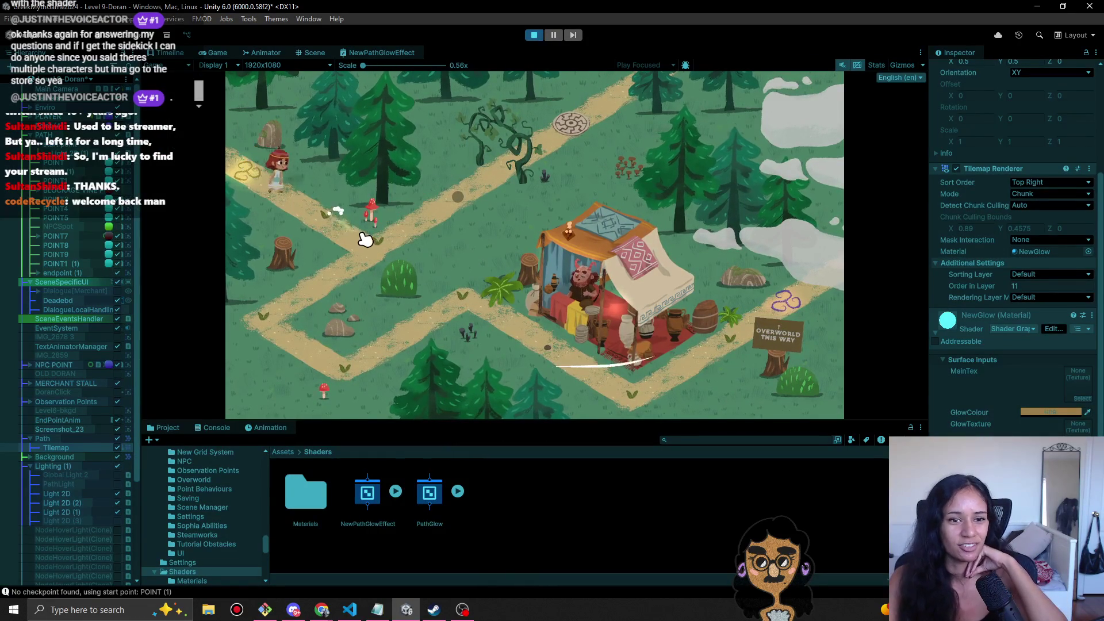
pyautogui.click(242, 319)
pyautogui.click(338, 368)
pyautogui.click(461, 298)
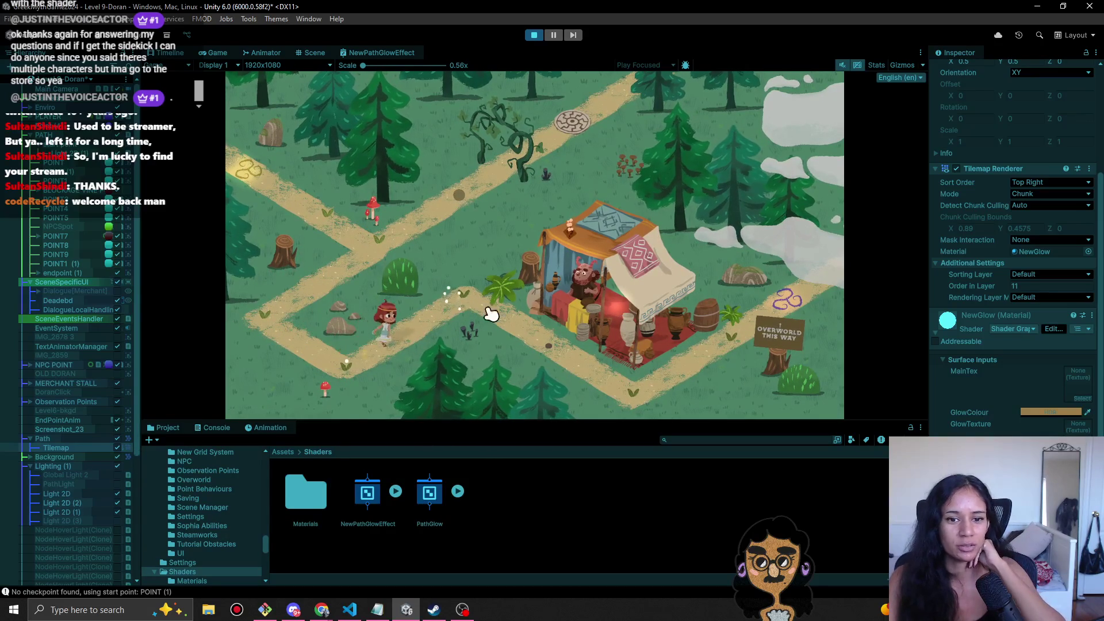
pyautogui.click(553, 335)
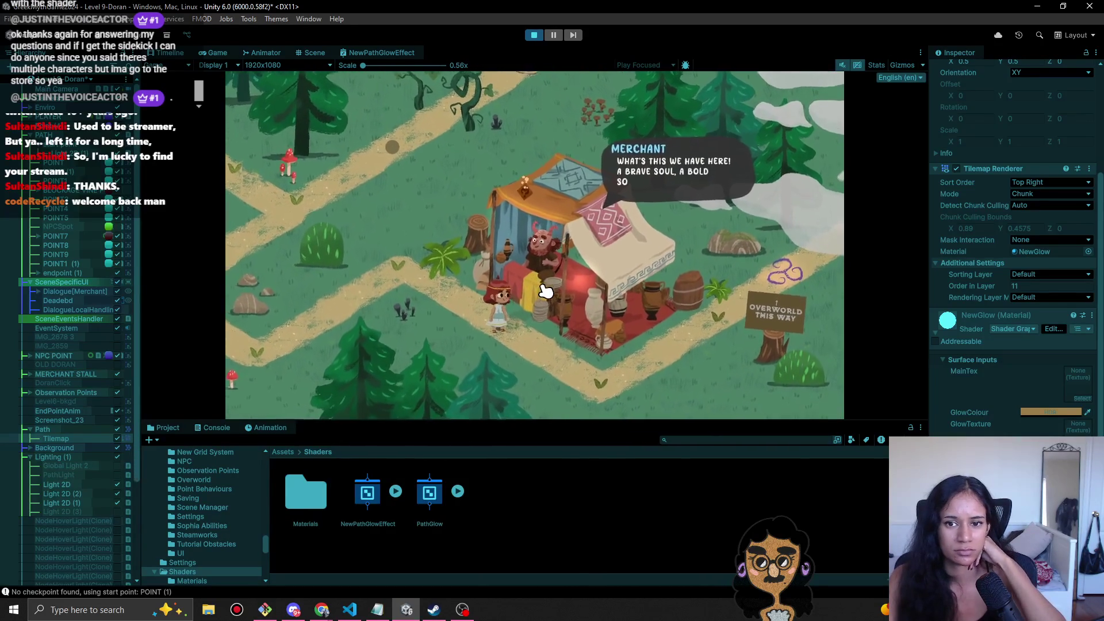
pyautogui.click(536, 292)
# - Click through the merchant's dialogue about the shears, then pick the shears up
pyautogui.click(529, 290)
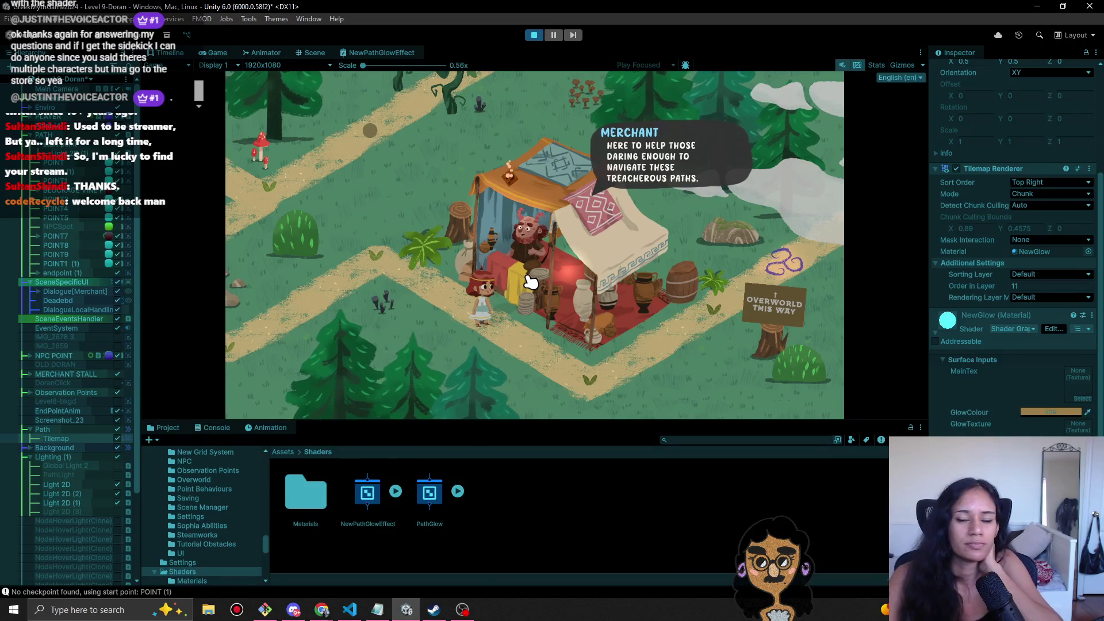
pyautogui.click(530, 282)
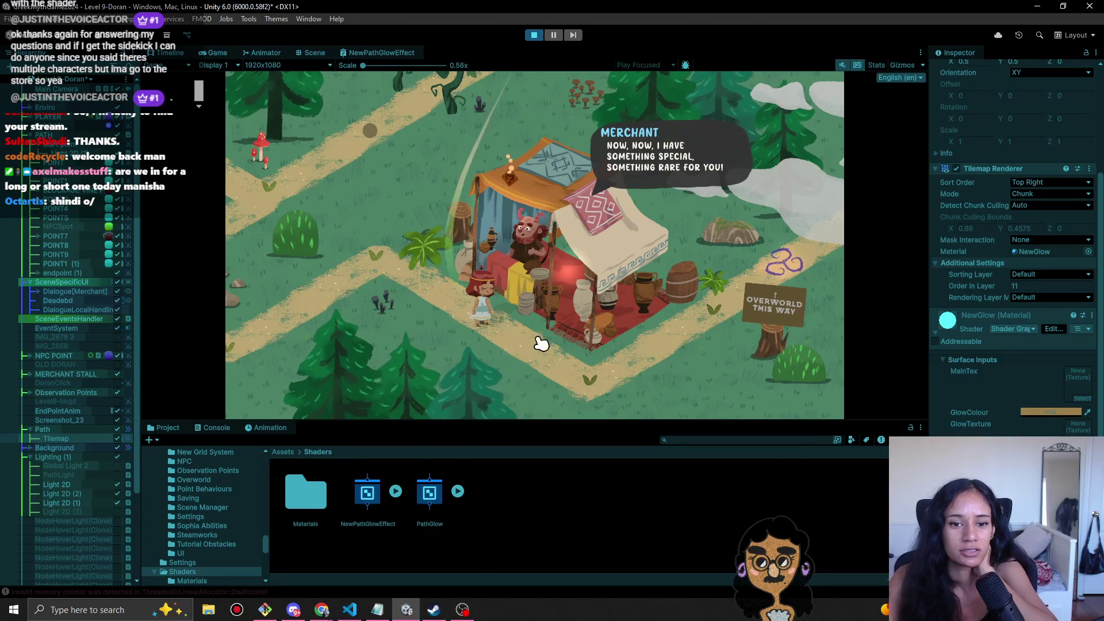
pyautogui.click(417, 279)
pyautogui.click(525, 290)
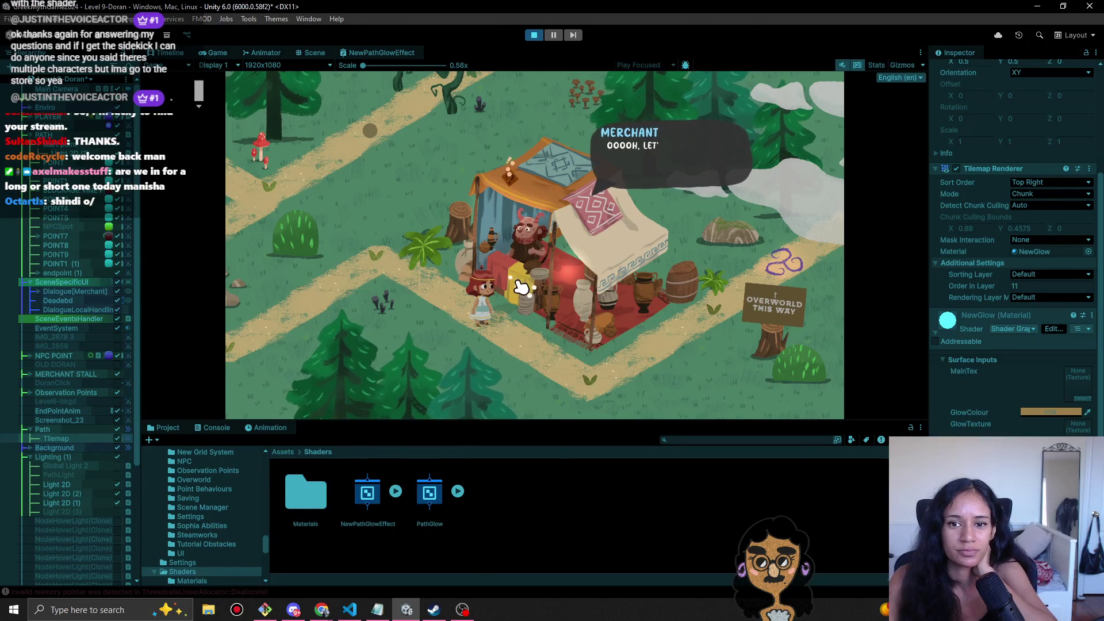
pyautogui.click(520, 264)
pyautogui.click(517, 250)
pyautogui.click(463, 266)
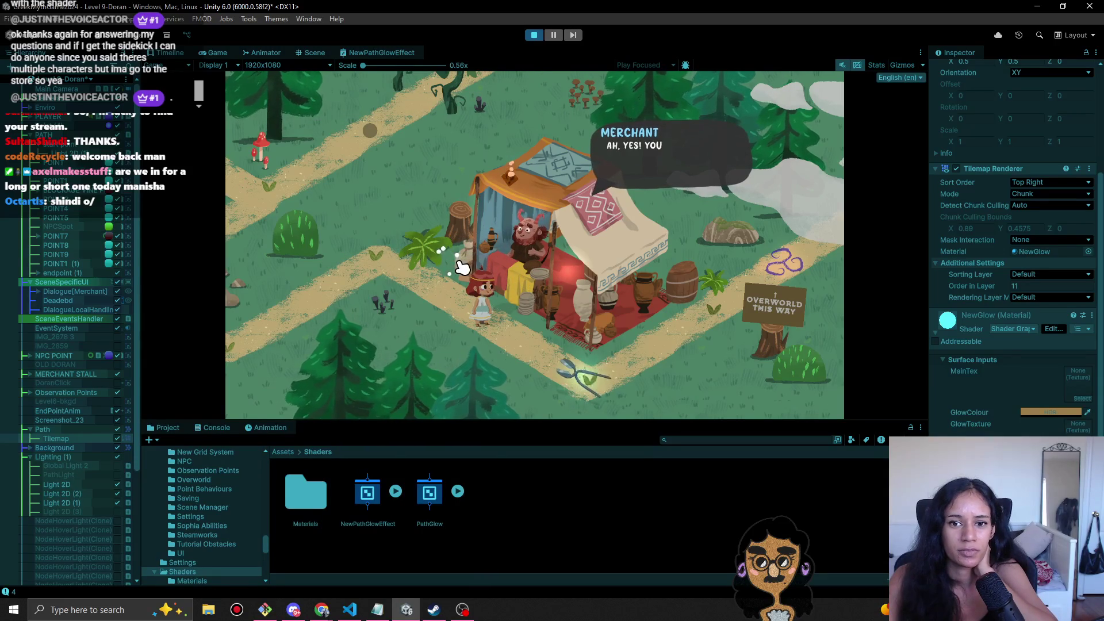
pyautogui.click(533, 289)
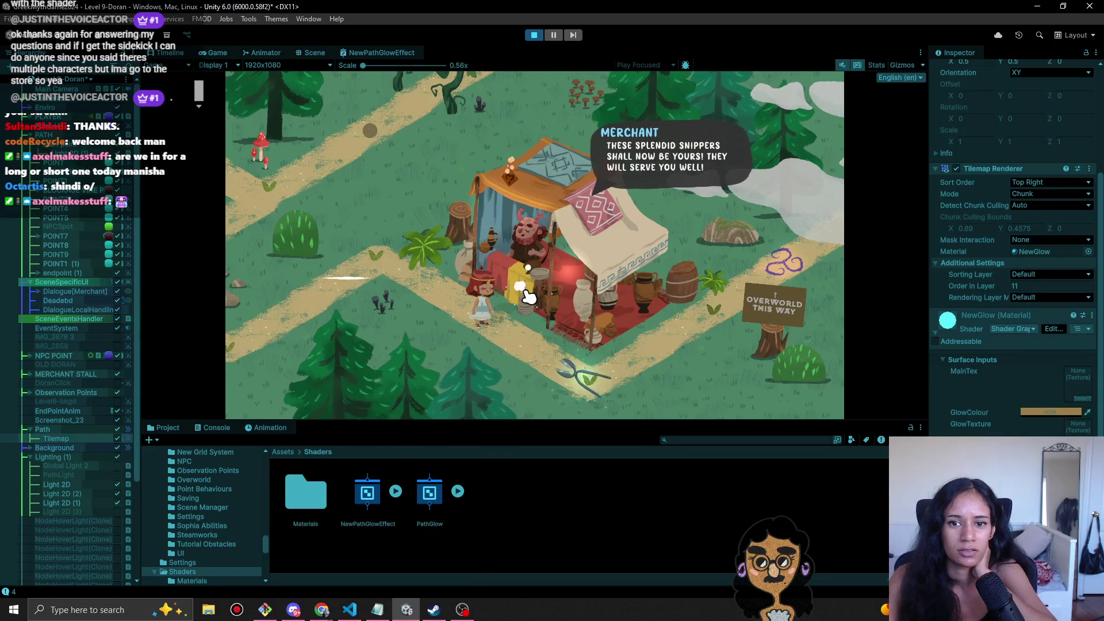
pyautogui.click(528, 291)
pyautogui.click(529, 293)
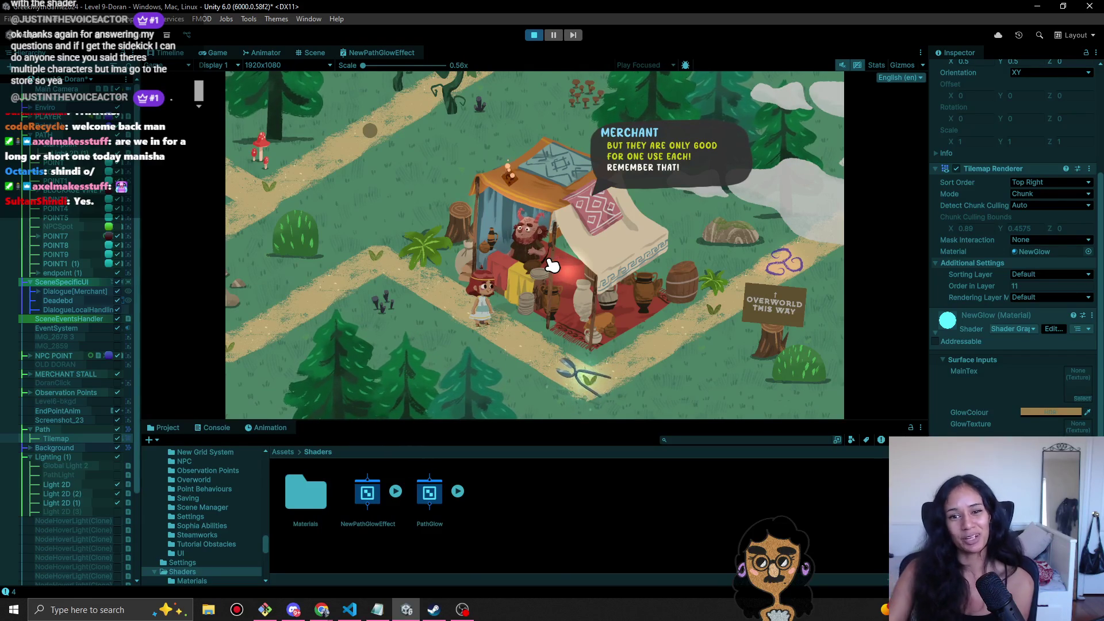
pyautogui.click(573, 378)
pyautogui.click(580, 374)
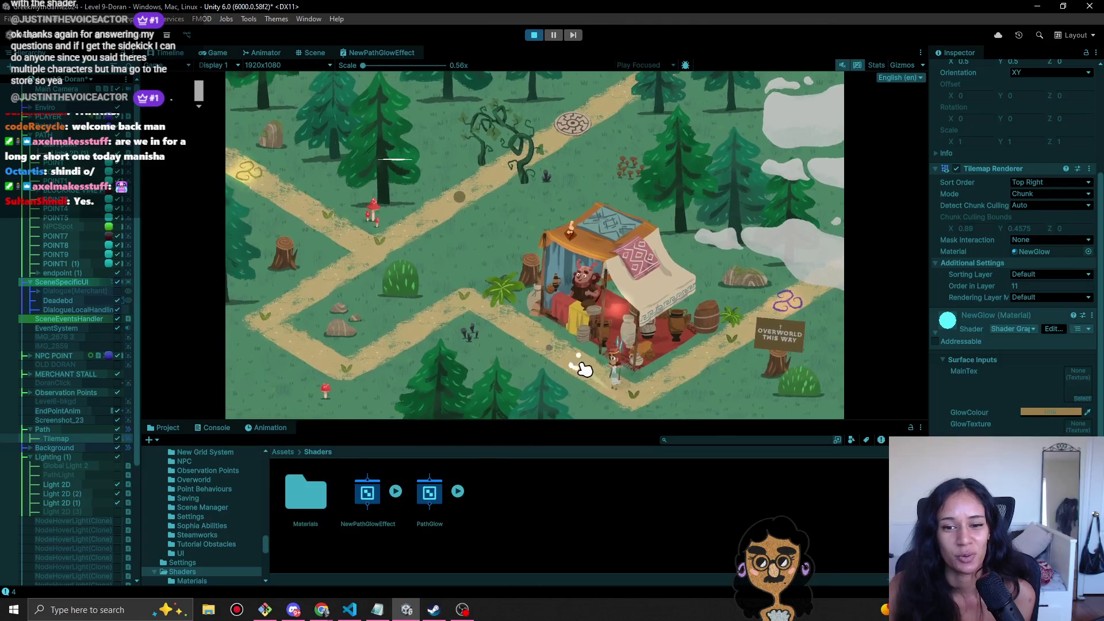
# - Walk the girl past the tent and up-right, hit the precision bar's green zone, then stop at Level 10
pyautogui.click(348, 378)
pyautogui.click(284, 343)
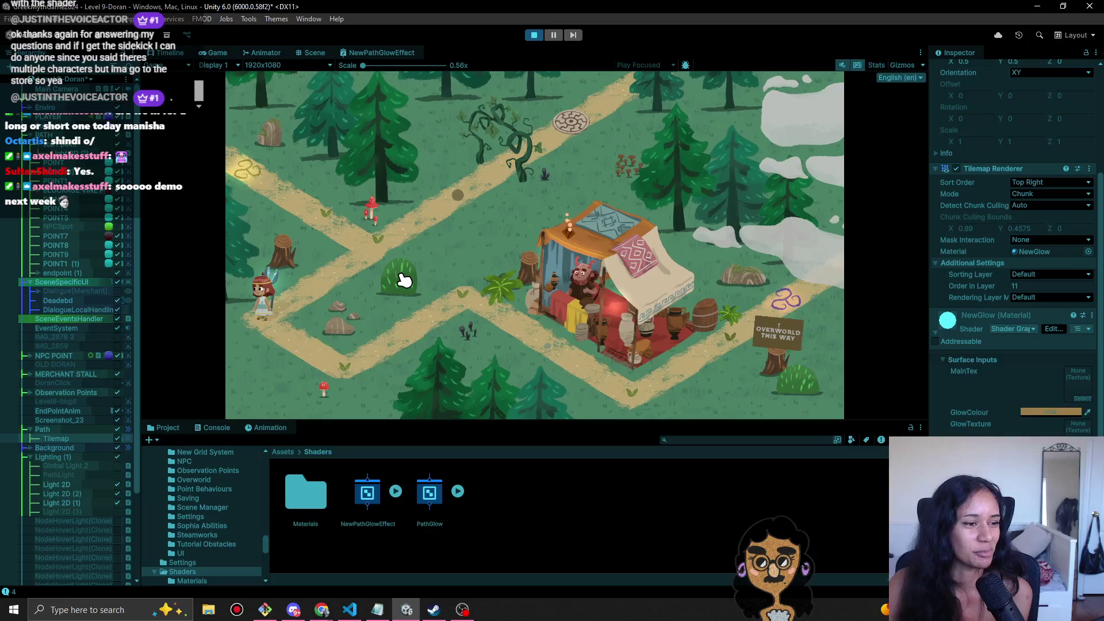
pyautogui.click(382, 255)
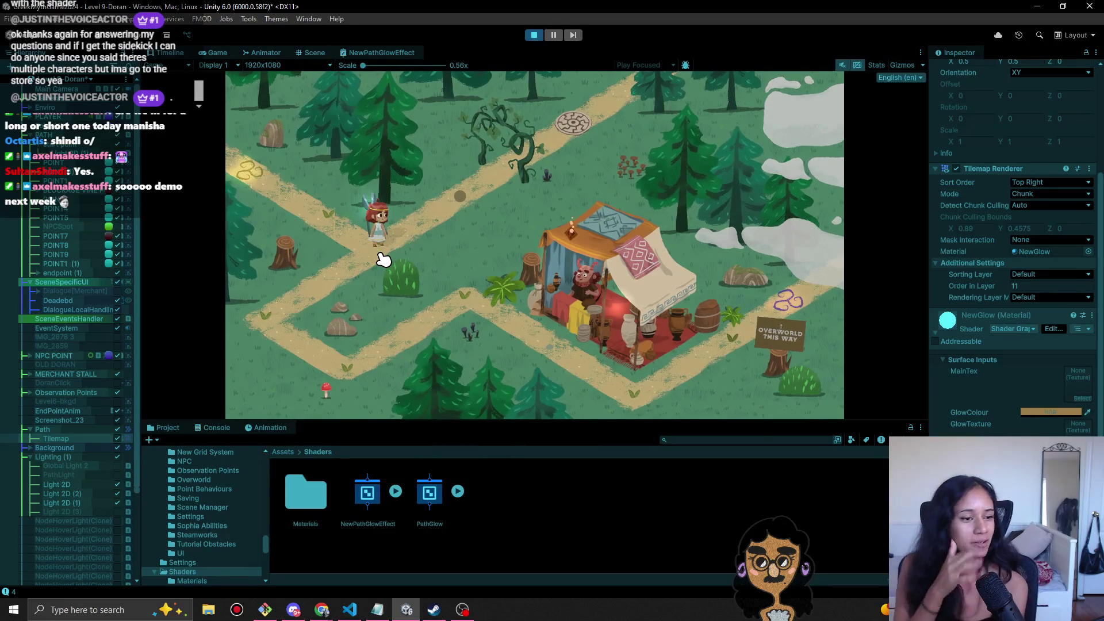
pyautogui.click(476, 189)
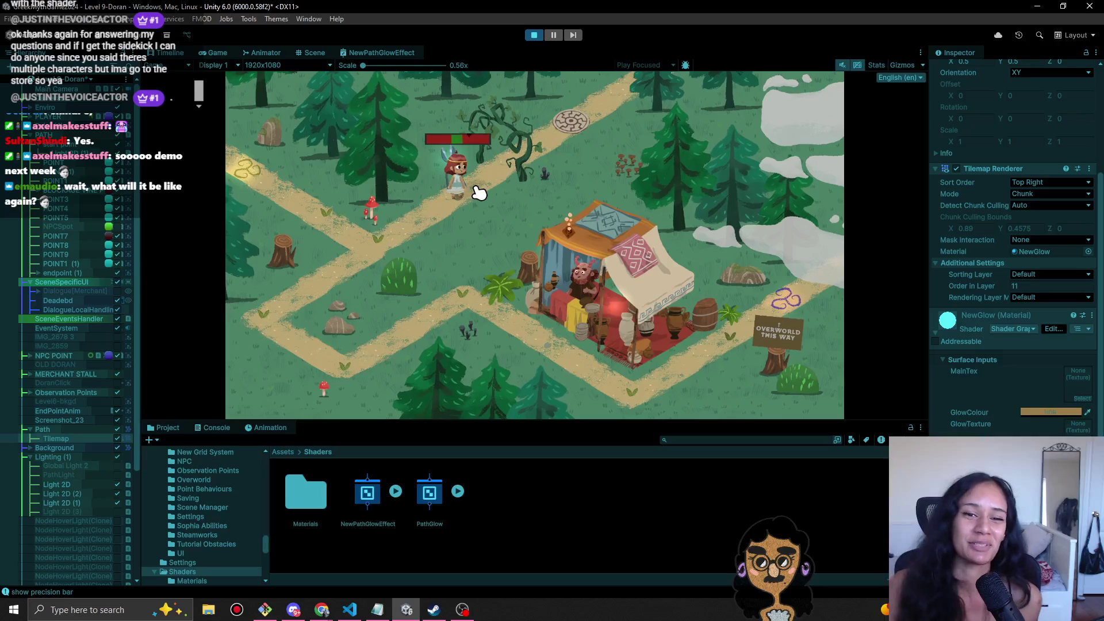
pyautogui.click(486, 223)
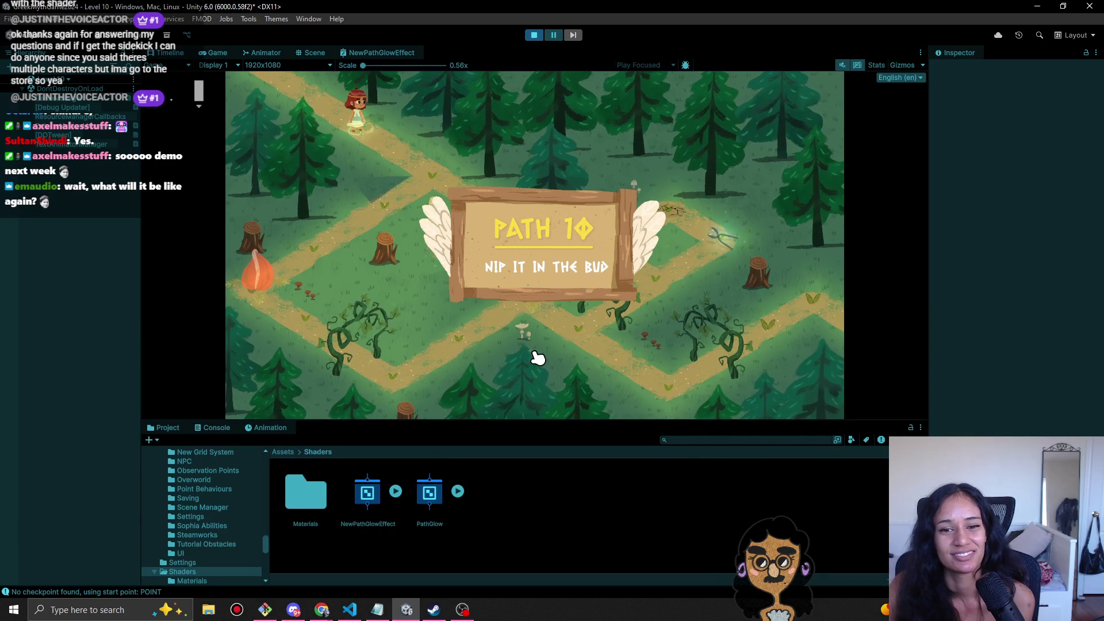
pyautogui.click(534, 35)
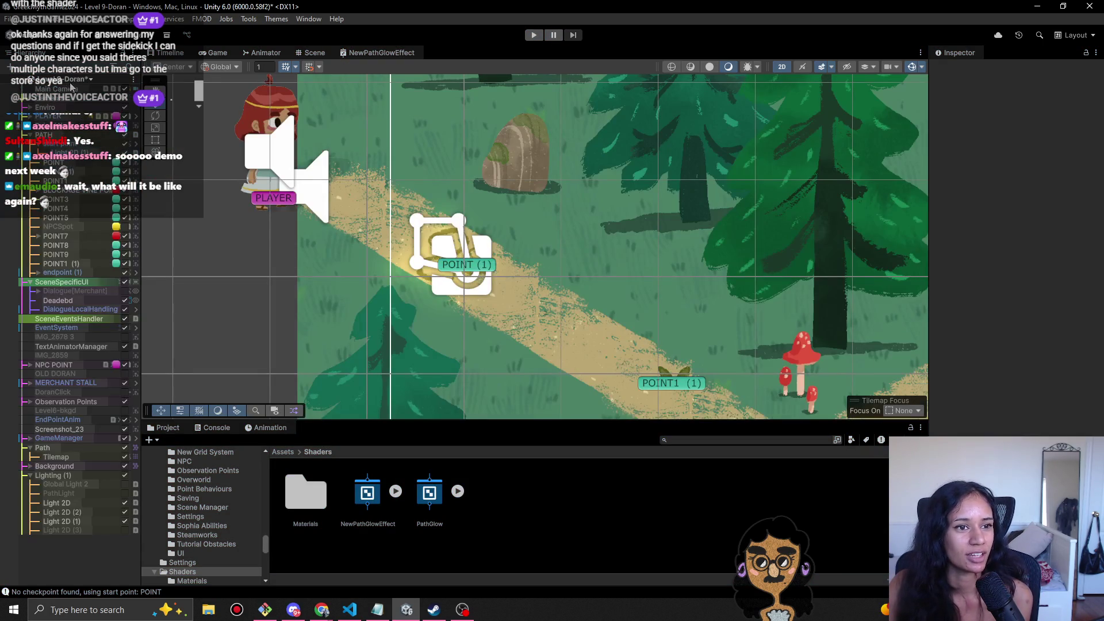
# - Inspect Level 9's path Tilemap NewGlow material and glow colour, then open the Level 7 scene
pyautogui.click(68, 80)
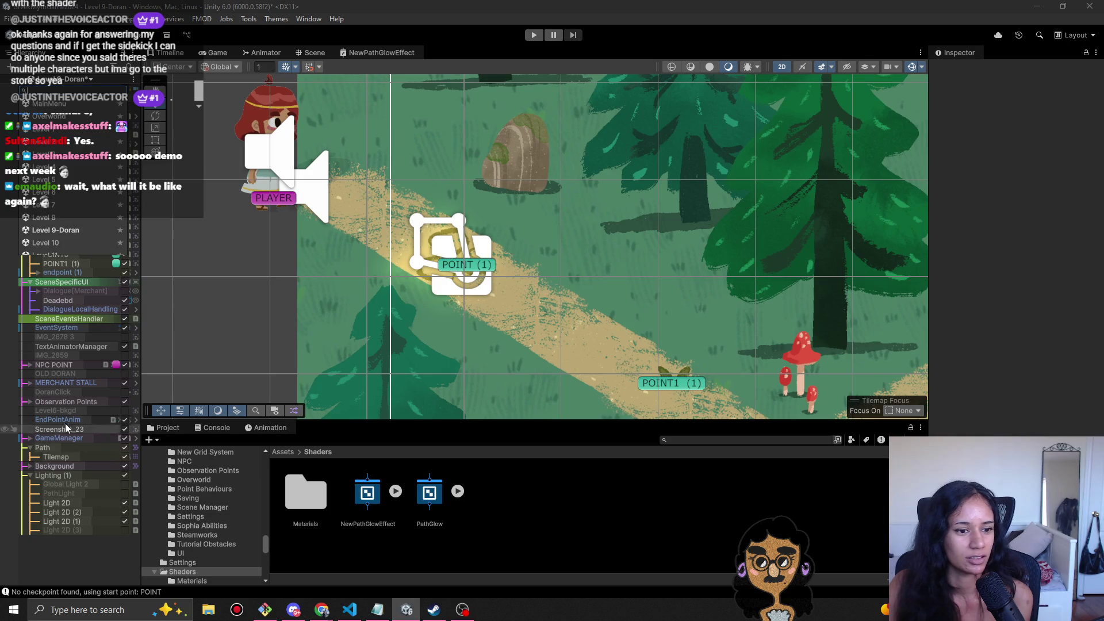
pyautogui.click(64, 454)
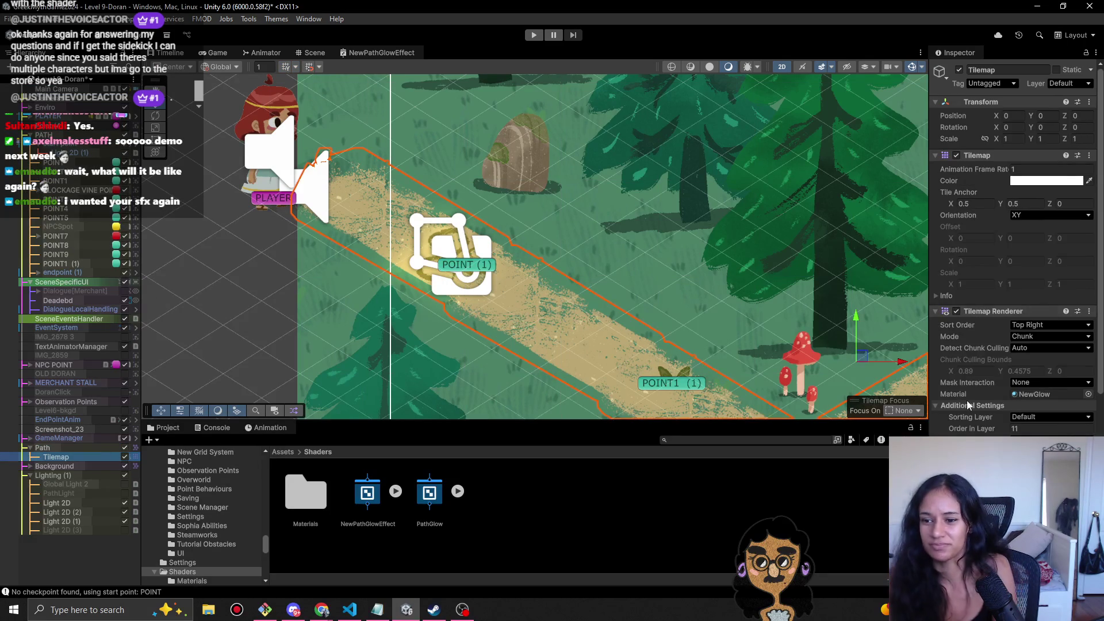
pyautogui.scroll(-3, 969, 405)
pyautogui.click(1051, 430)
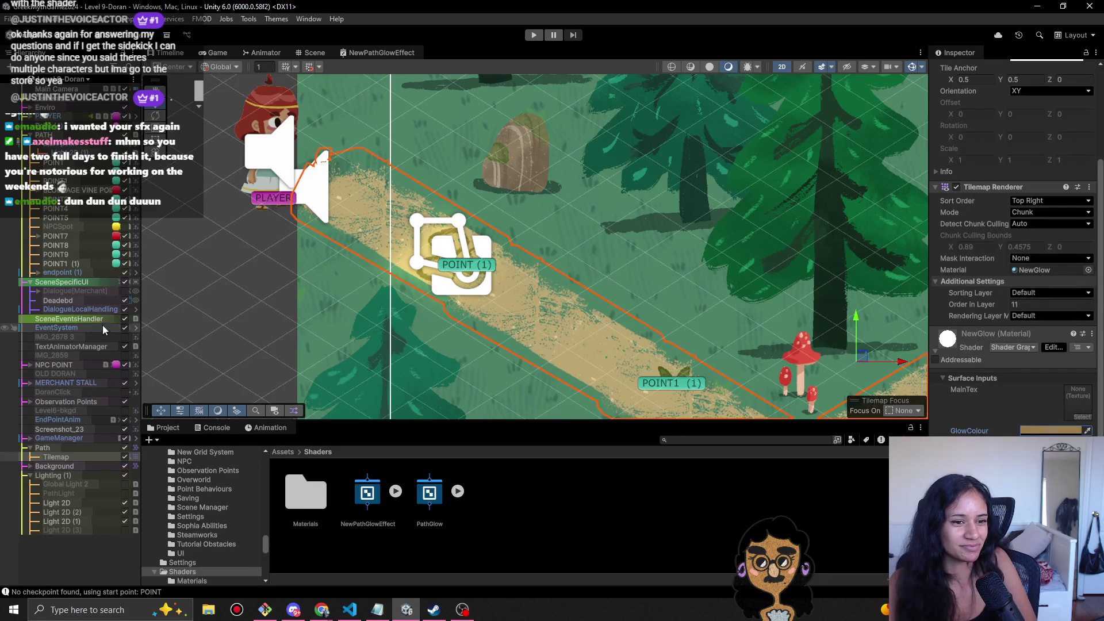
pyautogui.click(69, 79)
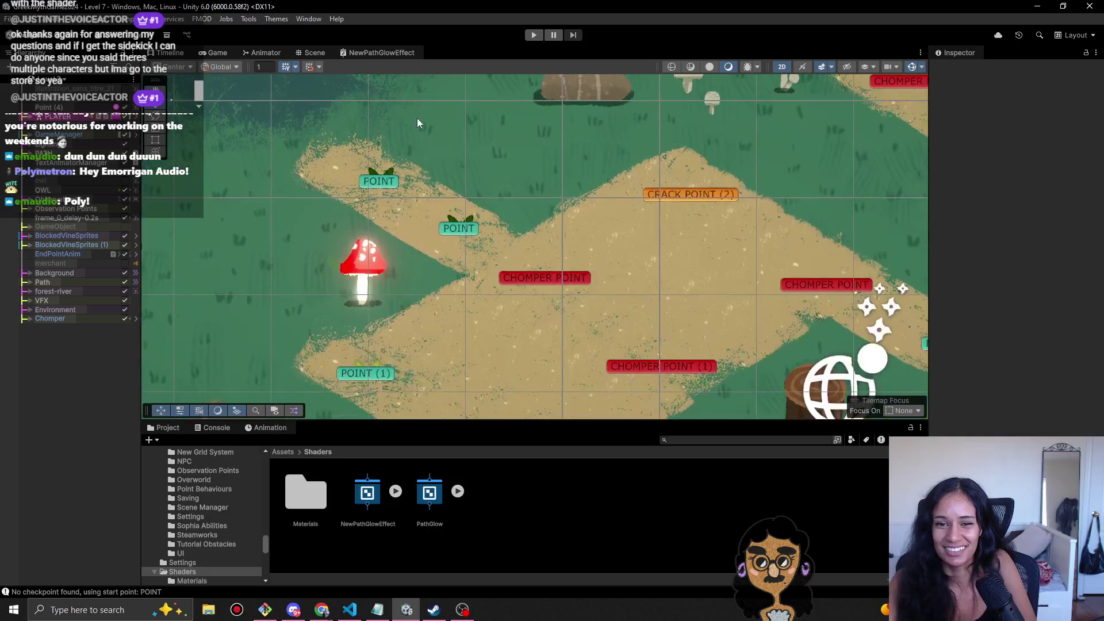
# - Zoom out over Level 7's winding path and select the Background and Path Tilemaps
pyautogui.scroll(-3, 626, 322)
pyautogui.moveTo(802, 254); pyautogui.dragTo(626, 322)
pyautogui.scroll(-6, 626, 322)
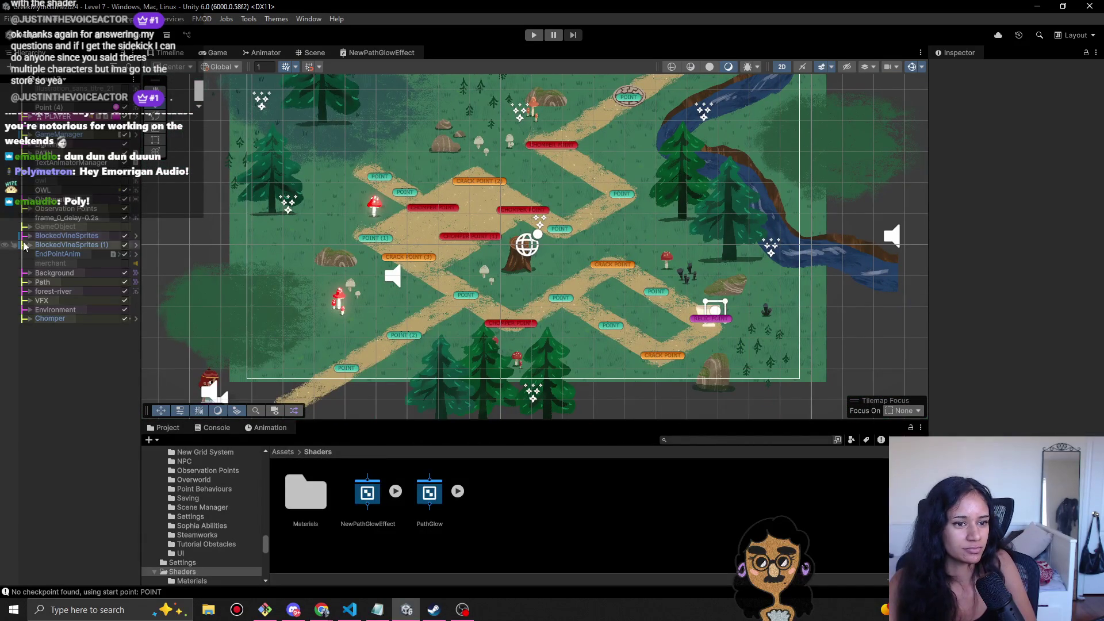
pyautogui.click(31, 273)
pyautogui.click(50, 282)
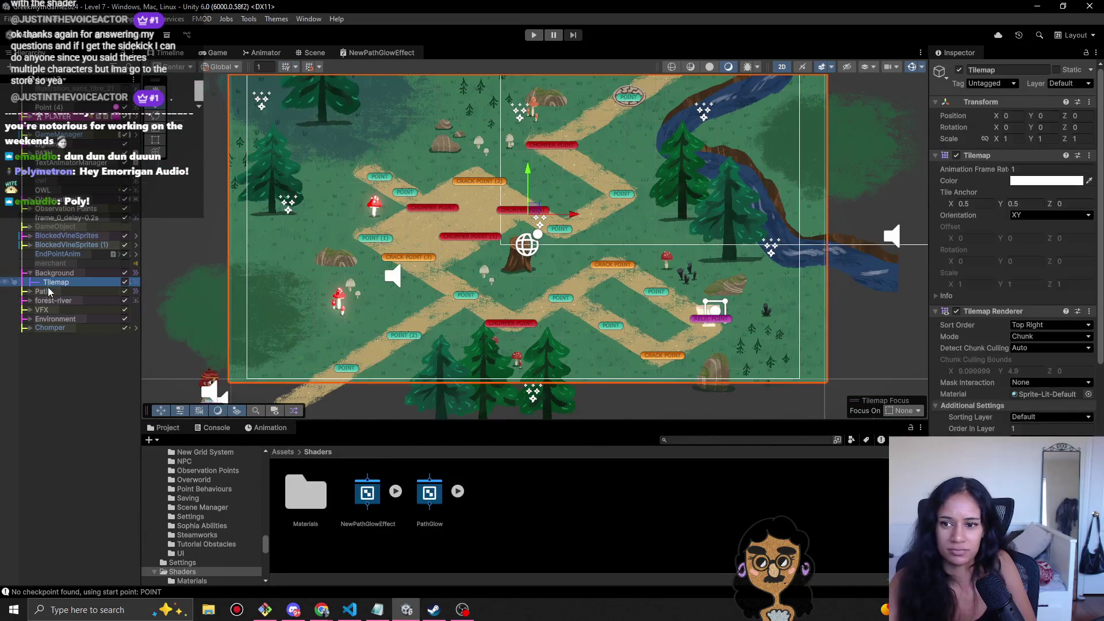
pyautogui.click(30, 292)
pyautogui.click(56, 301)
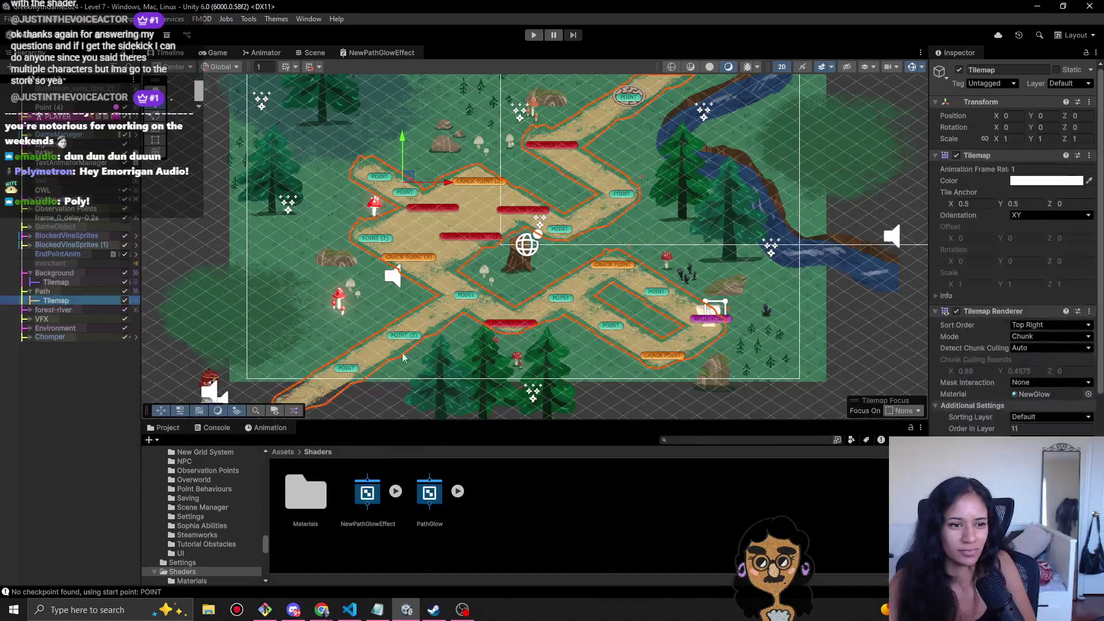
# - Check the Path Tilemap's NewGlow glow colour, deselect it, and open the scene list
pyautogui.scroll(-3, 1015, 248)
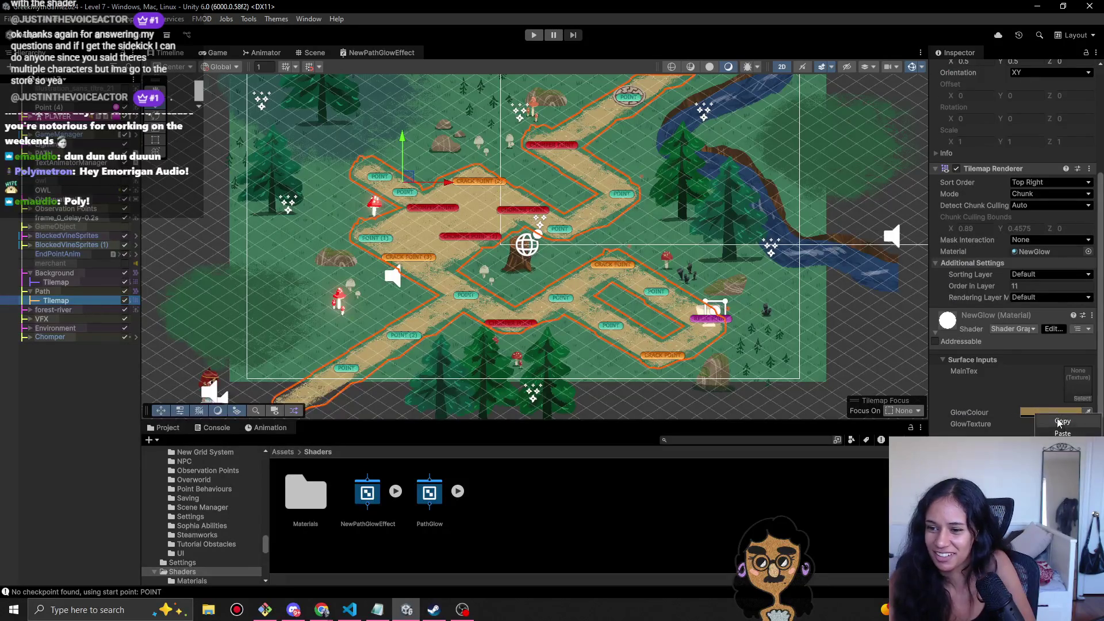
pyautogui.click(1051, 412)
pyautogui.scroll(3, 1003, 431)
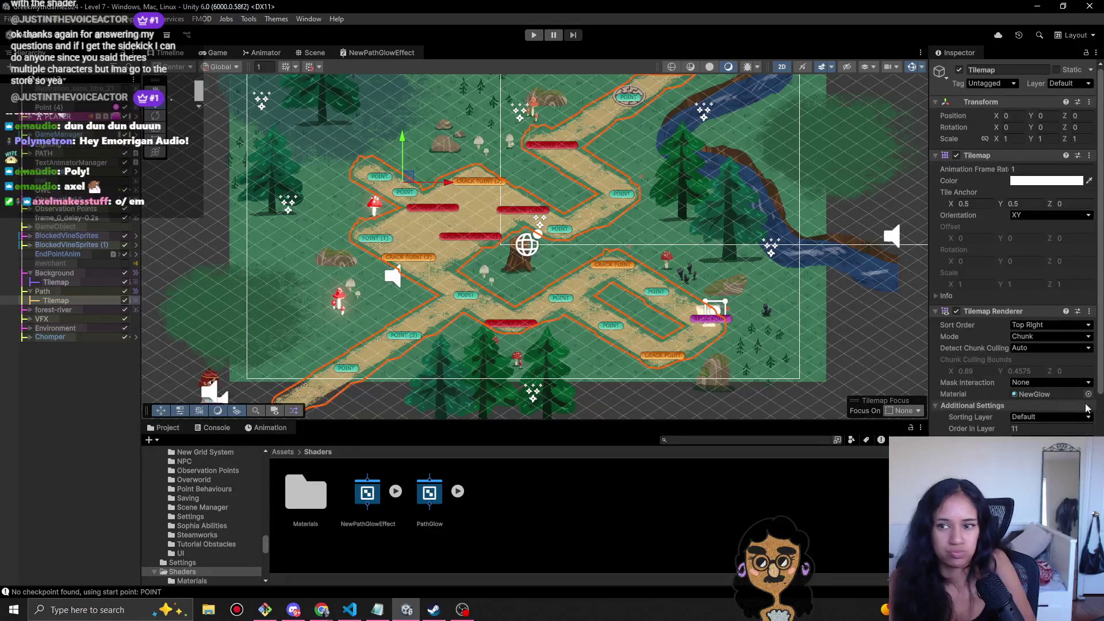
pyautogui.scroll(-3, 1015, 247)
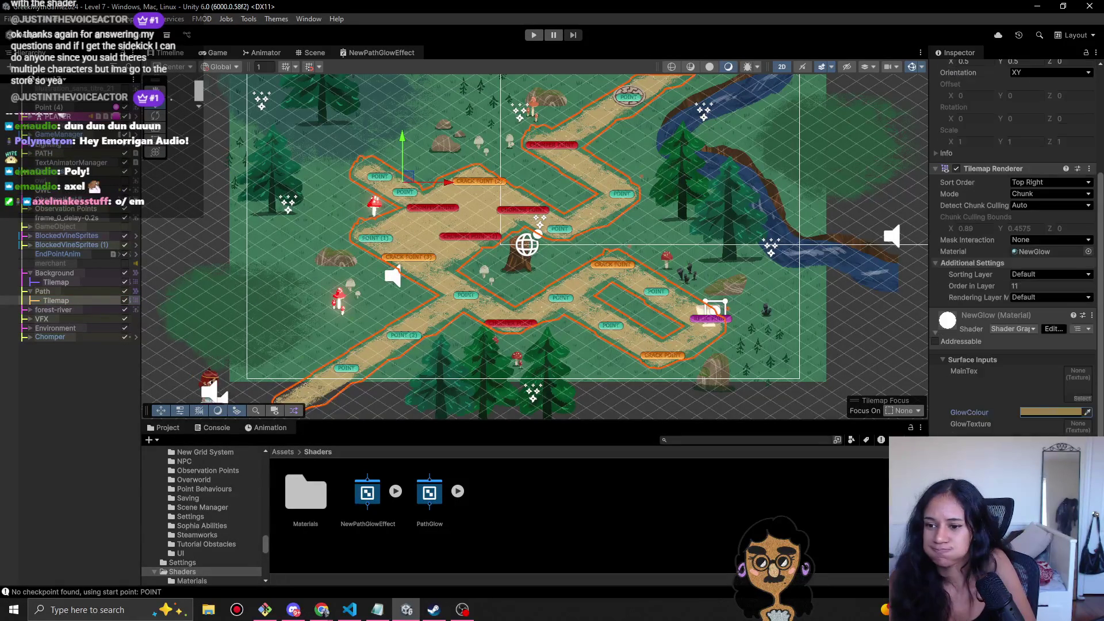
pyautogui.click(85, 401)
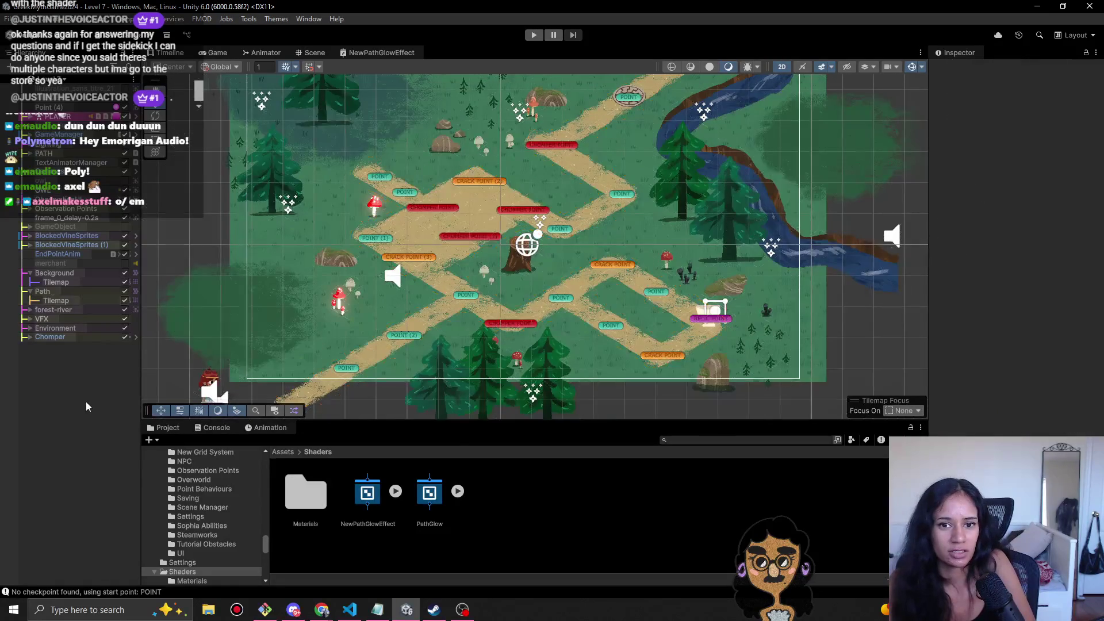
pyautogui.scroll(1, 390, 257)
pyautogui.scroll(-2, 390, 258)
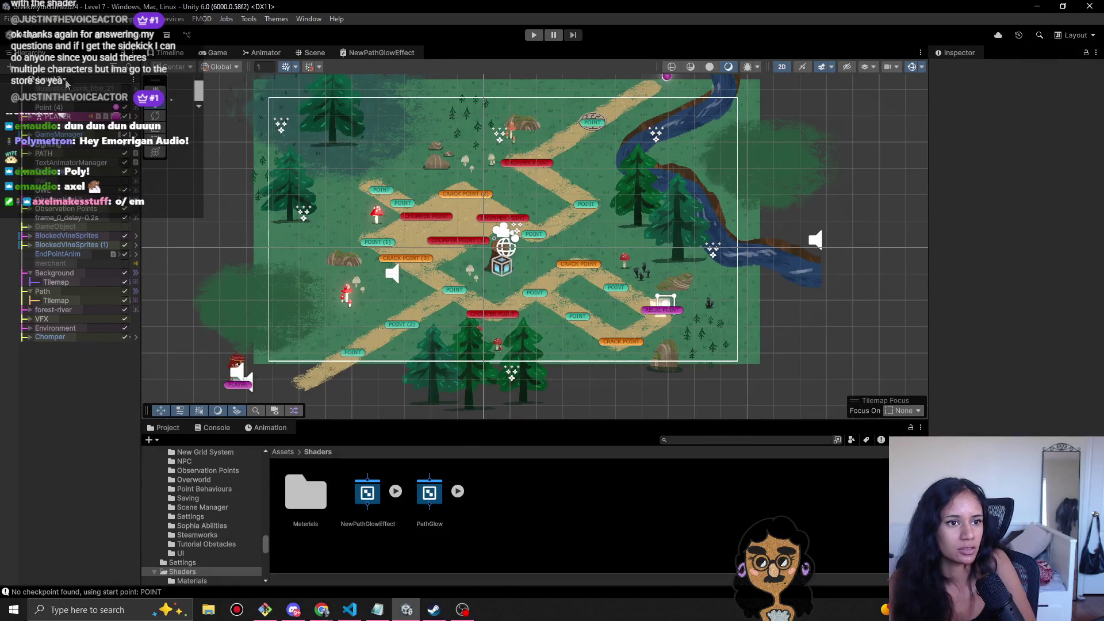
pyautogui.click(65, 81)
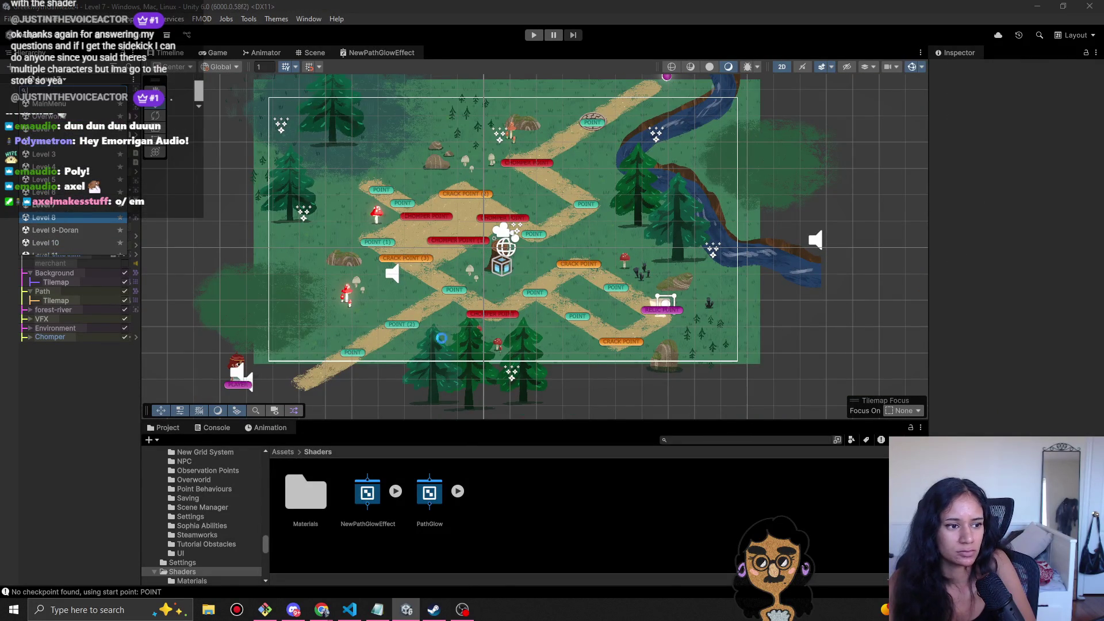
# - Open the Level 8 scene and turn off its PathLight
pyautogui.click(58, 217)
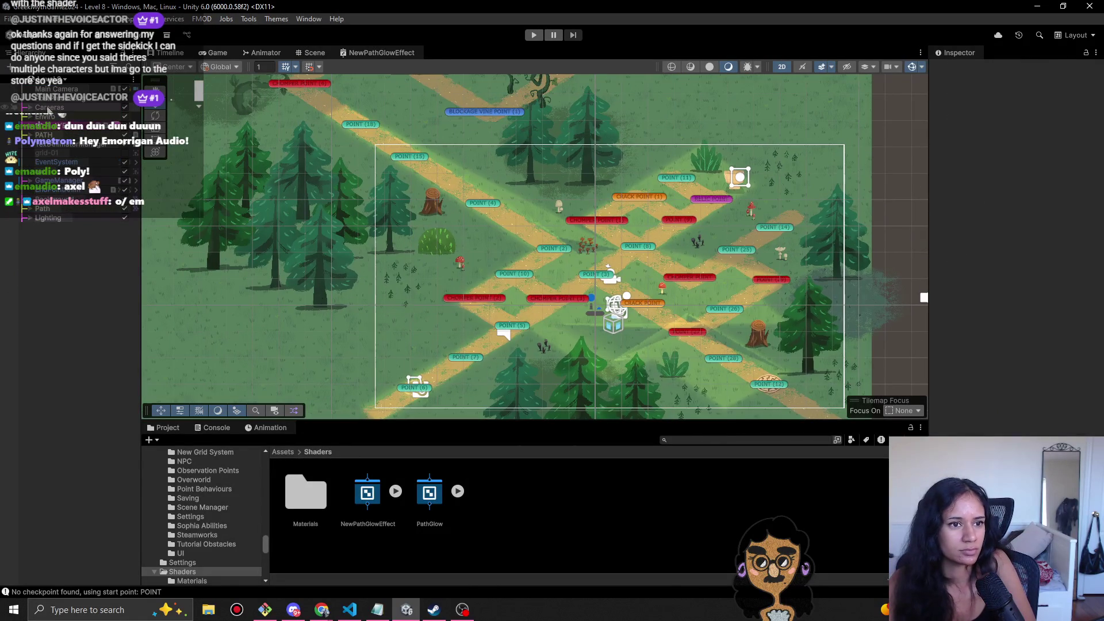
pyautogui.click(30, 218)
pyautogui.click(124, 235)
pyautogui.moveTo(323, 236); pyautogui.dragTo(372, 290)
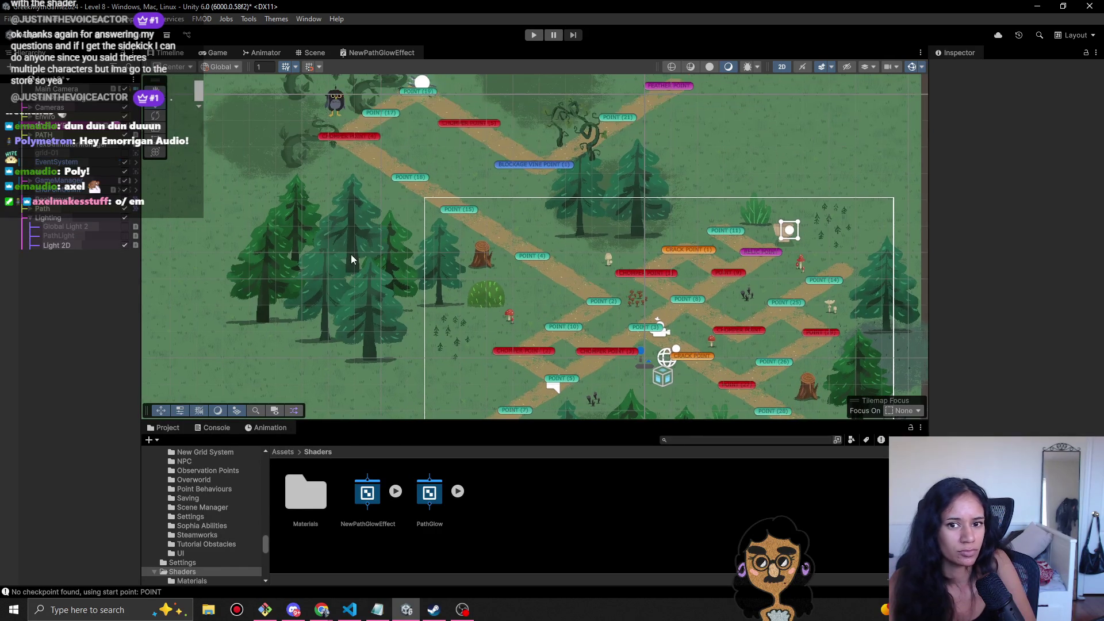
# - Assign the NewPathGlowEffect material to Level 8's path Tilemap, searching 'path' in the chooser
pyautogui.click(30, 208)
pyautogui.click(58, 218)
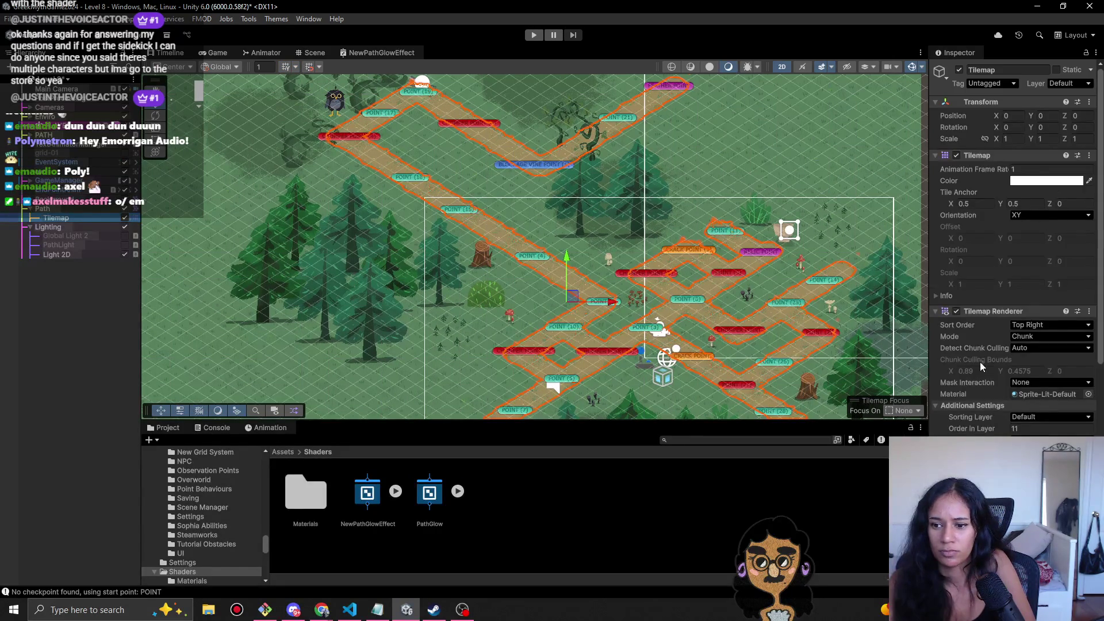
pyautogui.scroll(-5, 1006, 381)
pyautogui.click(1086, 194)
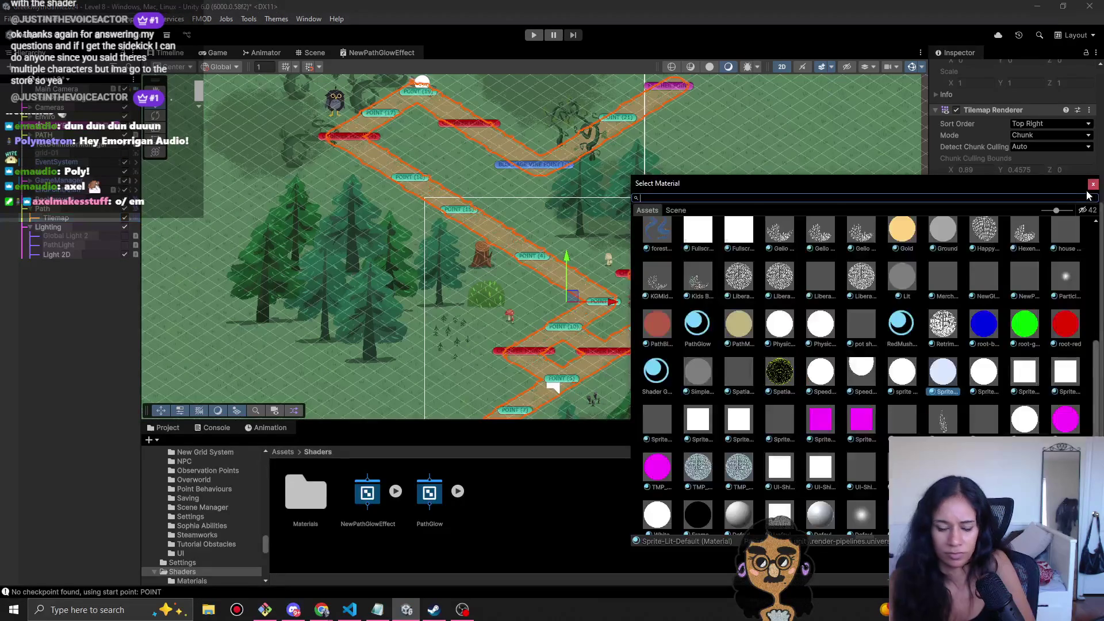
pyautogui.write('path')
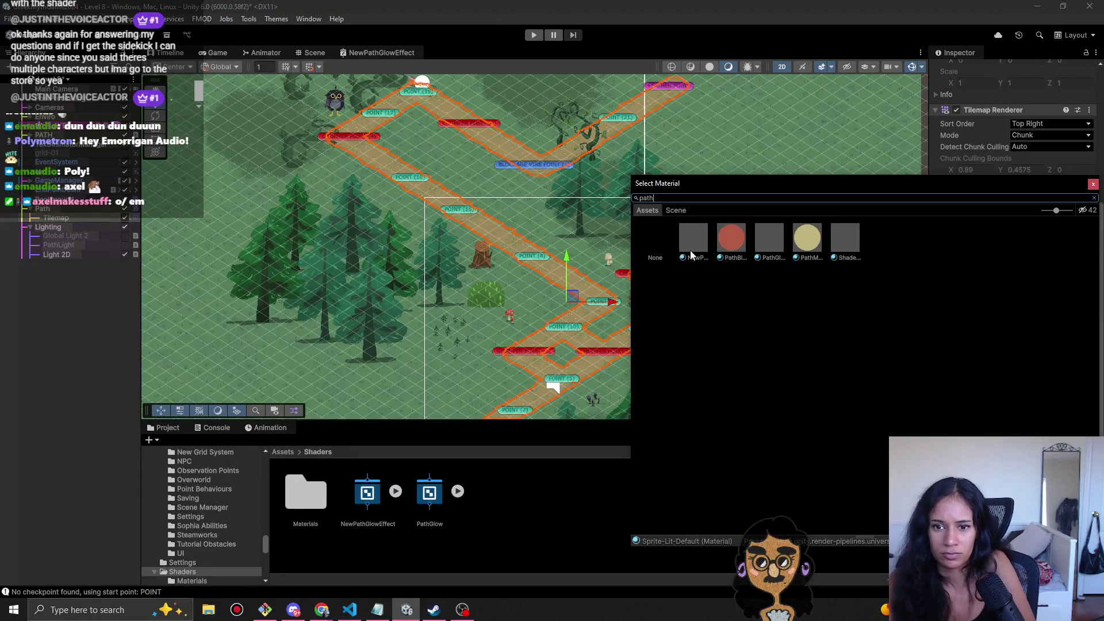
pyautogui.click(690, 249)
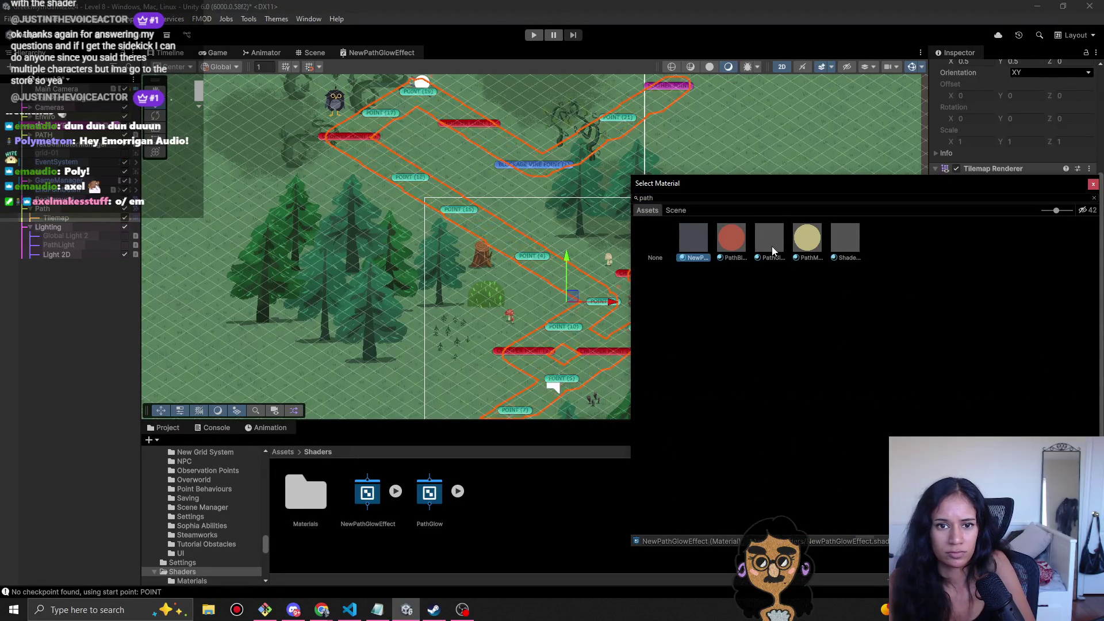
pyautogui.click(772, 246)
pyautogui.click(694, 243)
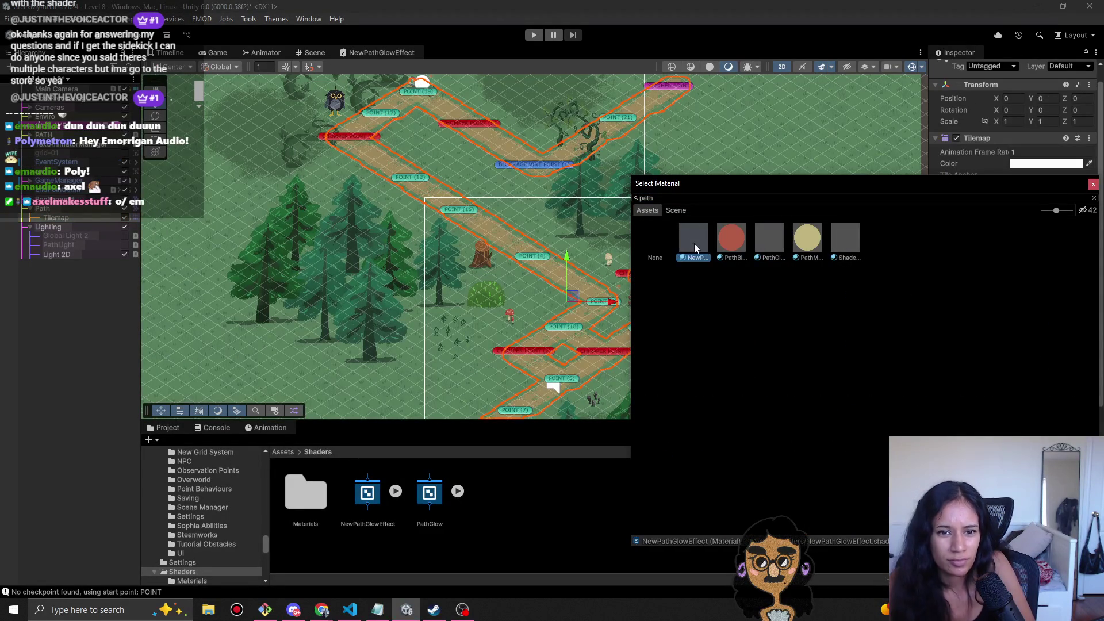
pyautogui.doubleClick(695, 243)
pyautogui.scroll(-5, 1036, 417)
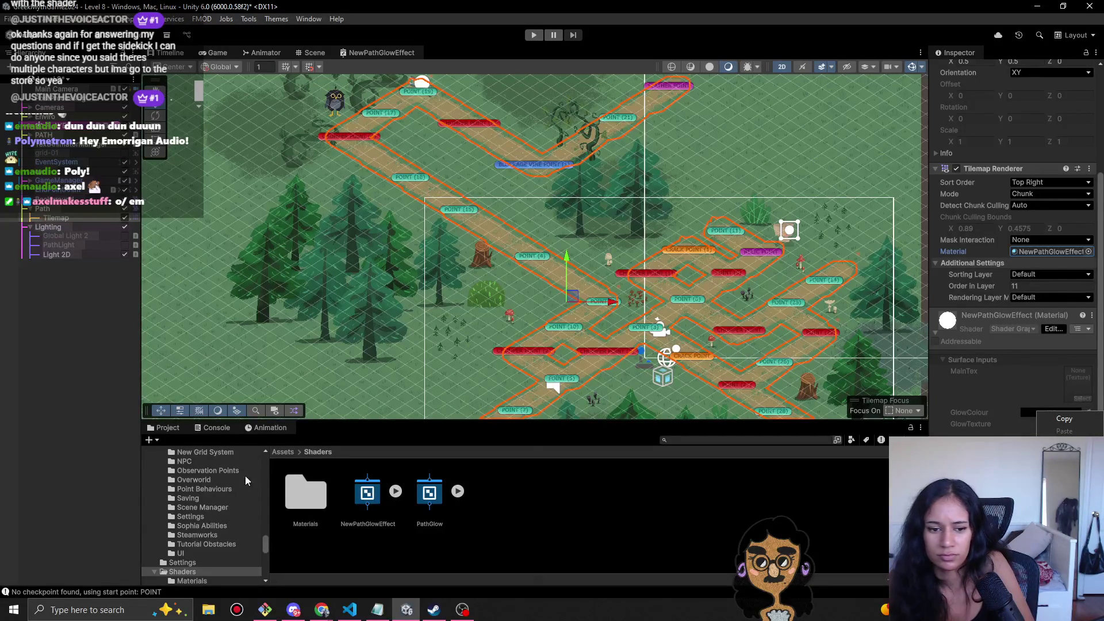
# - Replace the path material with NewGlow from the Materials folder and start playtesting Level 8
pyautogui.doubleClick(305, 493)
pyautogui.click(68, 218)
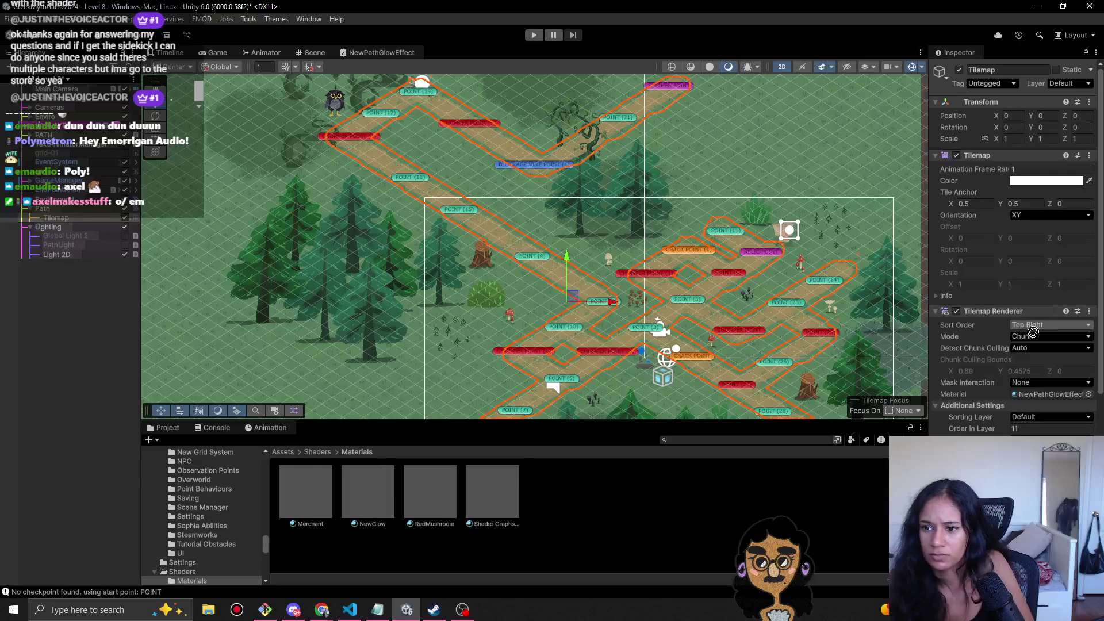
pyautogui.click(1041, 394)
pyautogui.hotkey('ctrl', 'v')
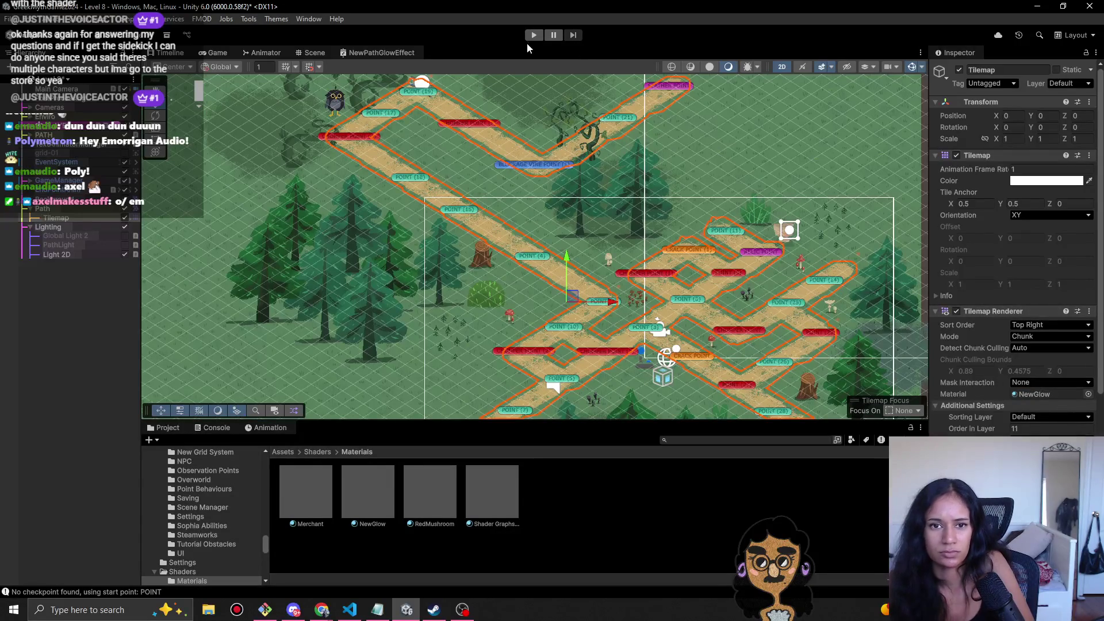
pyautogui.click(534, 35)
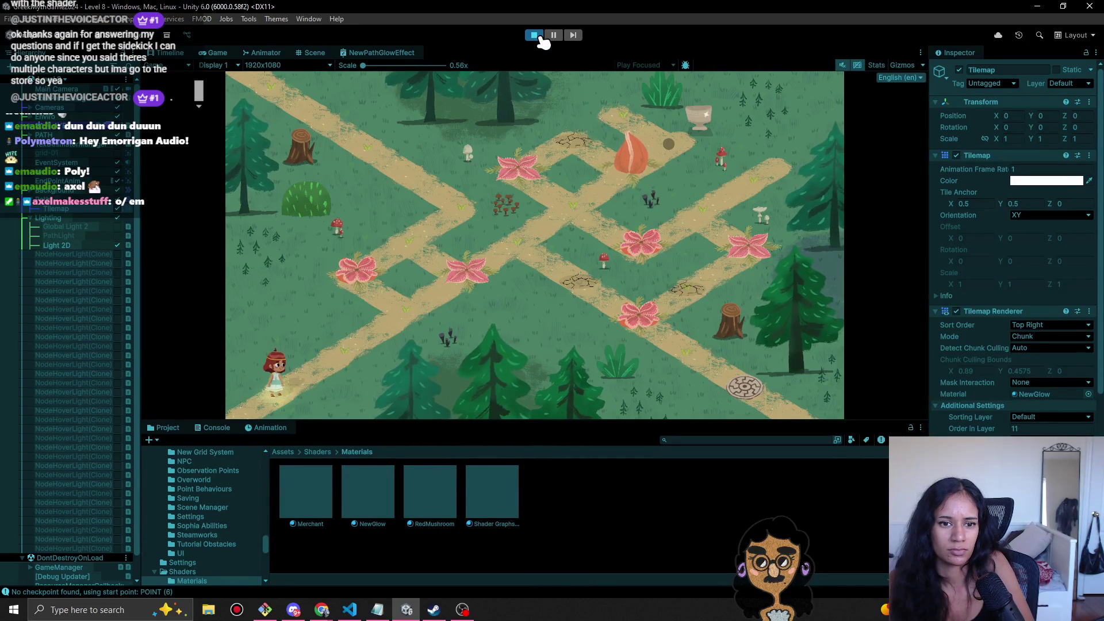
# - Stop the Level 8 playtest and open the scene list
pyautogui.click(536, 36)
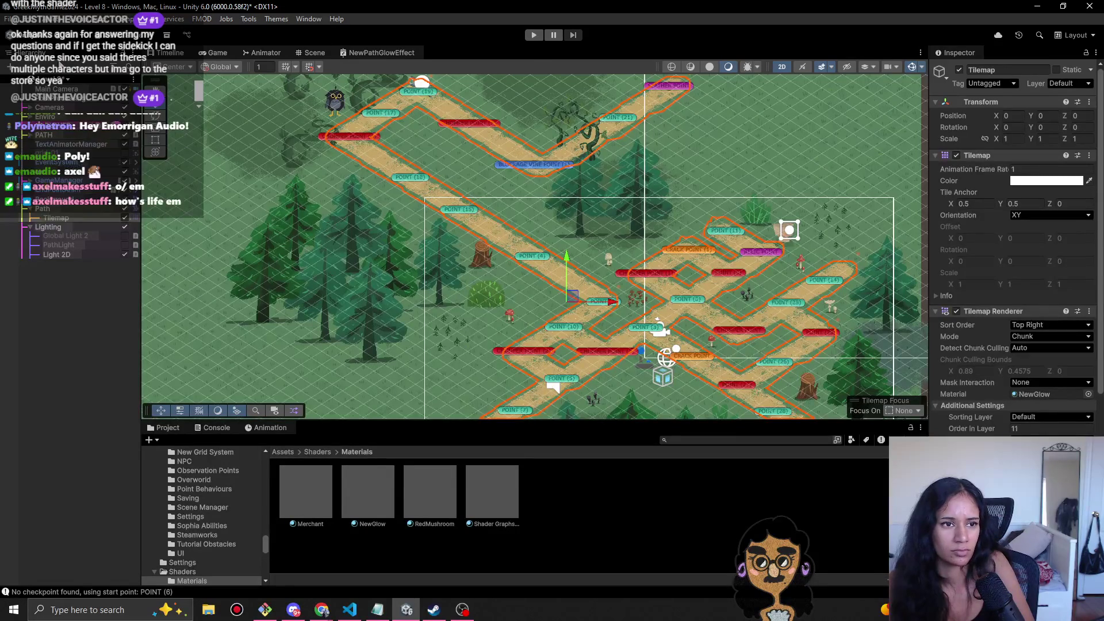
pyautogui.click(65, 78)
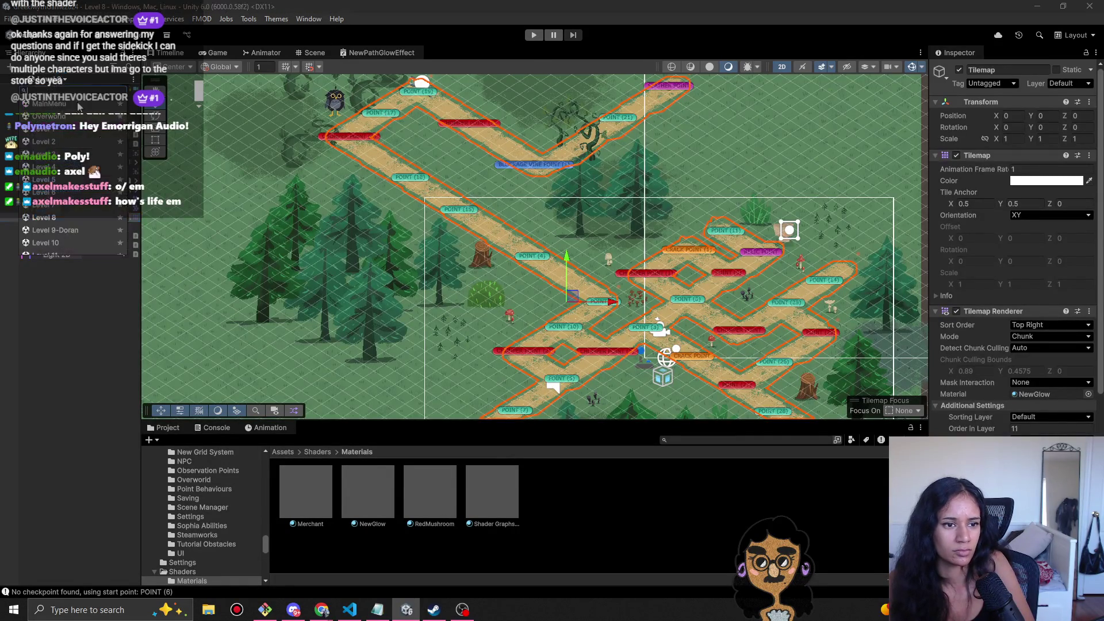
# - Open the Level 10 scene and switch off its Lighting > PathLight
pyautogui.click(61, 243)
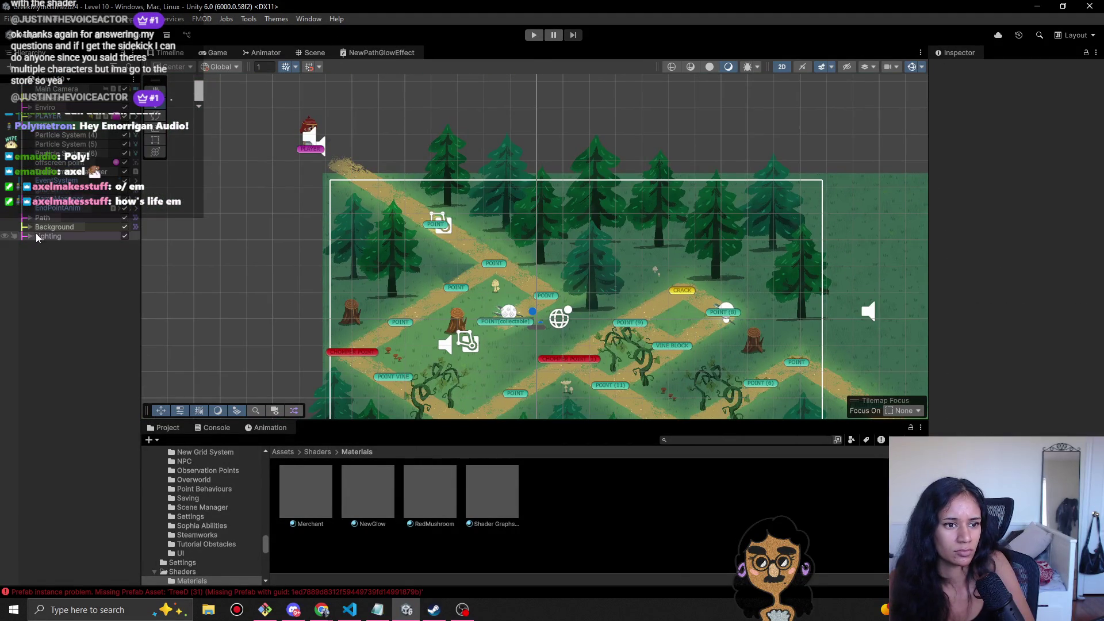
pyautogui.click(31, 236)
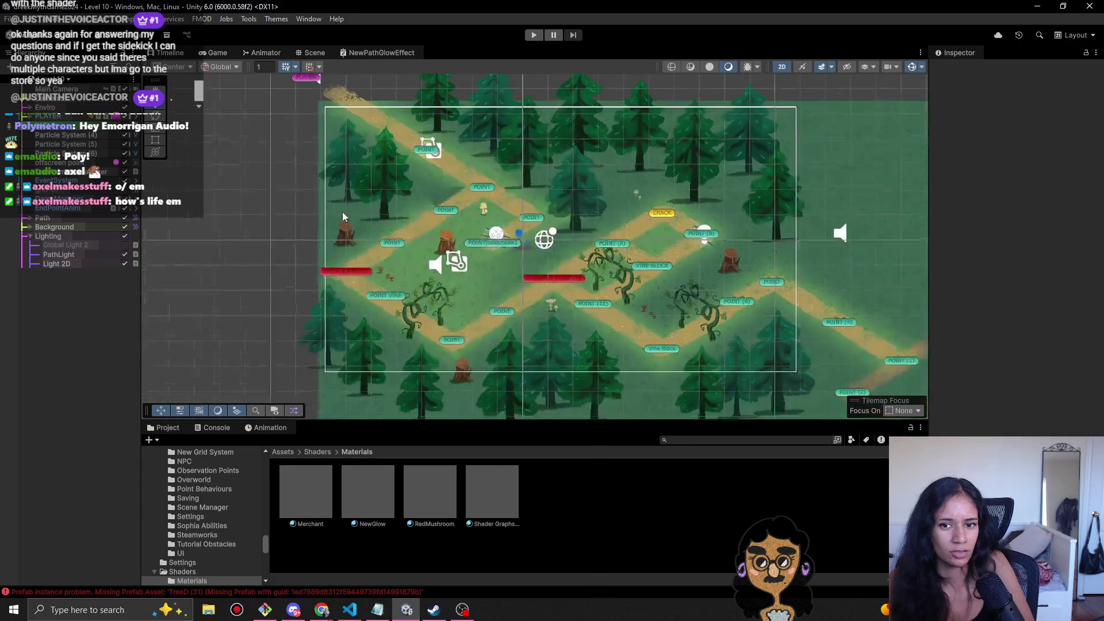
pyautogui.scroll(3, 370, 209)
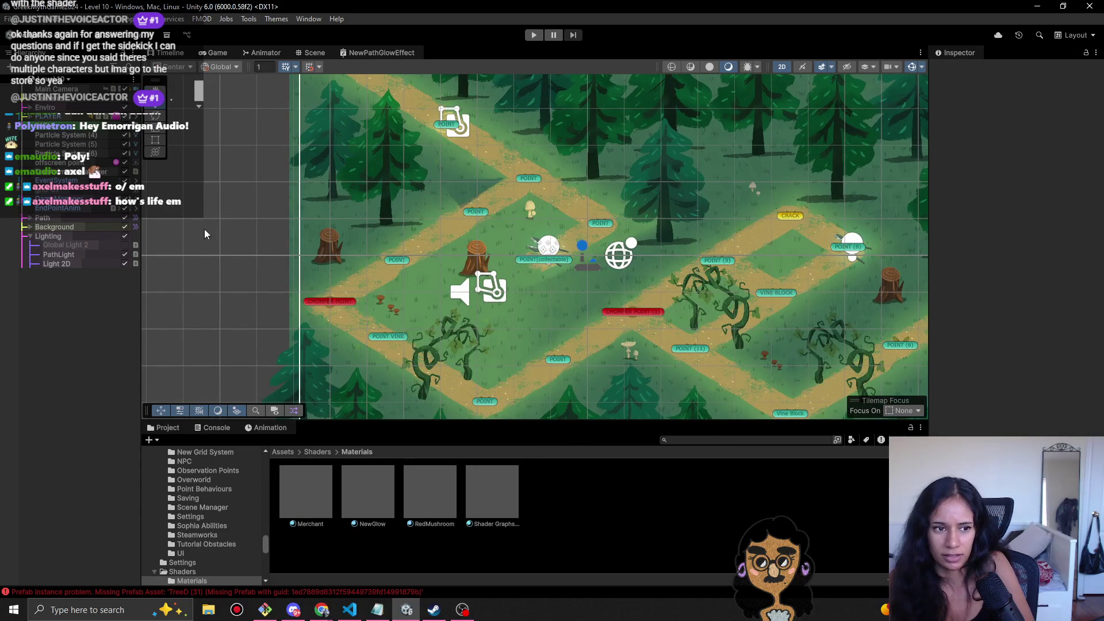
pyautogui.click(124, 255)
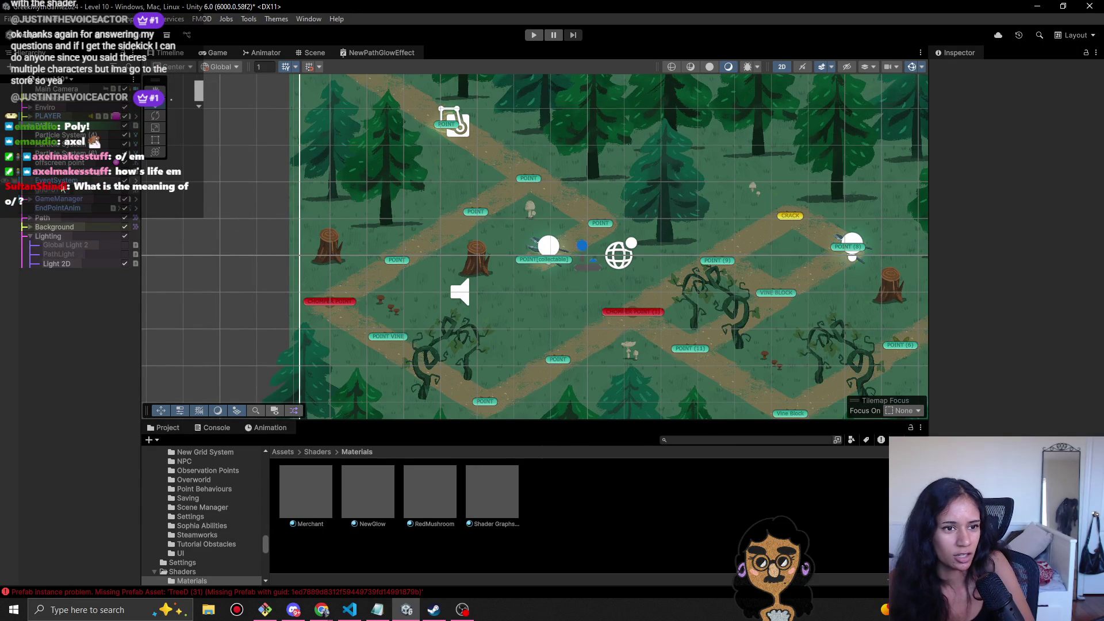
# - Give Level 10's Path > Tilemap the NewGlow material and start a playtest
pyautogui.click(31, 218)
pyautogui.click(104, 227)
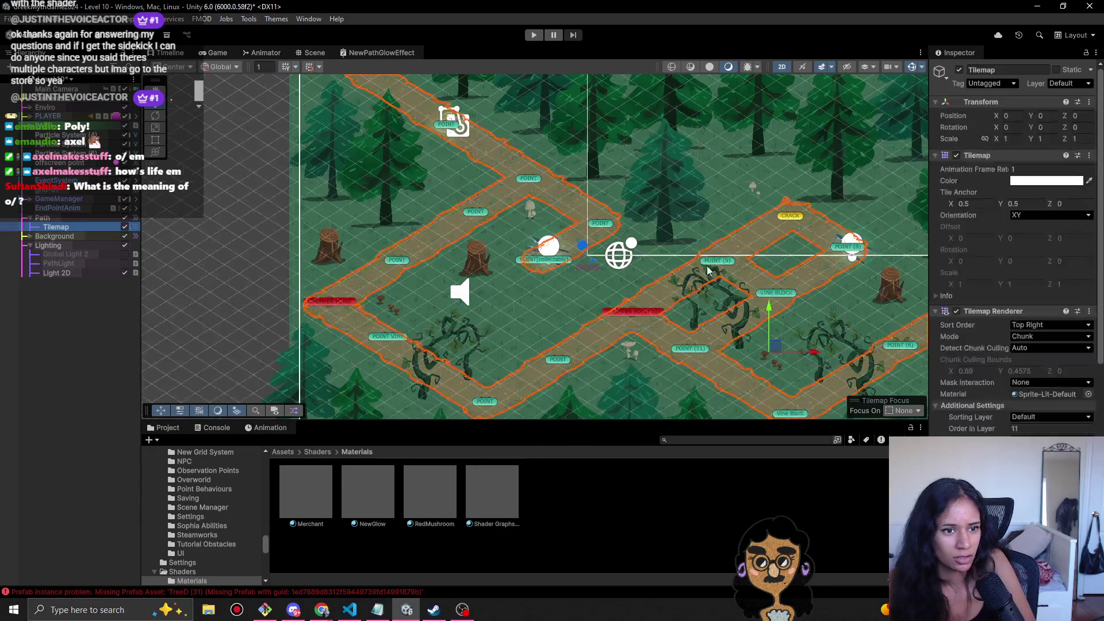
pyautogui.scroll(-5, 977, 358)
pyautogui.click(1089, 239)
pyautogui.write('glow')
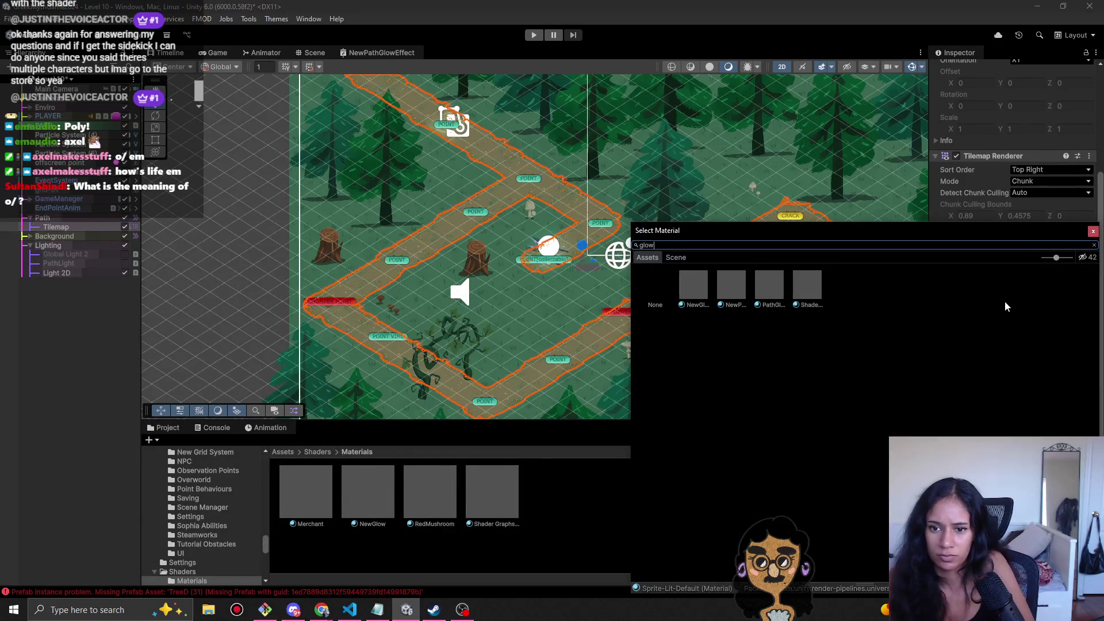
pyautogui.click(698, 298)
pyautogui.doubleClick(699, 297)
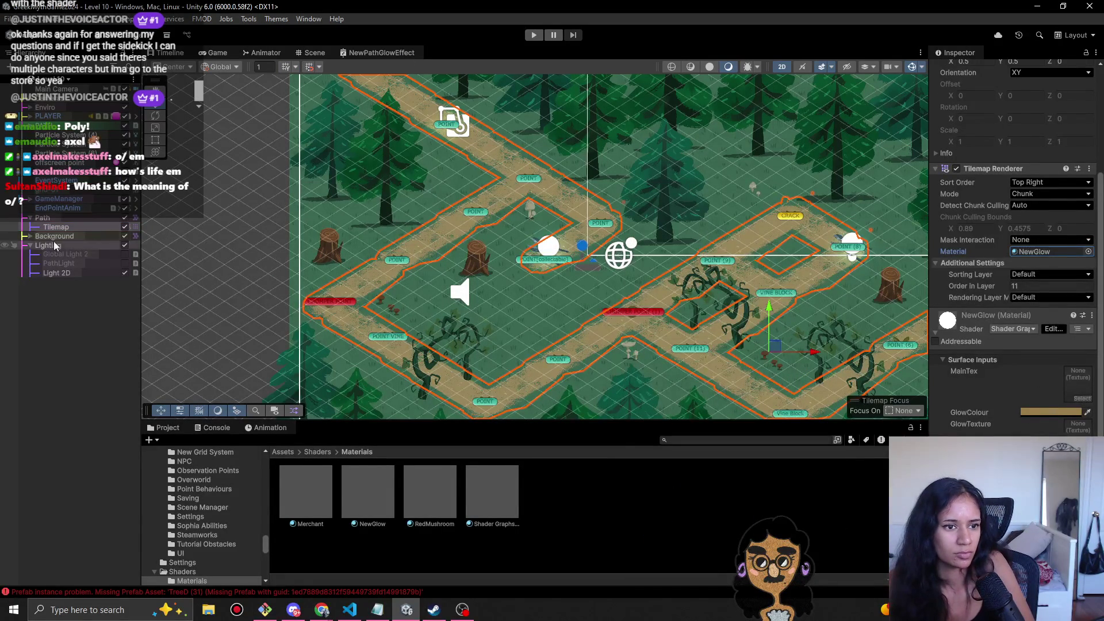
pyautogui.click(534, 36)
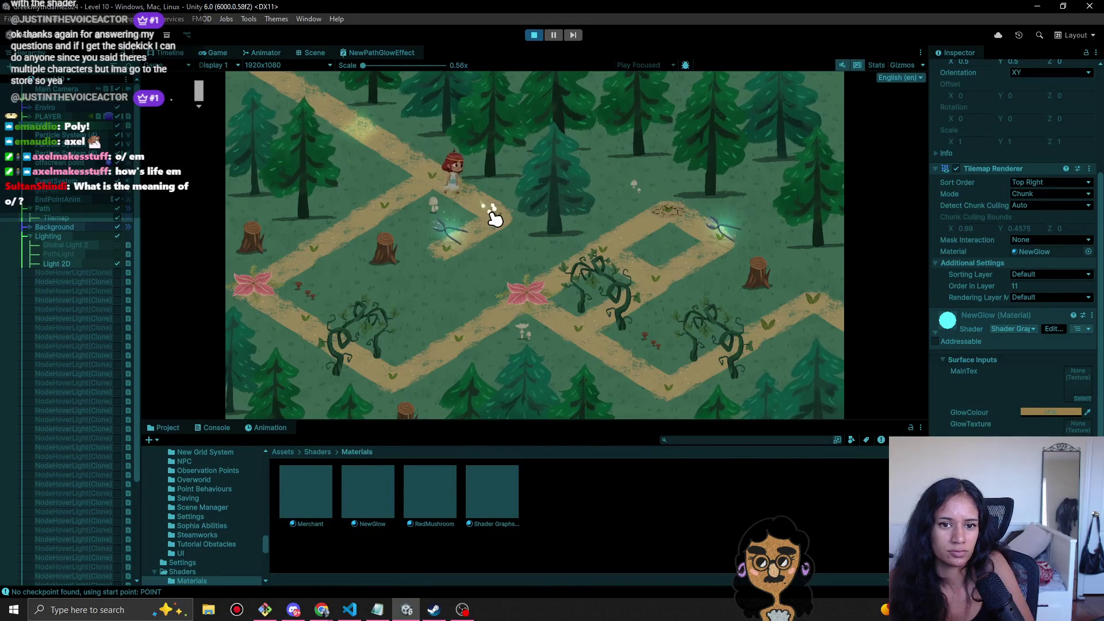
# - Walk the character across Level 10's path nodes, then stop playing and load Level 11
pyautogui.click(447, 190)
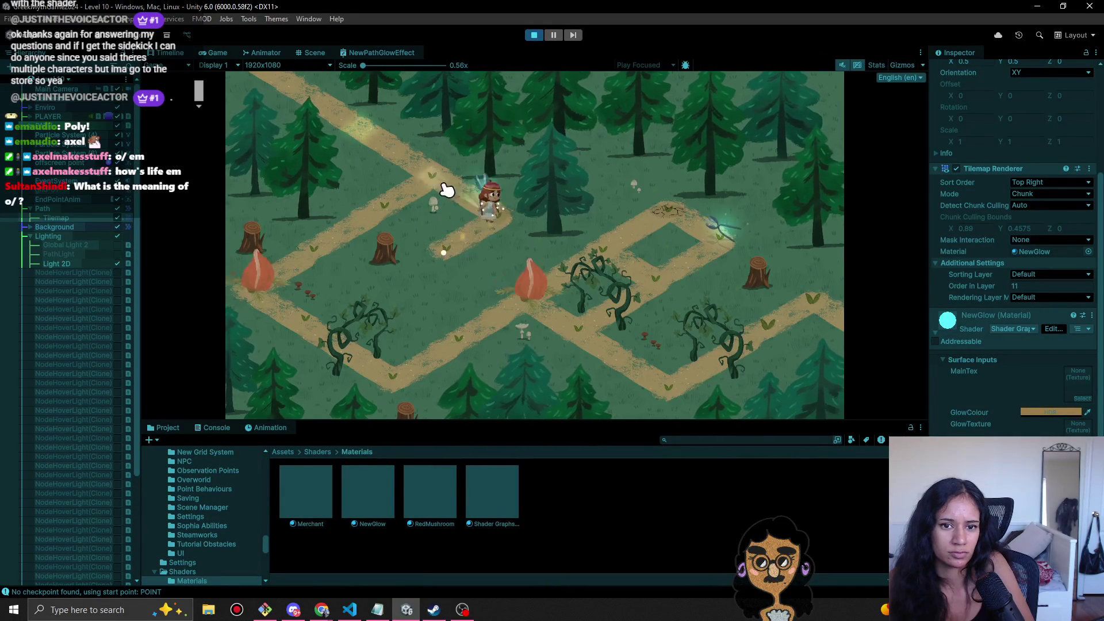
pyautogui.click(313, 257)
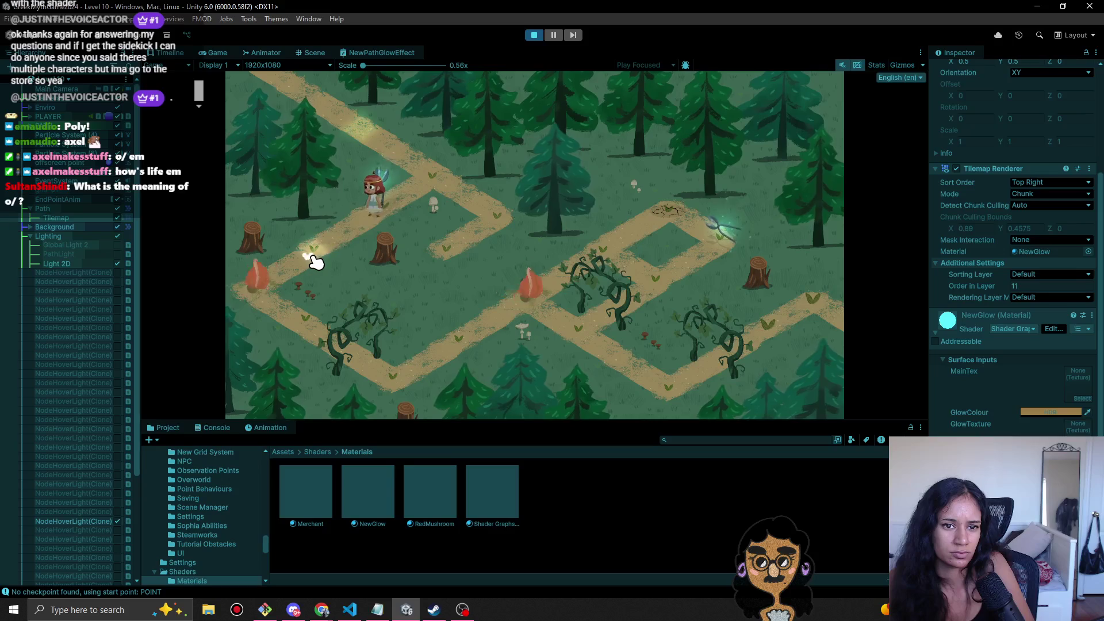
pyautogui.click(300, 320)
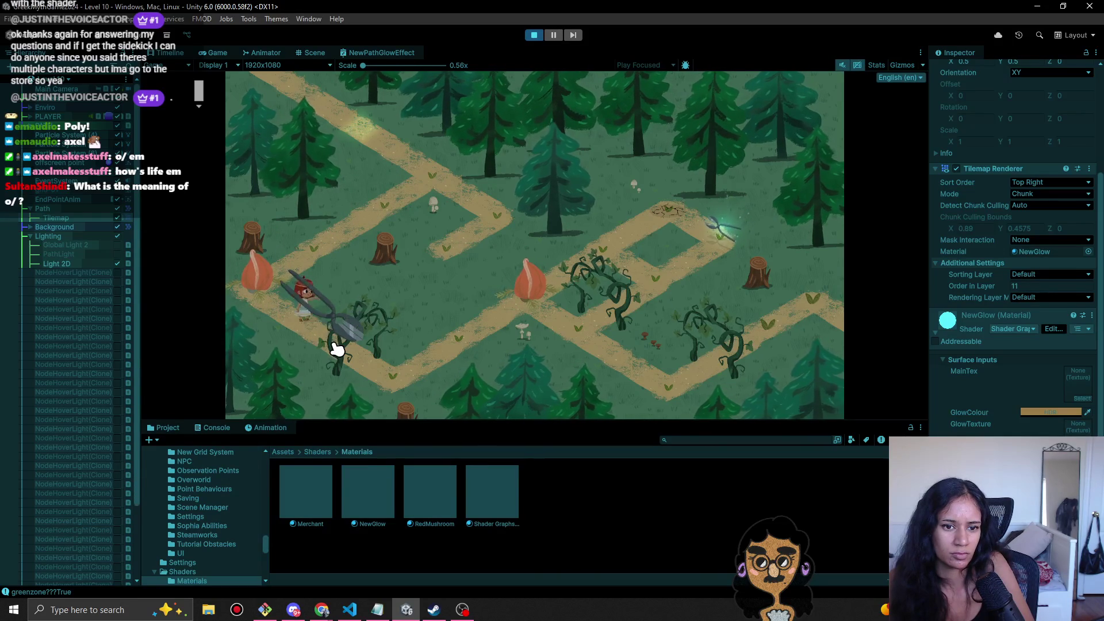
pyautogui.click(456, 325)
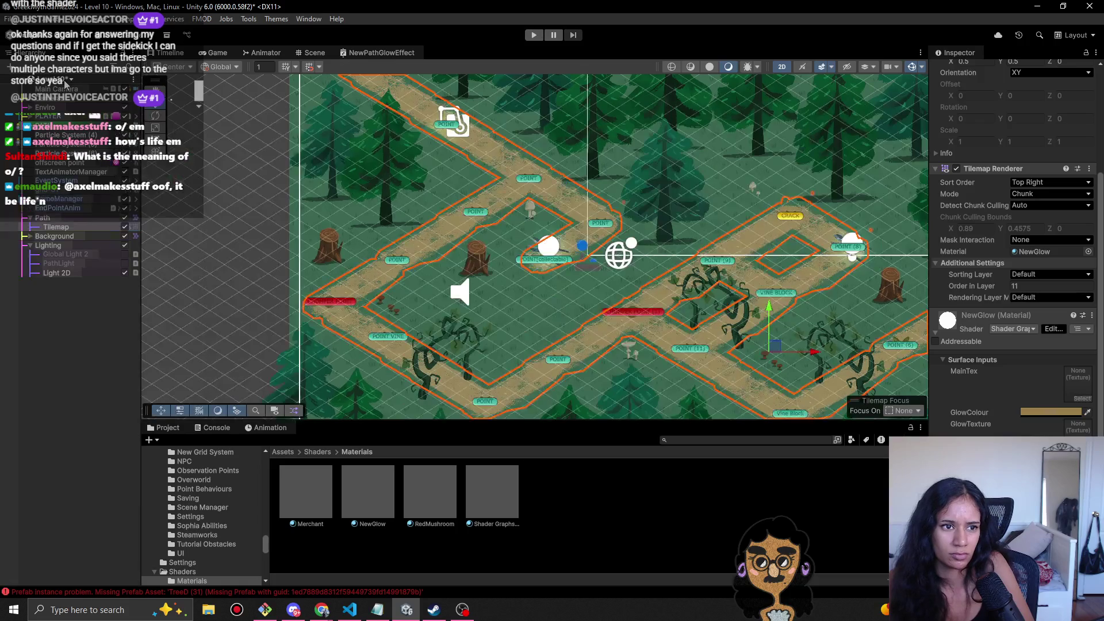
pyautogui.click(66, 80)
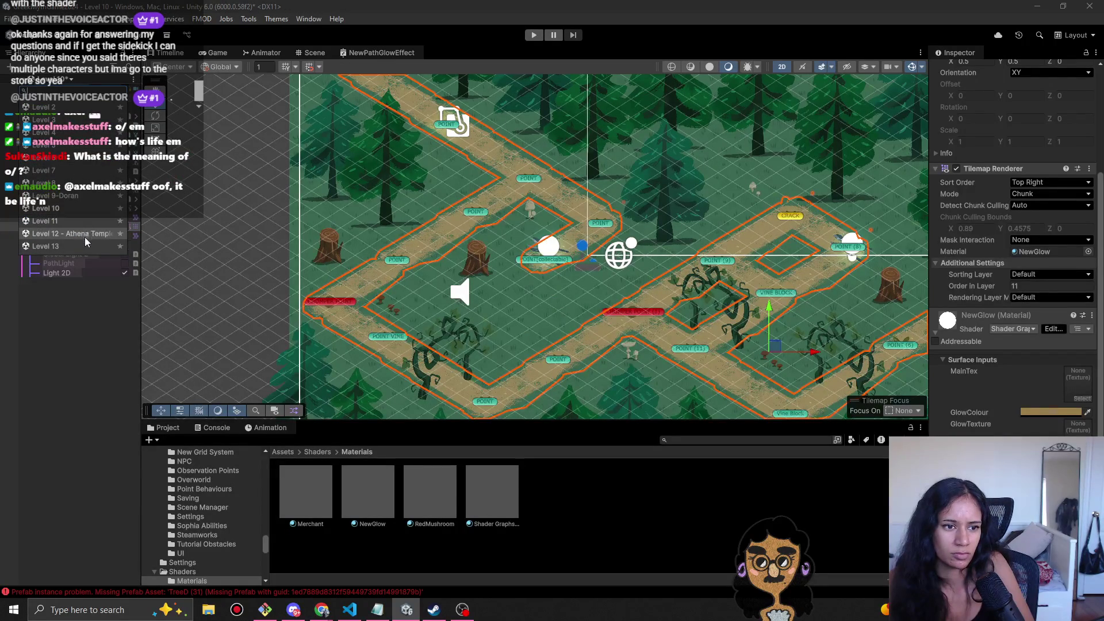
pyautogui.click(84, 221)
# - Save Level 10, then dim the global Light 2D intensity in Level 11
pyautogui.click(539, 330)
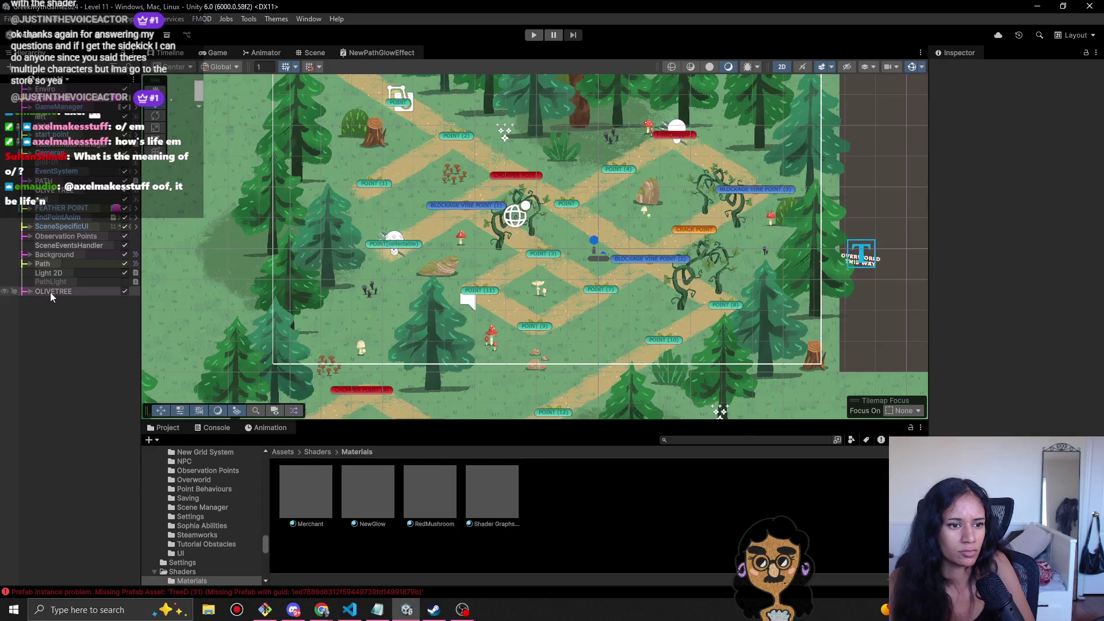
pyautogui.click(46, 274)
pyautogui.moveTo(982, 191); pyautogui.dragTo(976, 194)
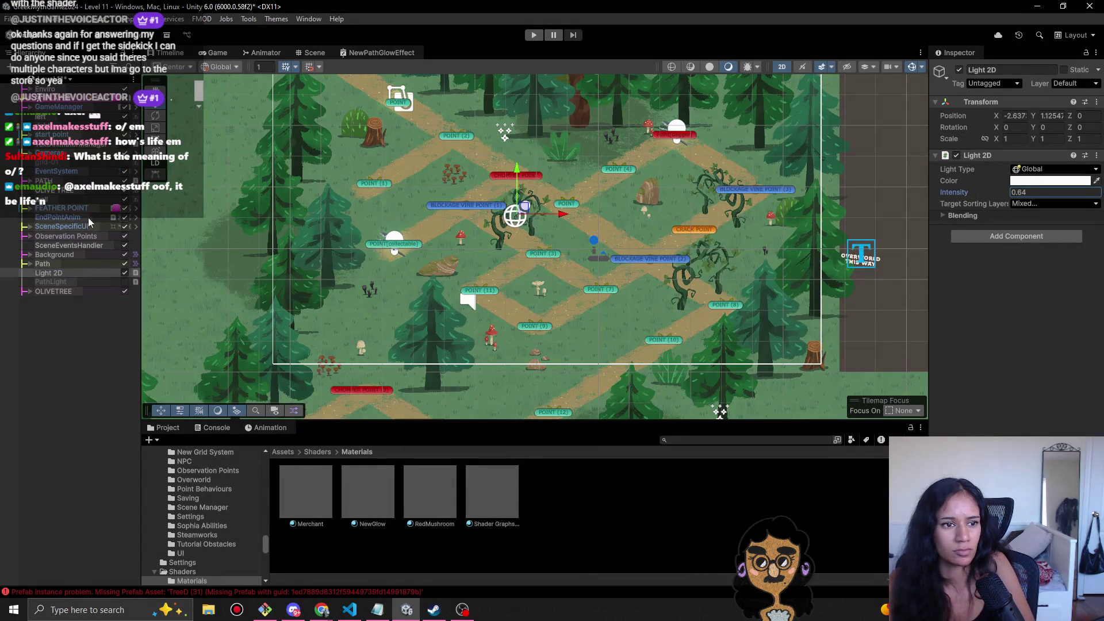
# - Assign the NewGlow material to Level 11's Path > Tilemap
pyautogui.click(43, 180)
pyautogui.click(30, 180)
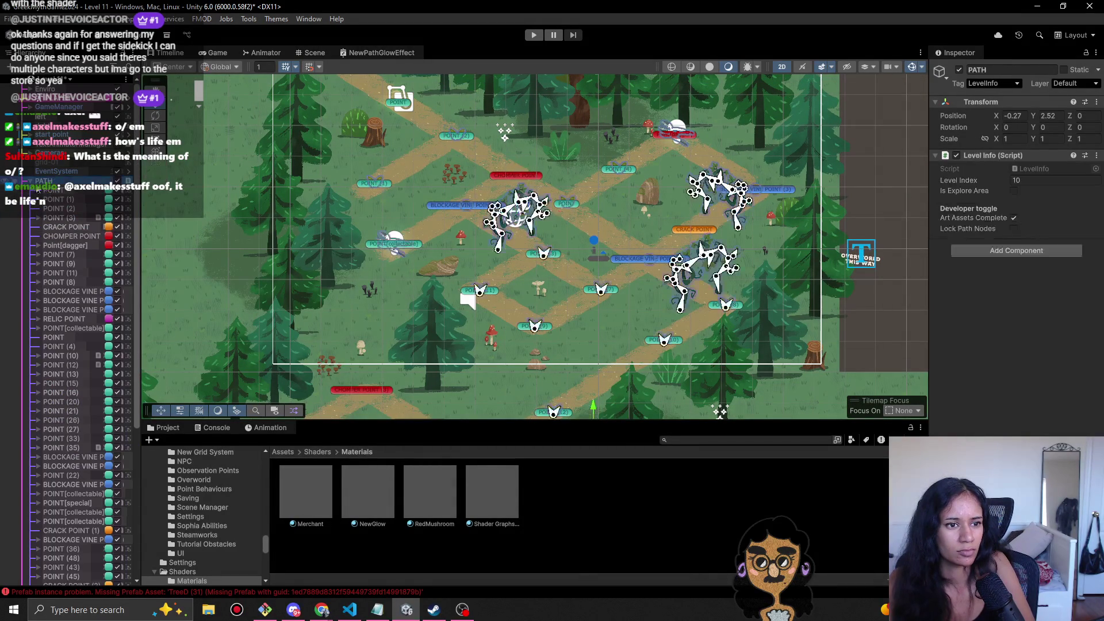
pyautogui.click(30, 180)
pyautogui.click(33, 265)
pyautogui.click(27, 264)
pyautogui.click(56, 273)
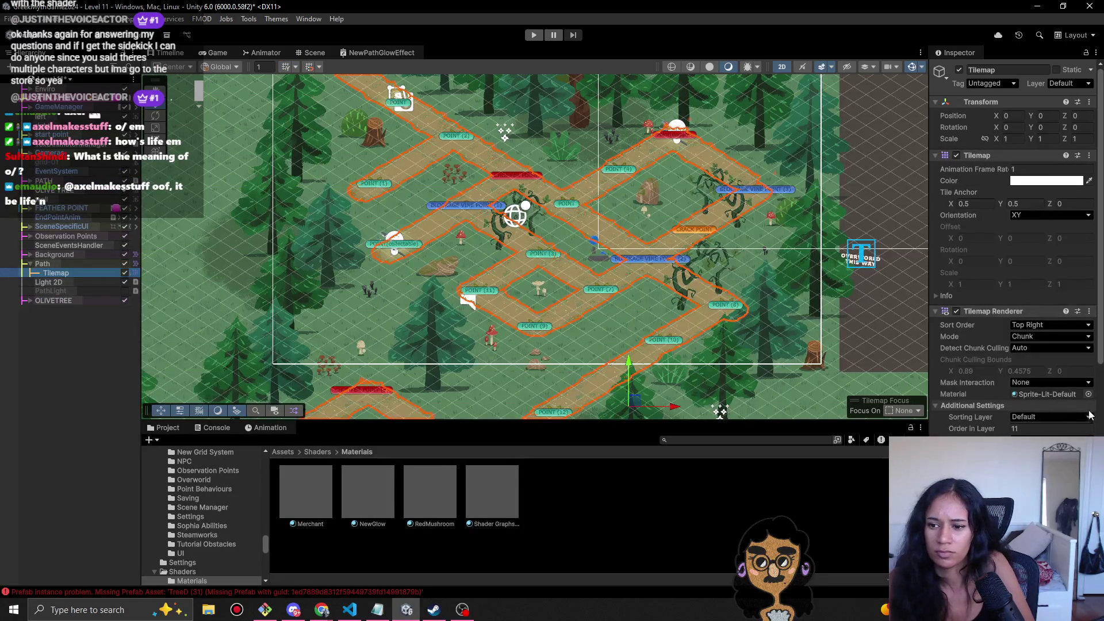
pyautogui.click(1088, 394)
pyautogui.write('glow')
pyautogui.doubleClick(693, 284)
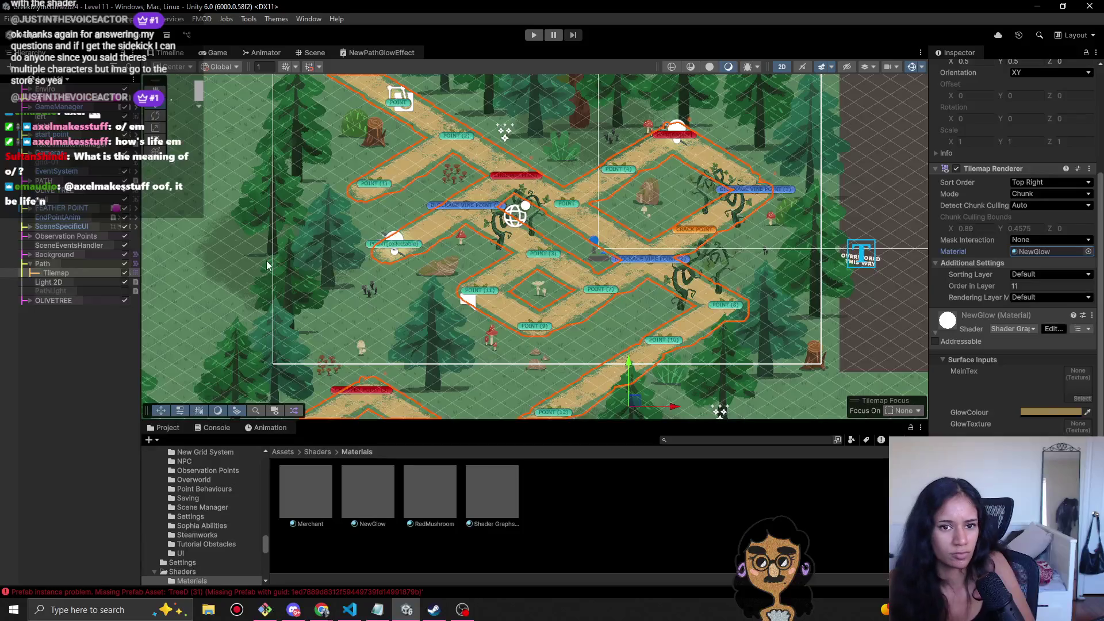
# - Load the Level 12 - Athena Temple scene from the scene list
pyautogui.moveTo(357, 158); pyautogui.dragTo(357, 94)
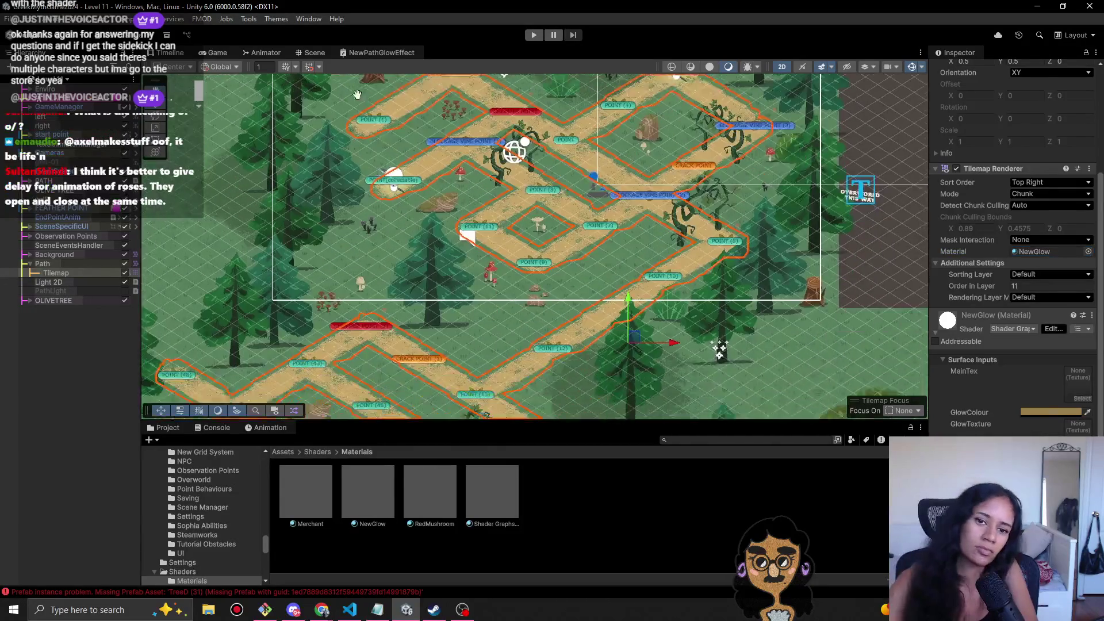
pyautogui.scroll(-3, 357, 94)
pyautogui.click(66, 80)
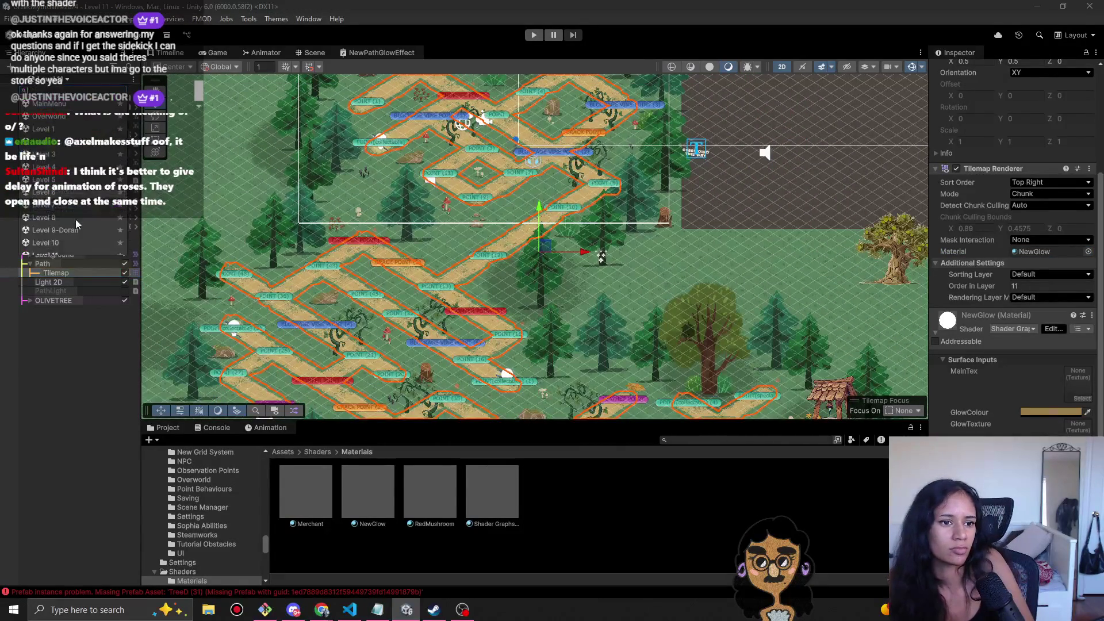
pyautogui.scroll(-3, 79, 247)
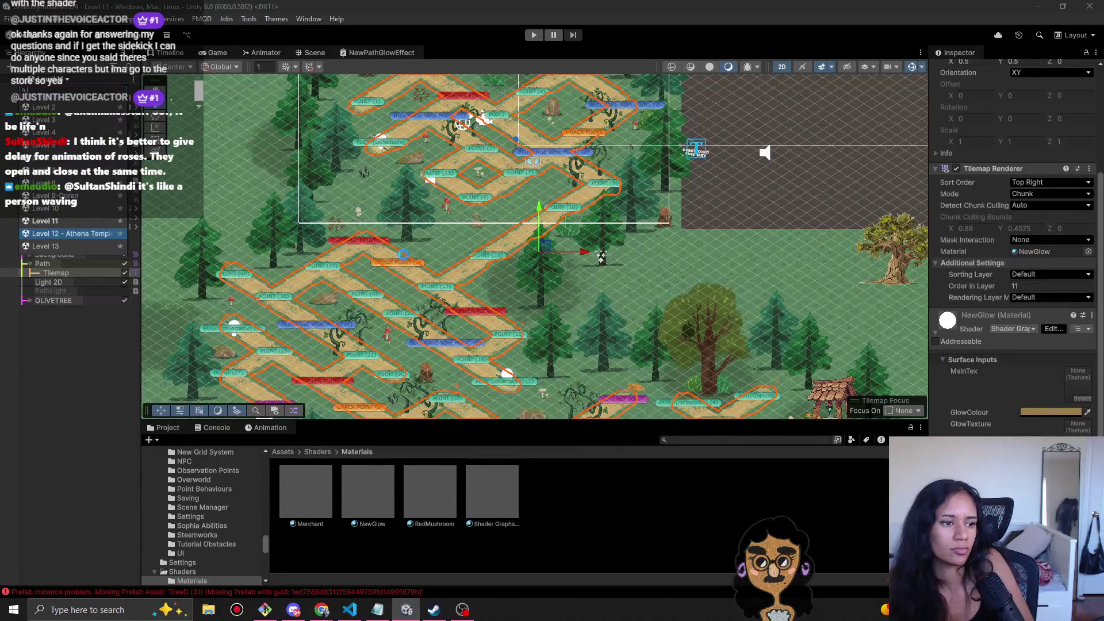
pyautogui.click(80, 234)
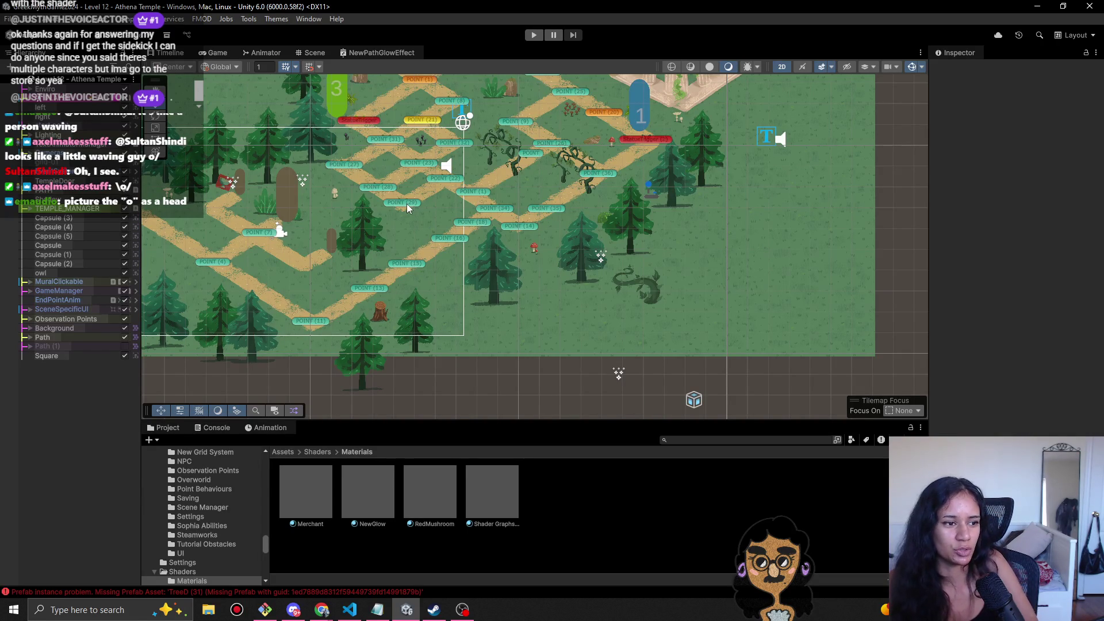
pyautogui.click(534, 35)
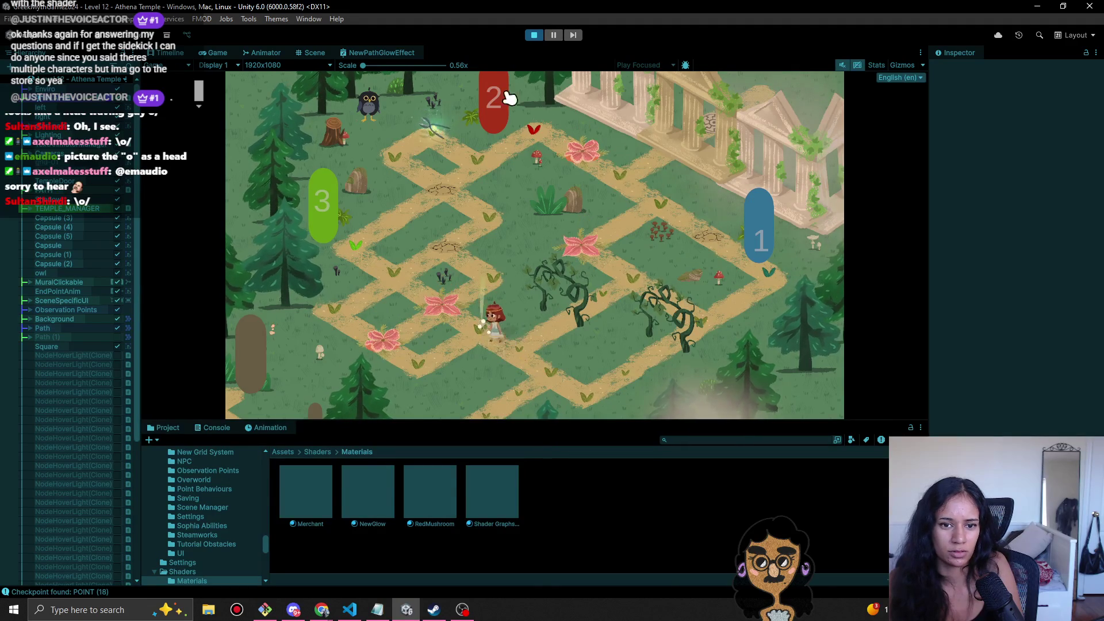
pyautogui.hotkey('ctrl', 'p')
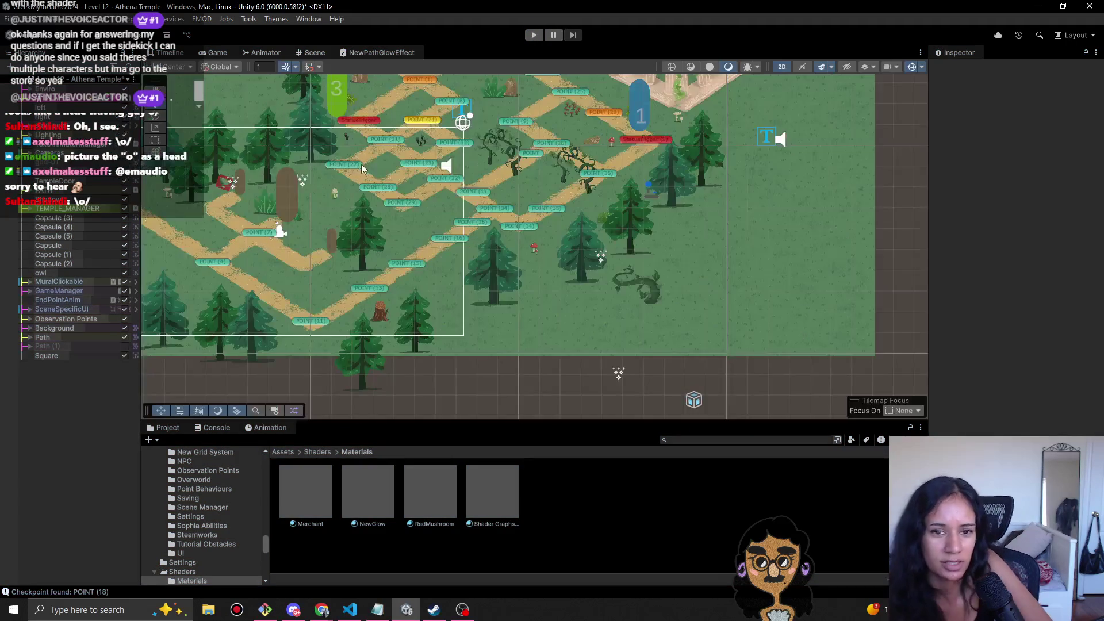
pyautogui.moveTo(311, 187); pyautogui.dragTo(461, 266)
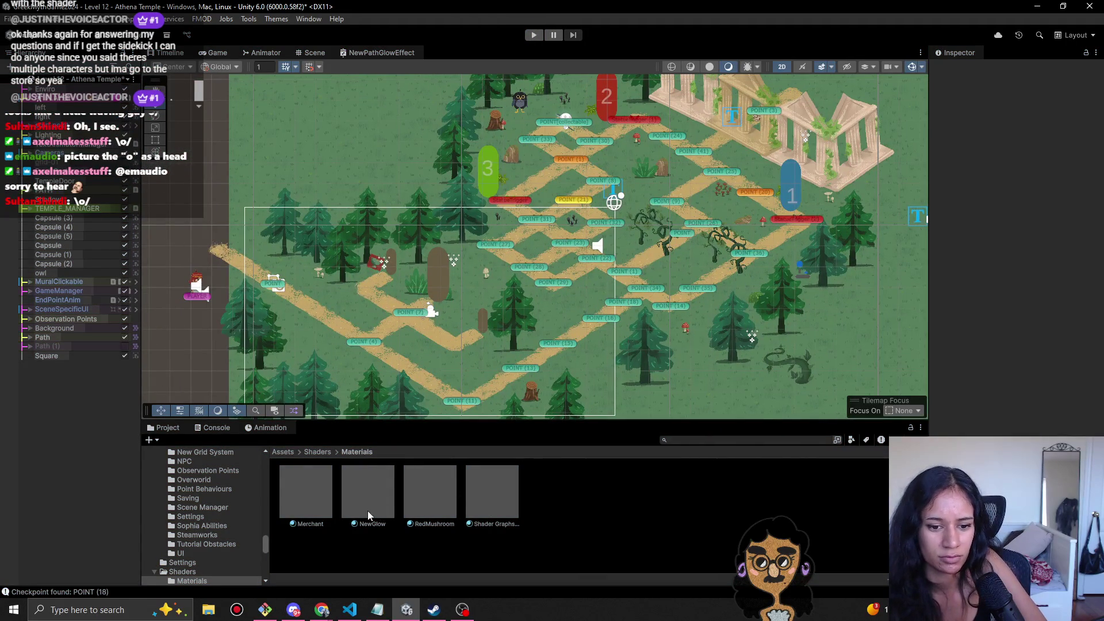
pyautogui.click(429, 506)
# - Save the modified Athena Temple scene while switching to Level 11, then open Level 7
pyautogui.moveTo(509, 246); pyautogui.dragTo(433, 252)
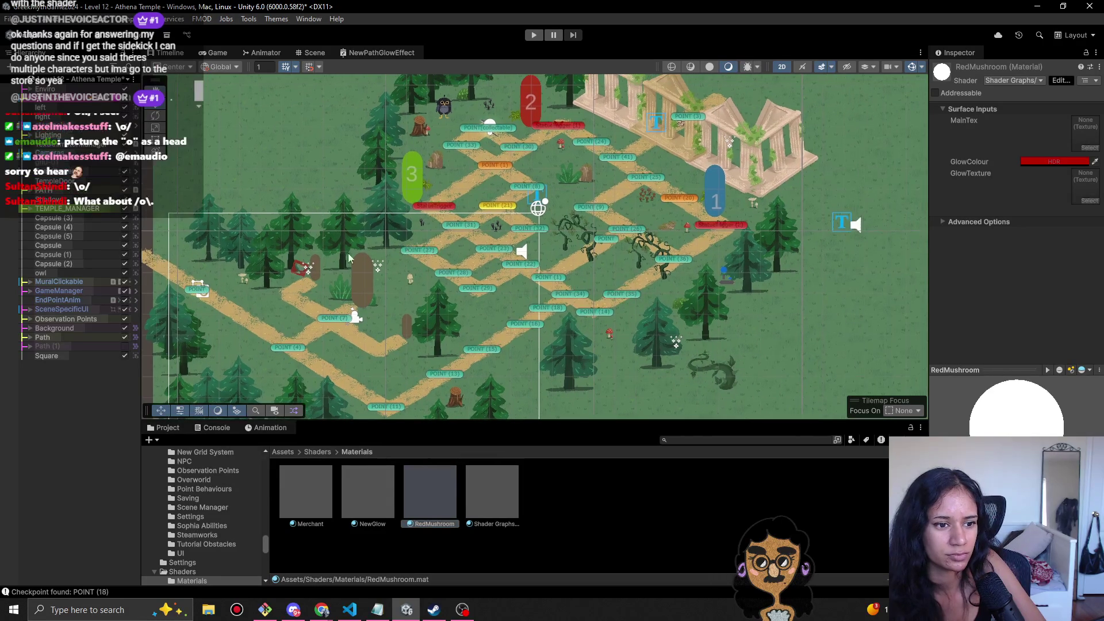
pyautogui.click(81, 79)
pyautogui.scroll(-3, 71, 221)
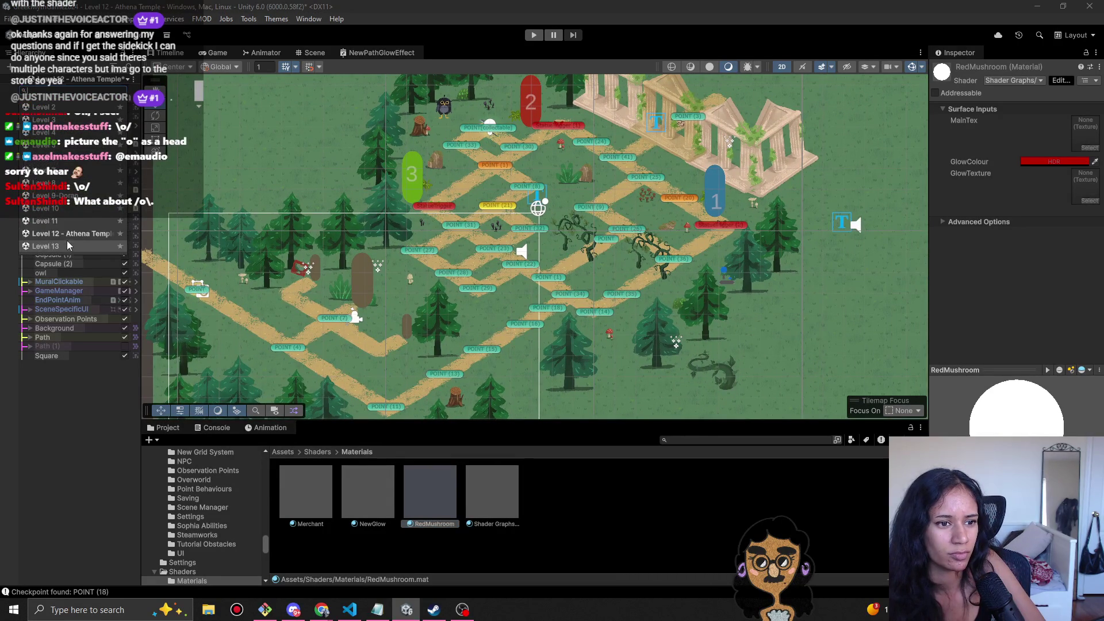
pyautogui.click(71, 220)
pyautogui.click(536, 329)
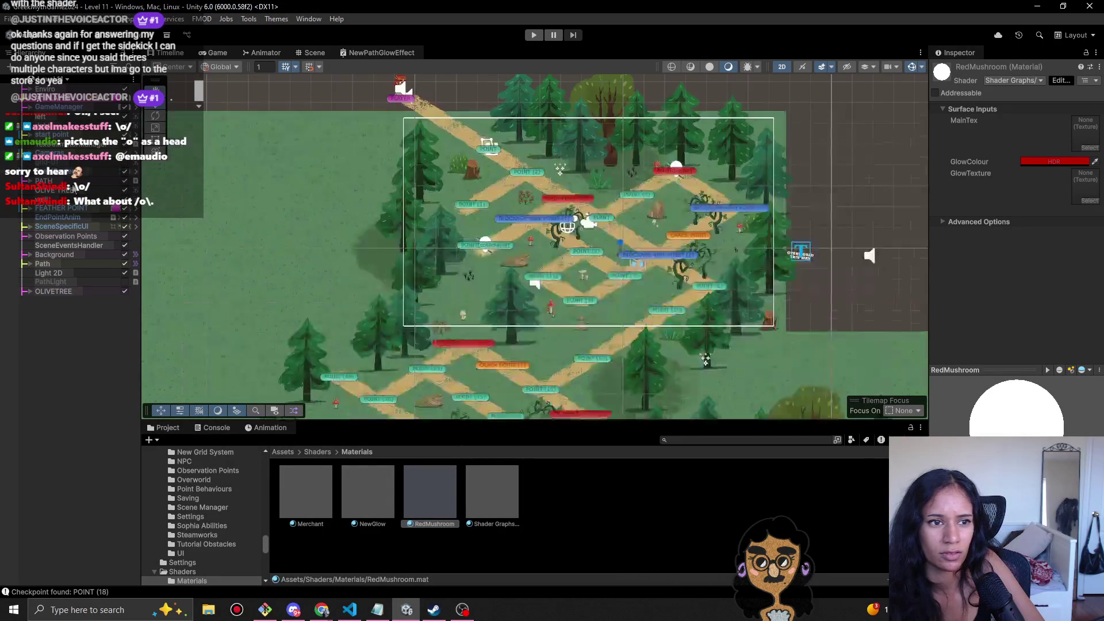
pyautogui.click(59, 84)
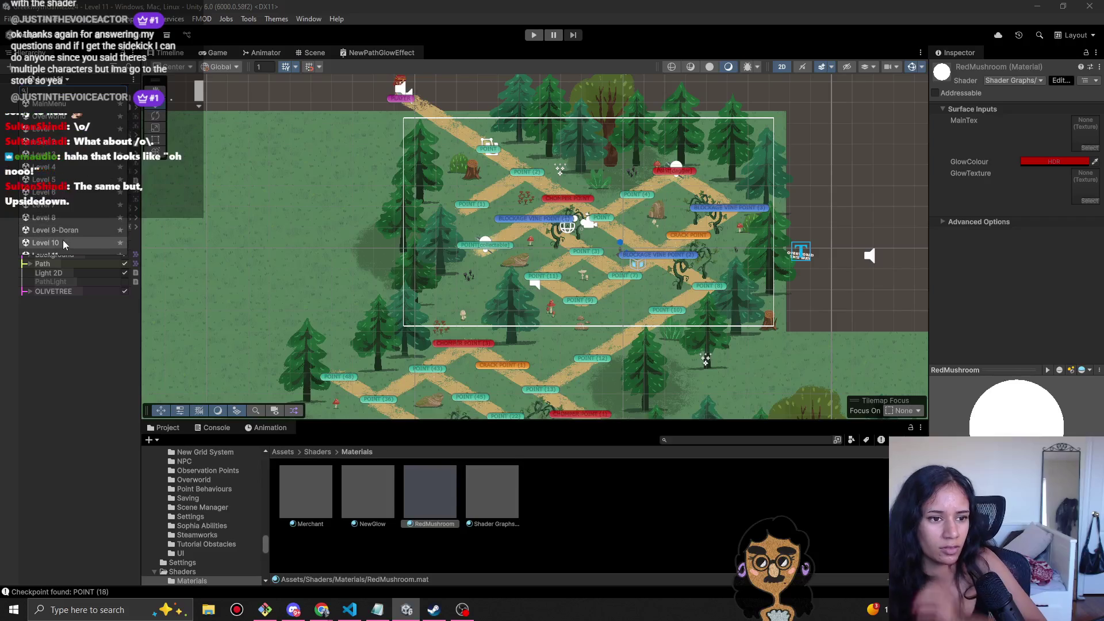
pyautogui.click(64, 171)
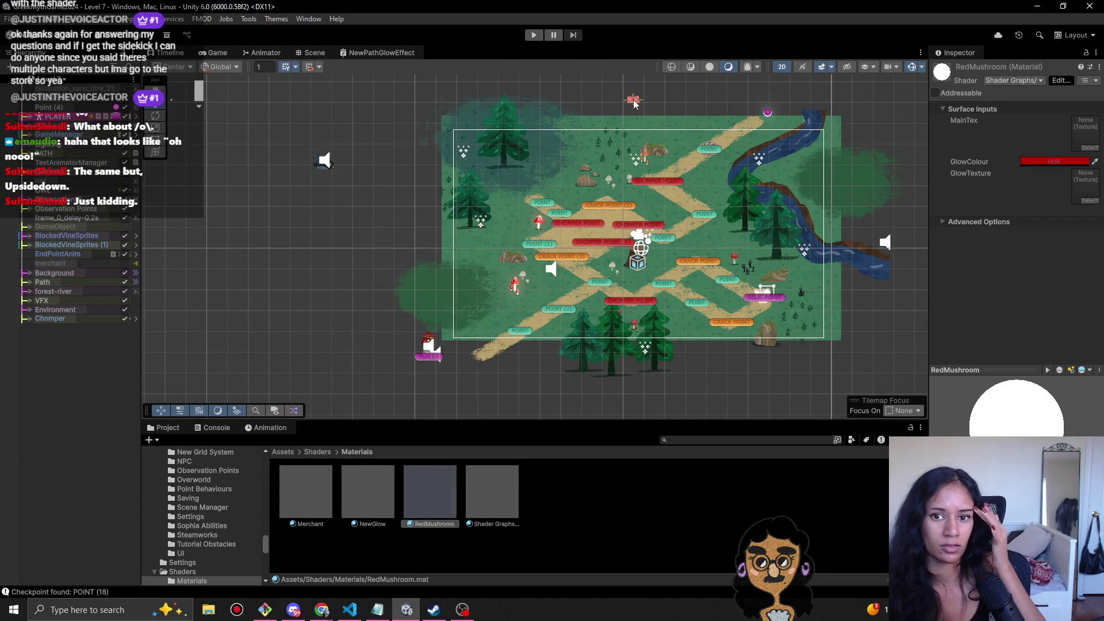
# - Select FlyTrap, FlyTrap (1) and FlyTrap (2) under Chomper and drop RedMushroom onto their Material
pyautogui.click(634, 103)
pyautogui.scroll(5, 659, 115)
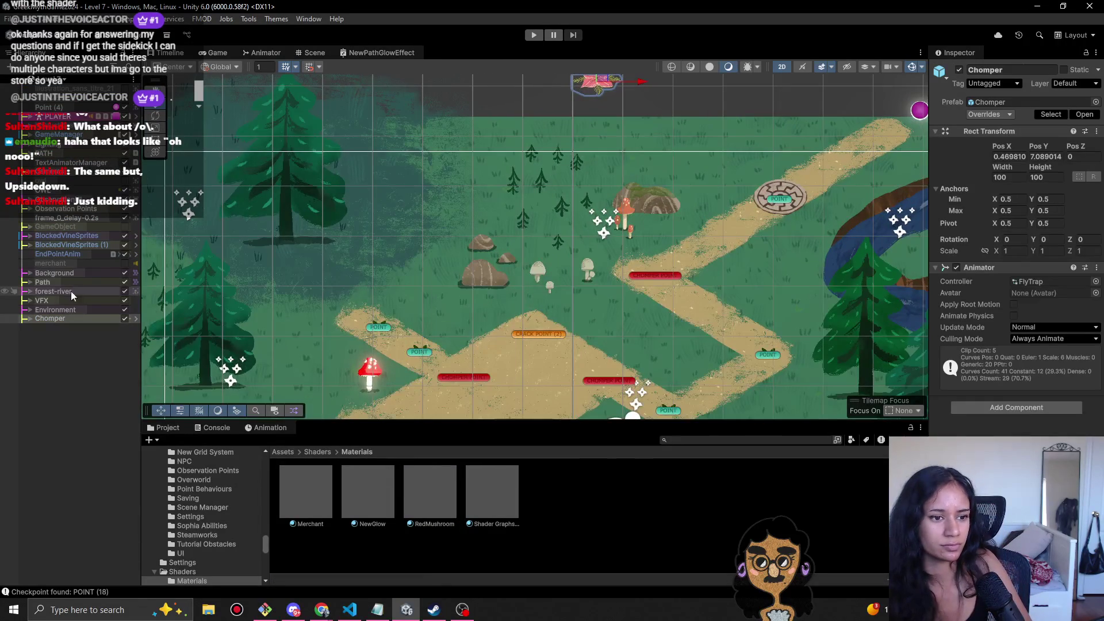
pyautogui.click(30, 318)
pyautogui.click(55, 327)
pyautogui.keyDown('shift'); pyautogui.click(52, 344); pyautogui.keyUp('shift')
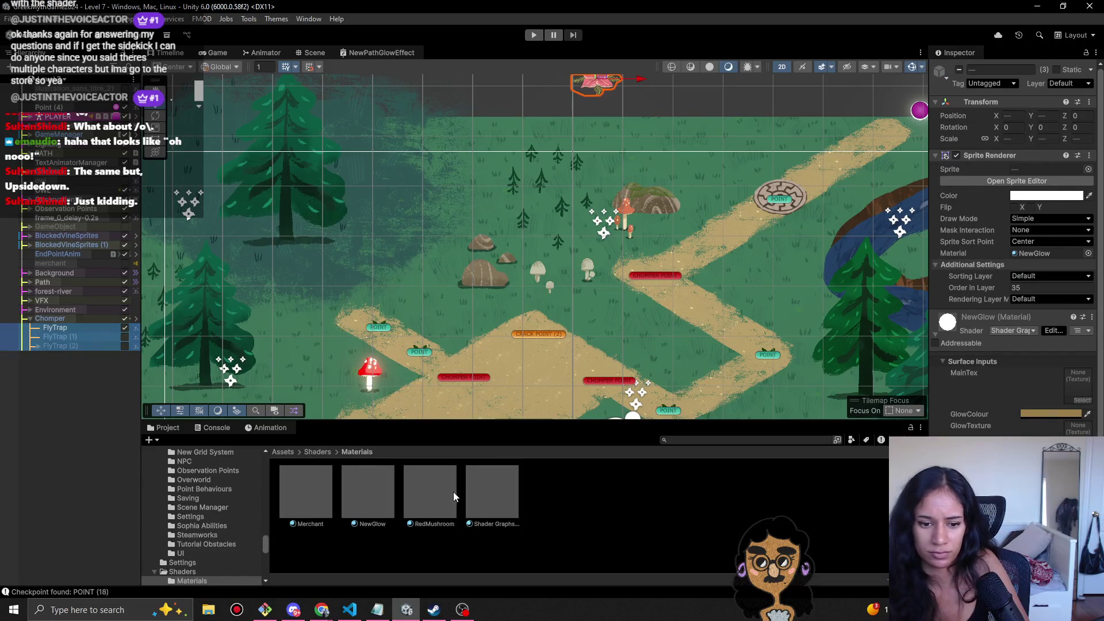
pyautogui.moveTo(440, 506)
pyautogui.mouseDown()
pyautogui.moveTo(1046, 230)
pyautogui.moveTo(1047, 253)
pyautogui.mouseUp()
# - Duplicate the RedMushroom material and name the copy Chomper
pyautogui.moveTo(598, 138); pyautogui.dragTo(556, 319)
pyautogui.scroll(3, 571, 300)
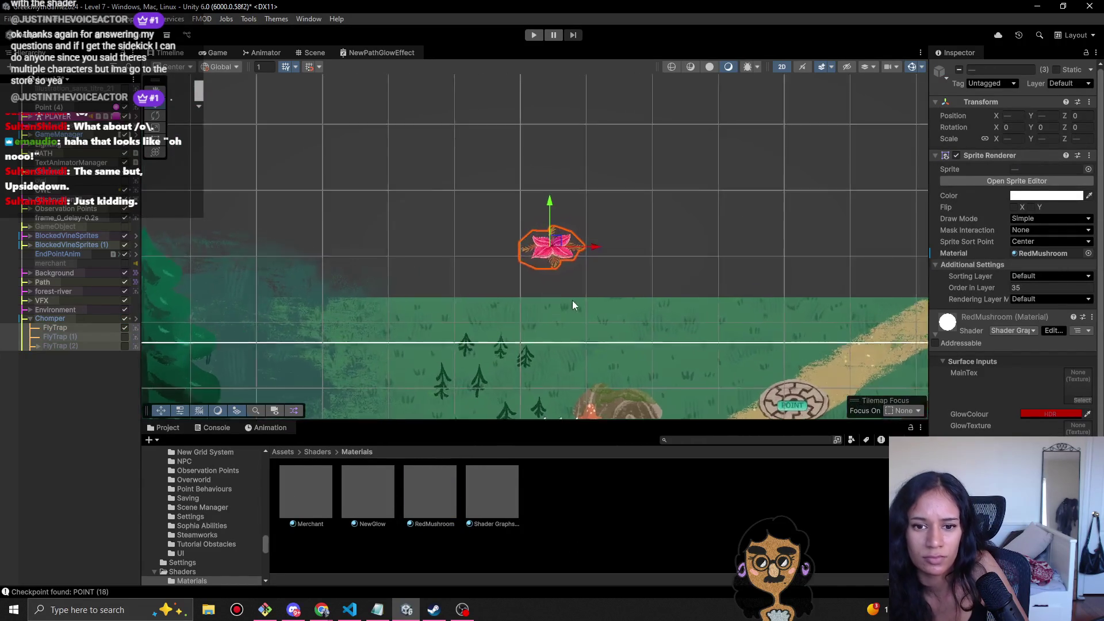
pyautogui.click(426, 506)
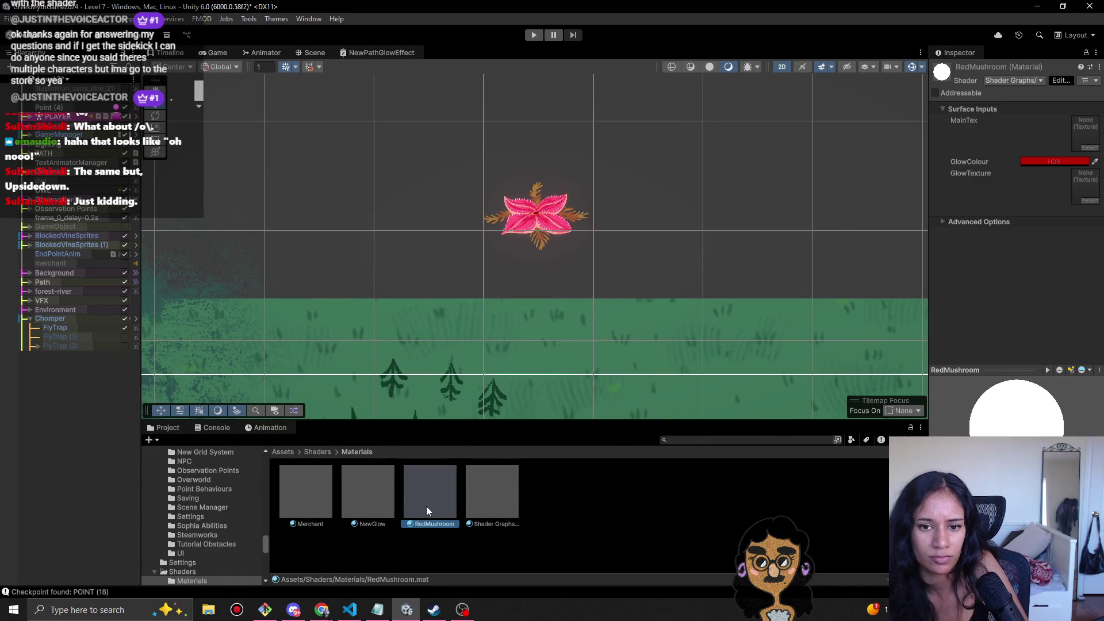
pyautogui.hotkey('ctrl', 'd')
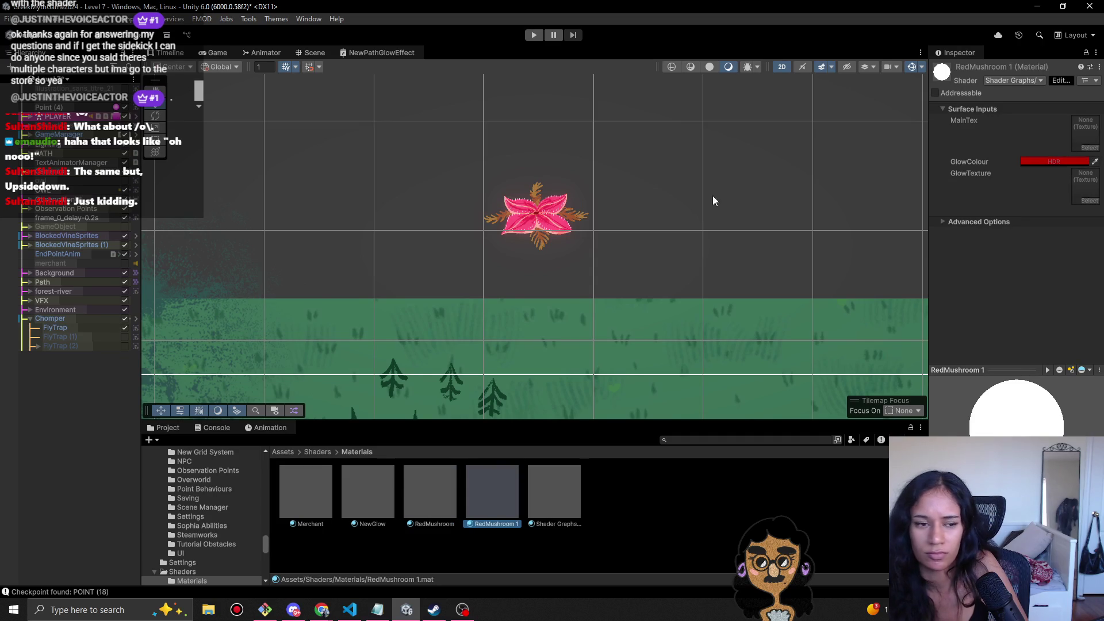
pyautogui.press('F2')
pyautogui.write('Chomper')
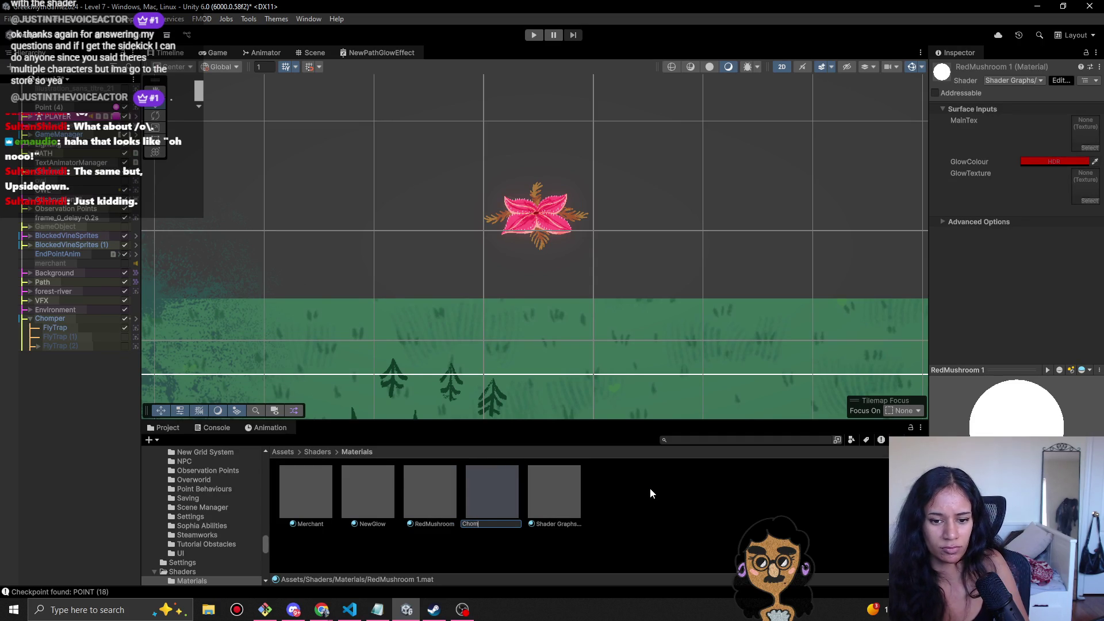
pyautogui.press('Return')
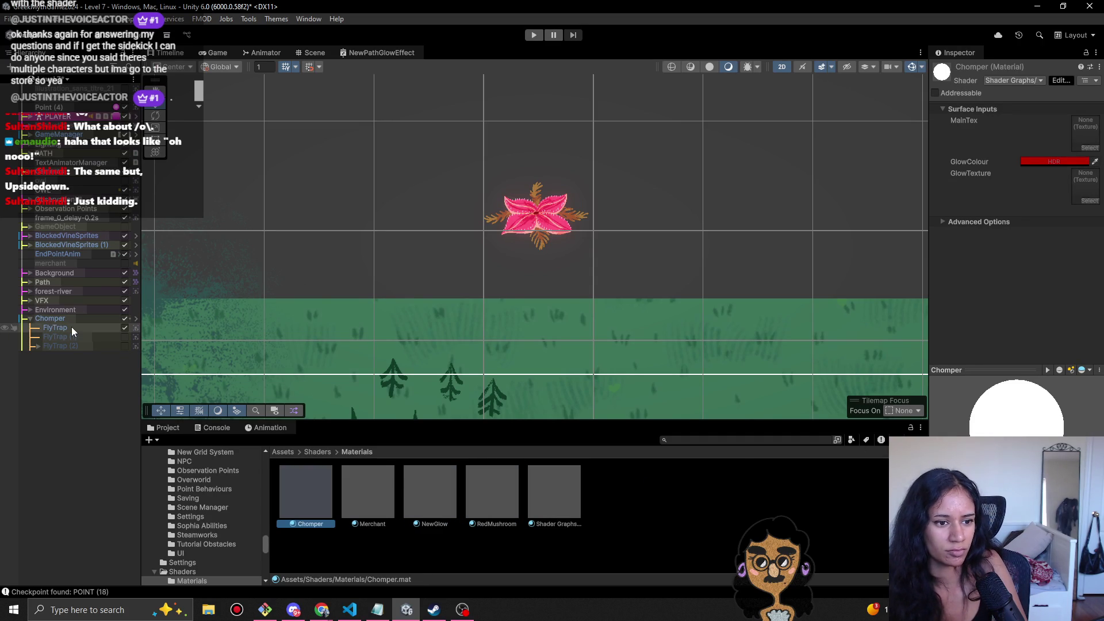
# - Assign Chomper to the three FlyTrap sprites and adjust its red GlowColour
pyautogui.click(72, 328)
pyautogui.keyDown('shift'); pyautogui.click(68, 346); pyautogui.keyUp('shift')
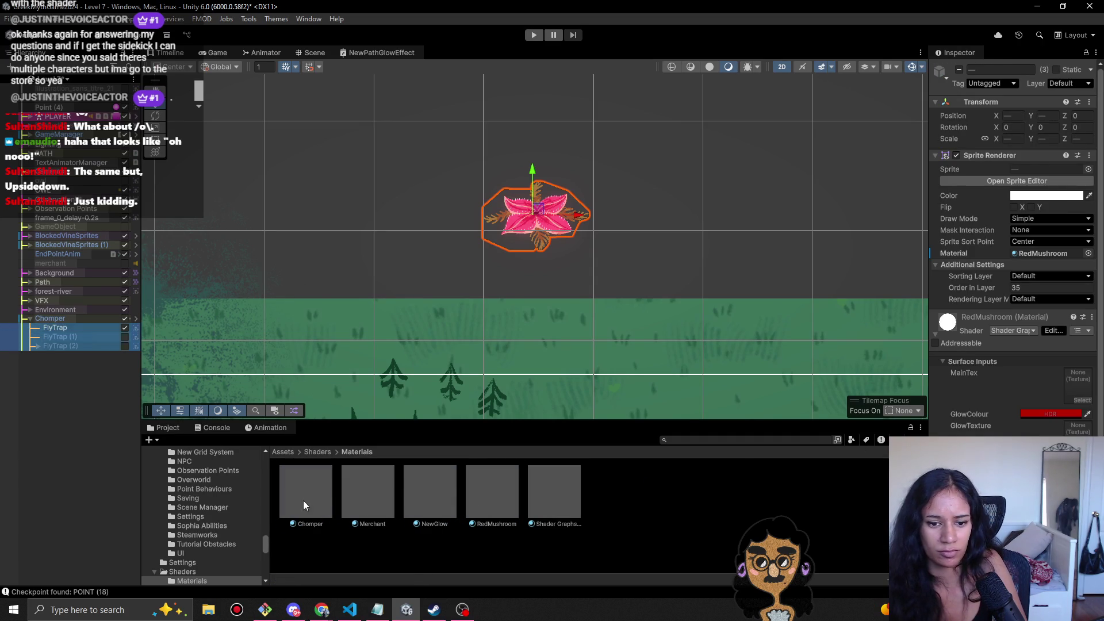
pyautogui.moveTo(303, 504); pyautogui.dragTo(1100, 304)
pyautogui.moveTo(1041, 271); pyautogui.dragTo(1054, 255)
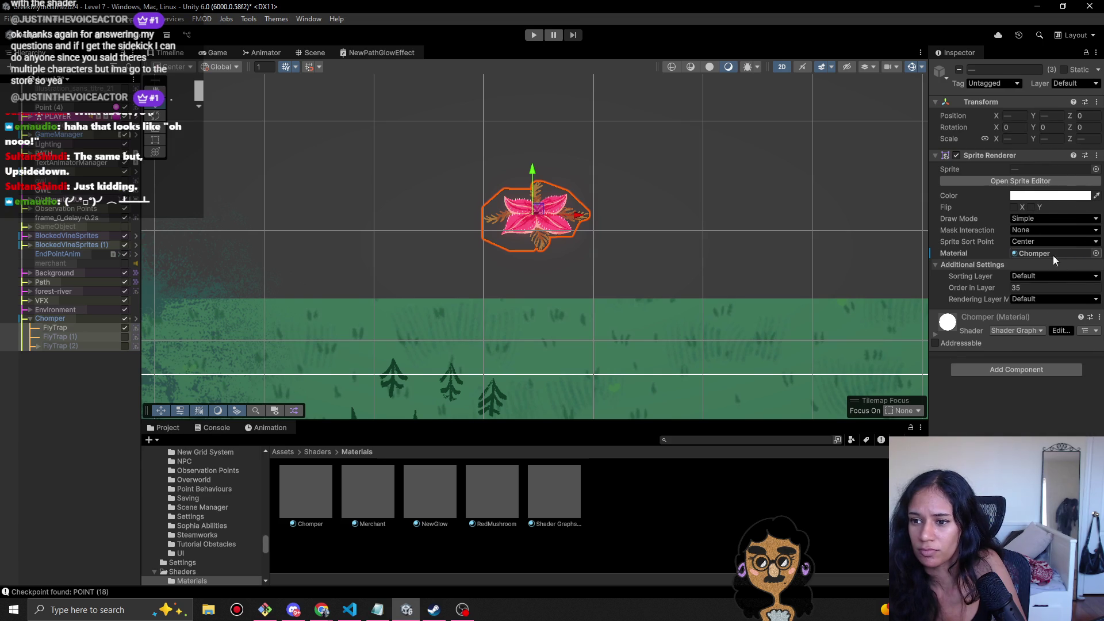
pyautogui.click(934, 339)
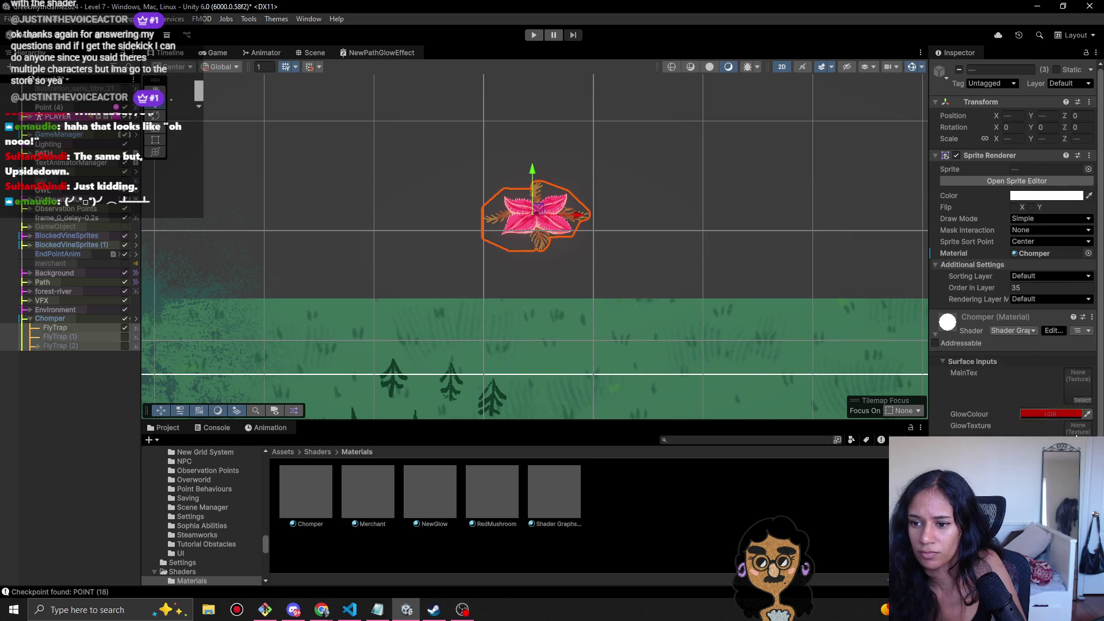
pyautogui.click(1061, 412)
pyautogui.click(1056, 368)
pyautogui.moveTo(1056, 368); pyautogui.dragTo(1050, 387)
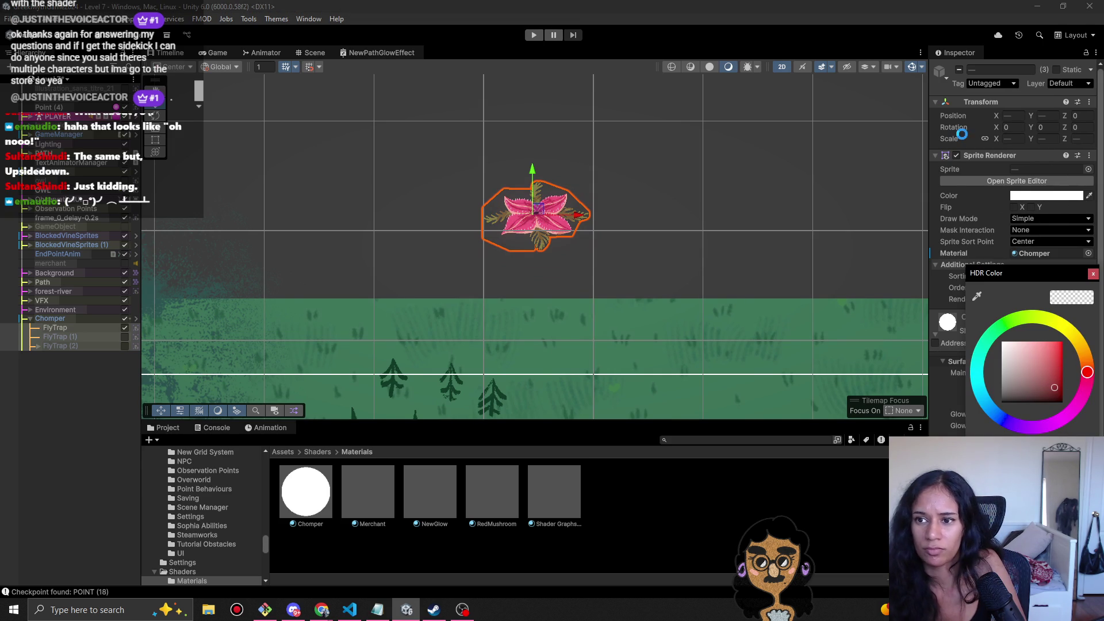
# - Apply all overrides to the Chomper prefab, then delete Chomper from Level 7
pyautogui.click(546, 194)
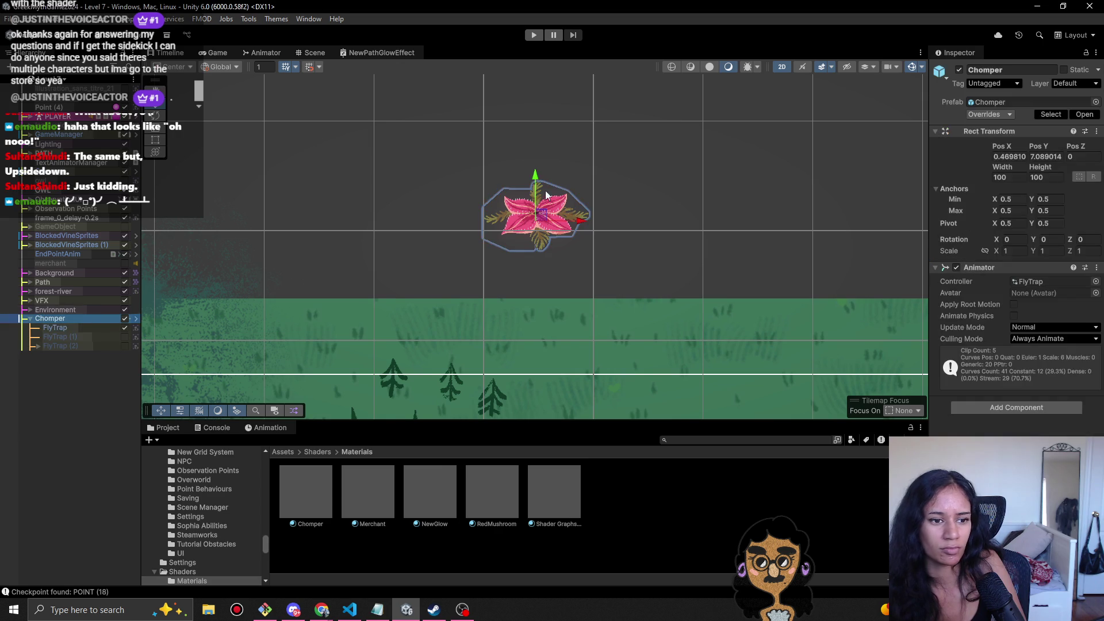
pyautogui.click(972, 114)
pyautogui.click(1052, 235)
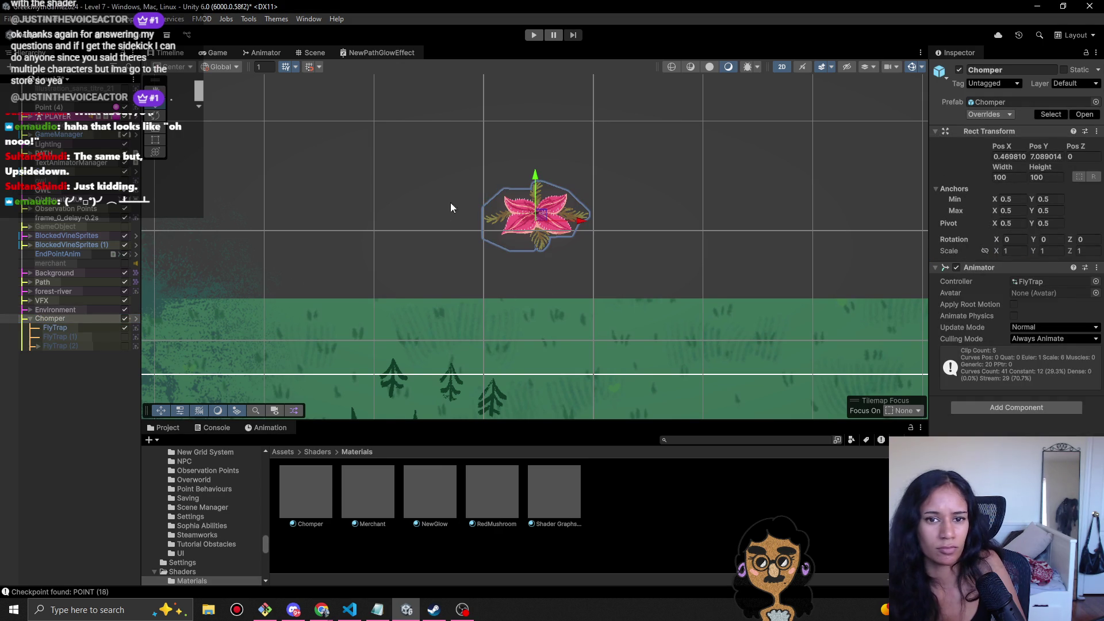
pyautogui.press('Delete')
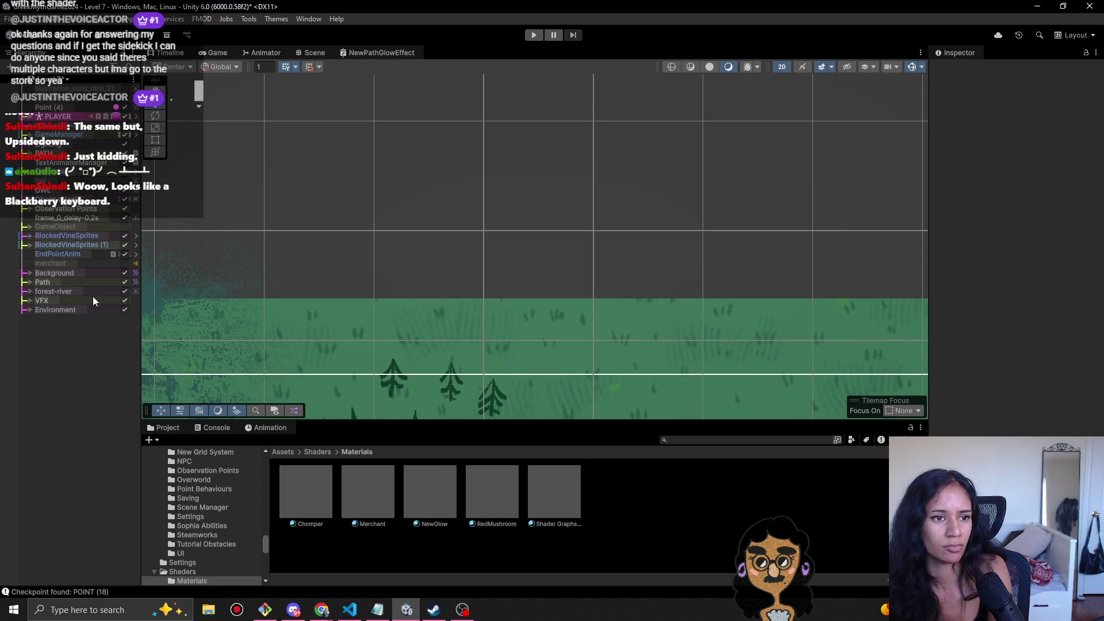
pyautogui.click(58, 82)
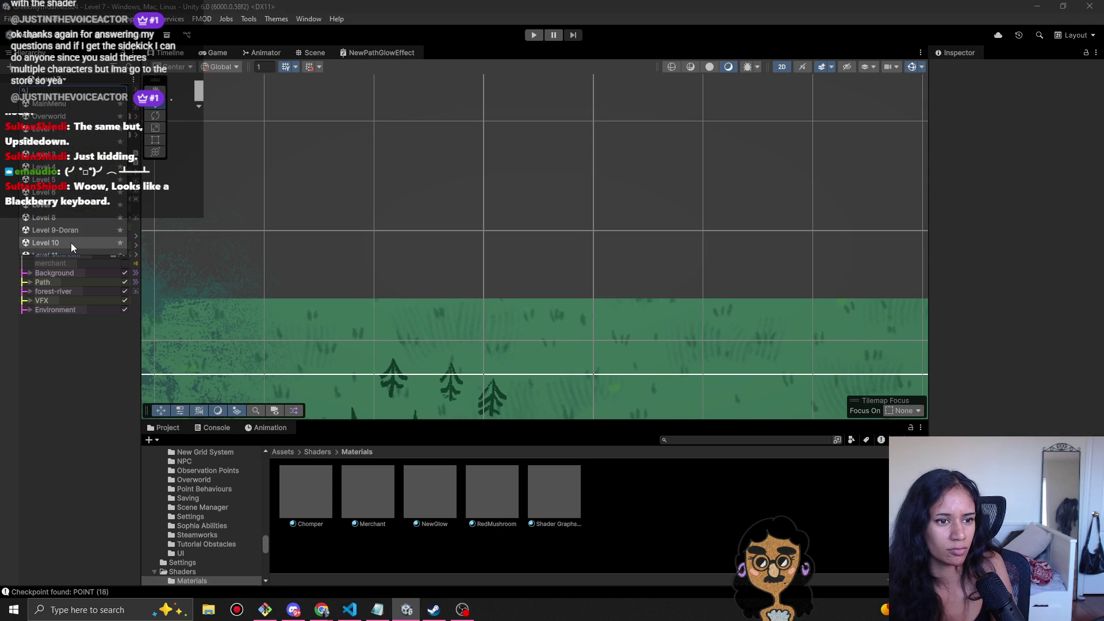
pyautogui.click(92, 401)
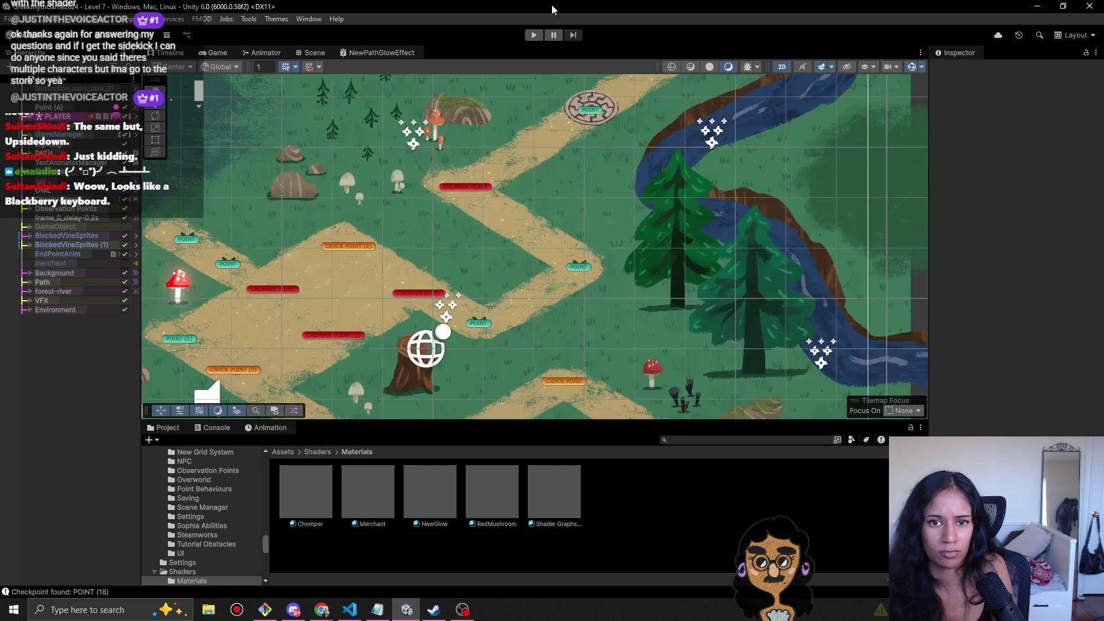
# - Playtest Level 7, walking the player along the path past the flytraps, then stop
pyautogui.click(533, 35)
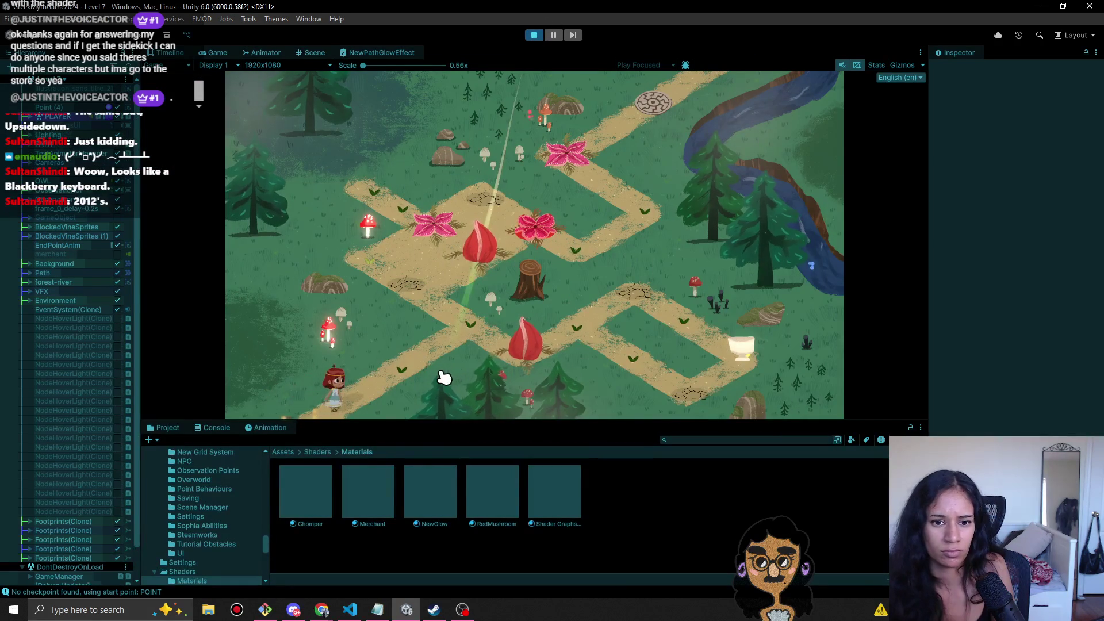
pyautogui.click(420, 368)
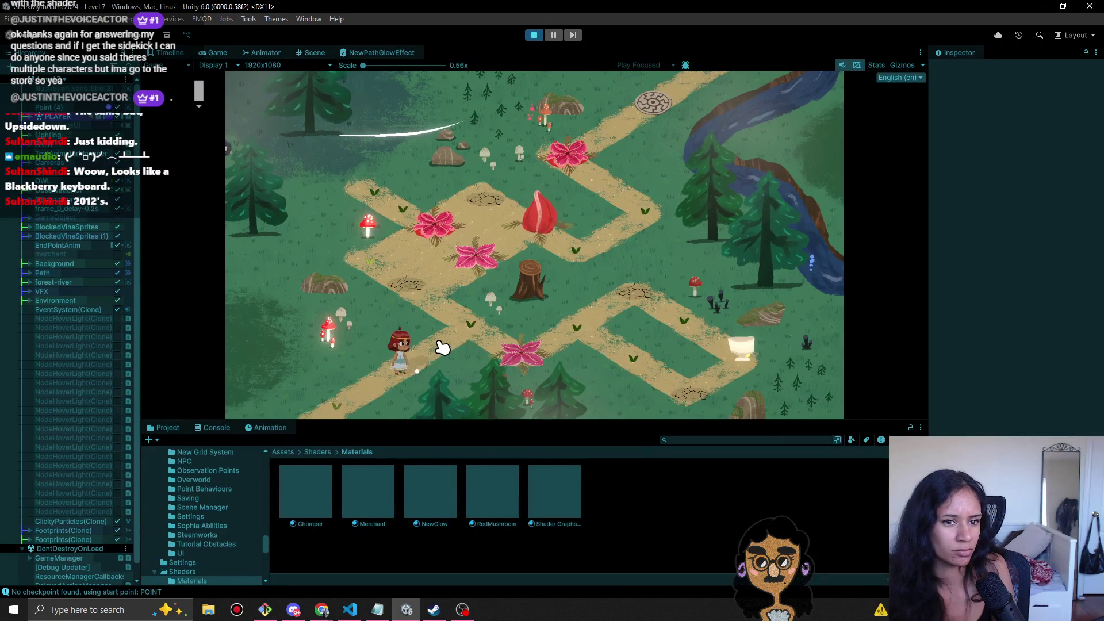
pyautogui.click(468, 322)
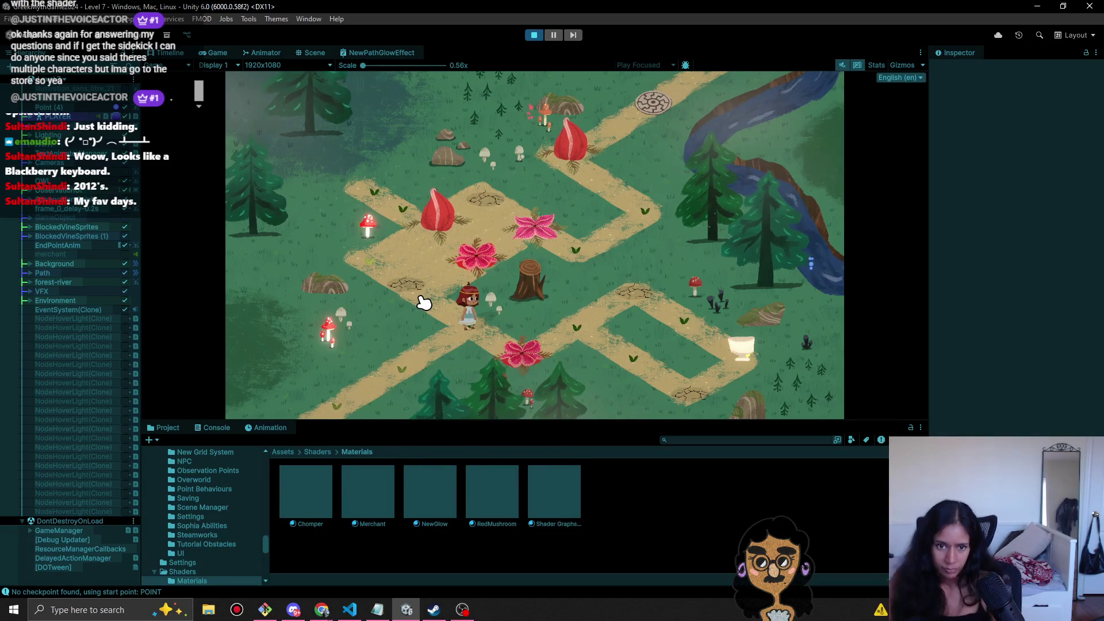
pyautogui.click(534, 36)
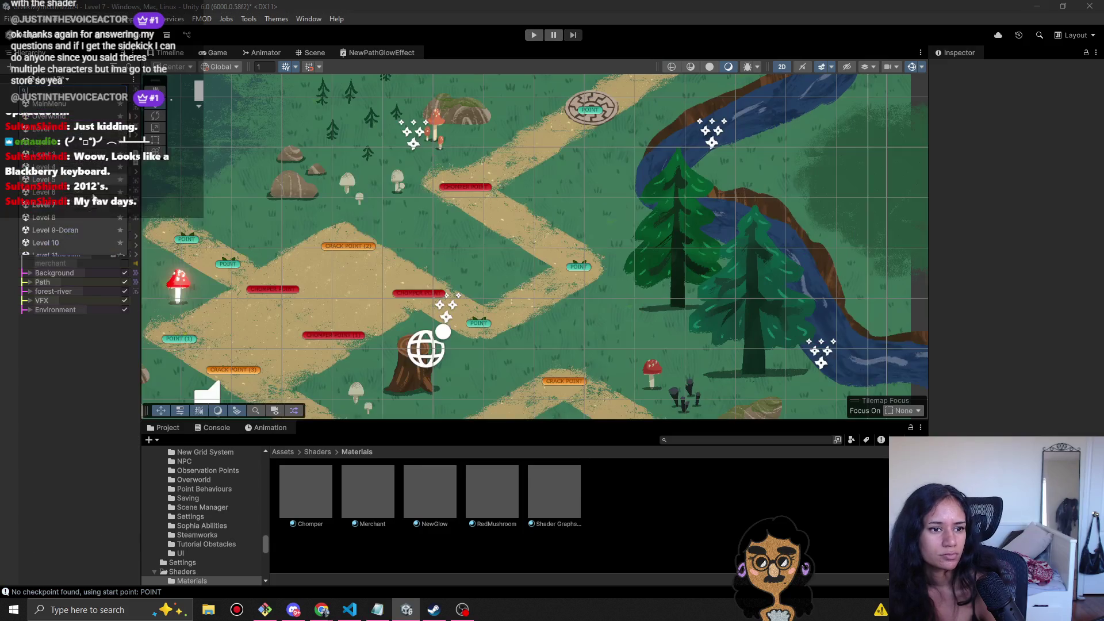
# - Save Level 7 and open the Level 6 scene
pyautogui.doubleClick(93, 195)
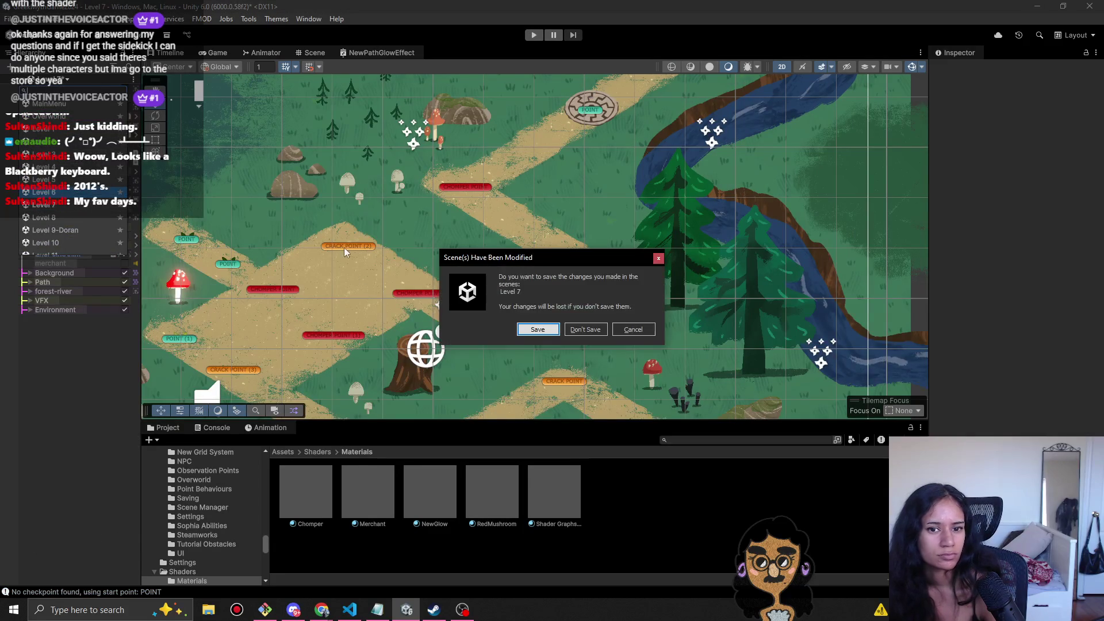
pyautogui.click(543, 325)
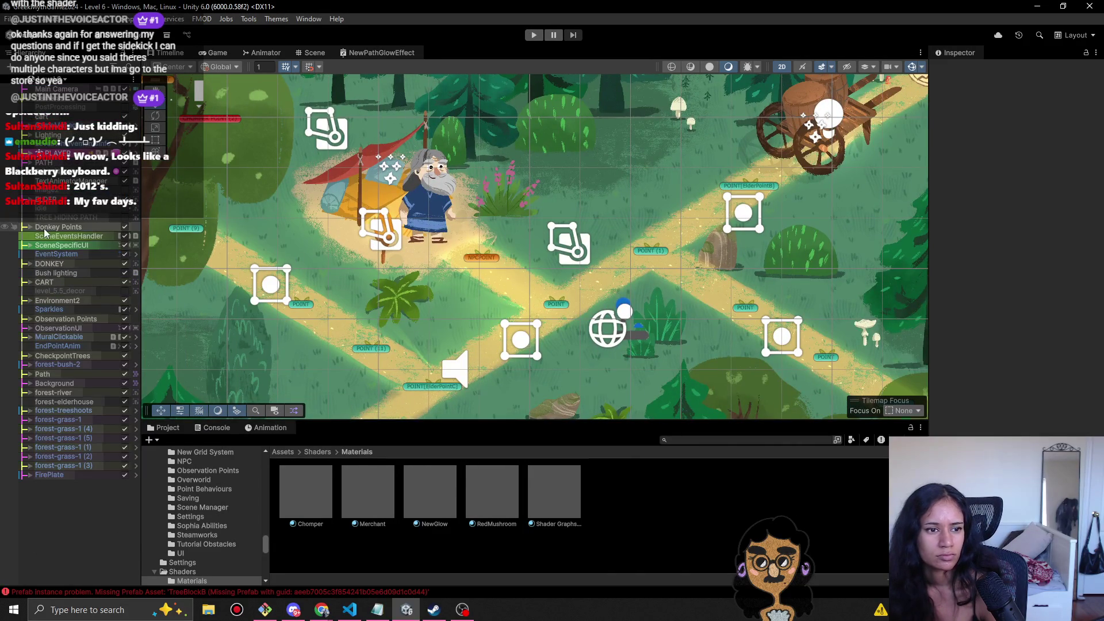
pyautogui.scroll(-5, 365, 286)
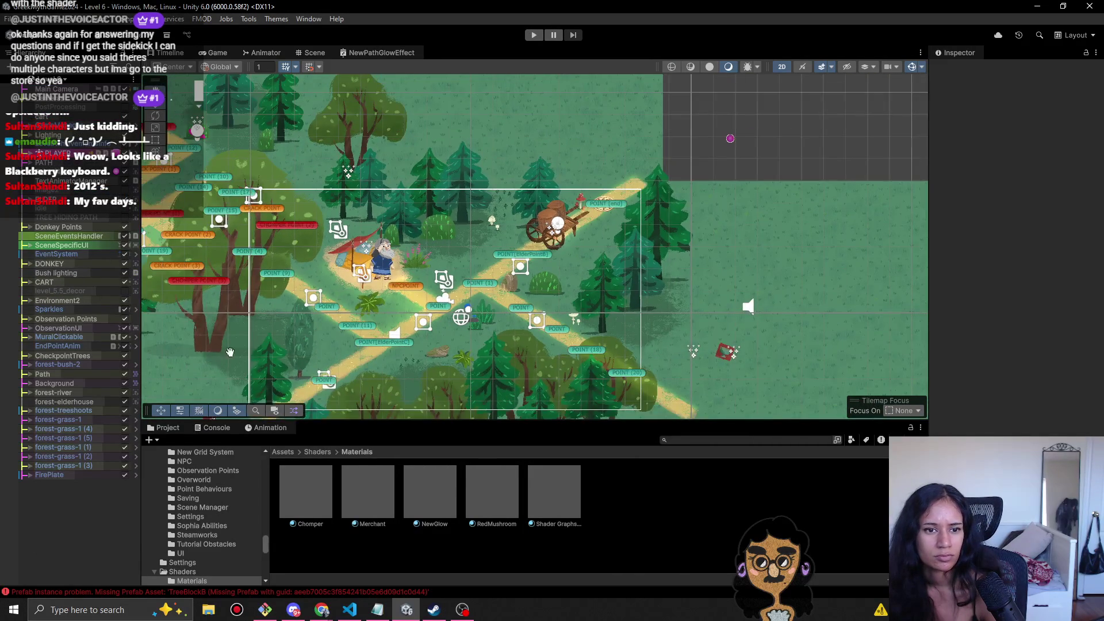
pyautogui.moveTo(265, 155); pyautogui.dragTo(548, 92)
# - Start a Level 6 playtest and drop NewGlow onto the path Tilemap Renderer's Material
pyautogui.click(534, 36)
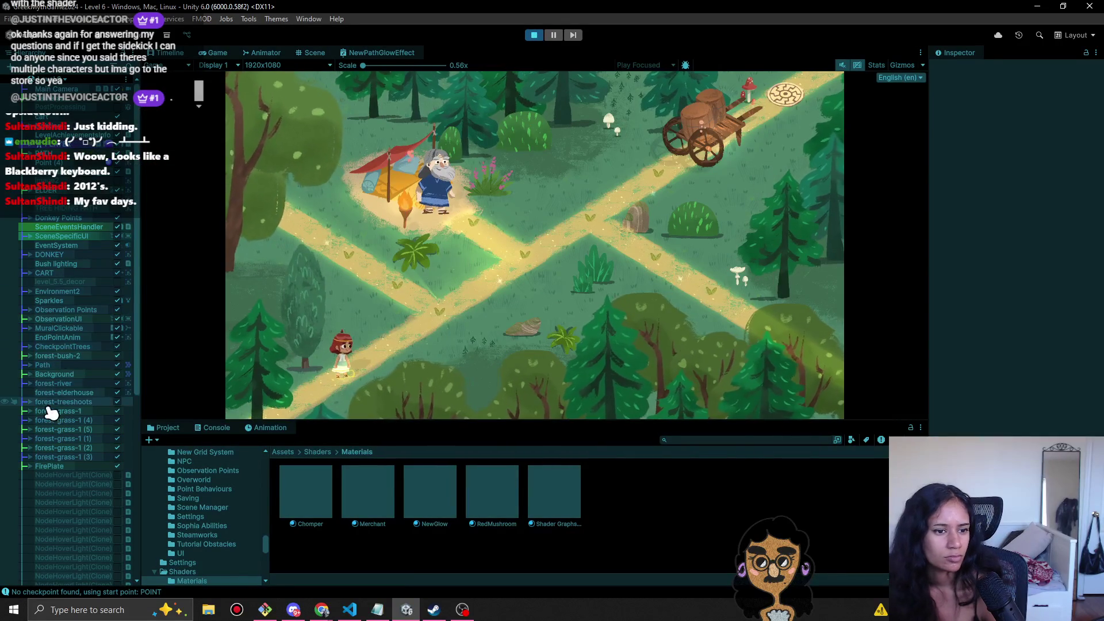
pyautogui.click(30, 364)
pyautogui.click(56, 375)
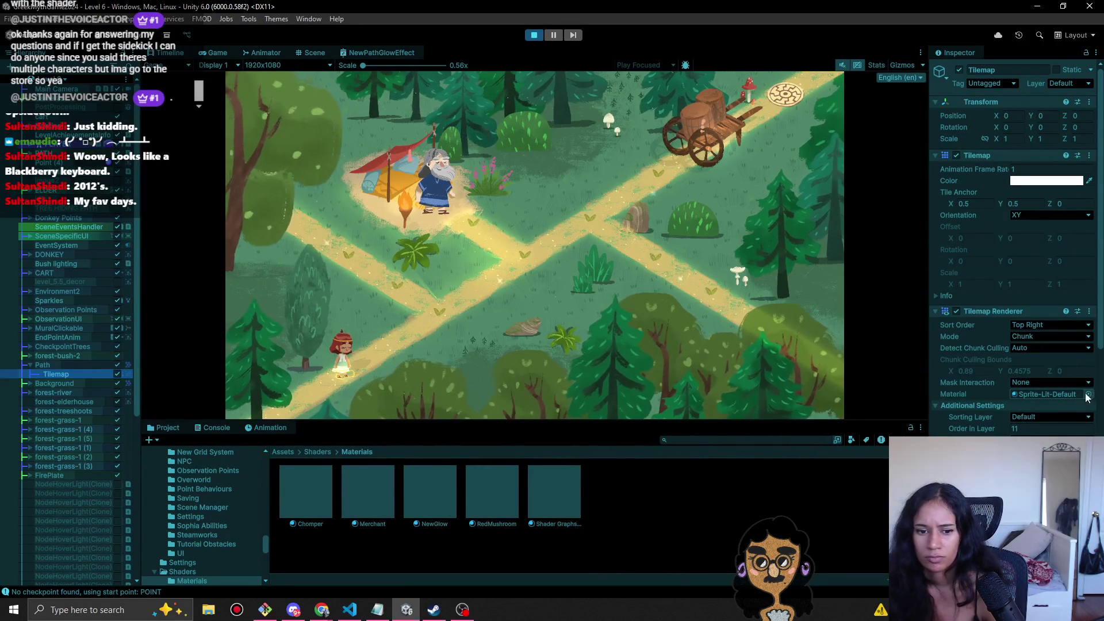
pyautogui.moveTo(426, 506)
pyautogui.mouseDown()
pyautogui.moveTo(1075, 377)
pyautogui.moveTo(1056, 397)
pyautogui.mouseUp()
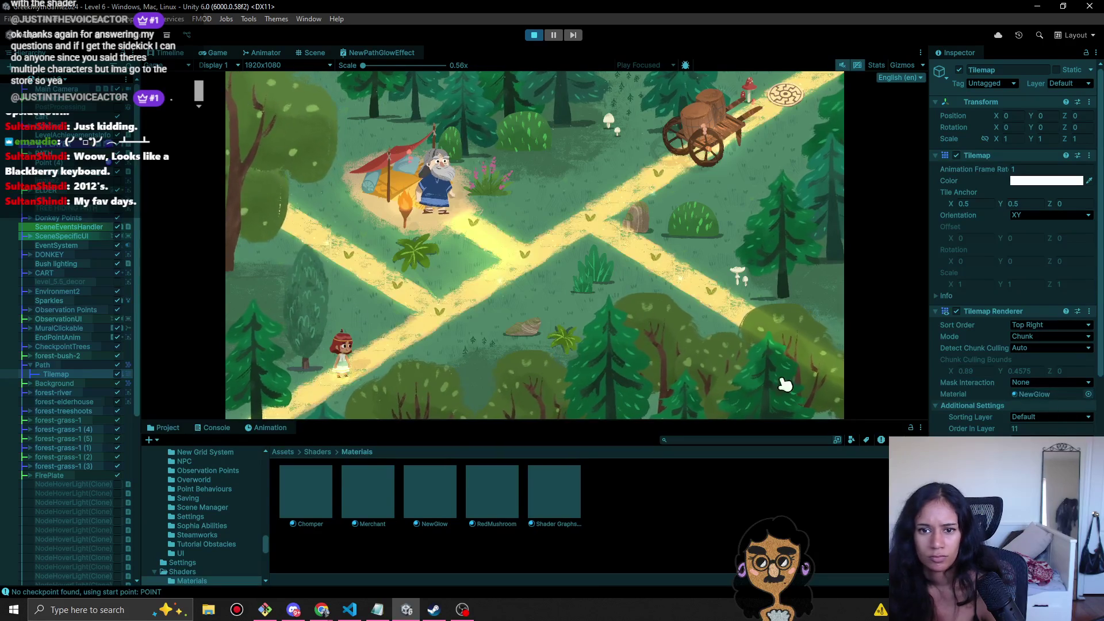
pyautogui.scroll(-8, 92, 402)
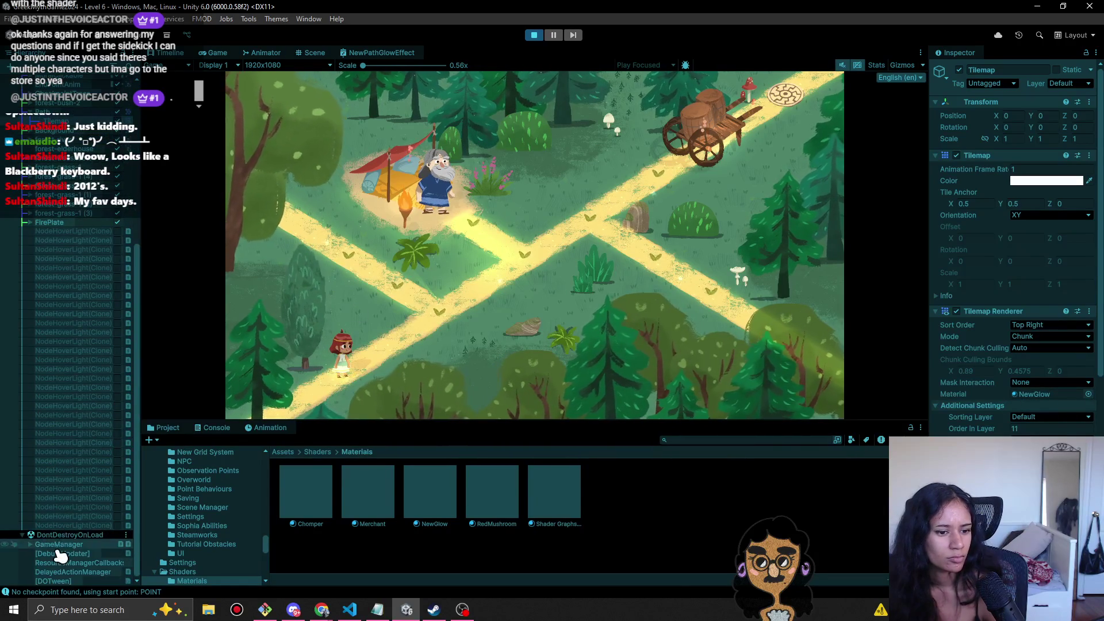
pyautogui.scroll(9, 69, 518)
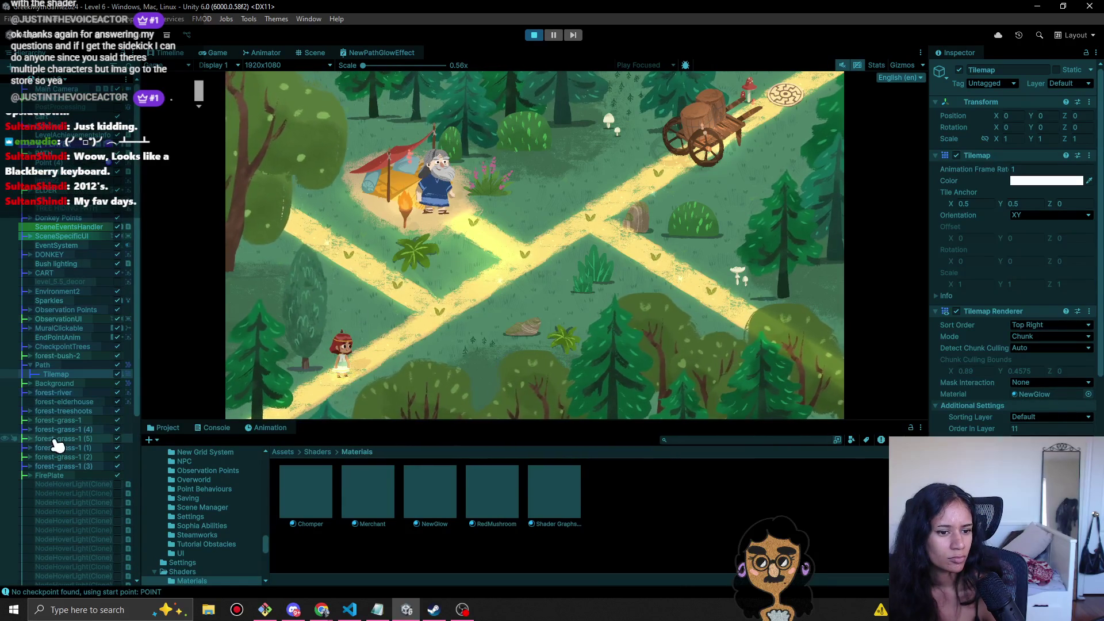
pyautogui.scroll(4, 58, 149)
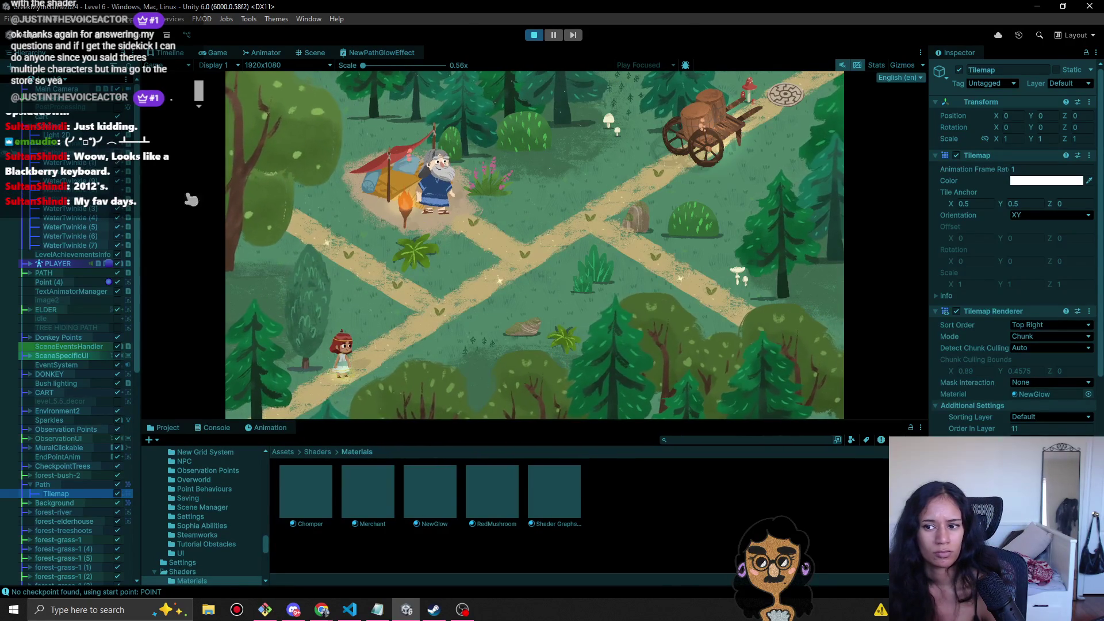
pyautogui.scroll(-5, 955, 397)
# - Shift NewGlow's GlowColour hue and push it to full saturation in the HDR picker
pyautogui.click(1050, 400)
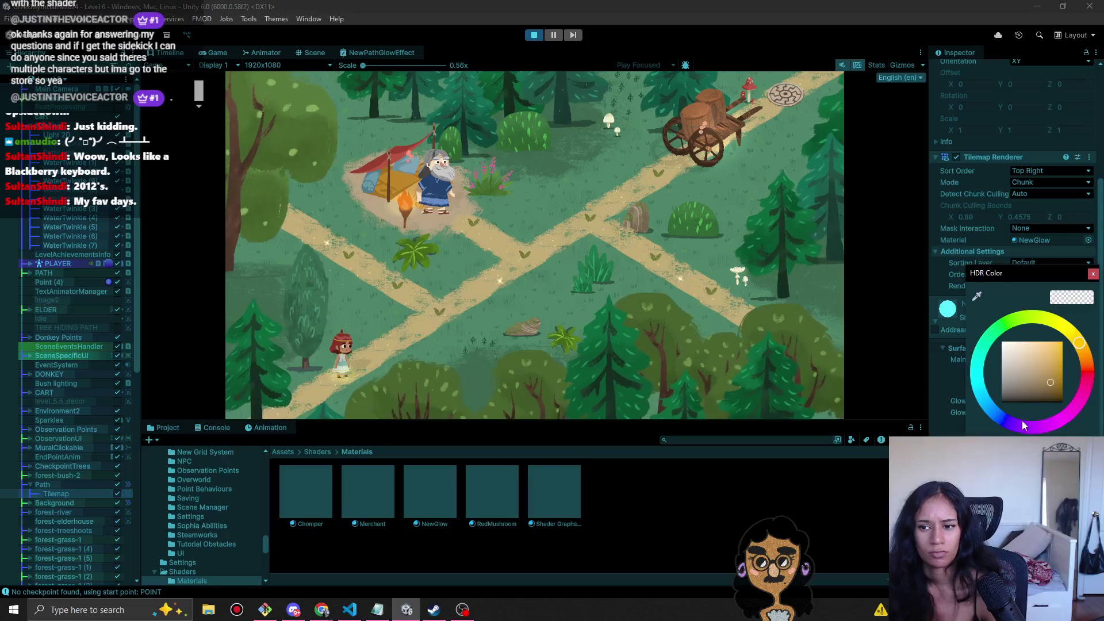
pyautogui.click(1072, 335)
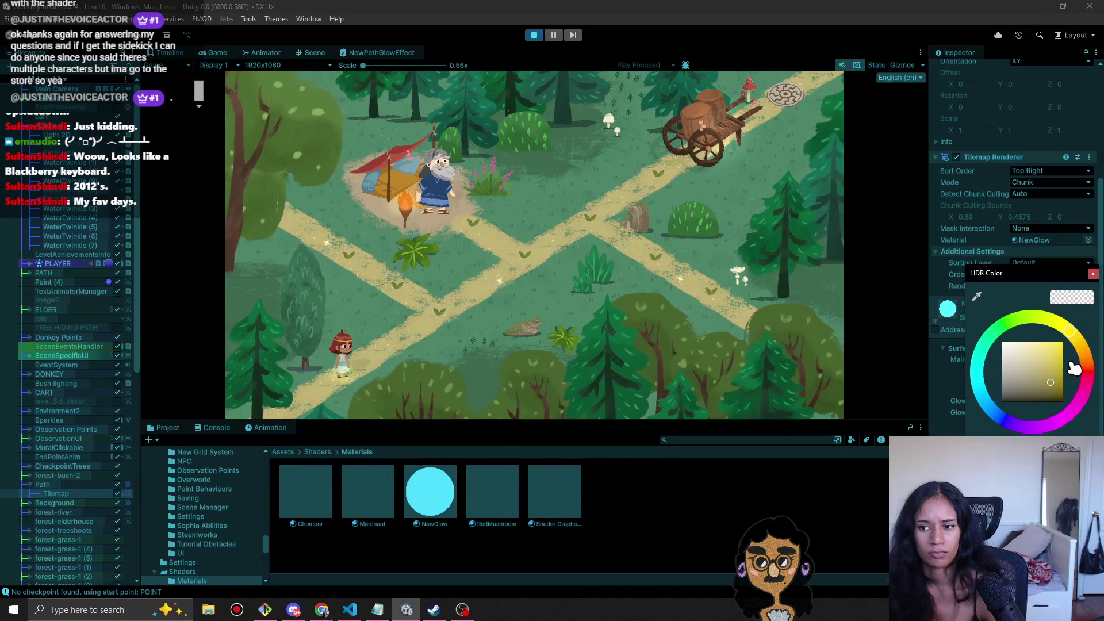
pyautogui.moveTo(1065, 378); pyautogui.dragTo(1076, 375)
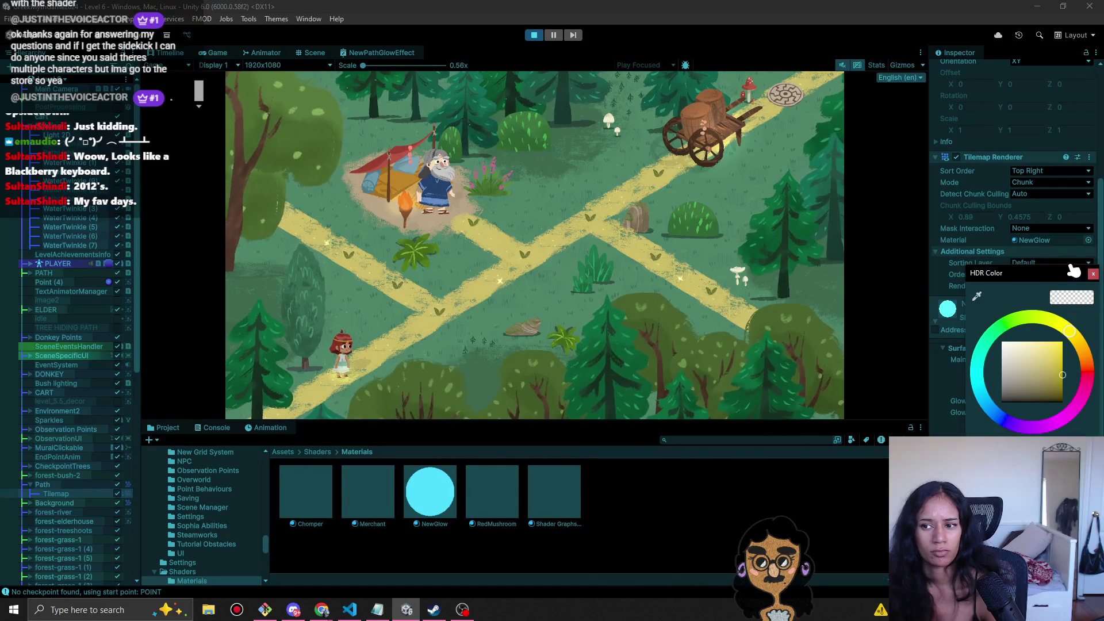
pyautogui.click(1093, 273)
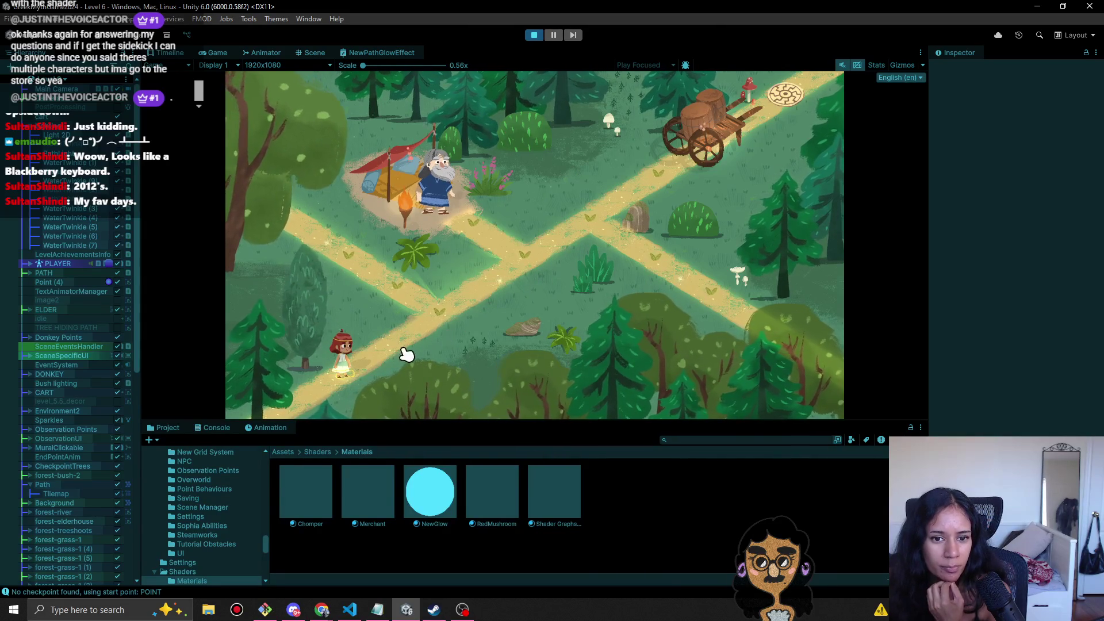
# - Deactivate the PathLight and put NewGlow back on the path Tilemap's Material
pyautogui.click(63, 154)
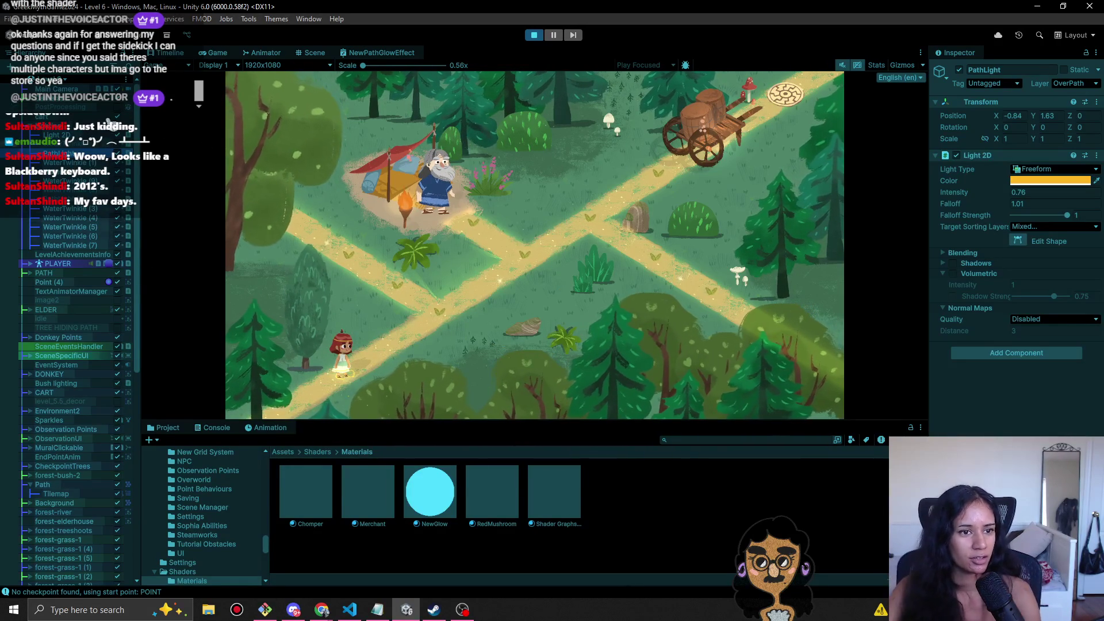
pyautogui.click(121, 155)
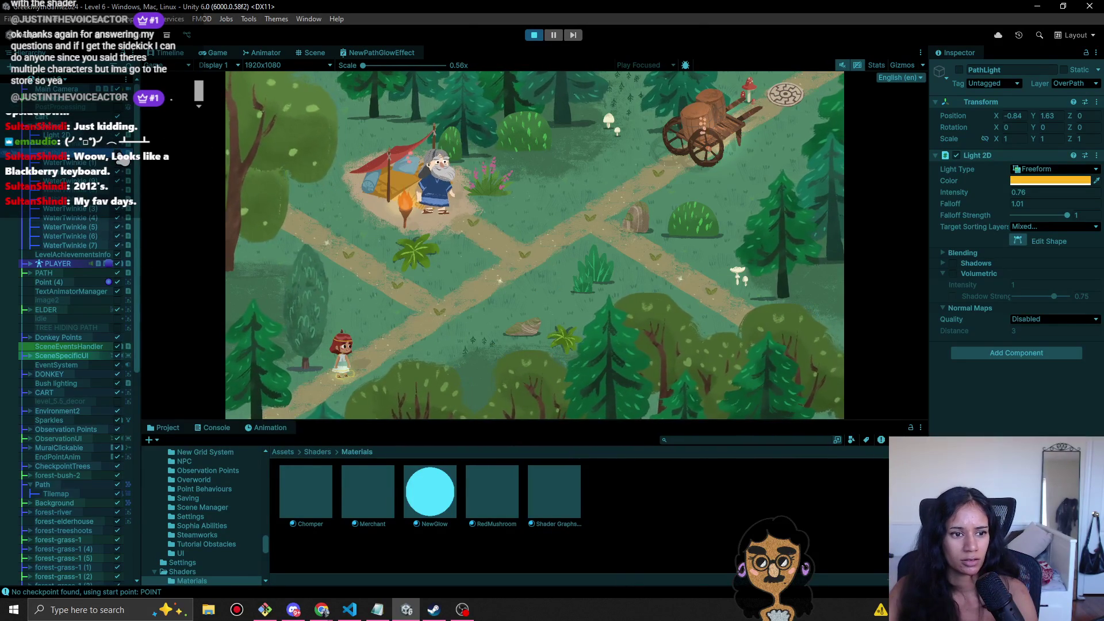
pyautogui.click(60, 492)
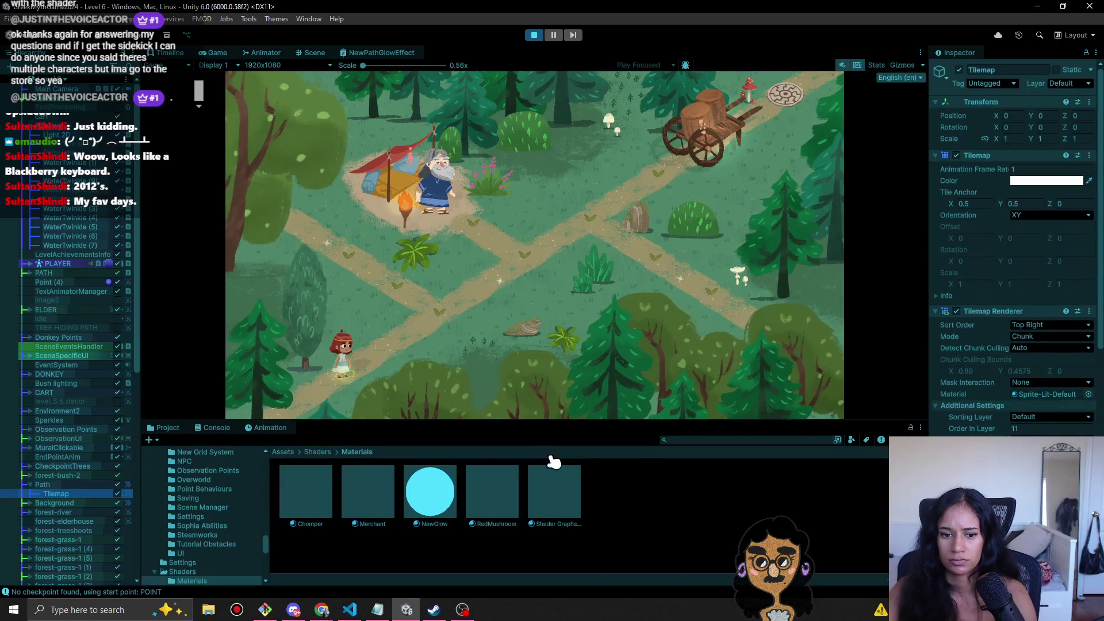
pyautogui.moveTo(445, 509); pyautogui.dragTo(1066, 393)
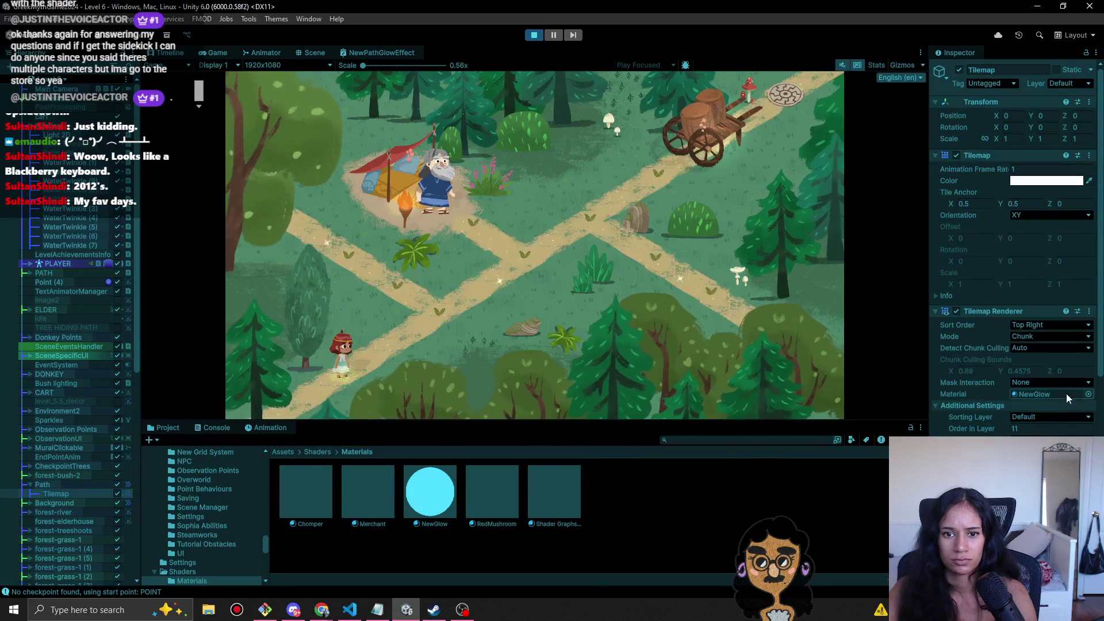
# - Review the PathLight (1), PathLight and WaterTwinkle (1) light settings
pyautogui.click(121, 158)
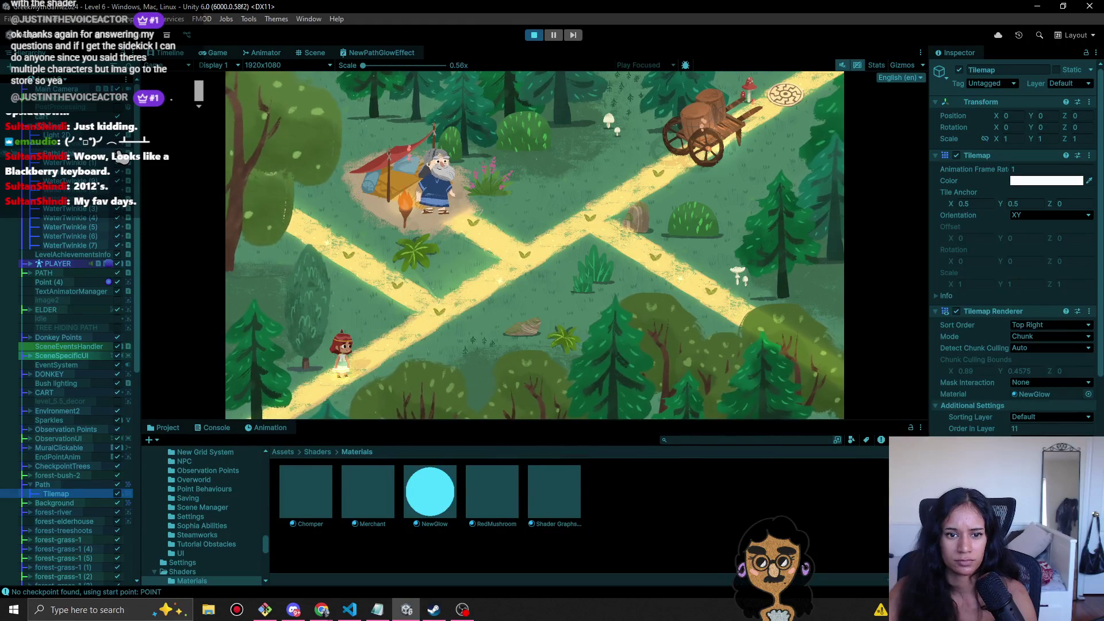
pyautogui.click(121, 200)
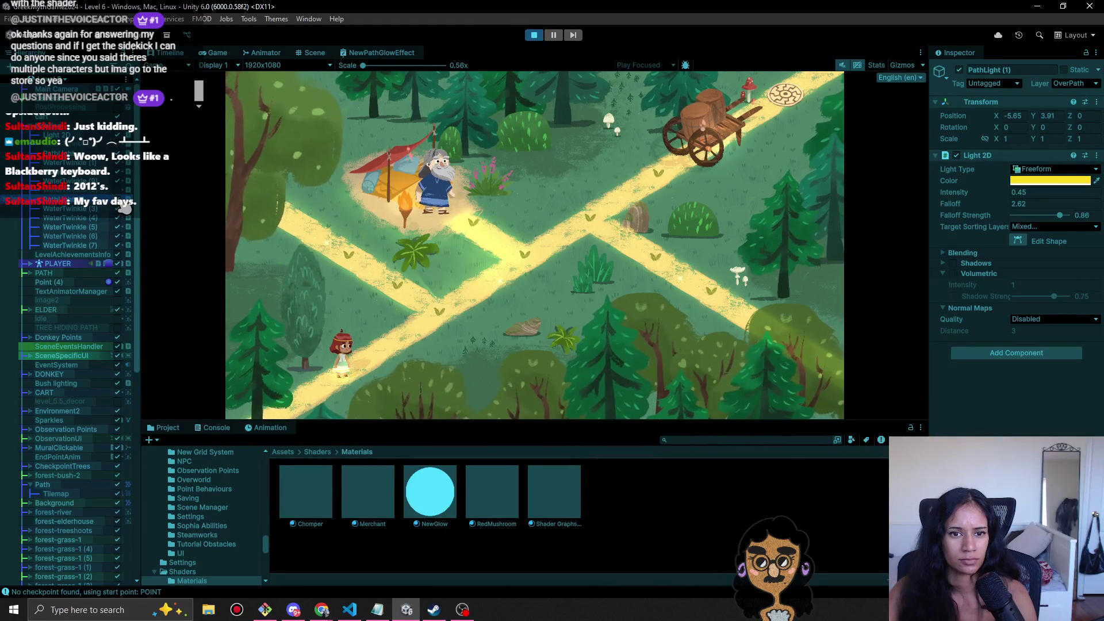
pyautogui.click(122, 155)
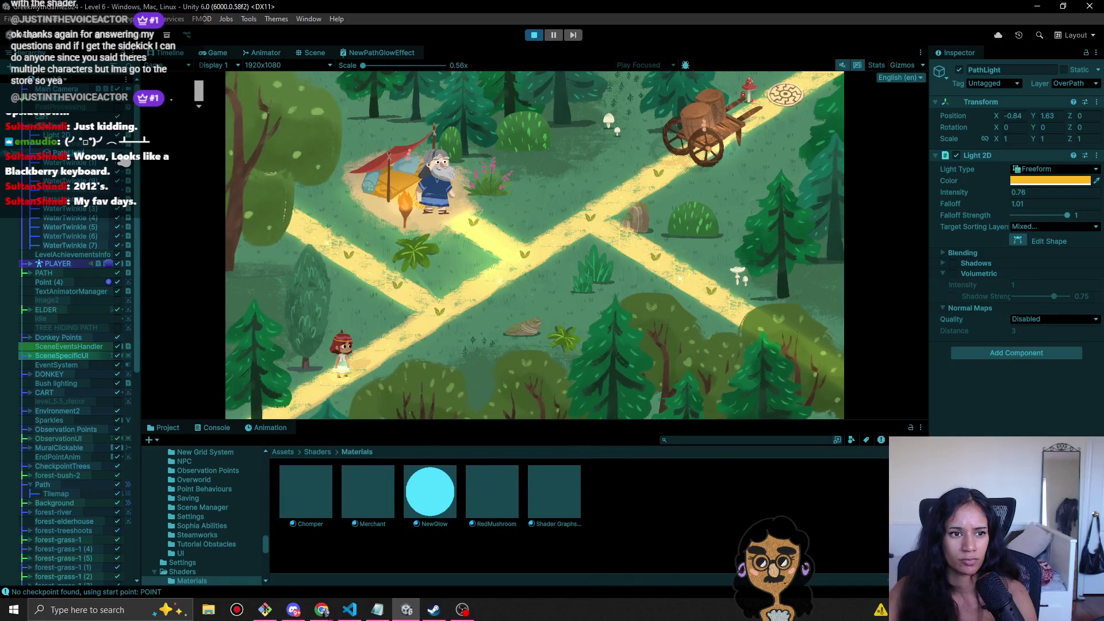
pyautogui.click(122, 163)
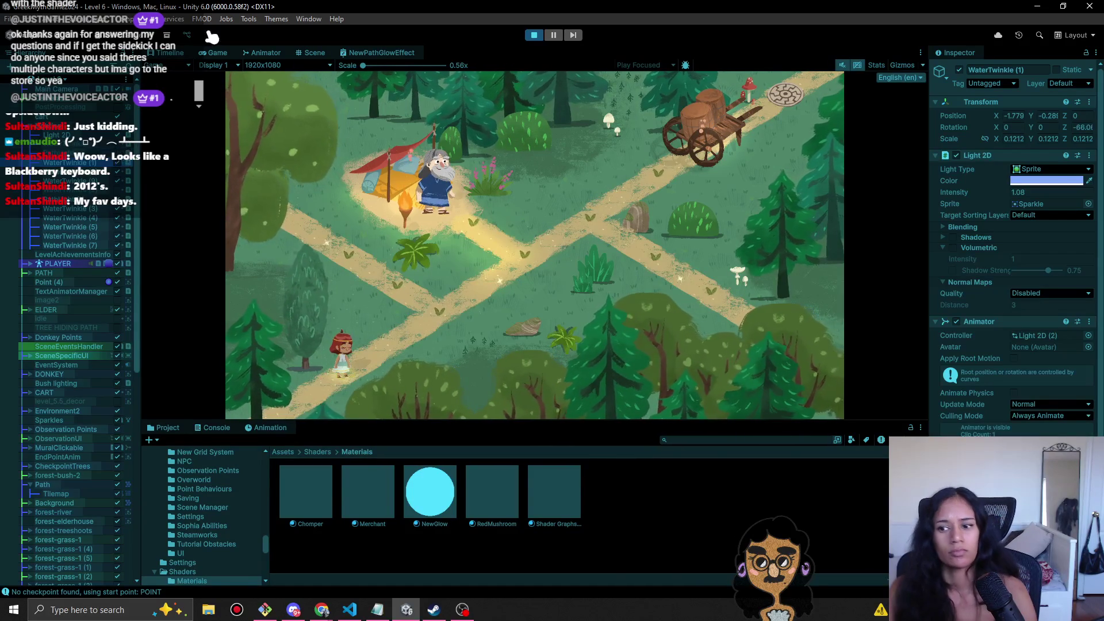
# - Walk the player girl up the path toward the crossroads in the running Game view
pyautogui.scroll(-1, 1035, 385)
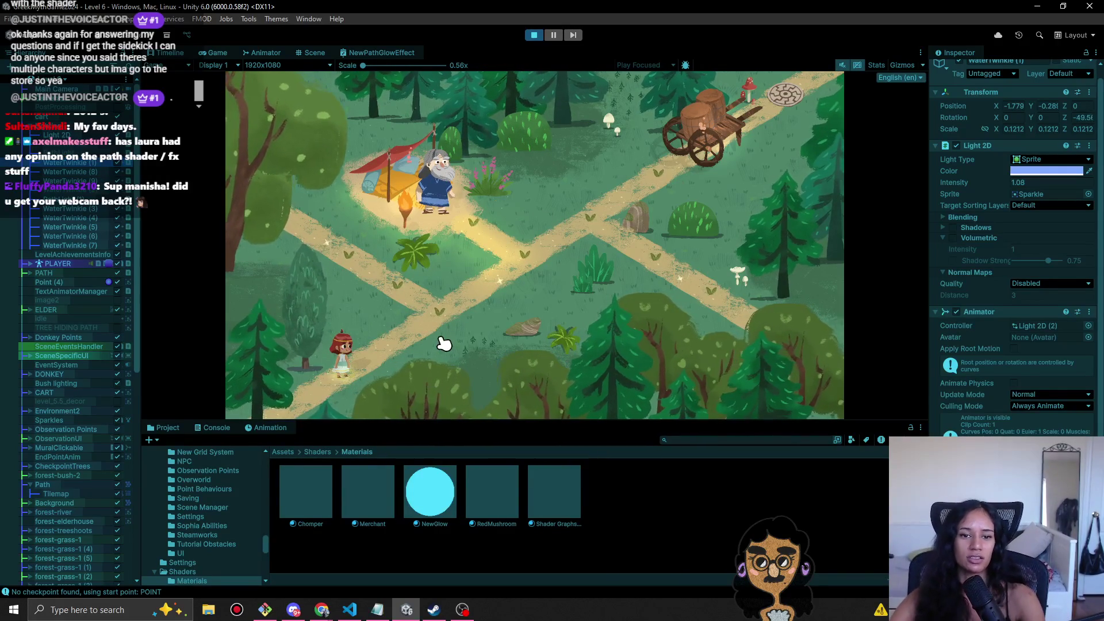
pyautogui.click(444, 301)
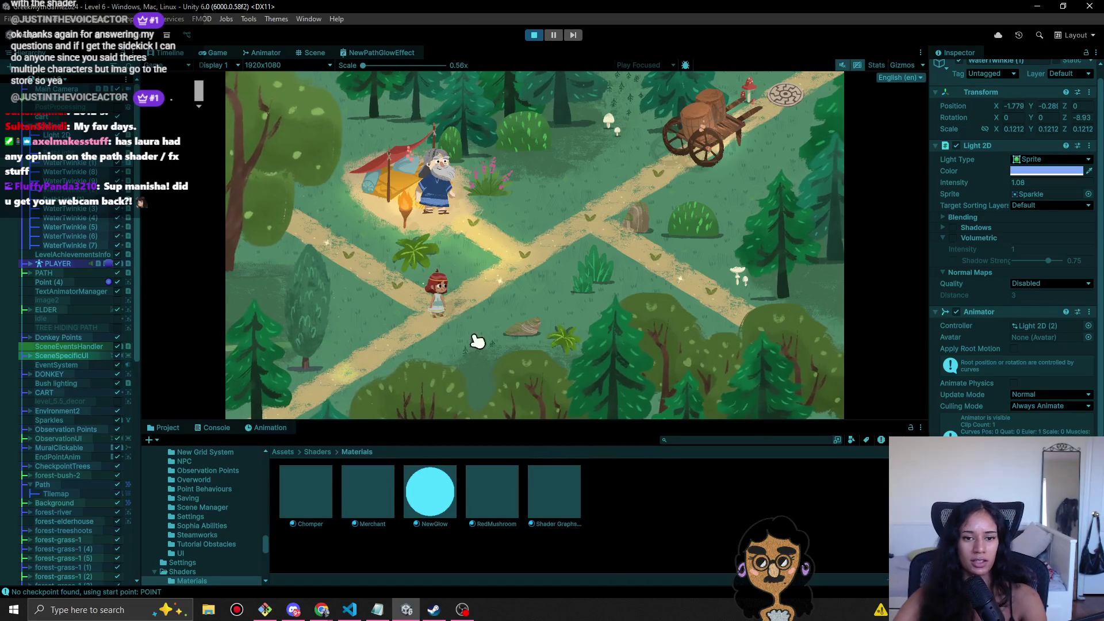
pyautogui.click(525, 253)
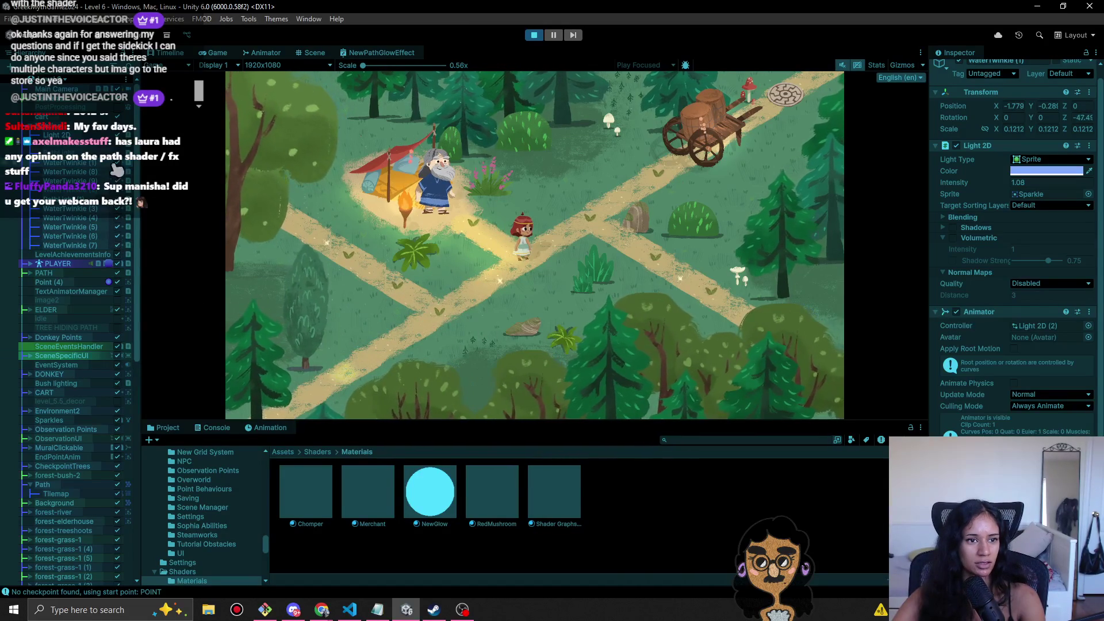
# - Toggle PathLight (1) off and back on to compare the path glow, leaving it enabled
pyautogui.click(122, 206)
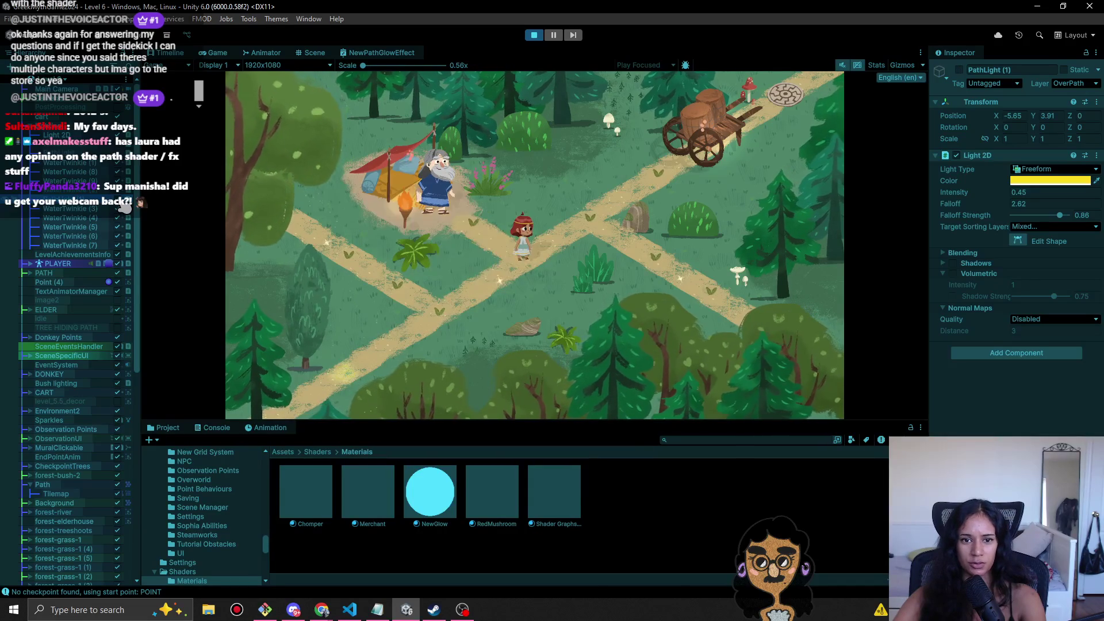
pyautogui.click(122, 205)
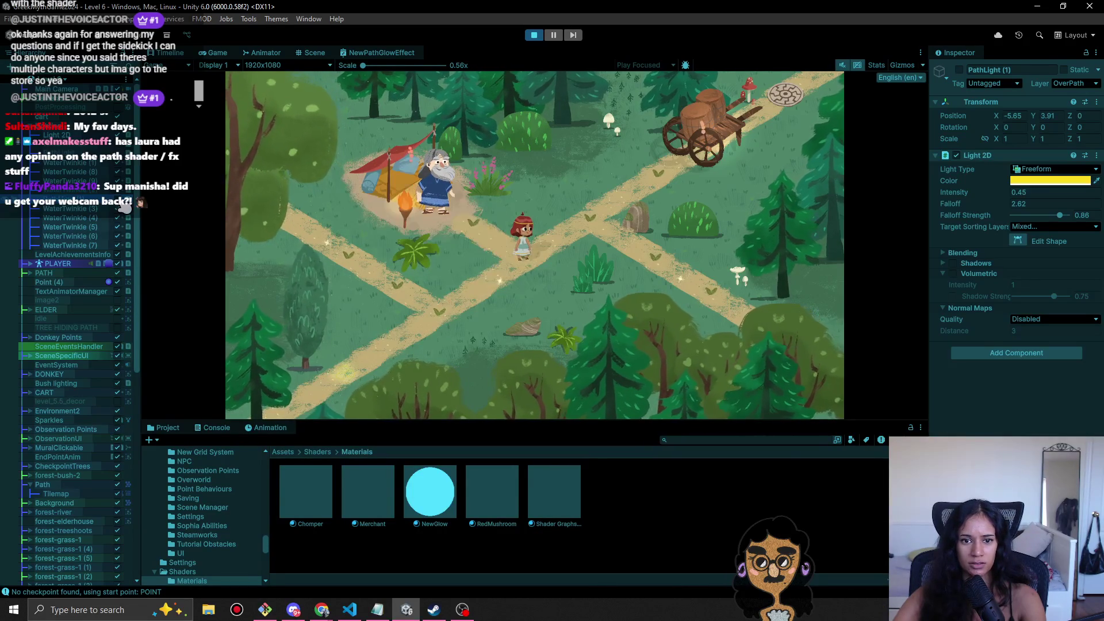
pyautogui.click(122, 206)
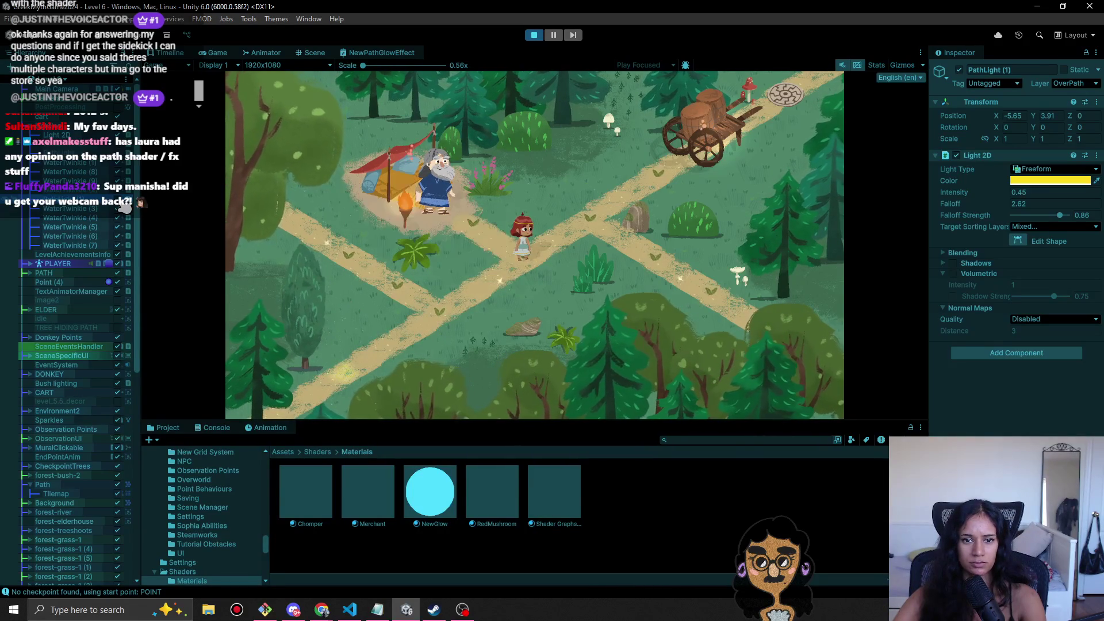
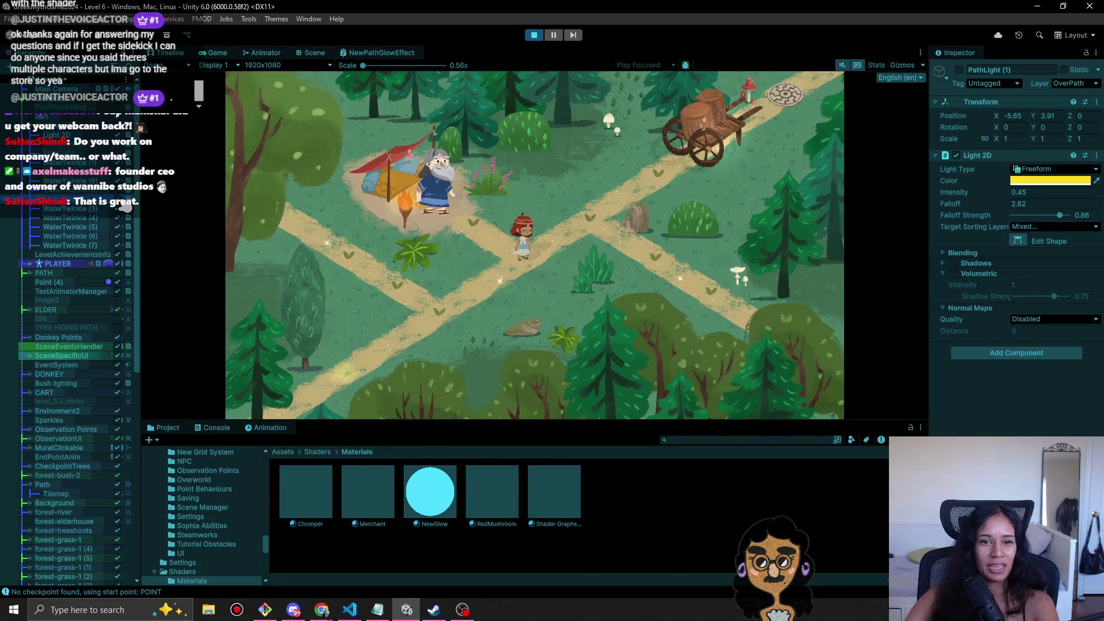
# - Select PathLight (1) and toggle its light on and off repeatedly to compare the look
pyautogui.click(79, 208)
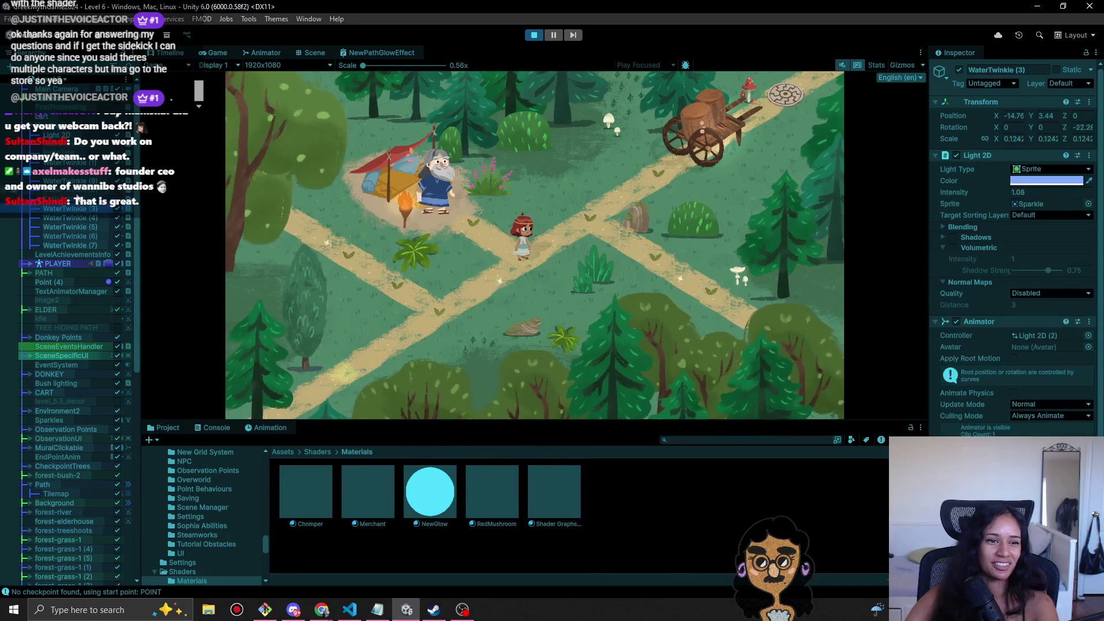
pyautogui.press('Up')
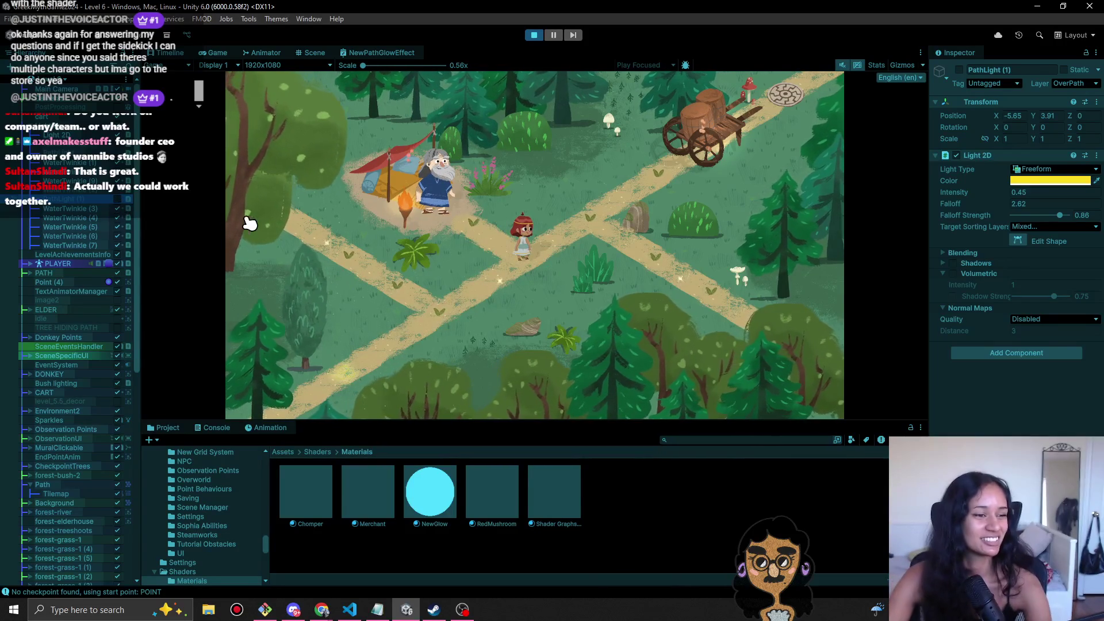
pyautogui.click(118, 199)
pyautogui.click(118, 199)
pyautogui.click(117, 200)
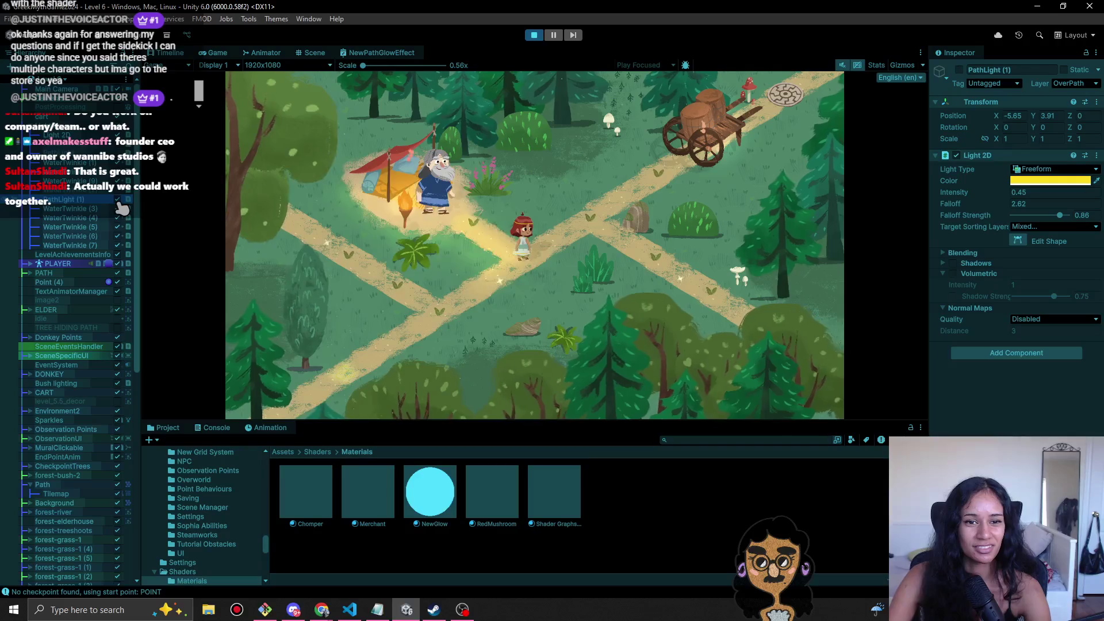
pyautogui.click(118, 200)
pyautogui.click(118, 200)
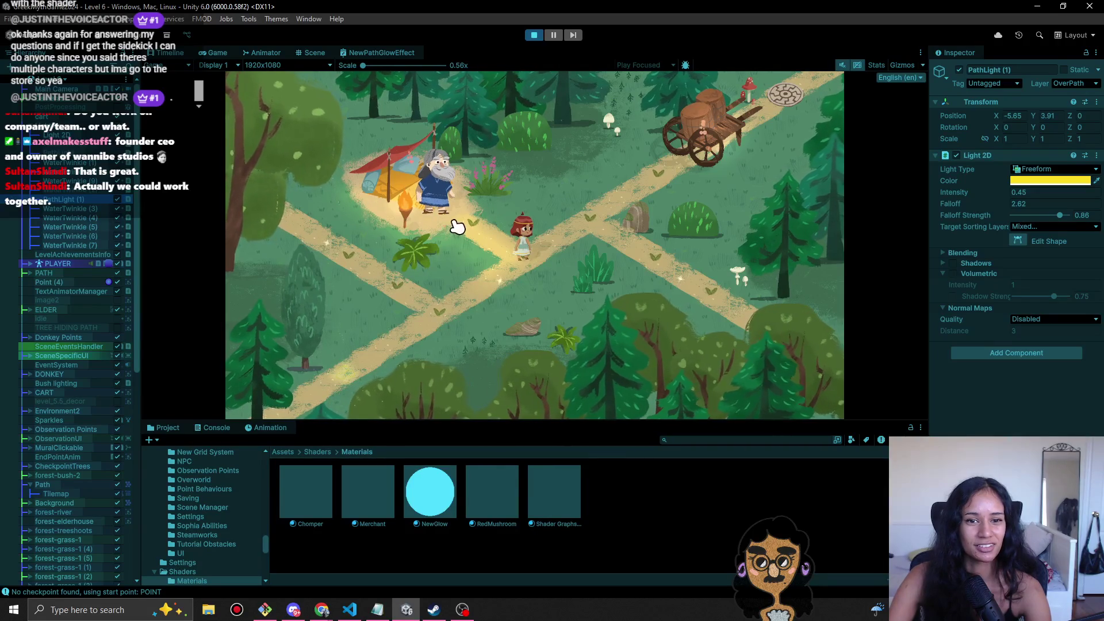
pyautogui.click(118, 199)
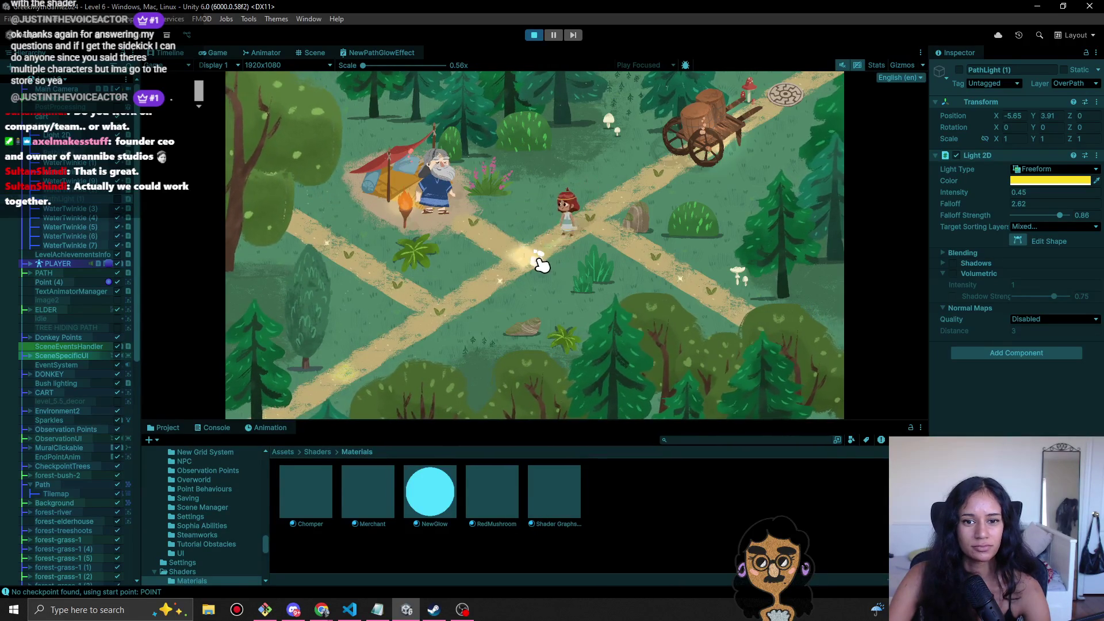
# - Walk the character along the path up to the Elder, then stop play mode
pyautogui.click(354, 258)
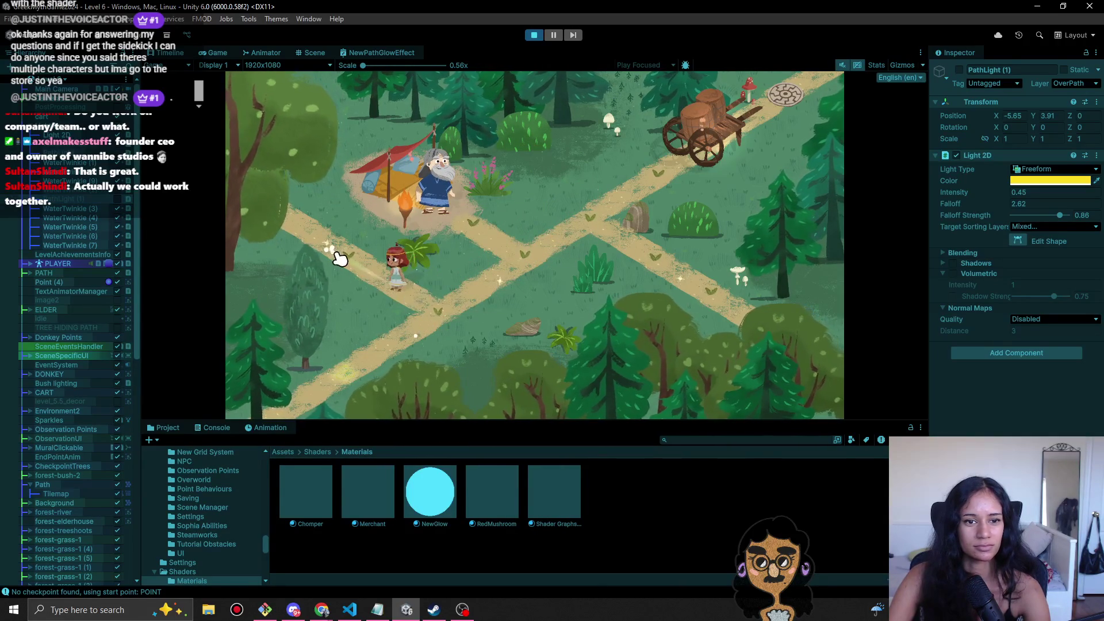
pyautogui.click(266, 226)
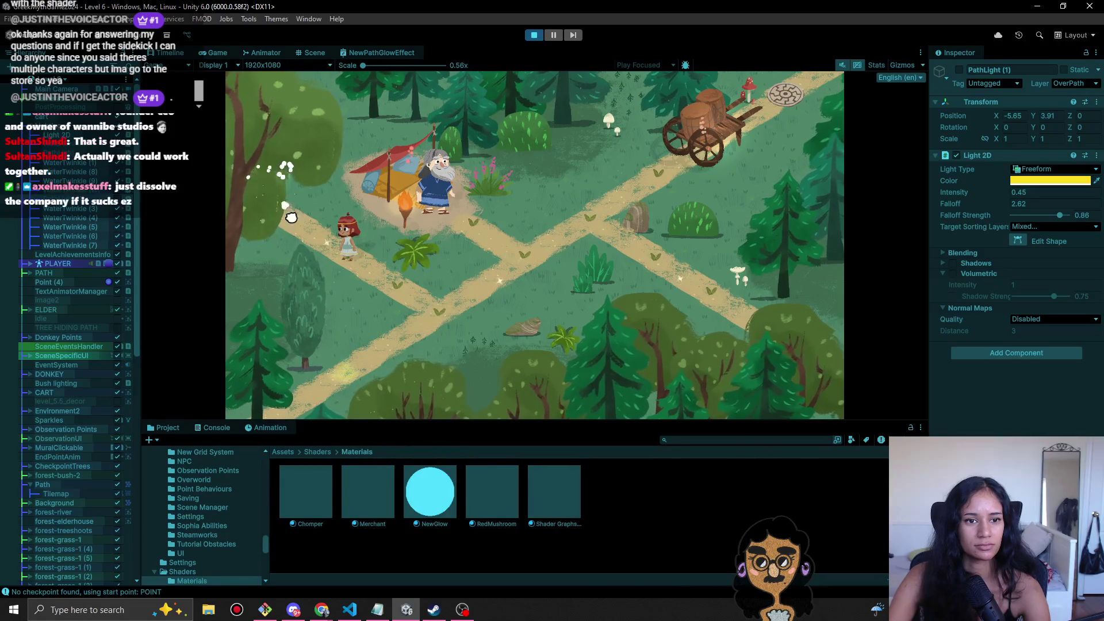
pyautogui.click(403, 299)
pyautogui.click(480, 265)
pyautogui.click(451, 193)
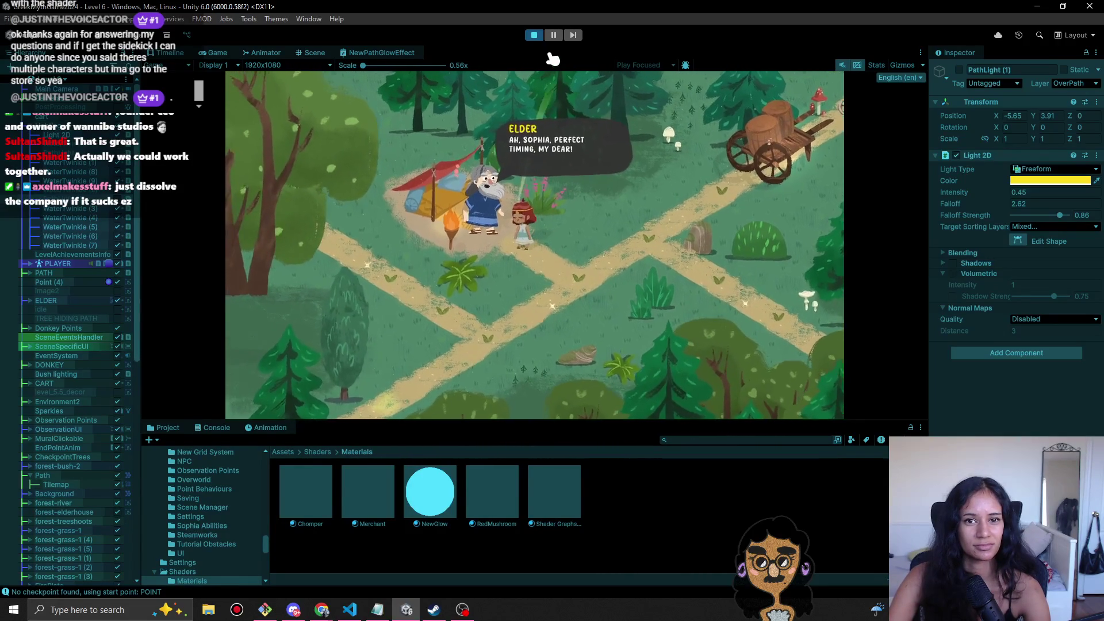
pyautogui.hotkey('ctrl', 'p')
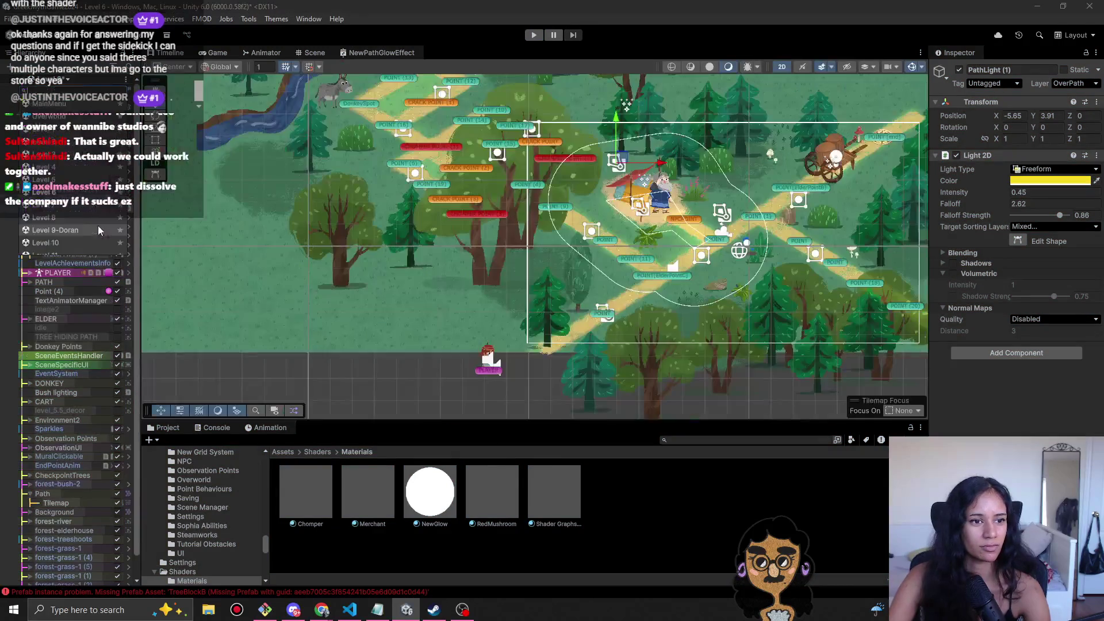
# - Open Level 7 from the level list, discarding Level 6's unsaved changes
pyautogui.click(74, 213)
pyautogui.click(579, 329)
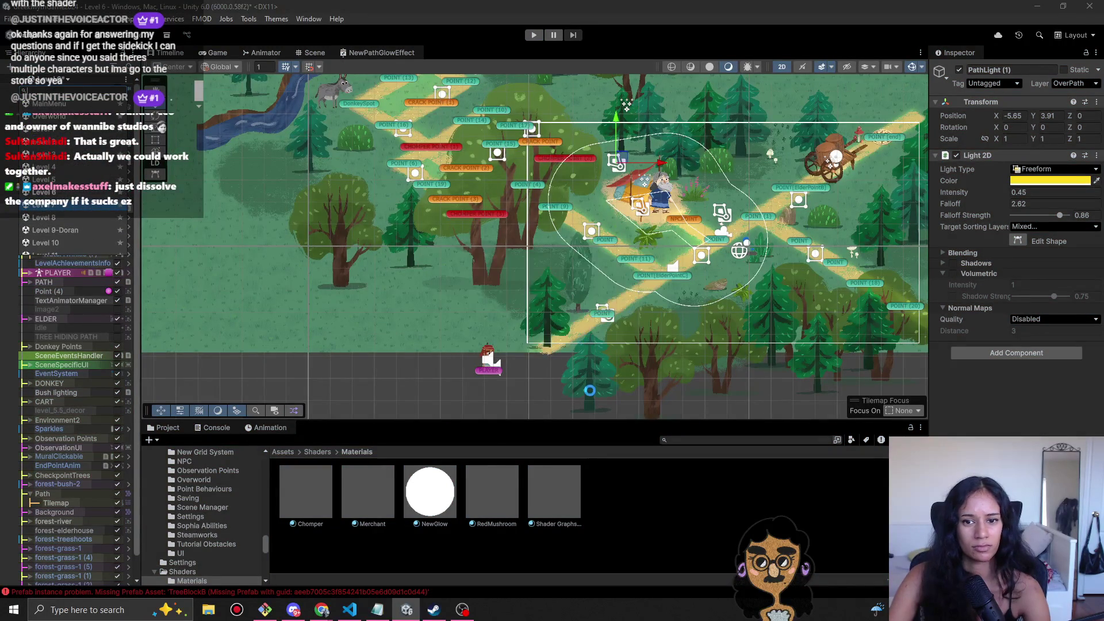
pyautogui.scroll(3, 557, 230)
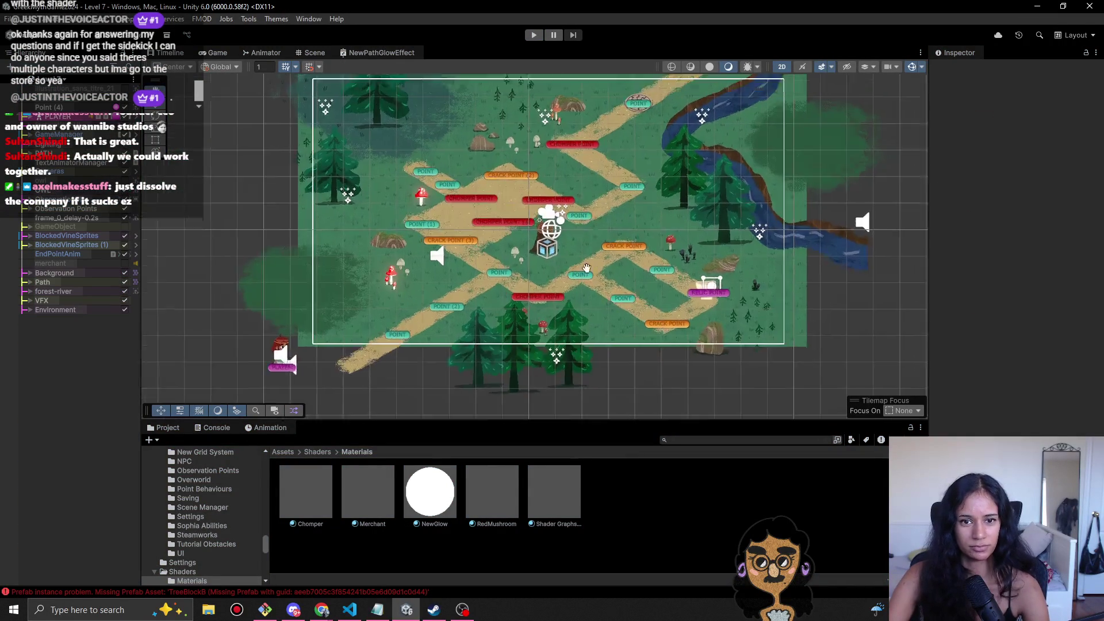
# - Play-test Level 7 by walking up the path, then stop and select the red mushroom
pyautogui.click(533, 35)
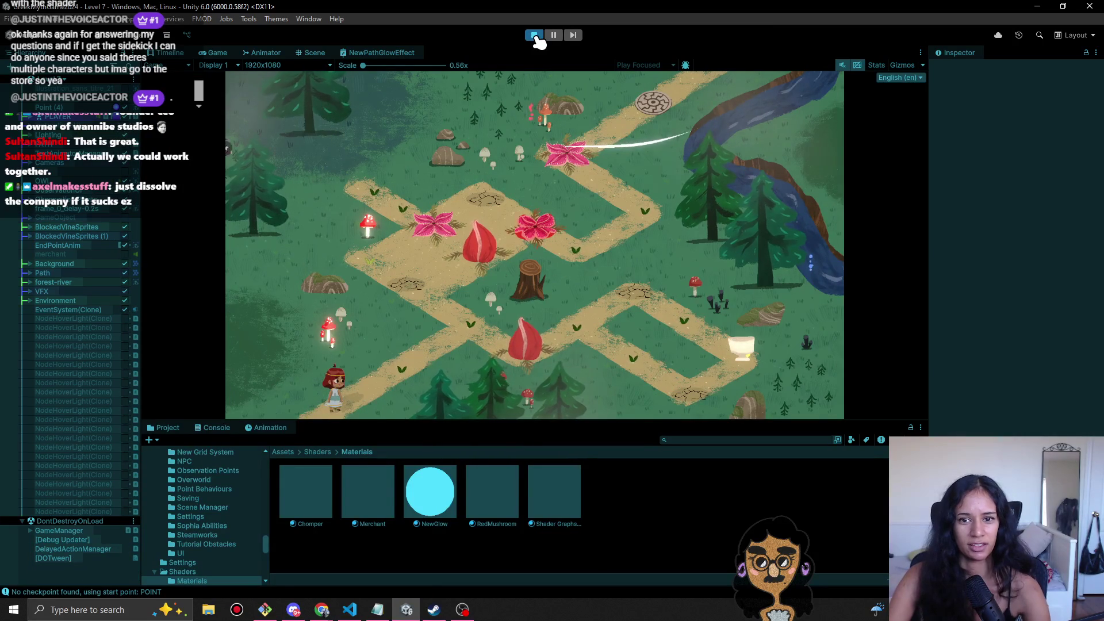
pyautogui.click(32, 145)
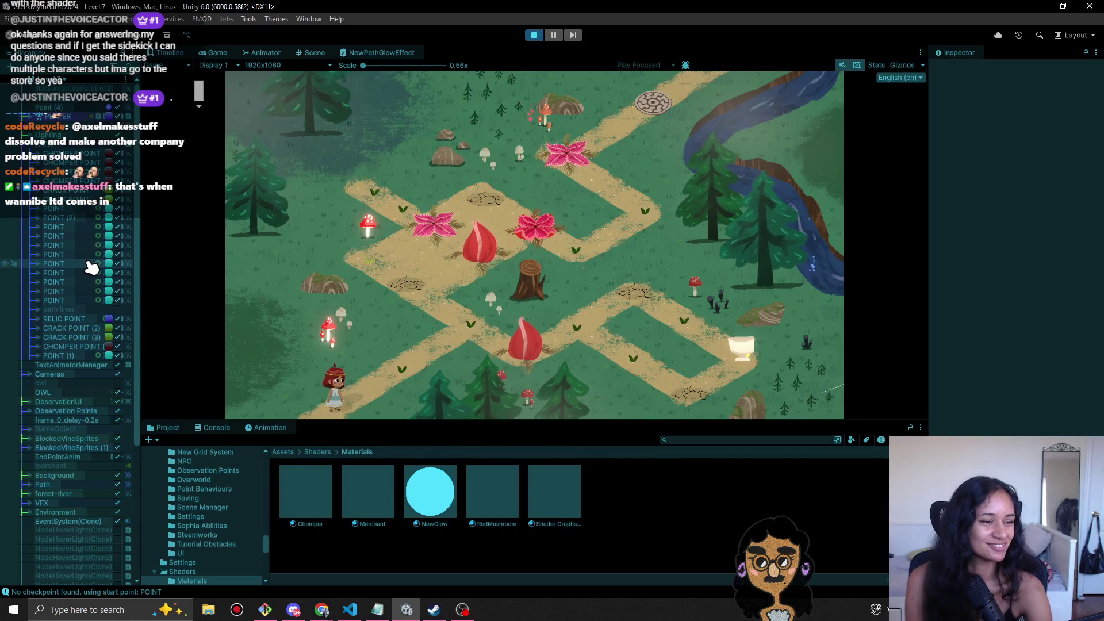
pyautogui.click(446, 325)
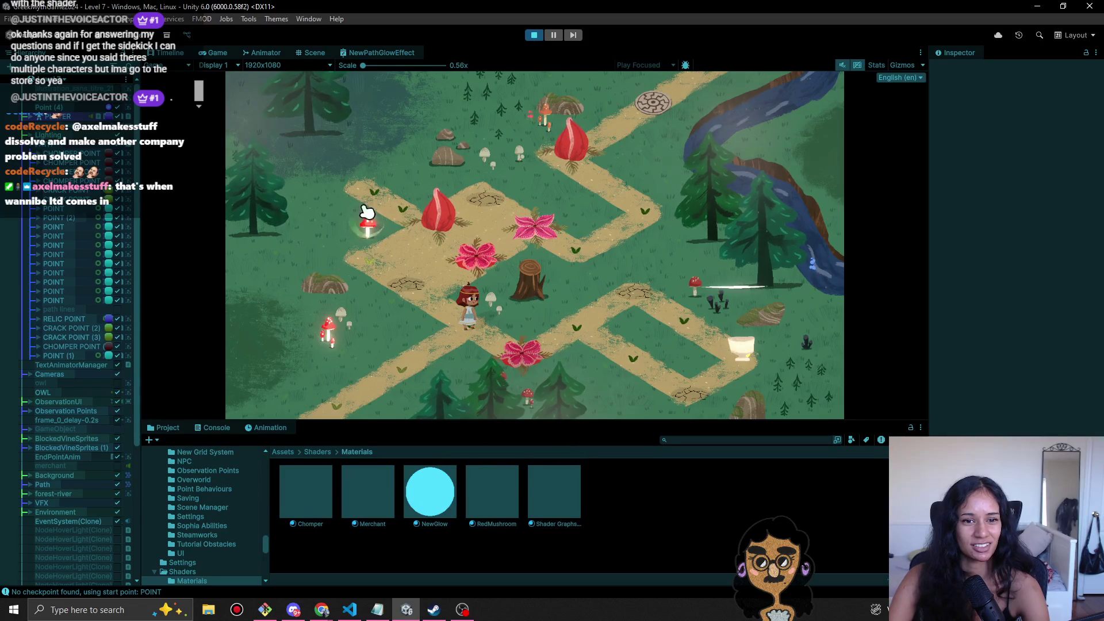
pyautogui.click(534, 35)
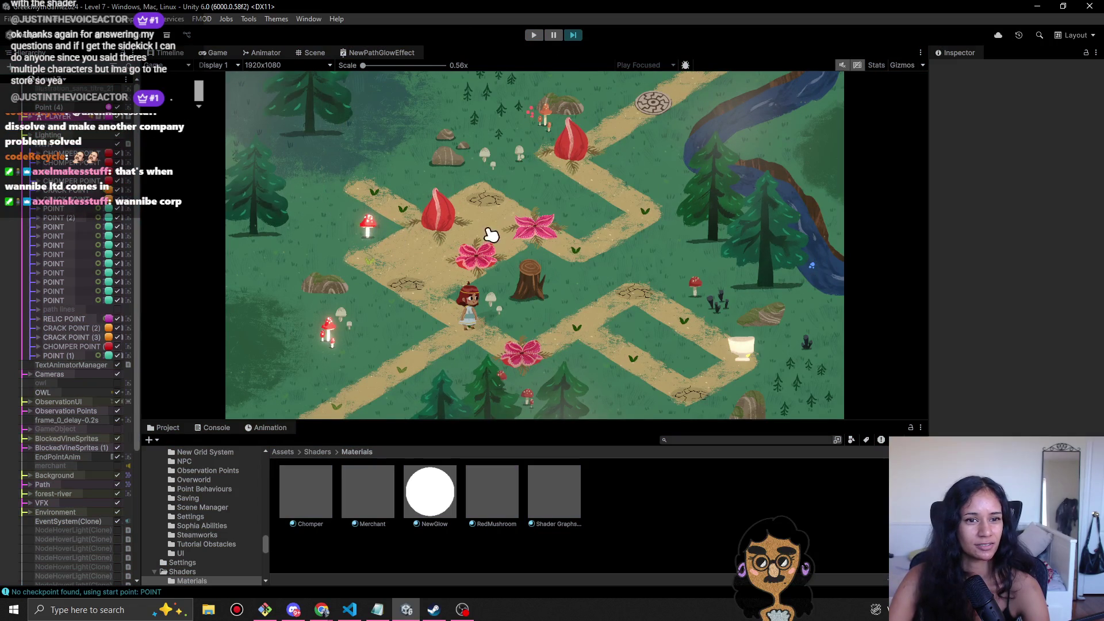
pyautogui.click(413, 215)
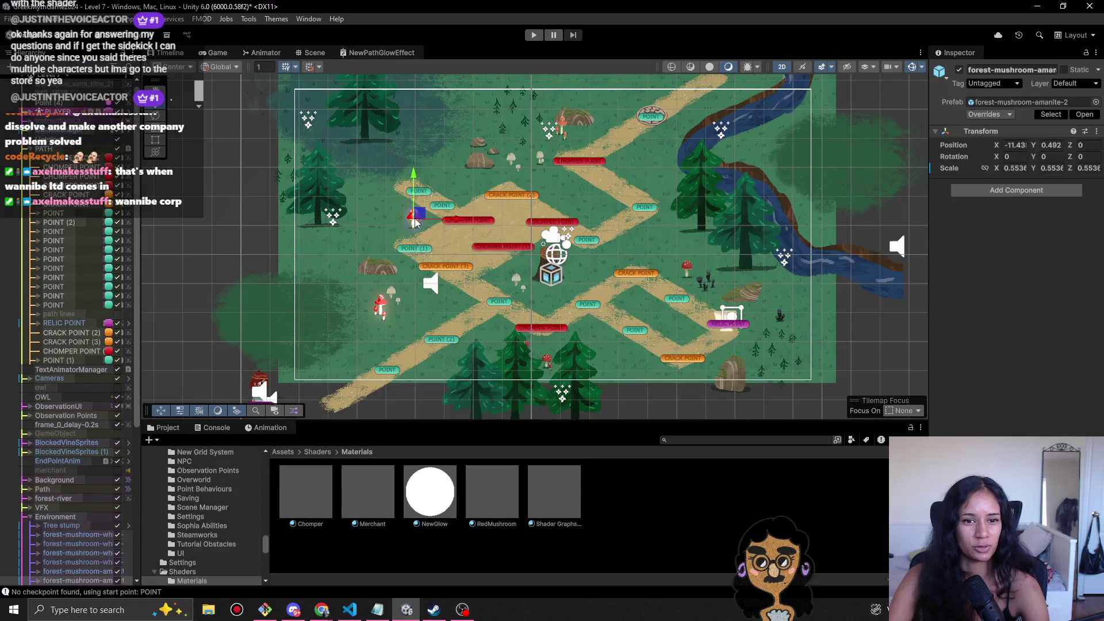
# - Assign the RedMushroom material to the mushroom's sprite child object
pyautogui.scroll(3, 414, 265)
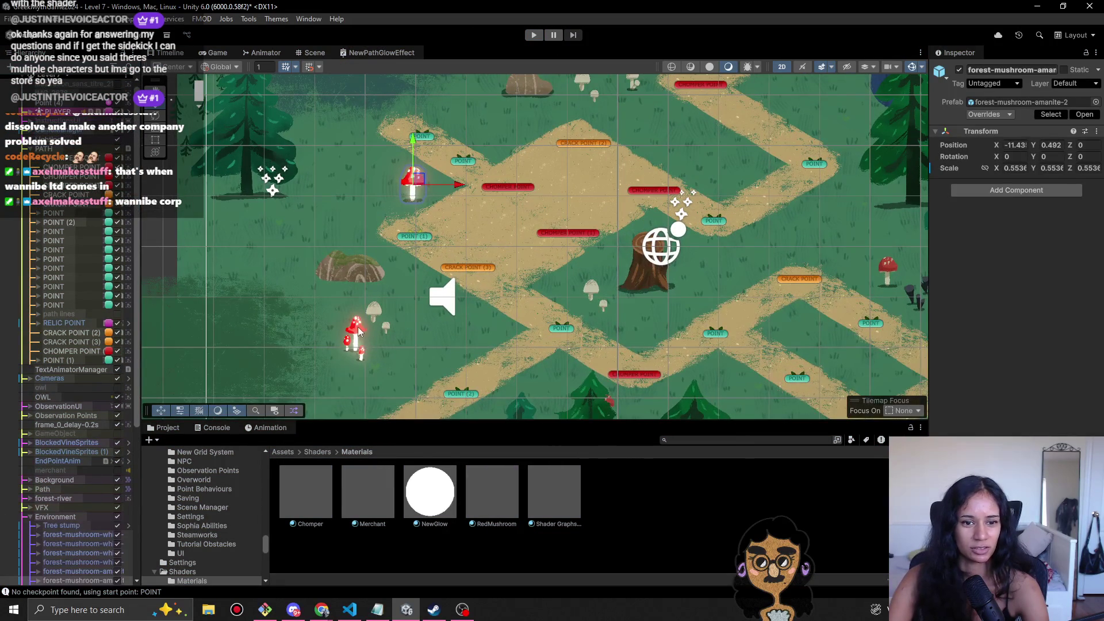
pyautogui.scroll(-3, 80, 526)
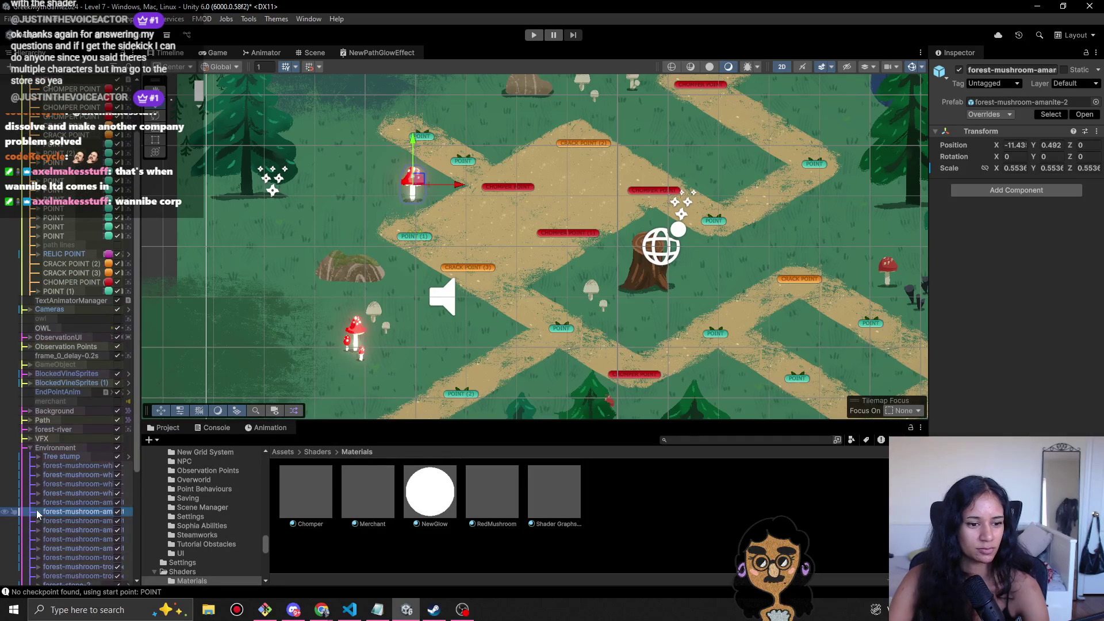
pyautogui.click(83, 530)
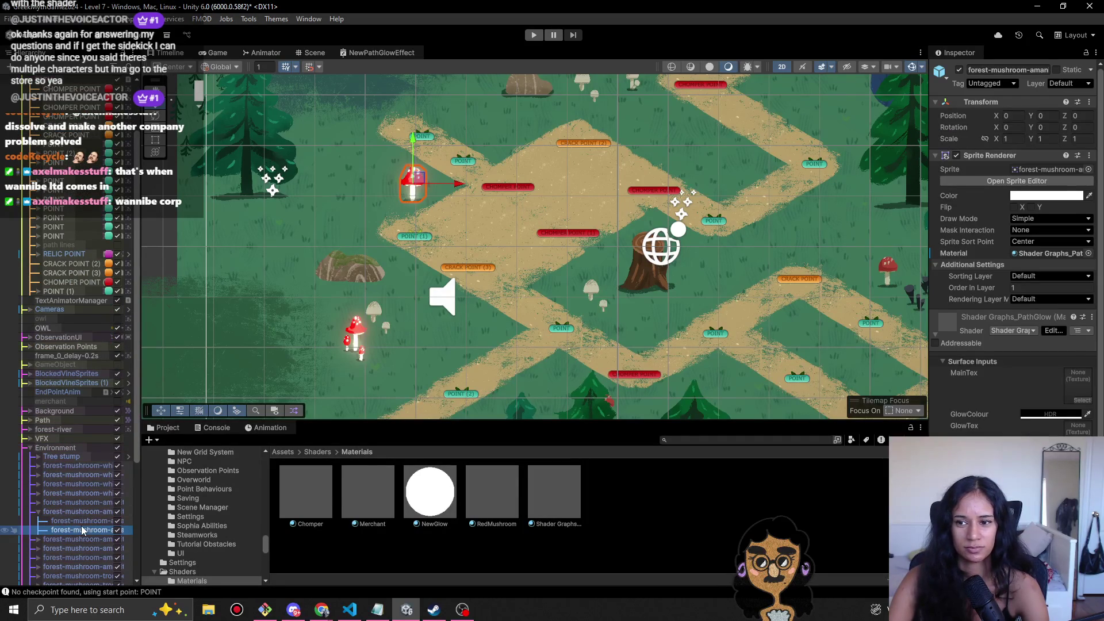
pyautogui.scroll(-2, 977, 201)
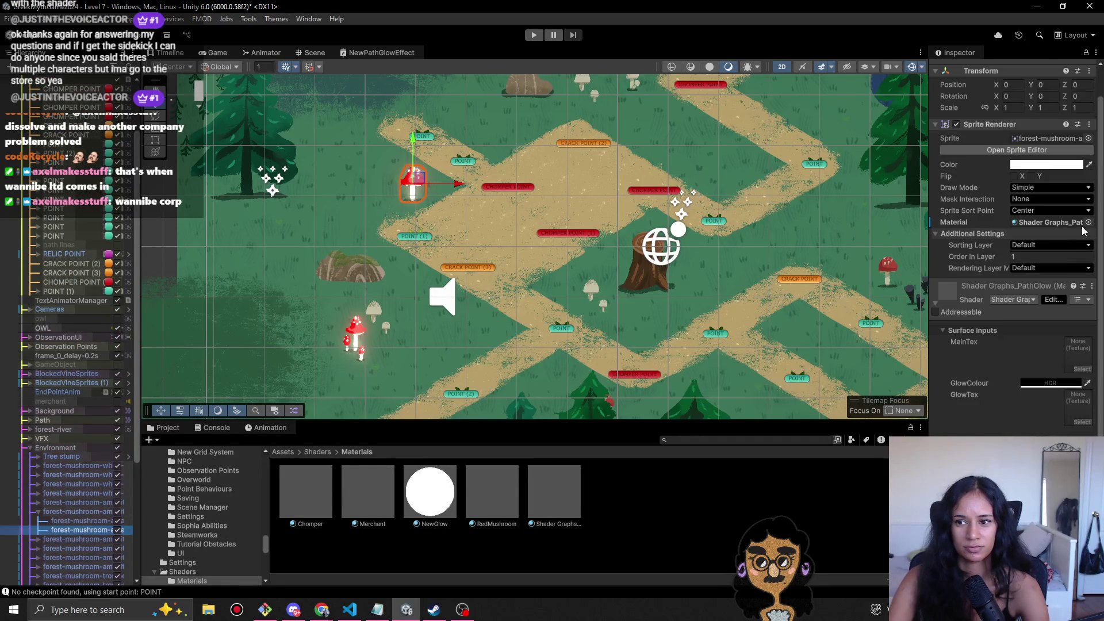
pyautogui.moveTo(420, 500)
pyautogui.mouseDown()
pyautogui.moveTo(494, 494)
pyautogui.moveTo(1064, 232)
pyautogui.mouseUp()
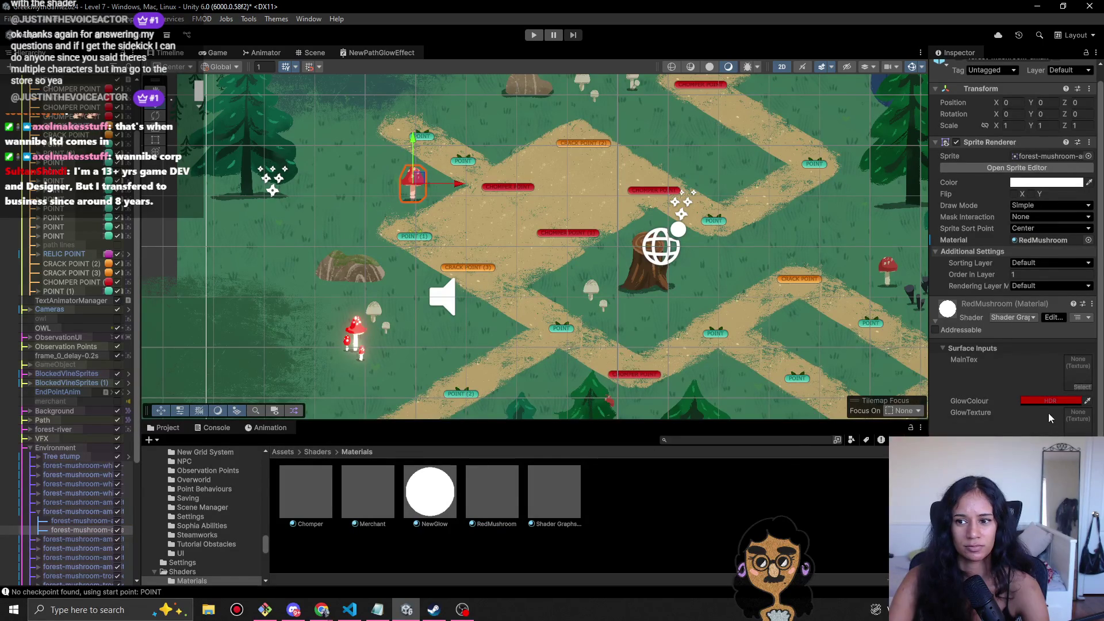
pyautogui.hotkey('ctrl', 'z')
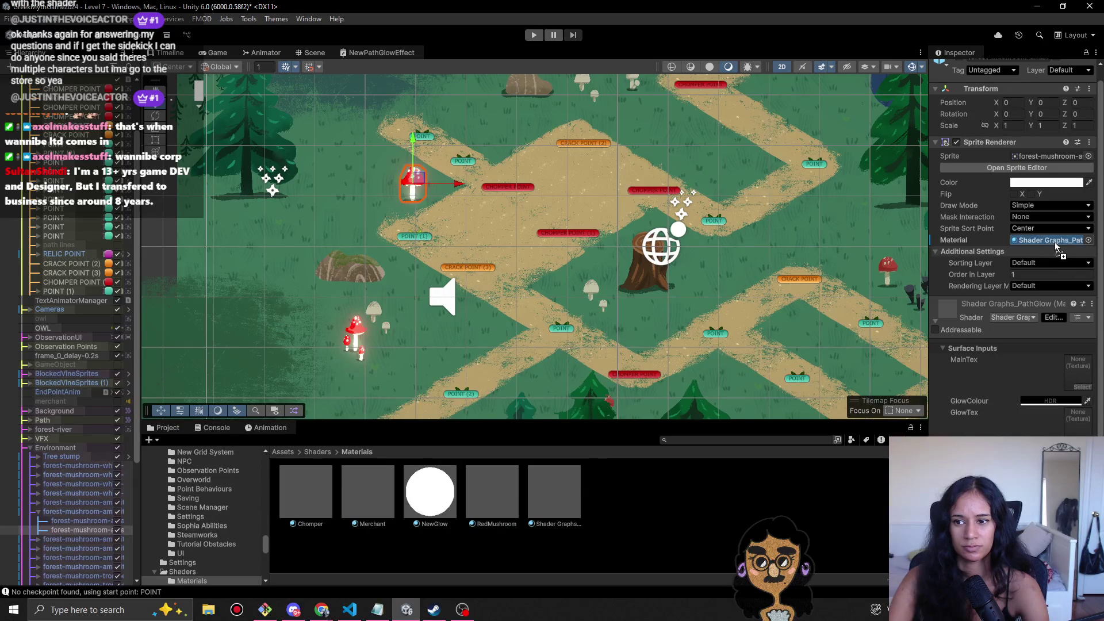
pyautogui.hotkey('ctrl', 'y')
# - Lighten the GlowColour toward white, preview it in Play, then set it to strong red
pyautogui.click(1064, 405)
pyautogui.moveTo(1050, 378)
pyautogui.mouseDown()
pyautogui.moveTo(1034, 365)
pyautogui.moveTo(1079, 352)
pyautogui.moveTo(1083, 338)
pyautogui.moveTo(1055, 341)
pyautogui.moveTo(1077, 377)
pyautogui.moveTo(1098, 362)
pyautogui.mouseUp()
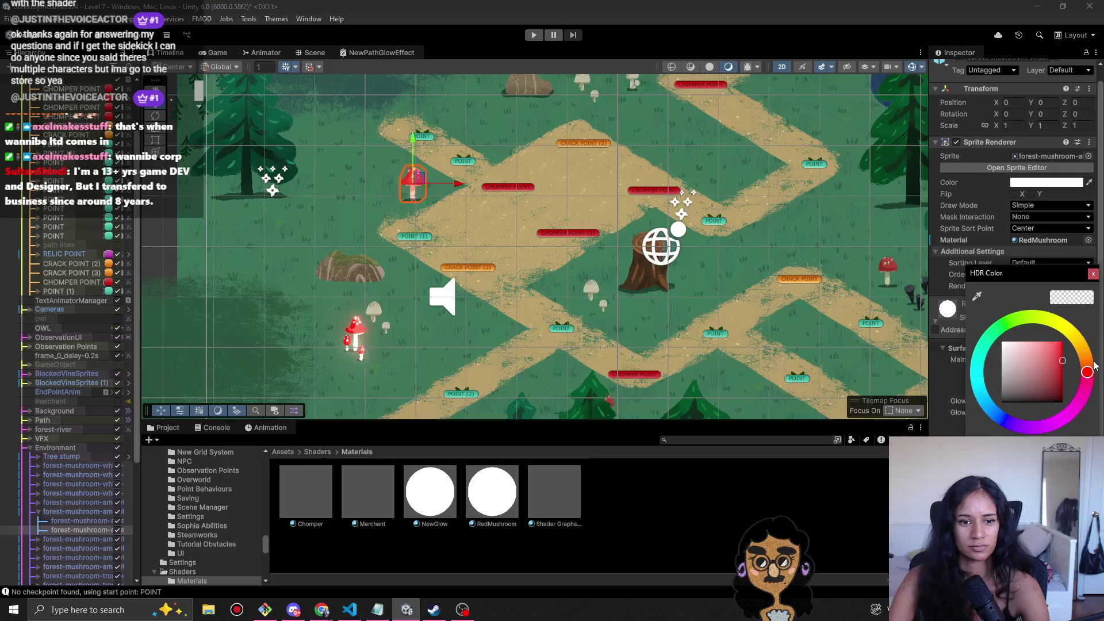
pyautogui.click(1096, 275)
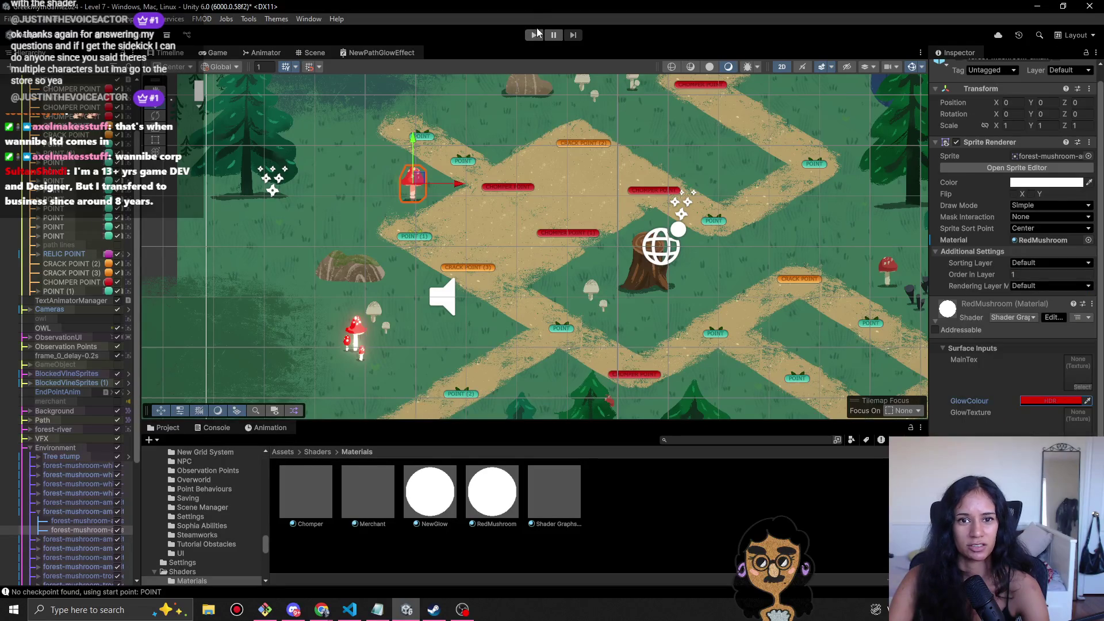
pyautogui.click(533, 35)
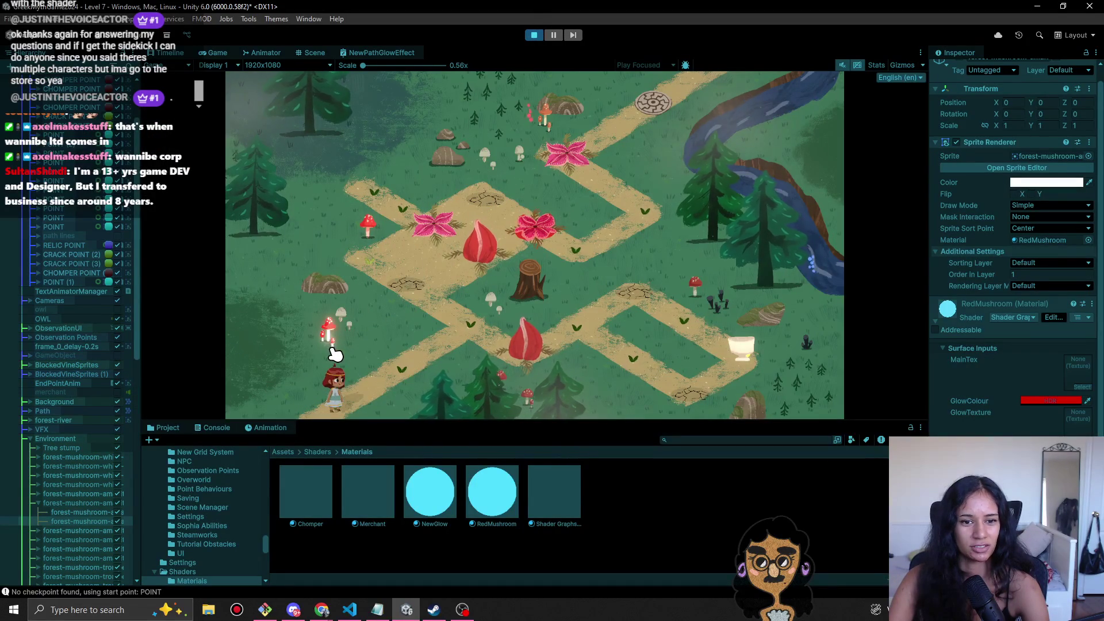
pyautogui.click(534, 35)
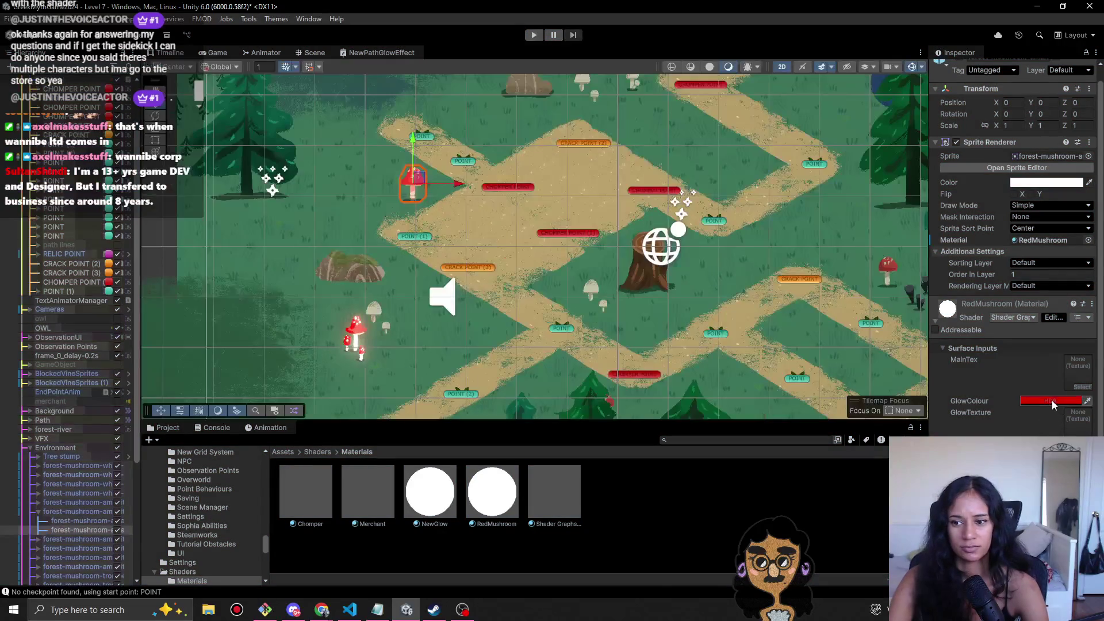
pyautogui.click(1054, 402)
pyautogui.moveTo(1054, 366); pyautogui.dragTo(1024, 346)
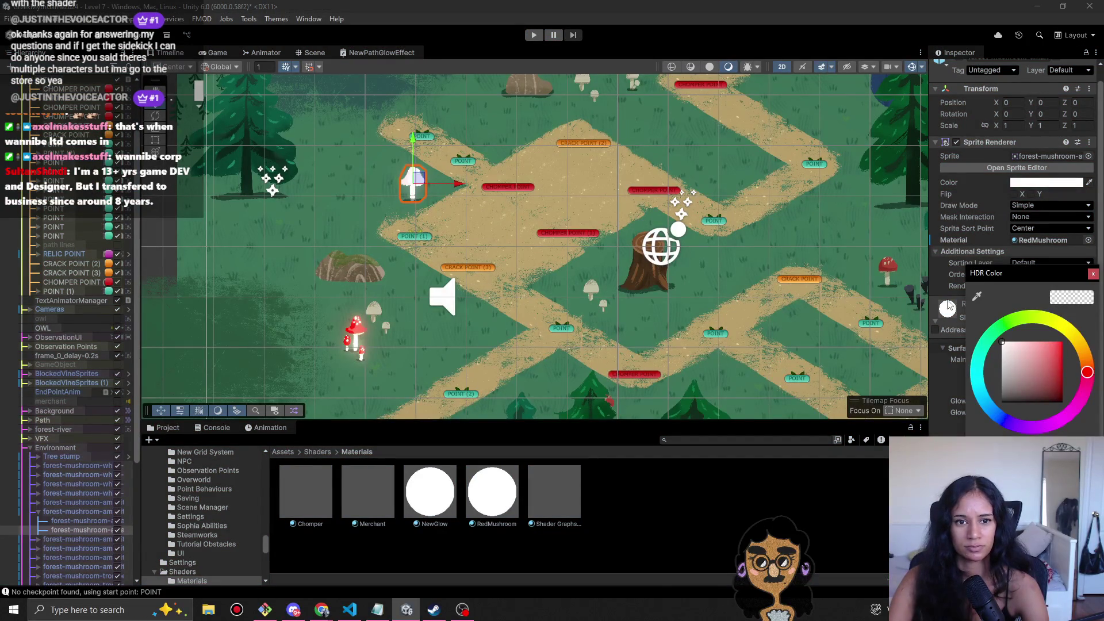
pyautogui.moveTo(1034, 402); pyautogui.dragTo(1063, 402)
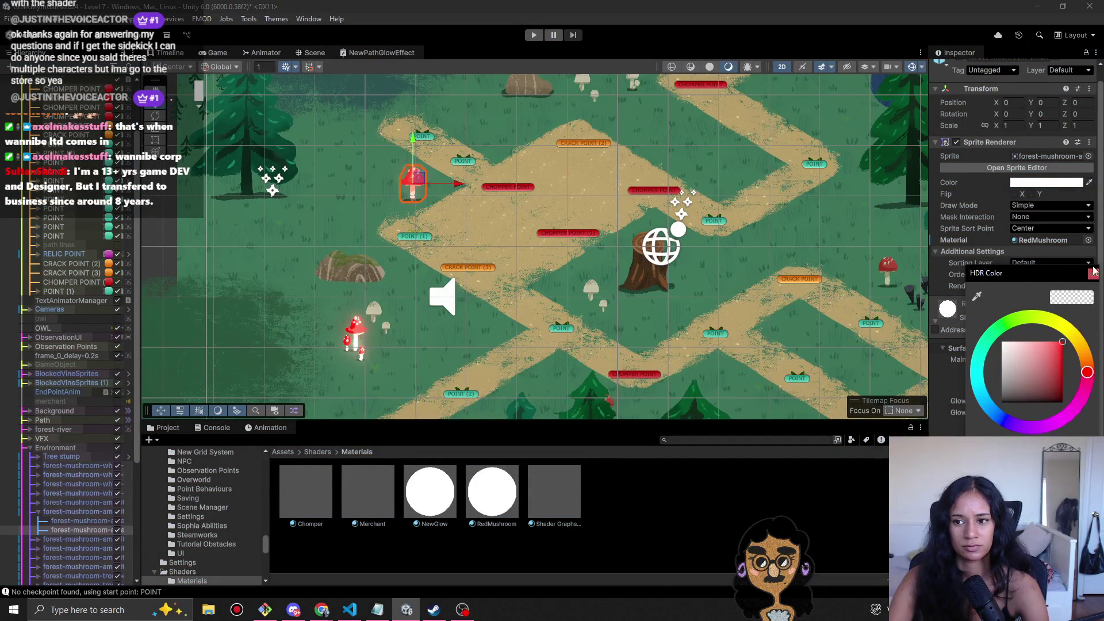
pyautogui.click(1093, 274)
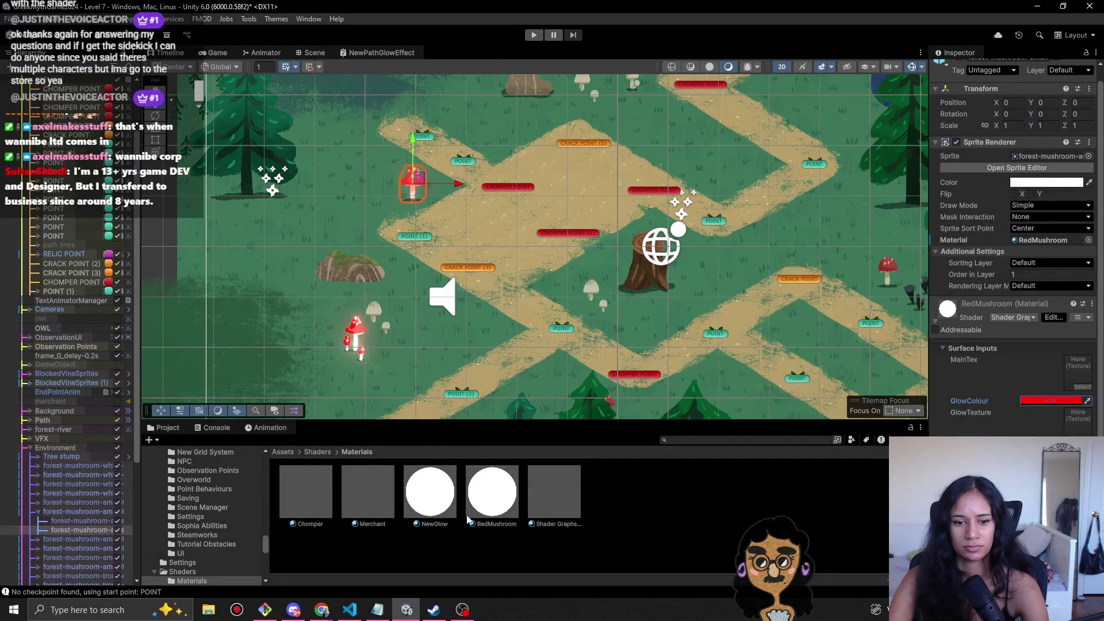
# - Put the mushroom sprite back on the Shader Graphs_PathGlow material
pyautogui.moveTo(554, 492); pyautogui.dragTo(1060, 244)
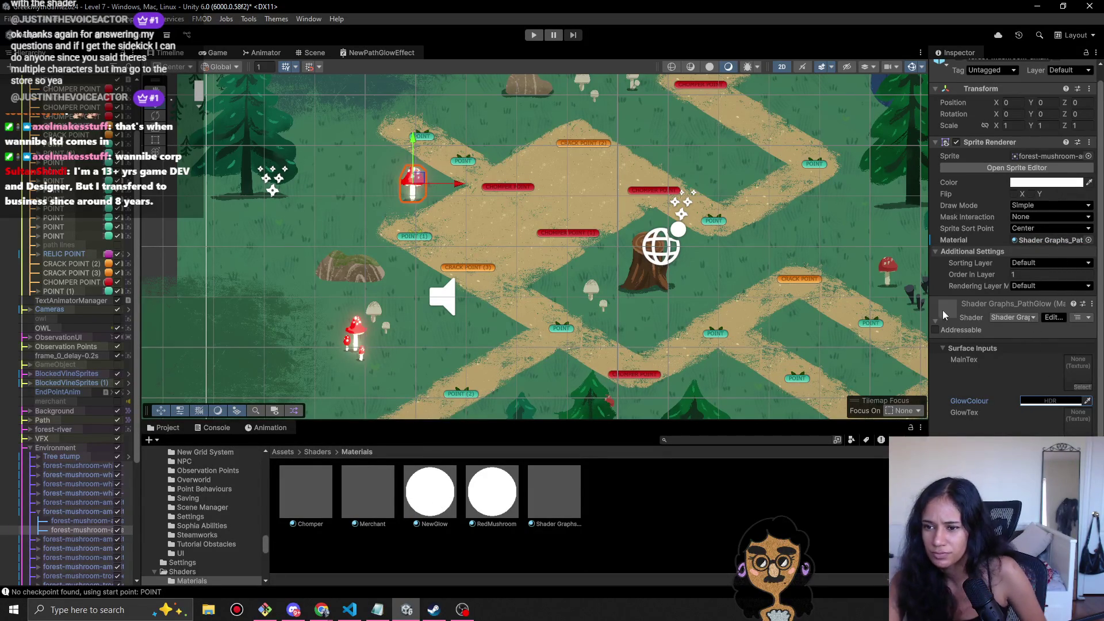
pyautogui.moveTo(926, 309)
pyautogui.mouseDown()
pyautogui.moveTo(760, 322)
pyautogui.moveTo(960, 328)
pyautogui.moveTo(889, 334)
pyautogui.mouseUp()
pyautogui.click(317, 451)
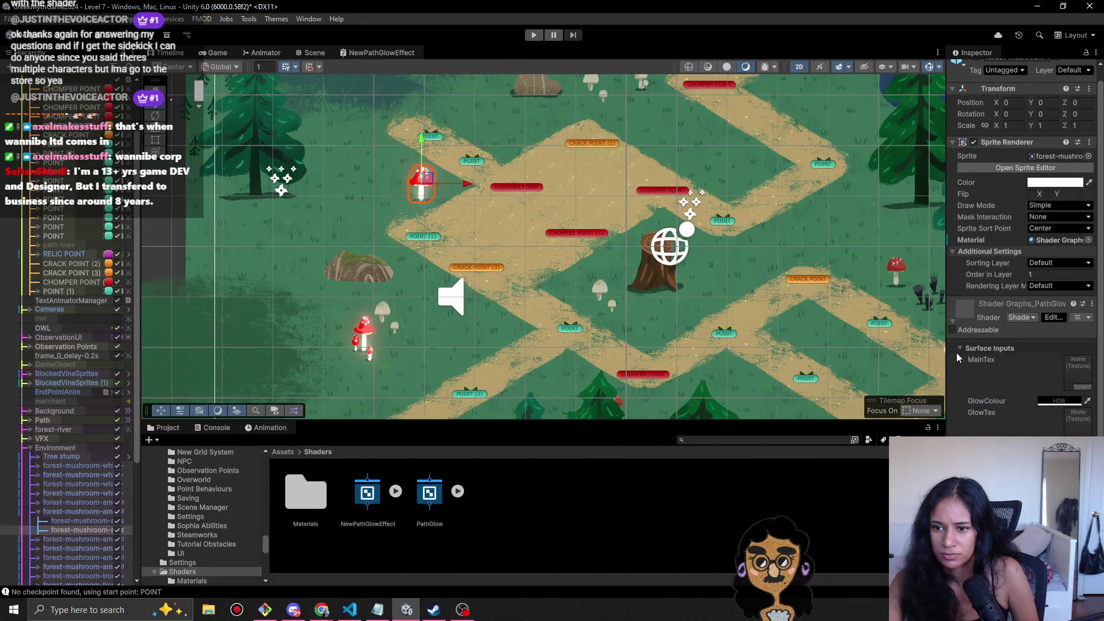
# - Open the PathGlow shader graph, return to the Game view, and save the scene
pyautogui.moveTo(947, 320)
pyautogui.mouseDown()
pyautogui.moveTo(704, 321)
pyautogui.moveTo(976, 321)
pyautogui.mouseUp()
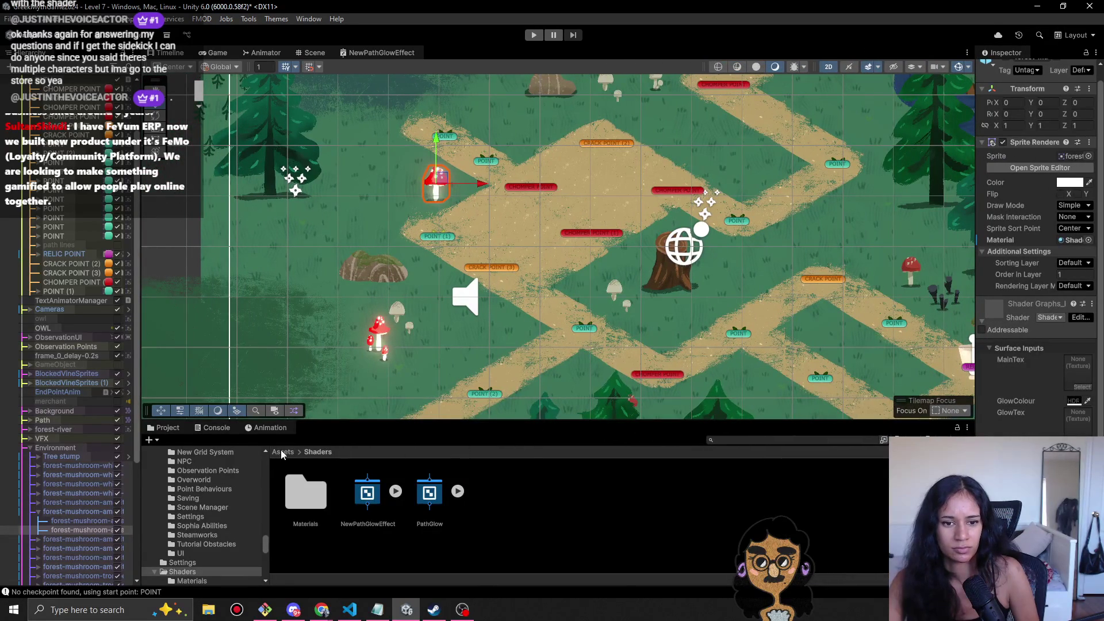
pyautogui.doubleClick(445, 511)
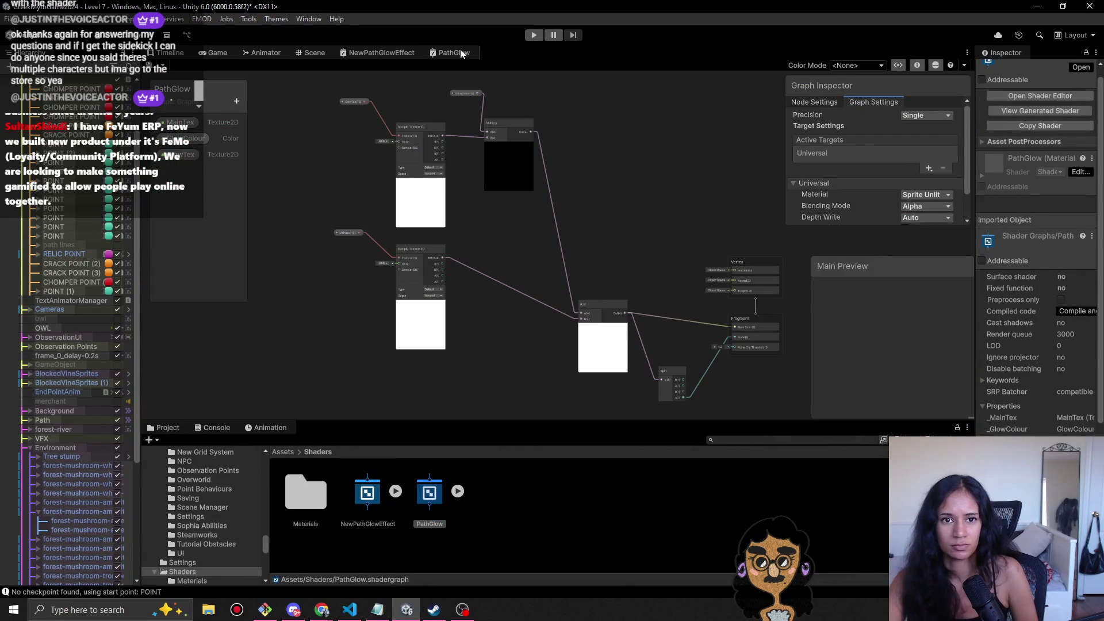
pyautogui.click(461, 53)
pyautogui.click(388, 52)
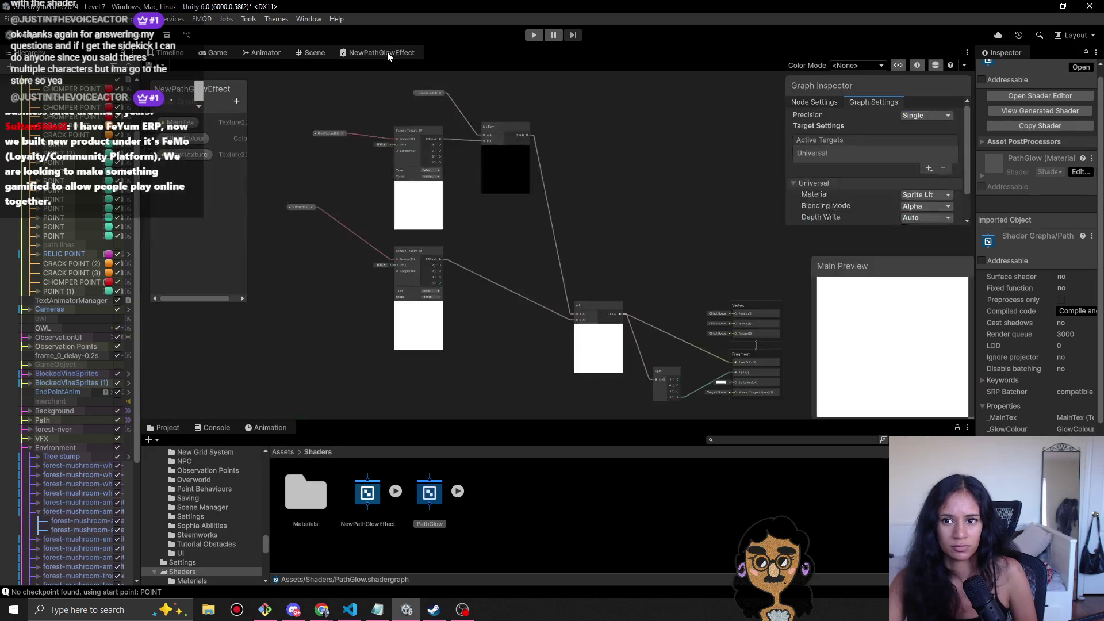
pyautogui.click(220, 52)
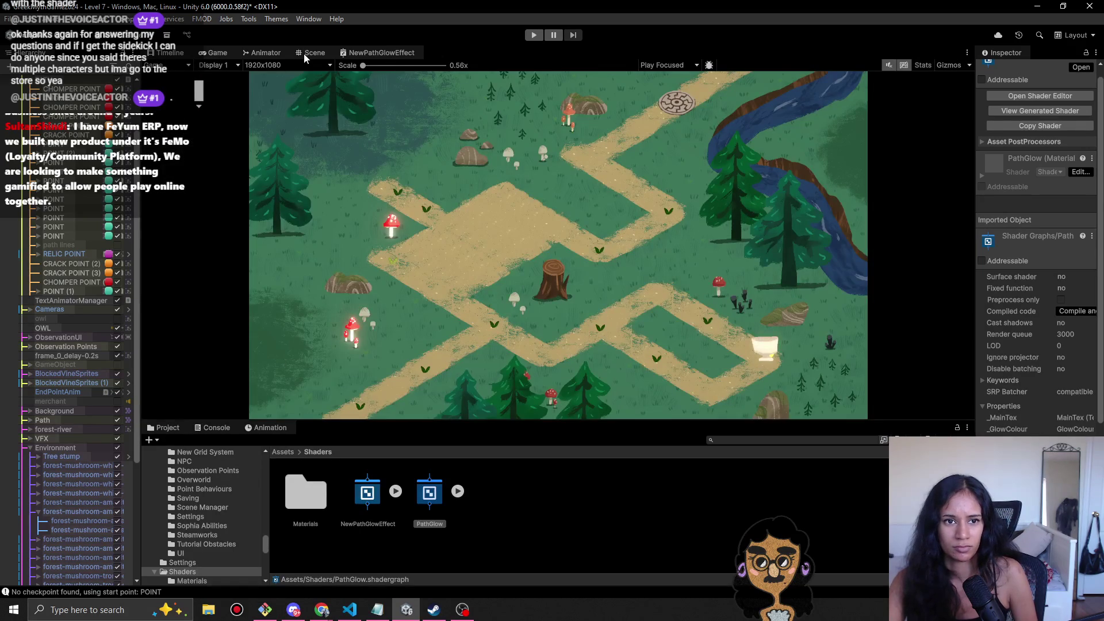
pyautogui.hotkey('ctrl', 's')
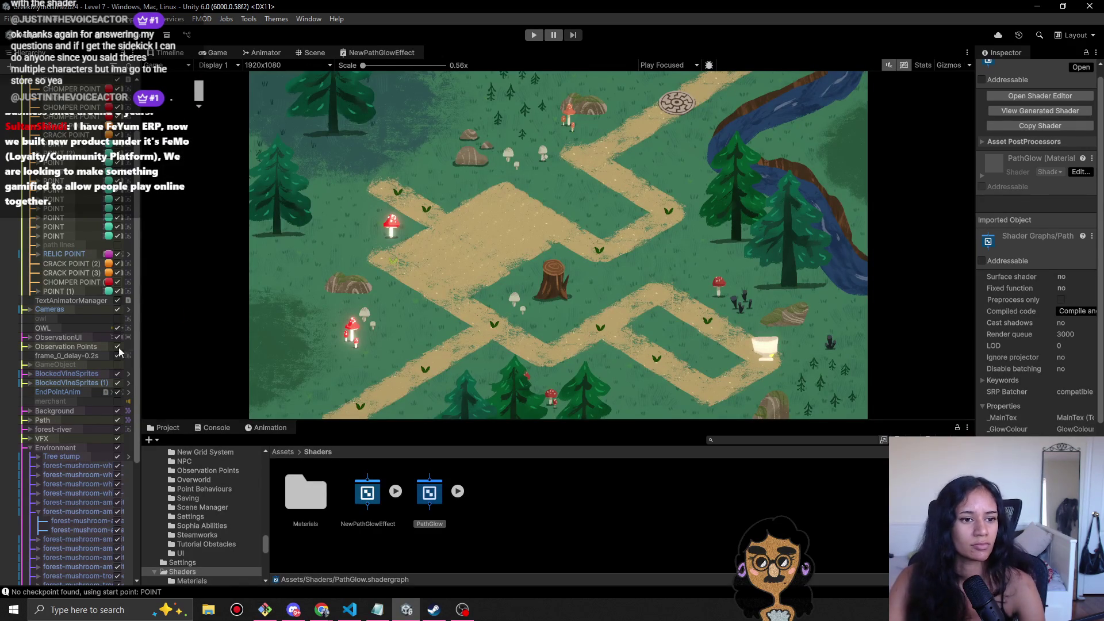
# - Try Shader Graphs_PathGlow on the Path > Tilemap, then undo to keep NewGlow
pyautogui.scroll(3, 62, 345)
pyautogui.click(64, 152)
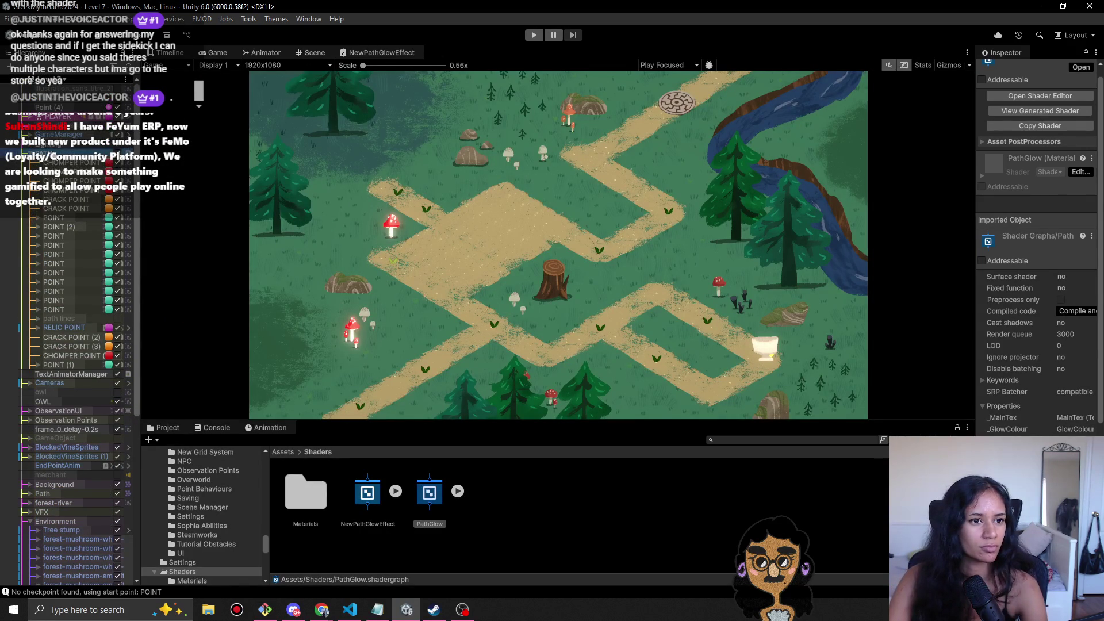
pyautogui.scroll(-5, 56, 296)
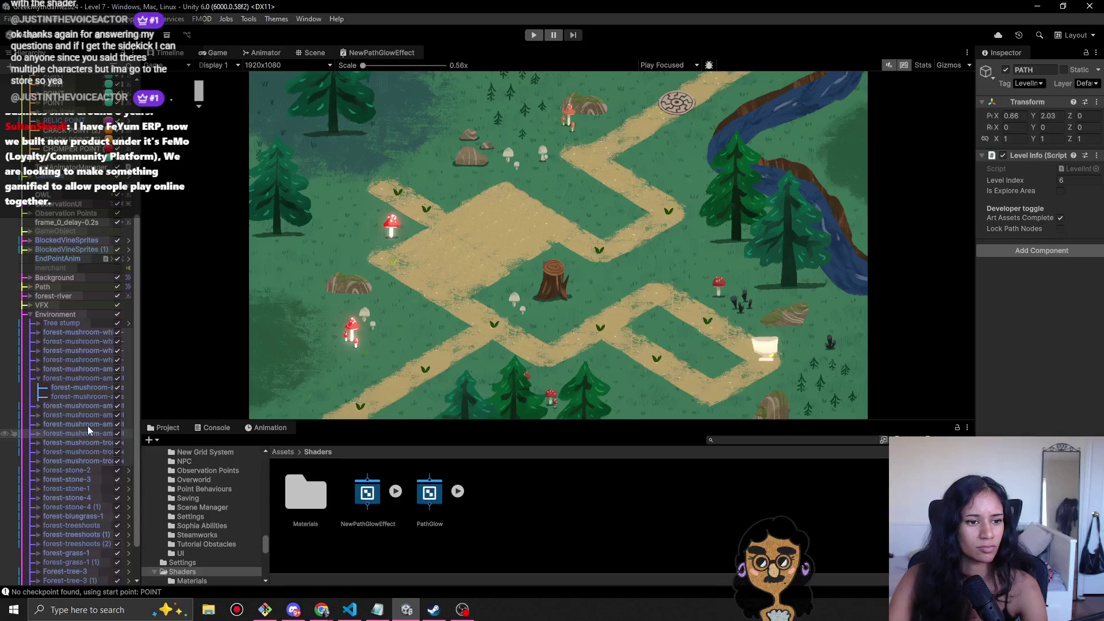
pyautogui.click(43, 287)
pyautogui.click(30, 287)
pyautogui.click(56, 296)
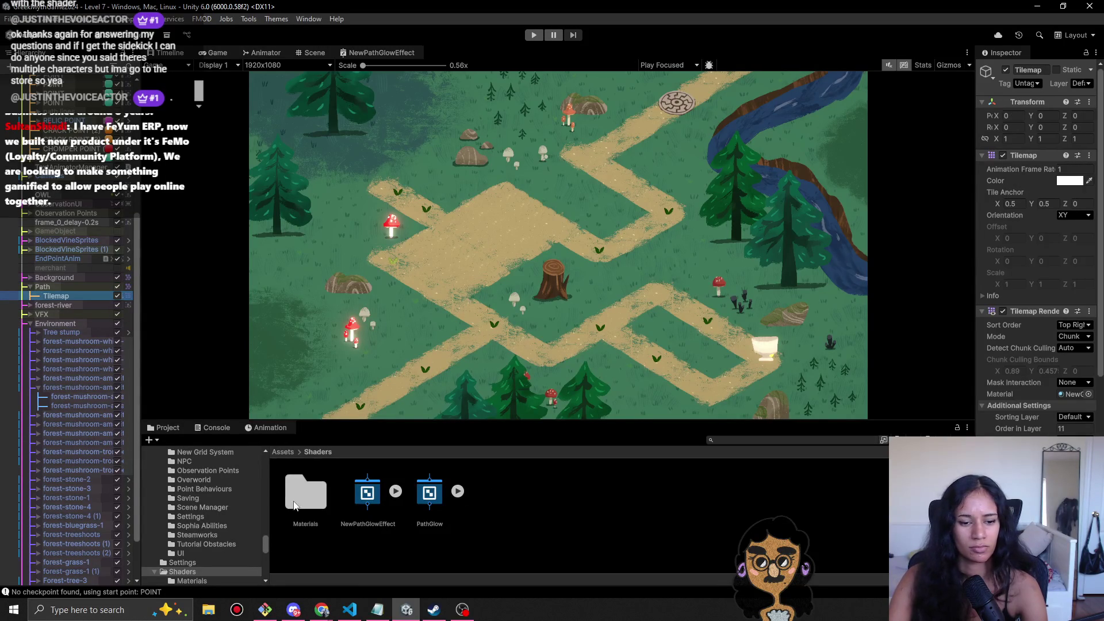
pyautogui.doubleClick(295, 505)
pyautogui.click(68, 294)
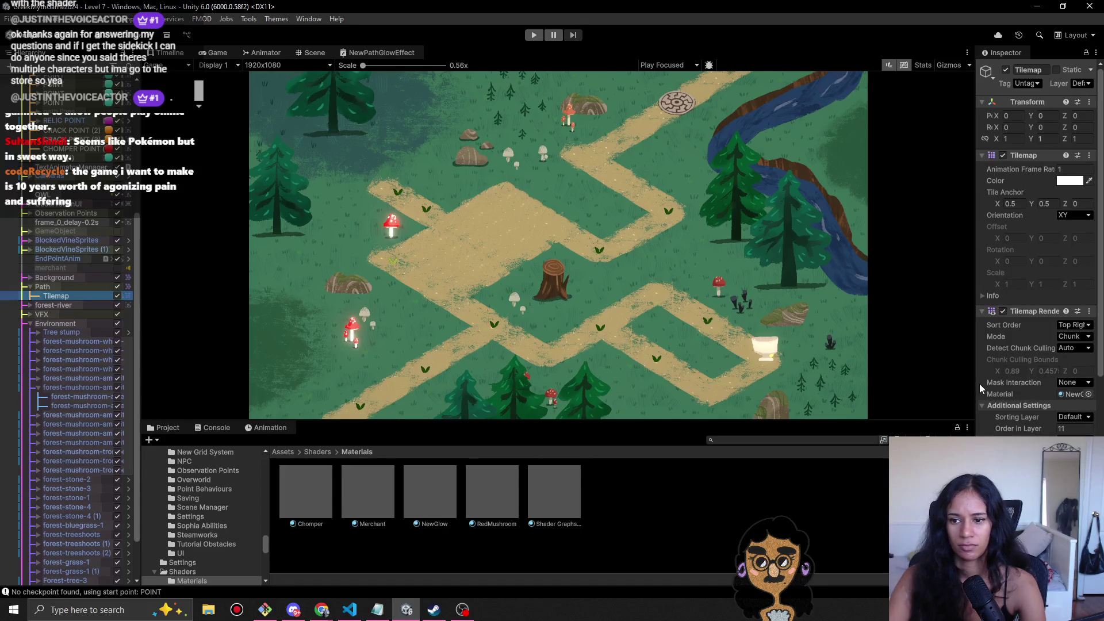
pyautogui.moveTo(981, 389); pyautogui.dragTo(829, 381)
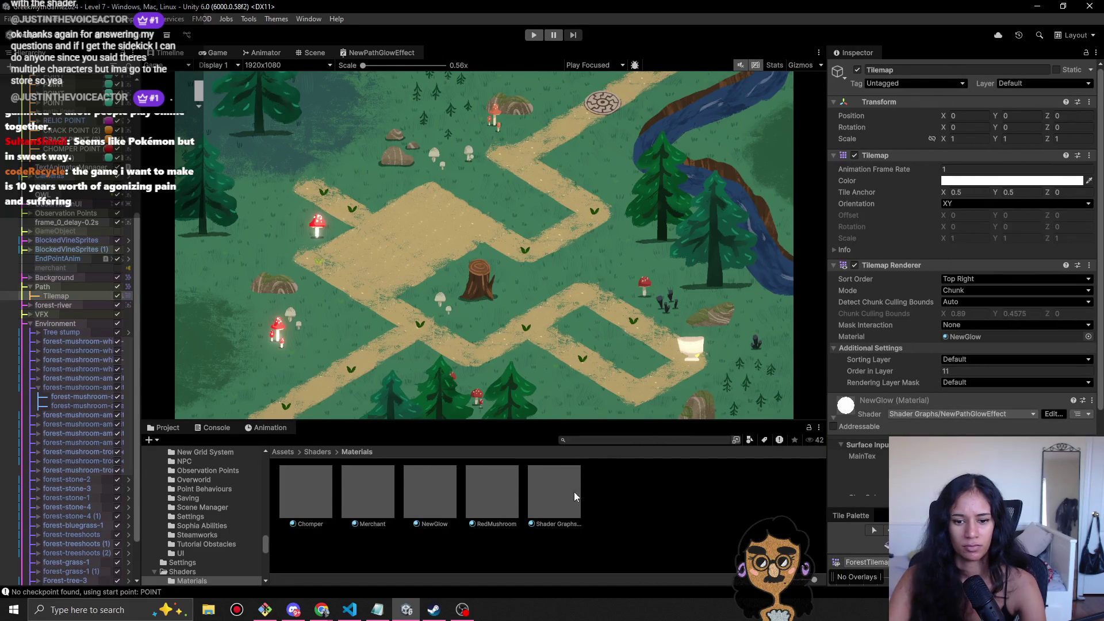
pyautogui.moveTo(568, 492)
pyautogui.mouseDown()
pyautogui.moveTo(871, 397)
pyautogui.moveTo(978, 340)
pyautogui.mouseUp()
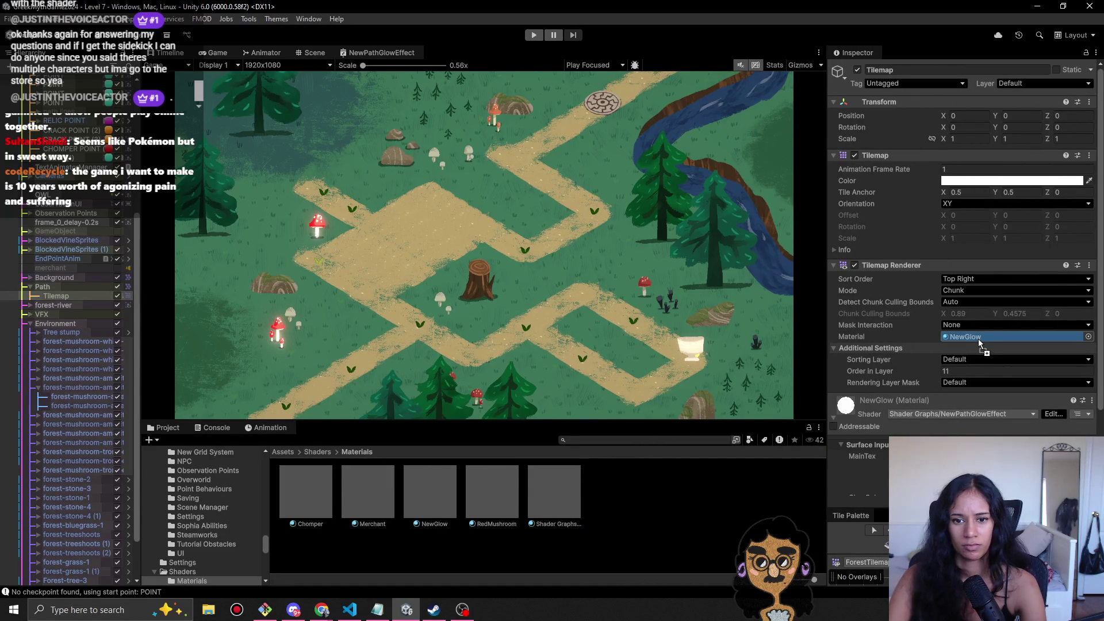
pyautogui.hotkey('ctrl', 'z')
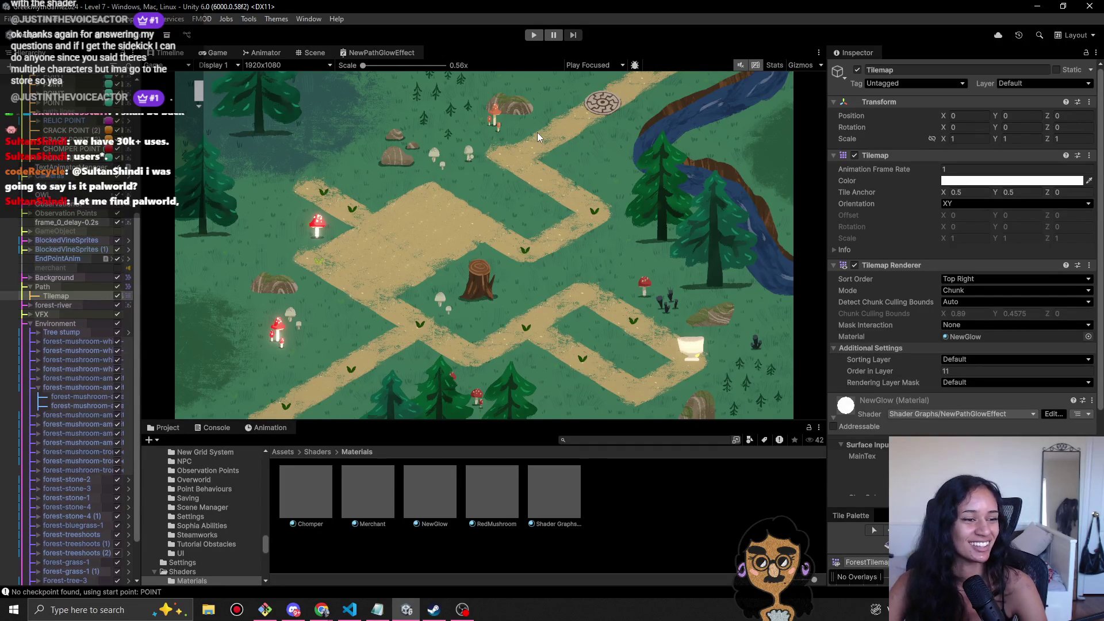
pyautogui.click(533, 34)
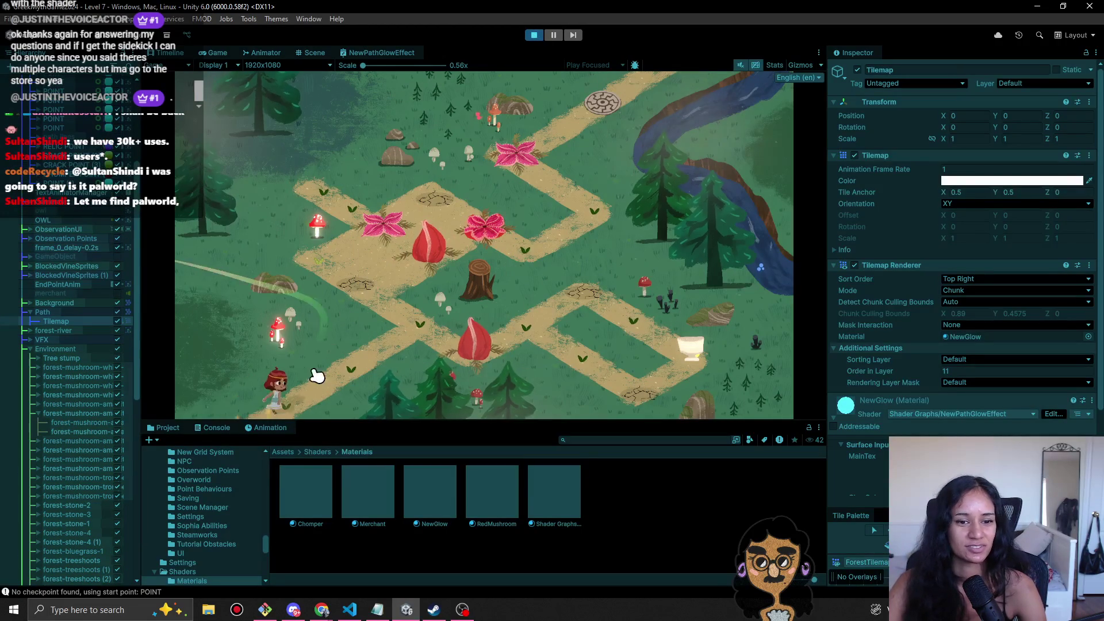
pyautogui.press('w')
pyautogui.click(340, 379)
pyautogui.click(409, 330)
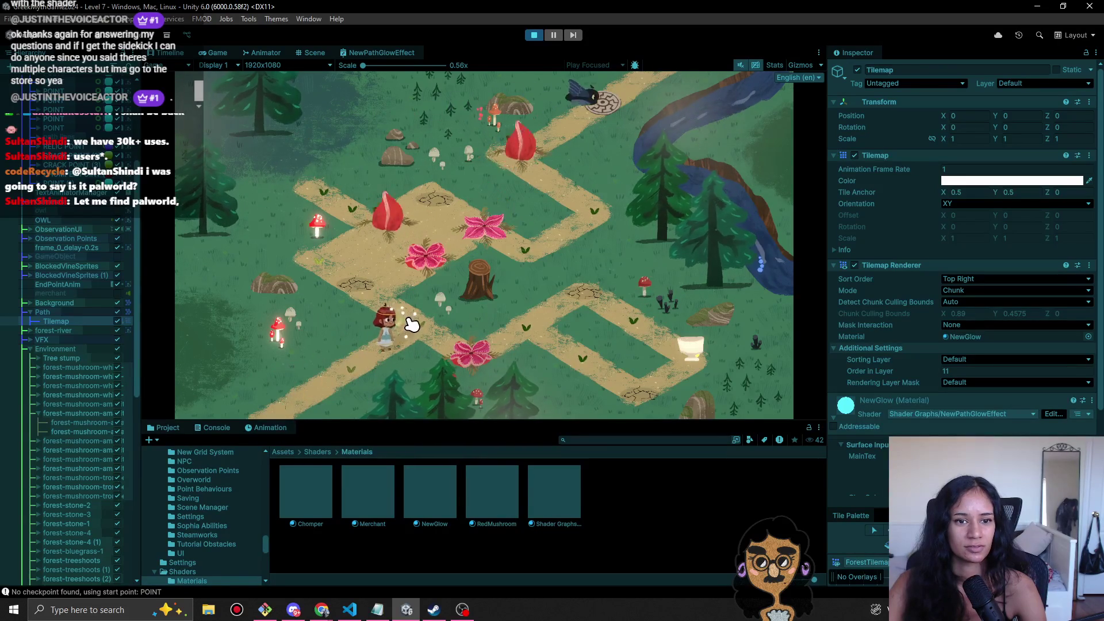
pyautogui.click(534, 36)
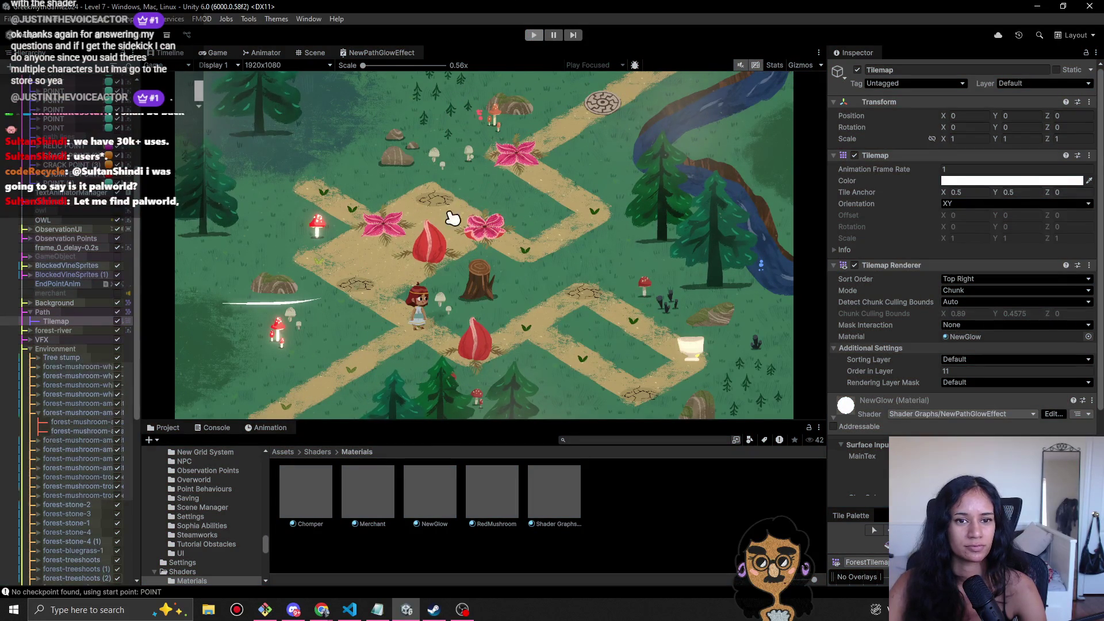
# - Drag NewGlow onto the forest-stone-1 sprite's material, then run a quick play-test
pyautogui.click(309, 53)
pyautogui.click(443, 195)
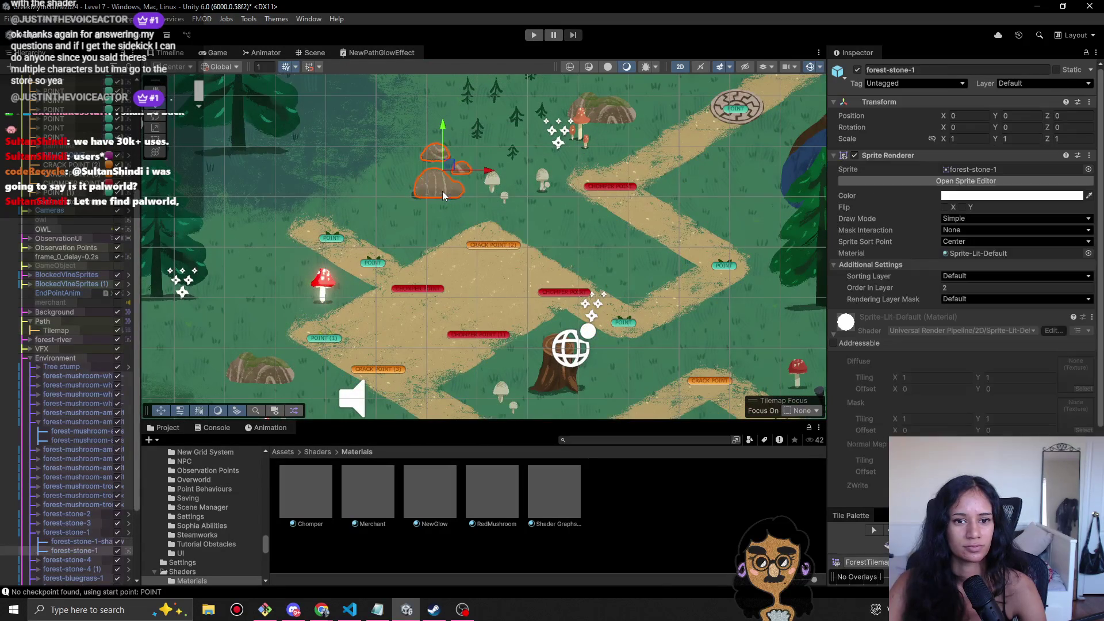
pyautogui.moveTo(444, 511)
pyautogui.mouseDown()
pyautogui.moveTo(1015, 245)
pyautogui.moveTo(972, 253)
pyautogui.mouseUp()
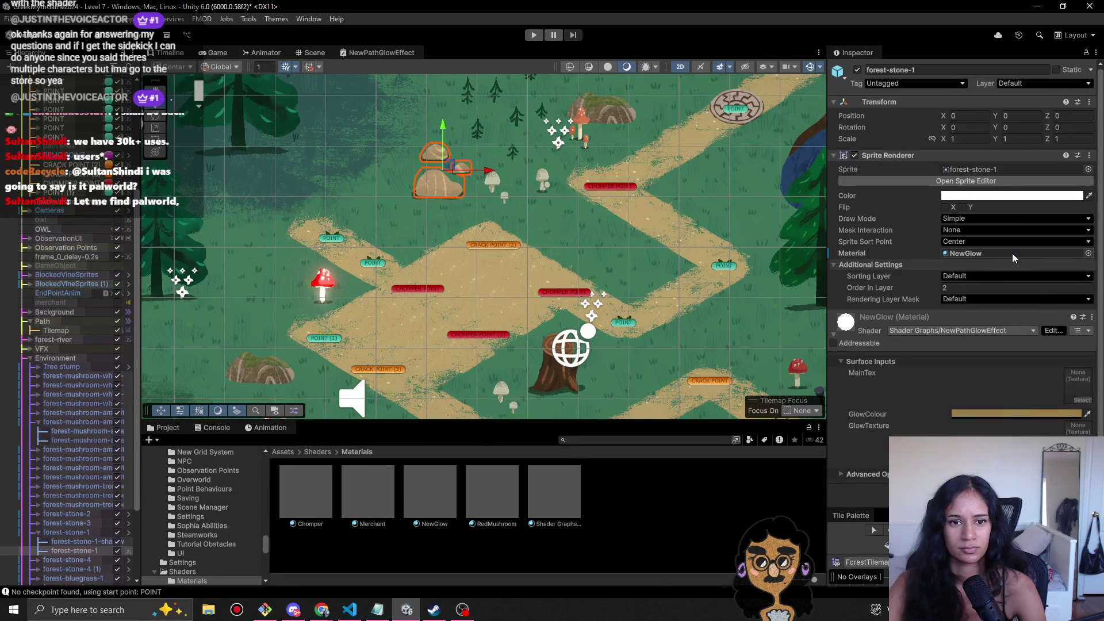
pyautogui.click(533, 35)
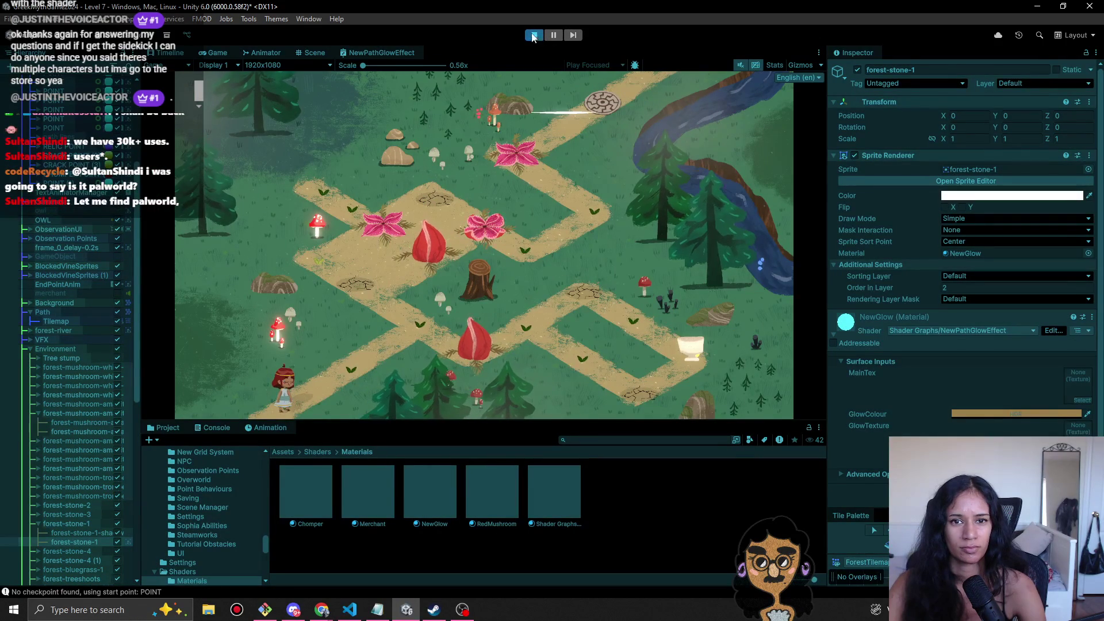
pyautogui.click(535, 35)
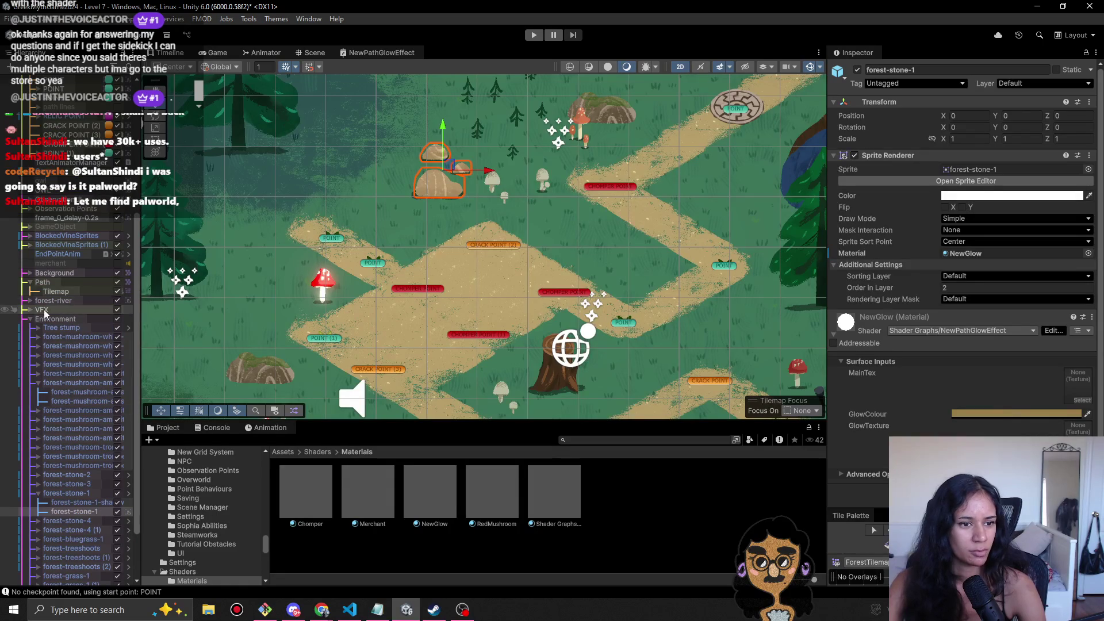
# - Test NewGlow and PathGlow on the Background Tilemap, undo both, then duplicate RedMushroom
pyautogui.click(28, 273)
pyautogui.click(55, 283)
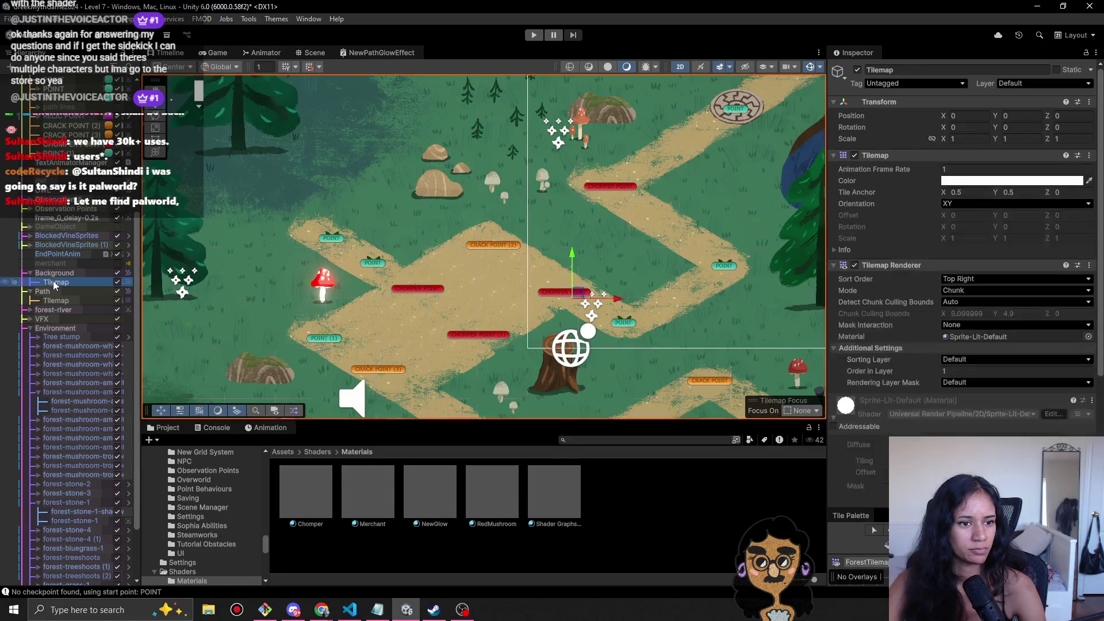
pyautogui.moveTo(422, 492)
pyautogui.mouseDown()
pyautogui.moveTo(442, 501)
pyautogui.moveTo(1048, 199)
pyautogui.moveTo(983, 316)
pyautogui.moveTo(988, 345)
pyautogui.mouseUp()
pyautogui.scroll(-3, 640, 309)
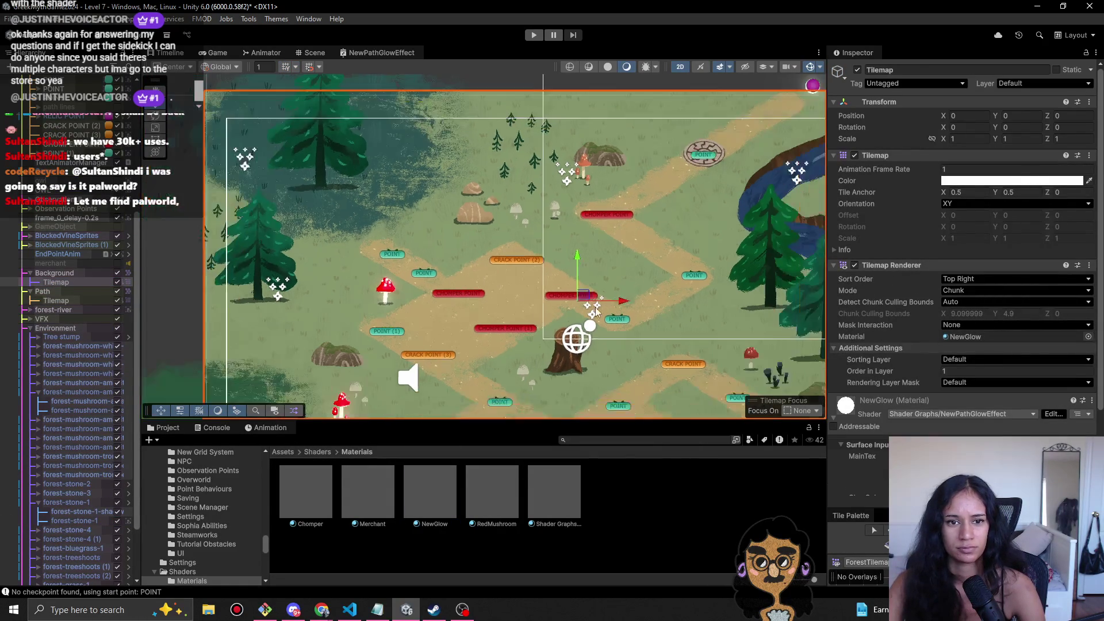
pyautogui.hotkey('ctrl', 'z')
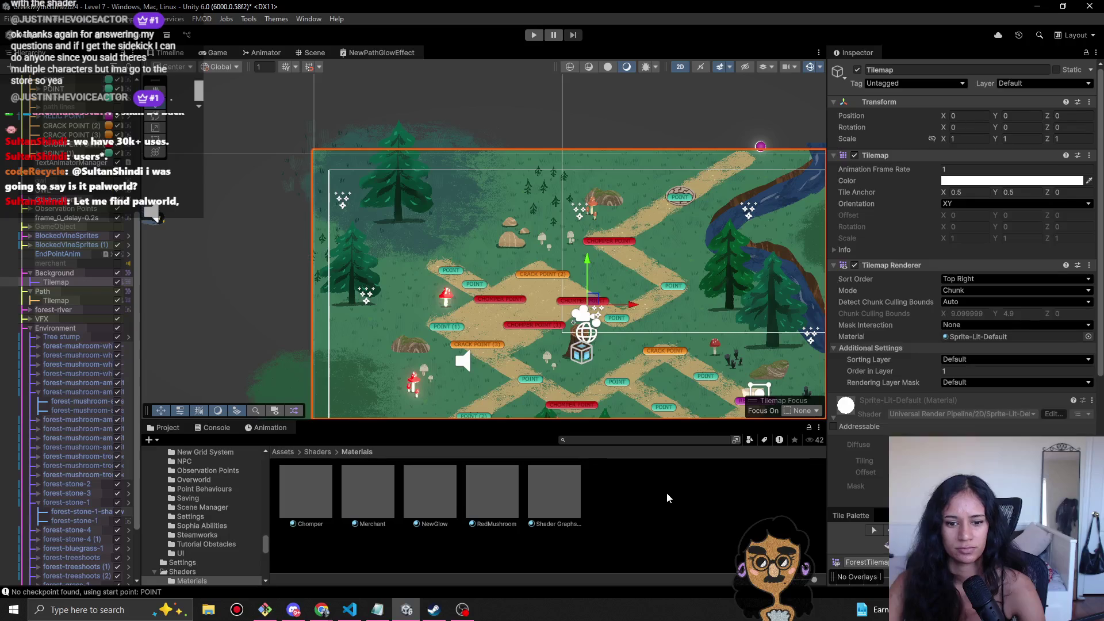
pyautogui.moveTo(541, 506); pyautogui.dragTo(1028, 339)
pyautogui.hotkey('ctrl', 'z')
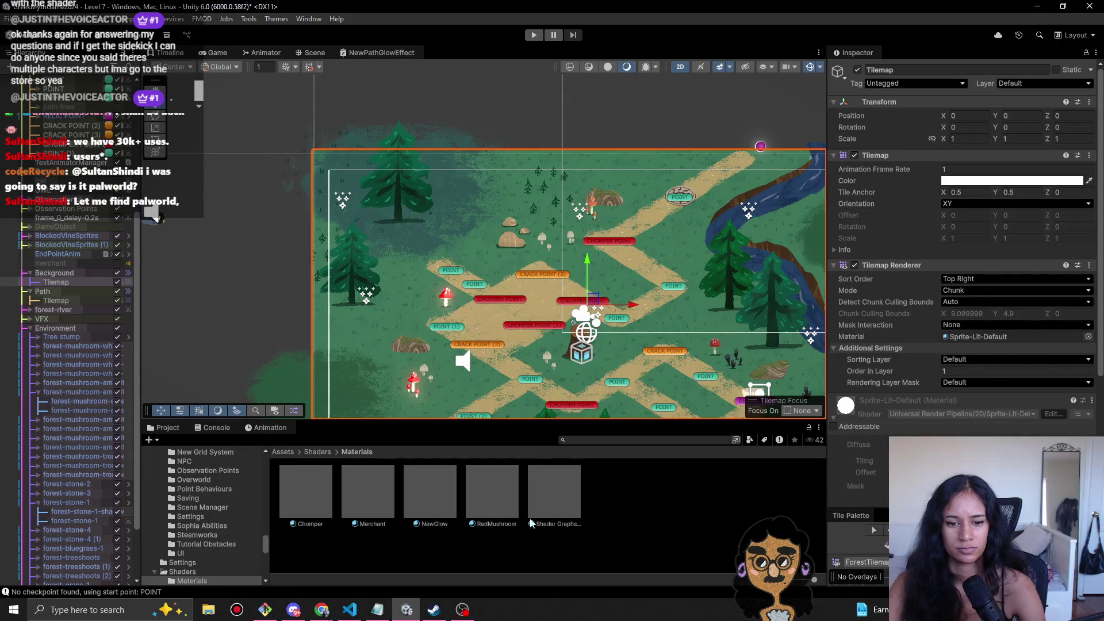
pyautogui.click(493, 491)
pyautogui.hotkey('ctrl', 'd')
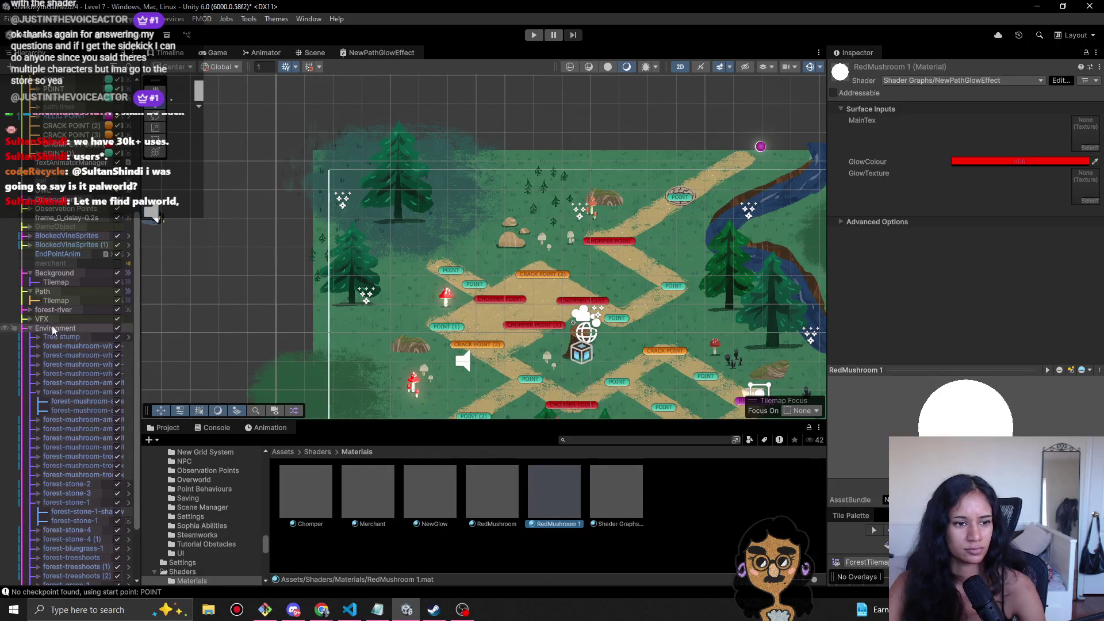
# - Apply the RedMushroom 1 material to the Background Tilemap and select the material
pyautogui.click(56, 282)
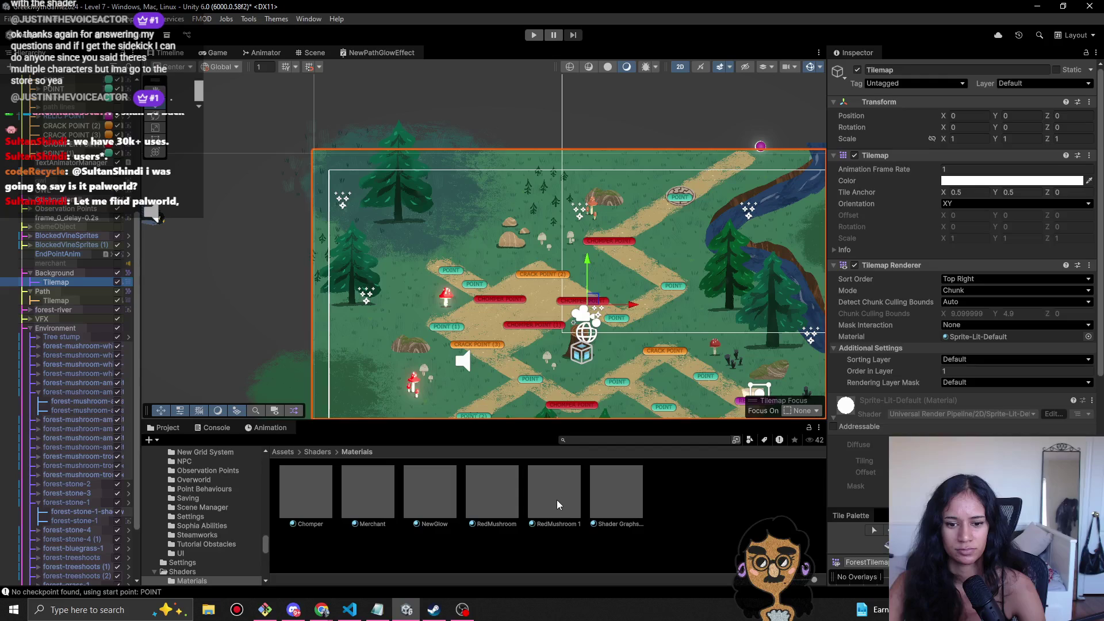
pyautogui.moveTo(557, 505); pyautogui.dragTo(1012, 336)
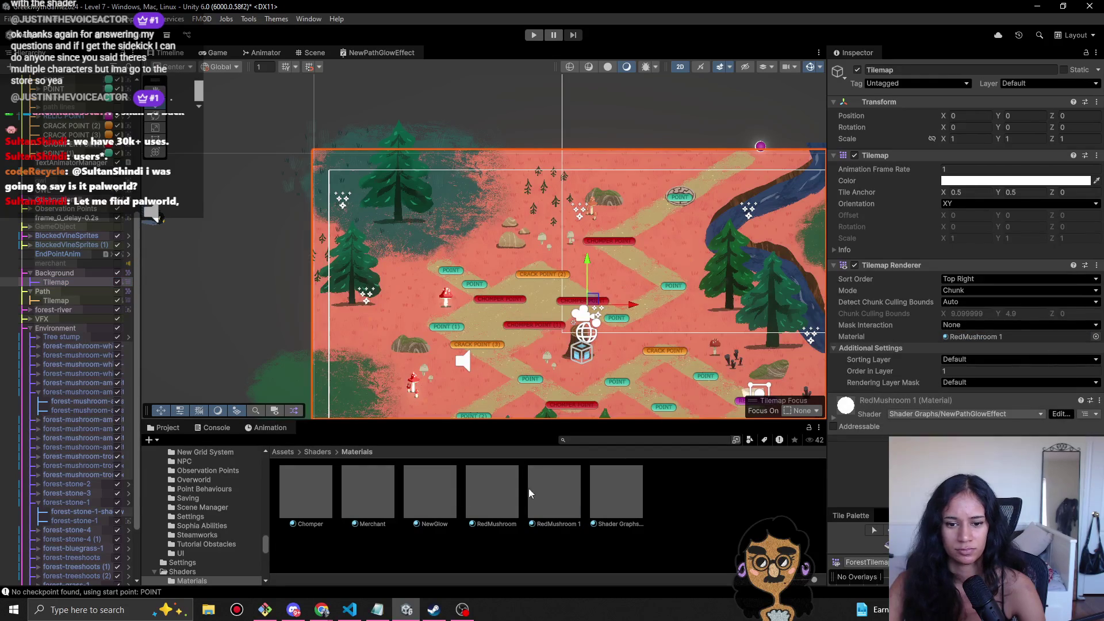
pyautogui.click(550, 501)
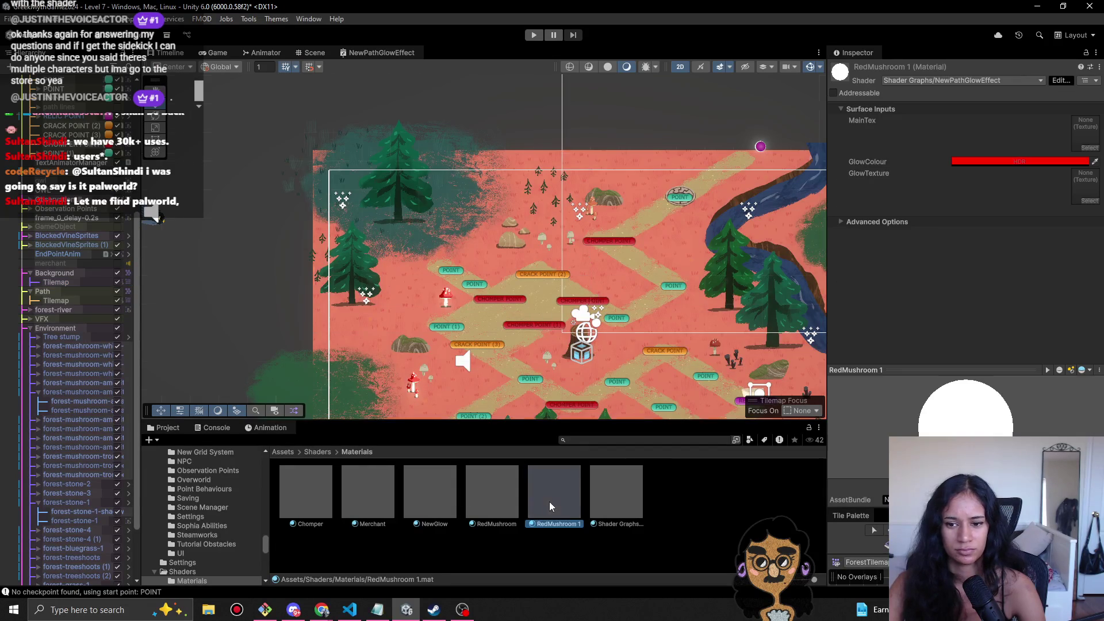
# - Set RedMushroom 1's GlowColour to black with zero alpha, then reselect the Background Tilemap
pyautogui.click(995, 162)
pyautogui.moveTo(1026, 248); pyautogui.dragTo(958, 332)
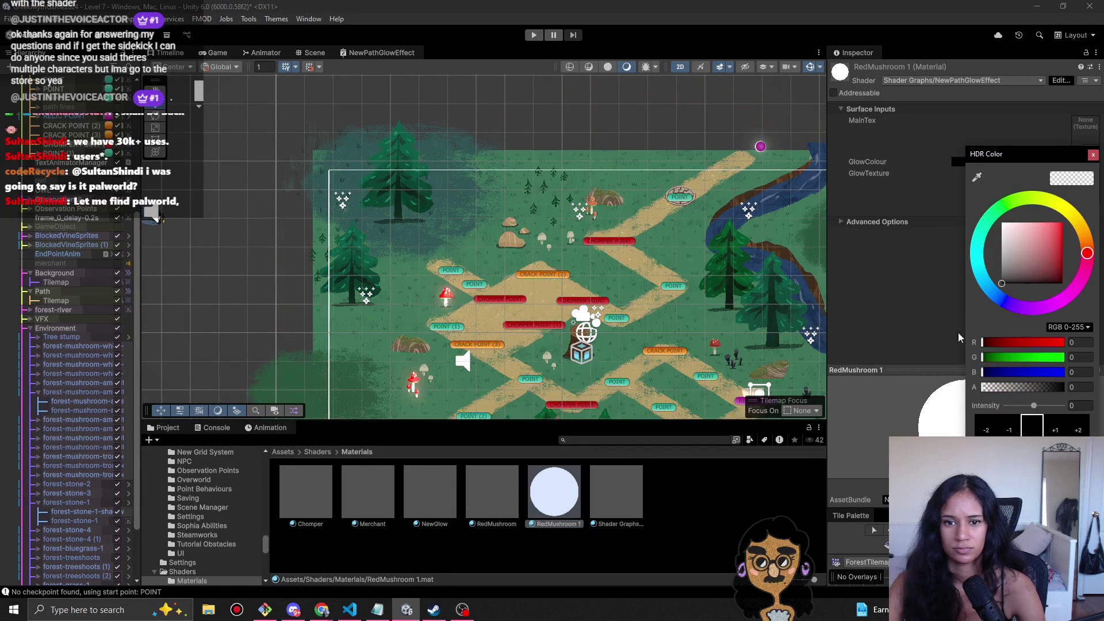
pyautogui.click(995, 390)
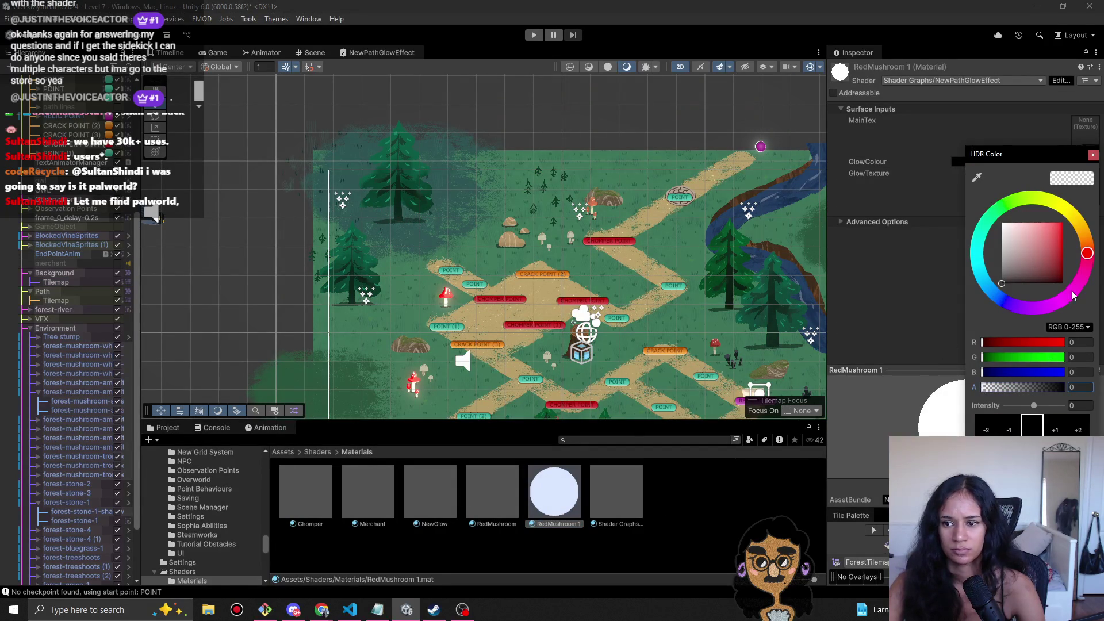
pyautogui.press('Return')
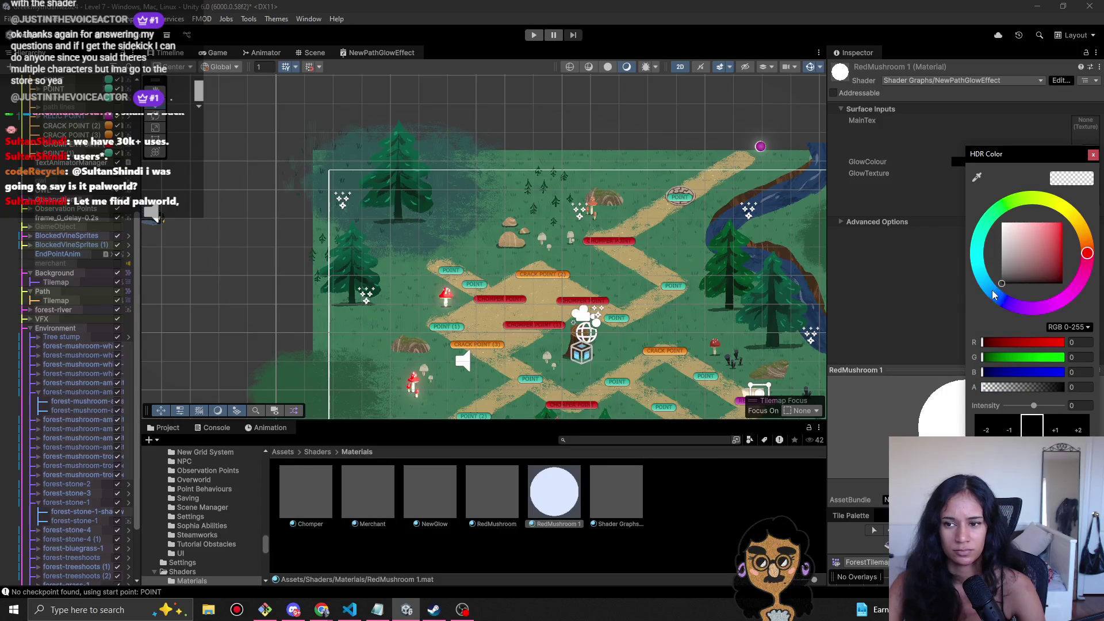
pyautogui.click(1007, 208)
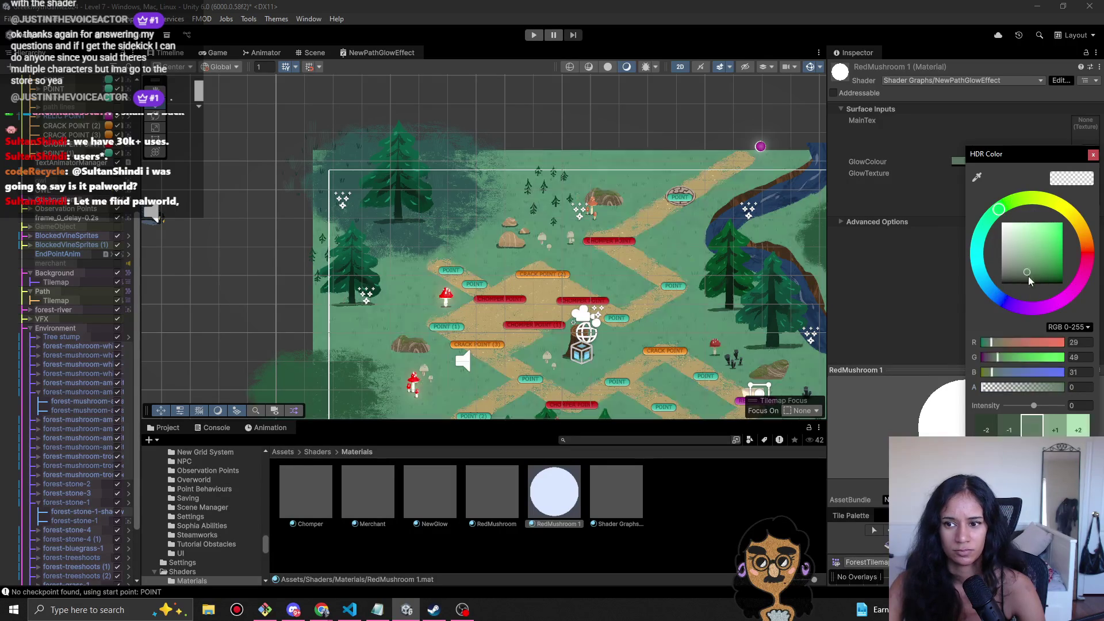
pyautogui.click(1016, 284)
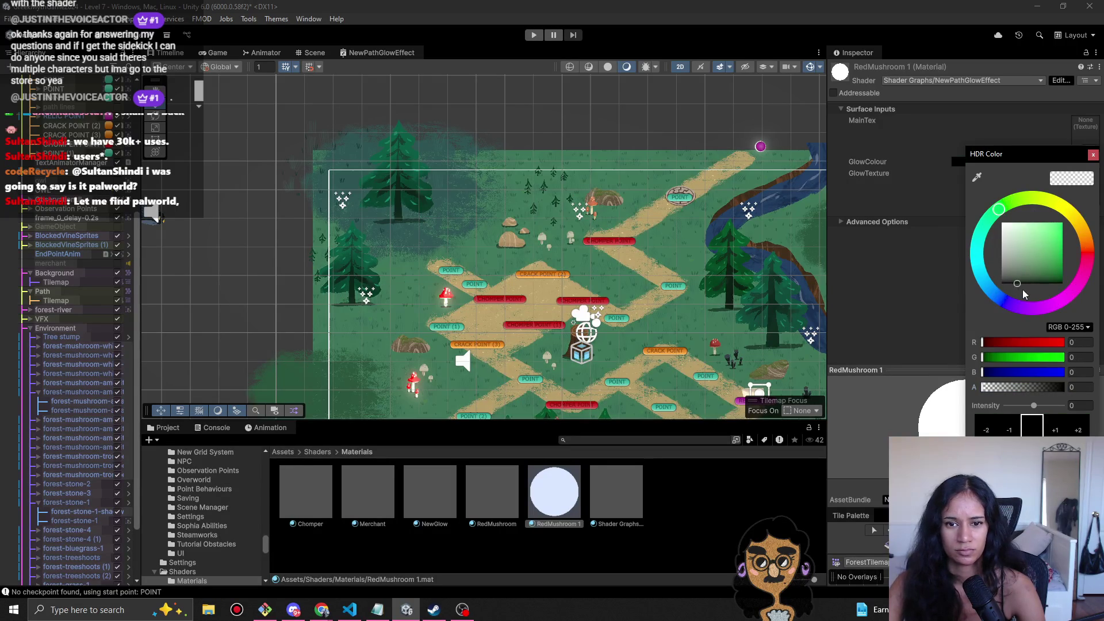
pyautogui.click(1094, 155)
pyautogui.click(56, 281)
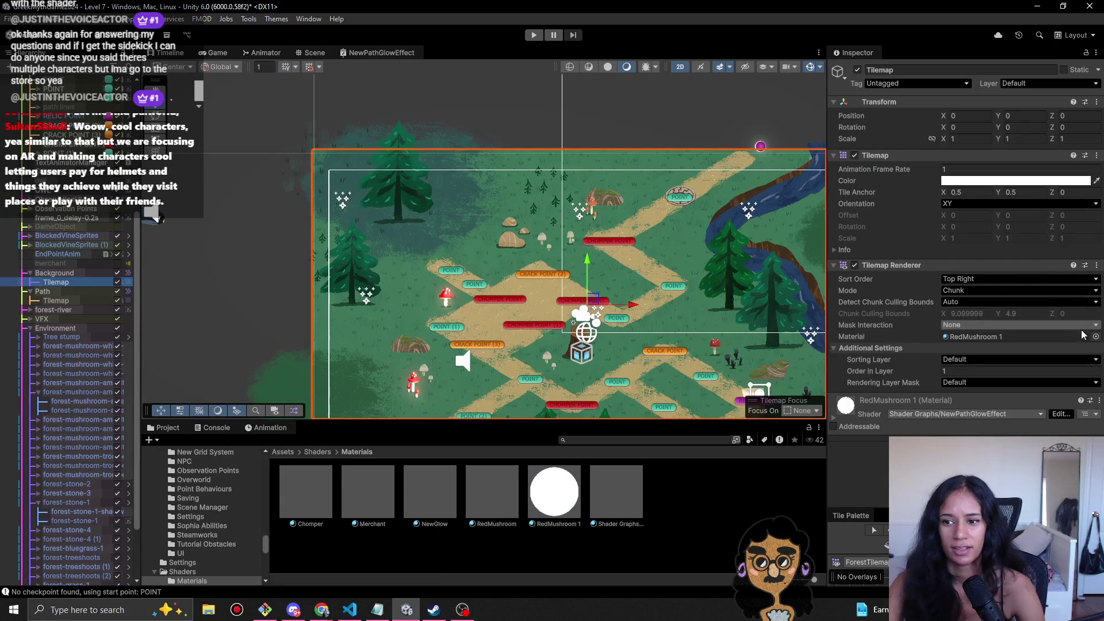
# - Search the Tilemap's material chooser for 'lit' and 'sprite-' without picking a material
pyautogui.click(1095, 337)
pyautogui.write('u')
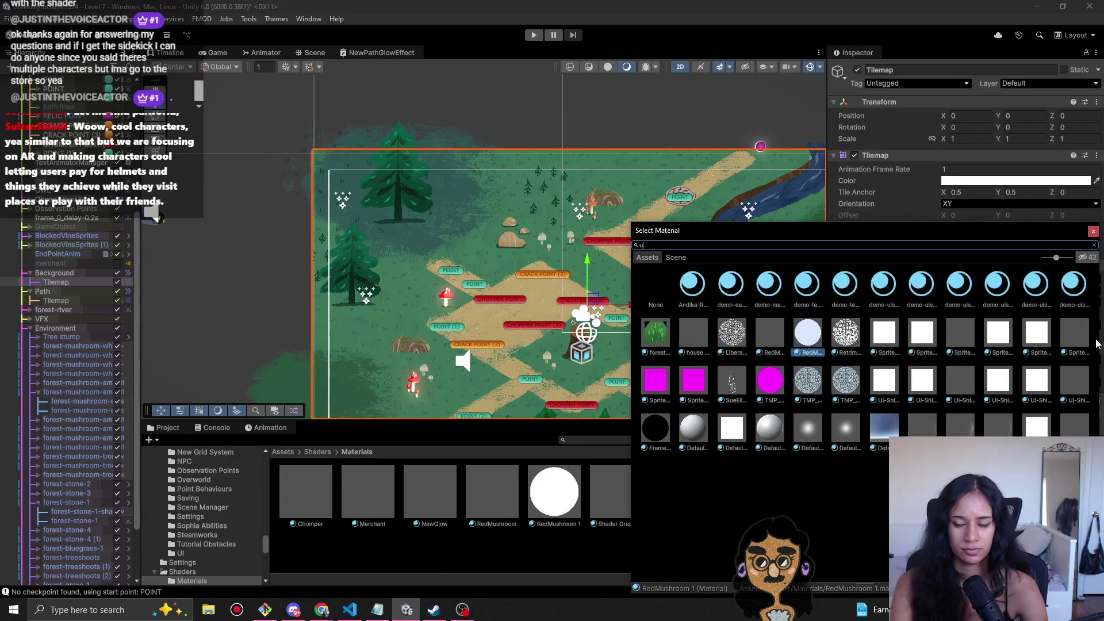
pyautogui.press('BackSpace')
pyautogui.write('lit')
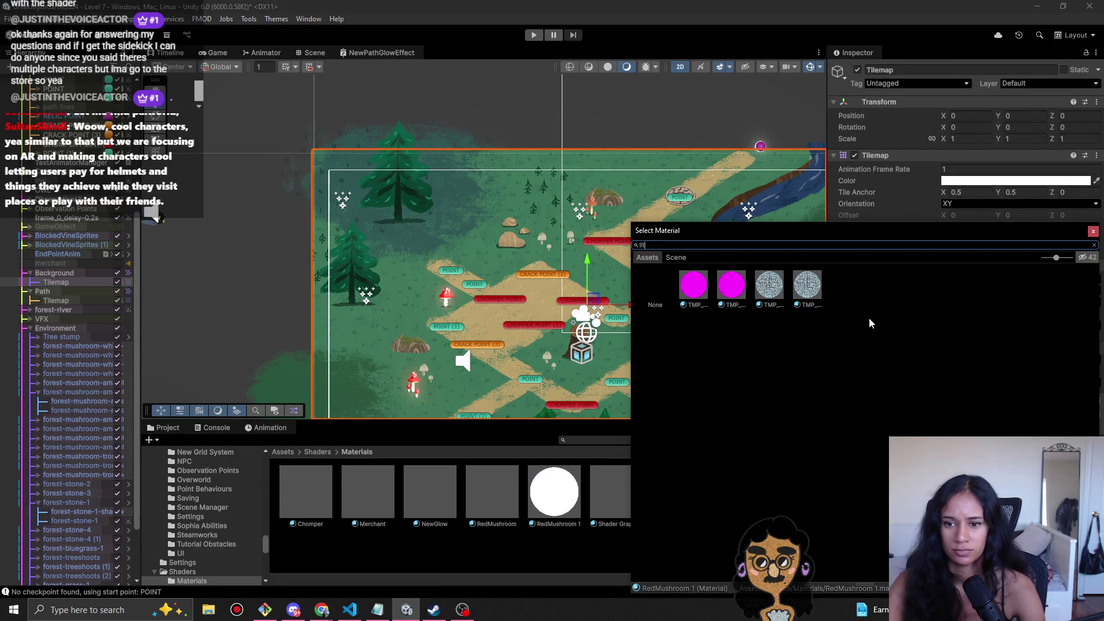
pyautogui.click(1094, 231)
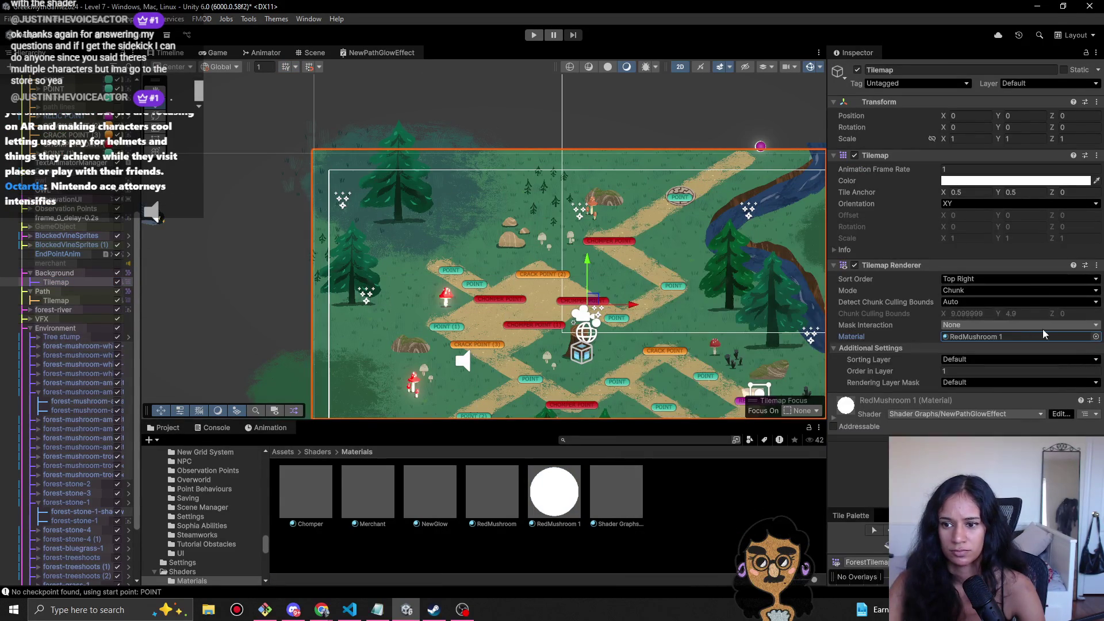
pyautogui.click(1096, 337)
pyautogui.write('sprite-')
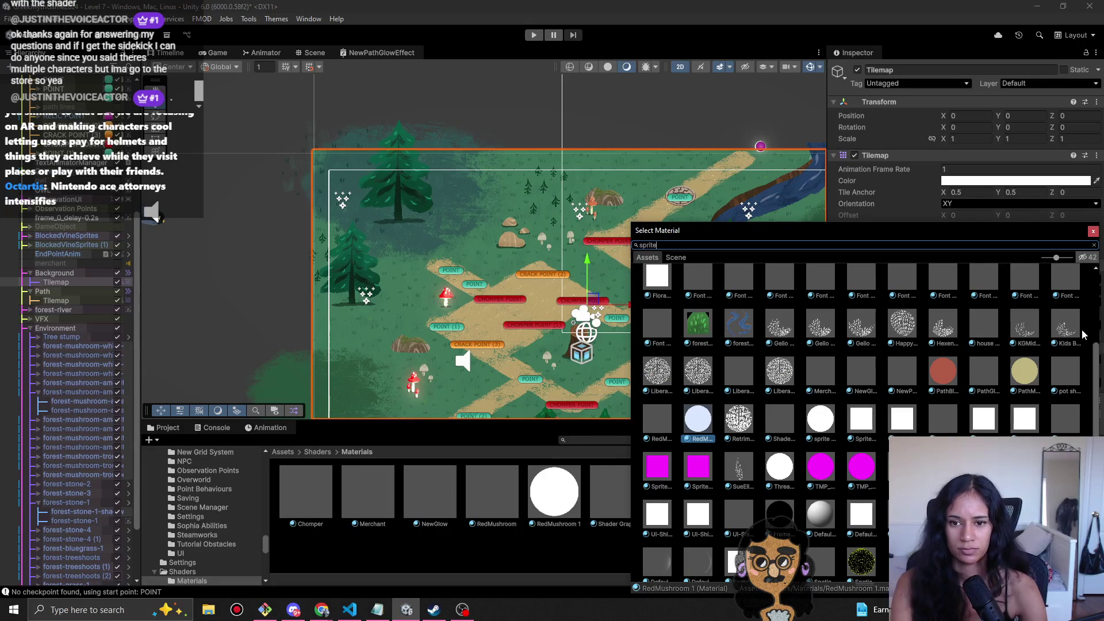
pyautogui.click(1094, 245)
pyautogui.click(1093, 231)
# - Copy the Sprite-Lit-Default material reference from the OWL's renderer
pyautogui.rightClick(1009, 338)
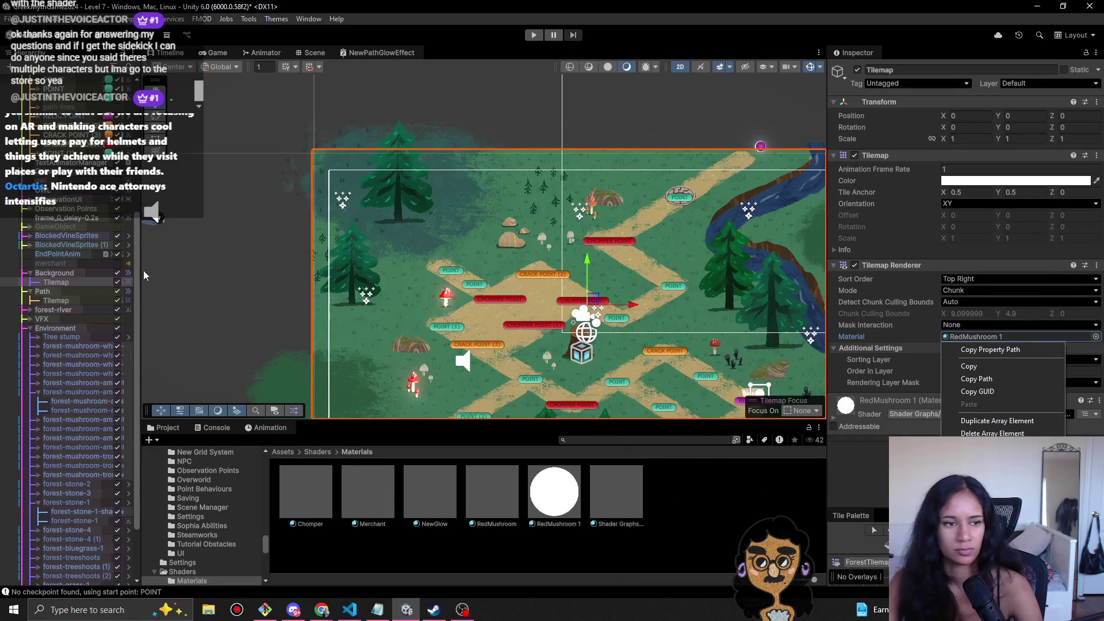
pyautogui.click(57, 258)
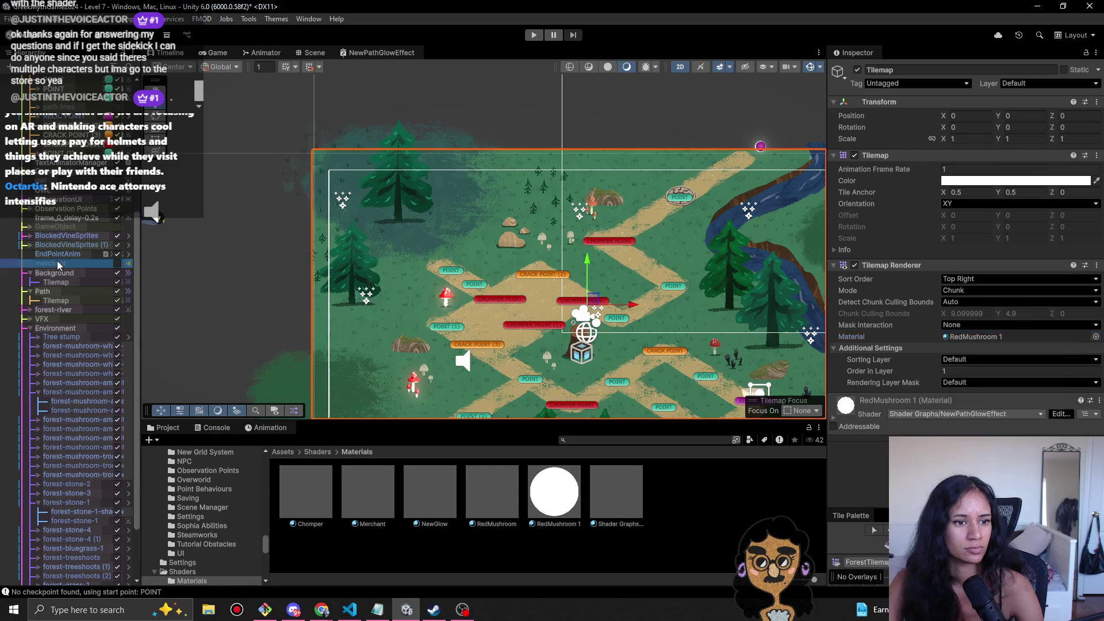
pyautogui.click(57, 262)
pyautogui.click(63, 190)
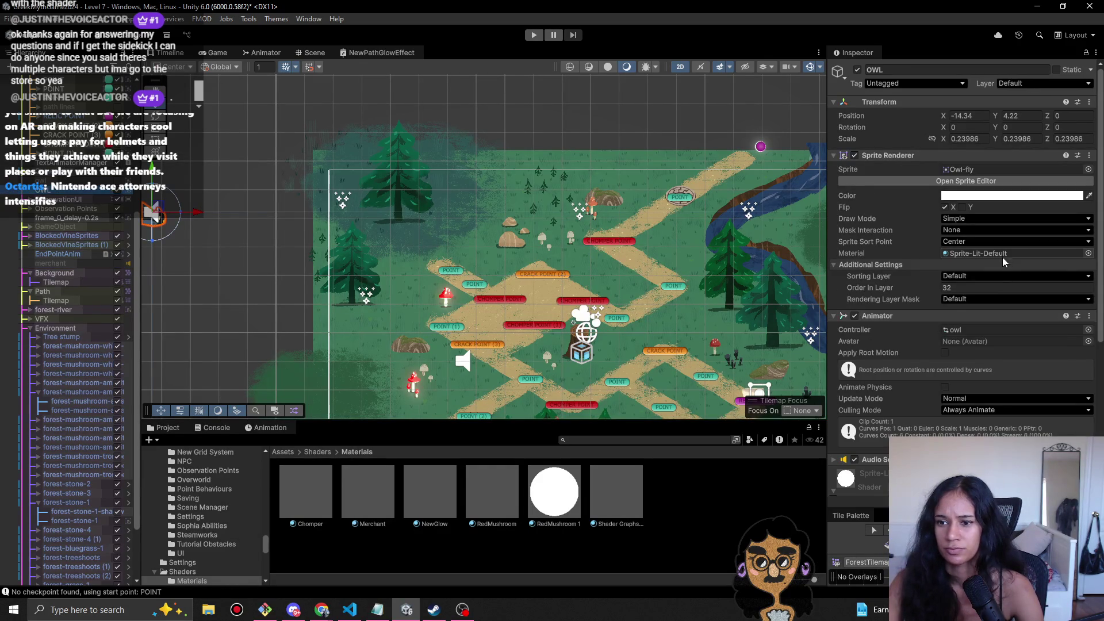
pyautogui.rightClick(1004, 254)
pyautogui.click(990, 295)
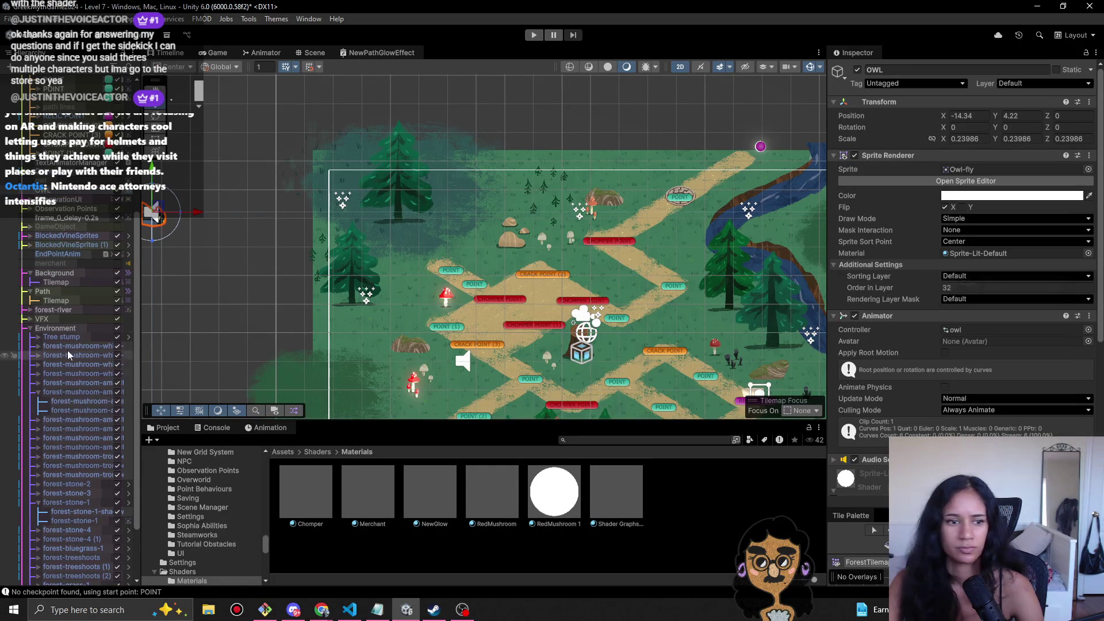
# - Paste Sprite-Lit-Default into the Background Tilemap Renderer's Material field
pyautogui.click(55, 328)
pyautogui.click(50, 301)
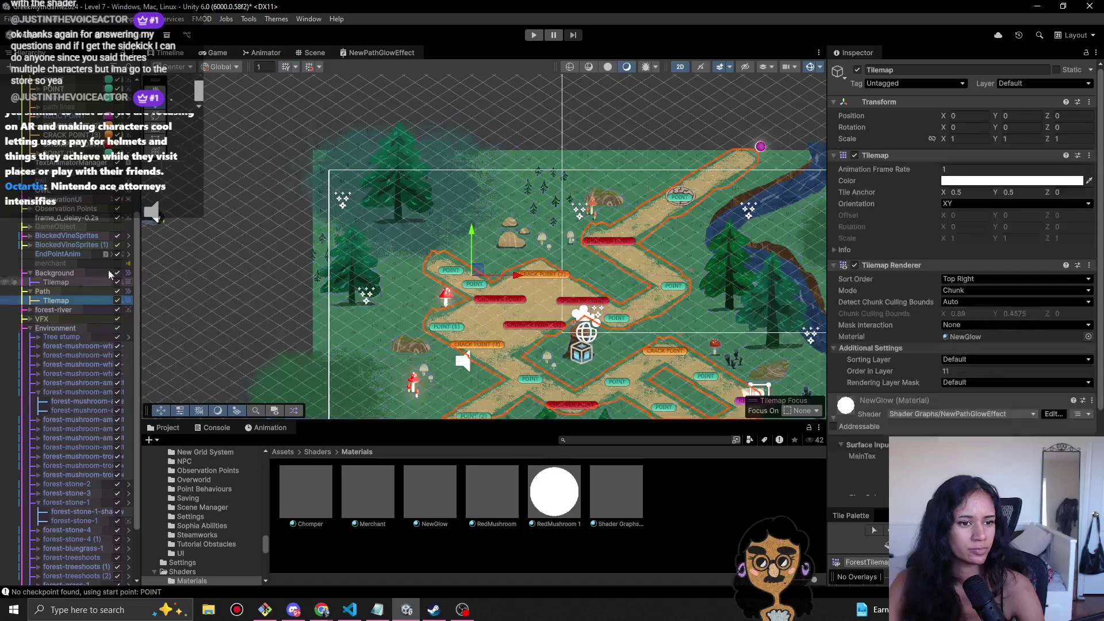
pyautogui.click(74, 281)
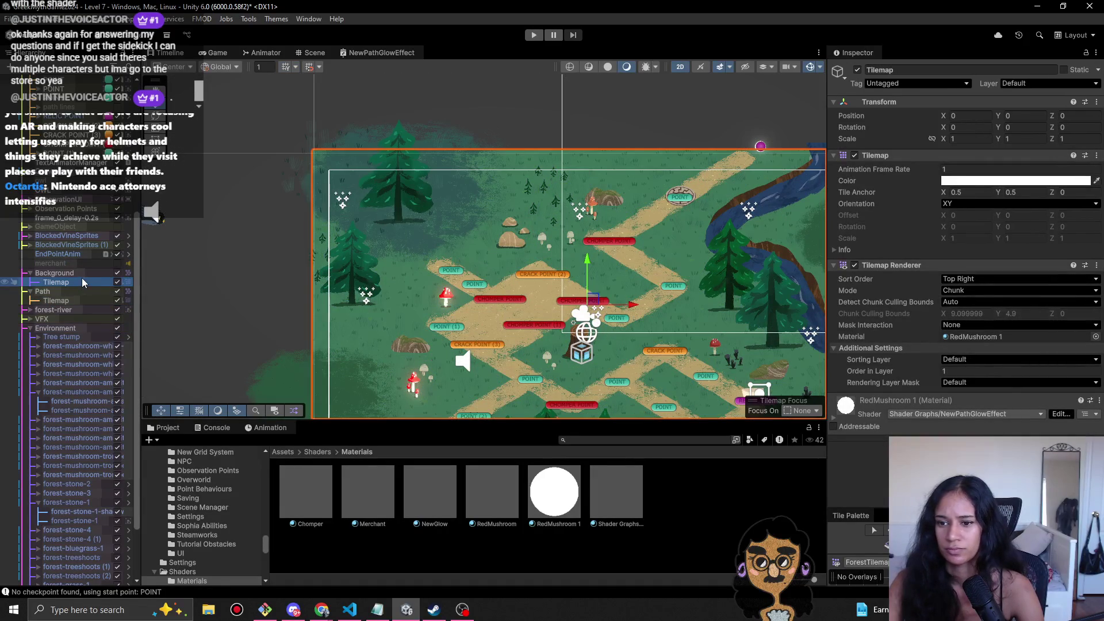
pyautogui.click(1028, 339)
pyautogui.rightClick(943, 338)
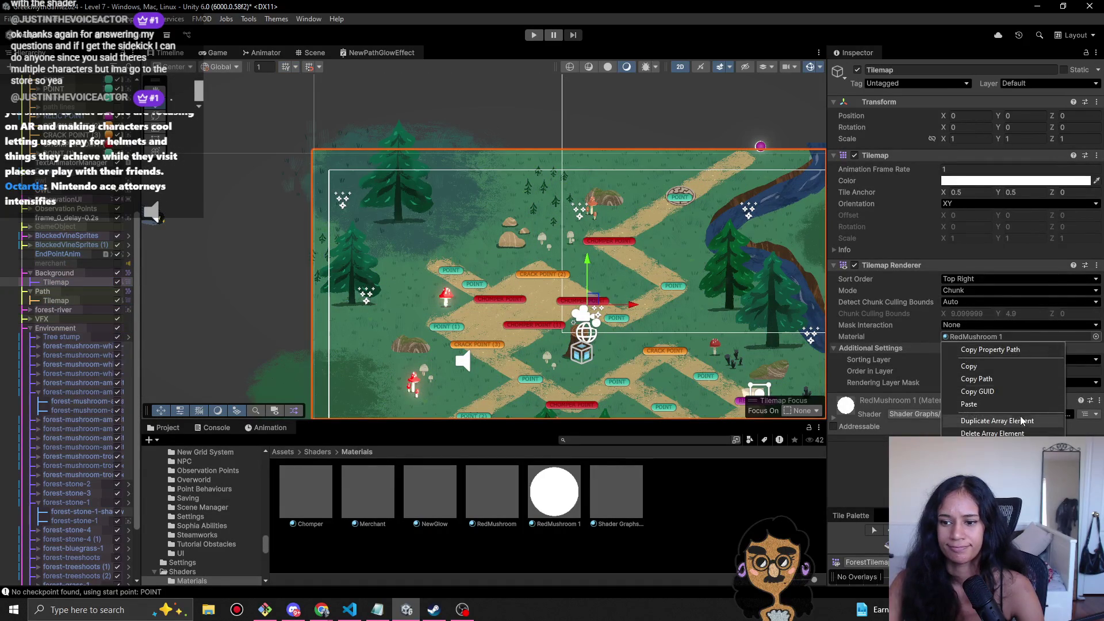
pyautogui.click(1006, 411)
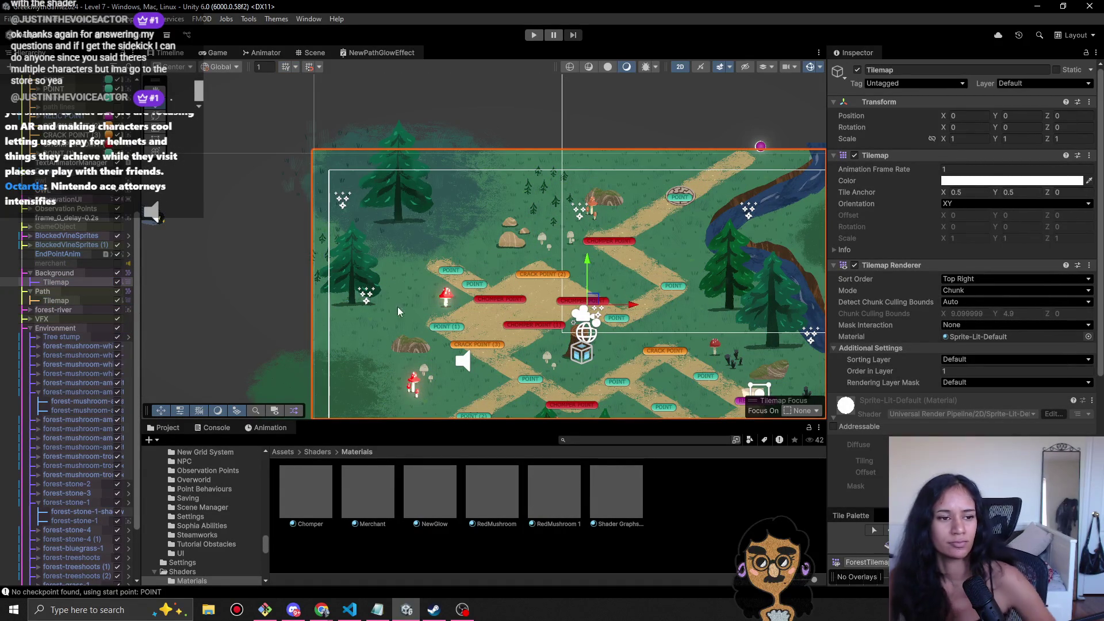
# - Play-test the level briefly, then bring the browser window to the front
pyautogui.click(538, 35)
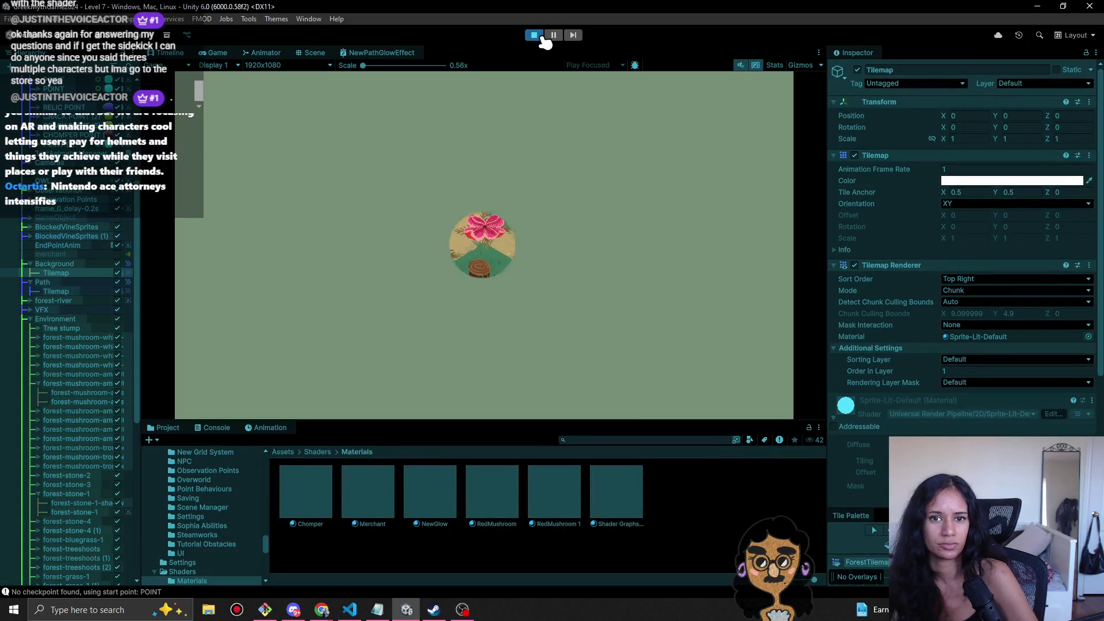
pyautogui.click(539, 35)
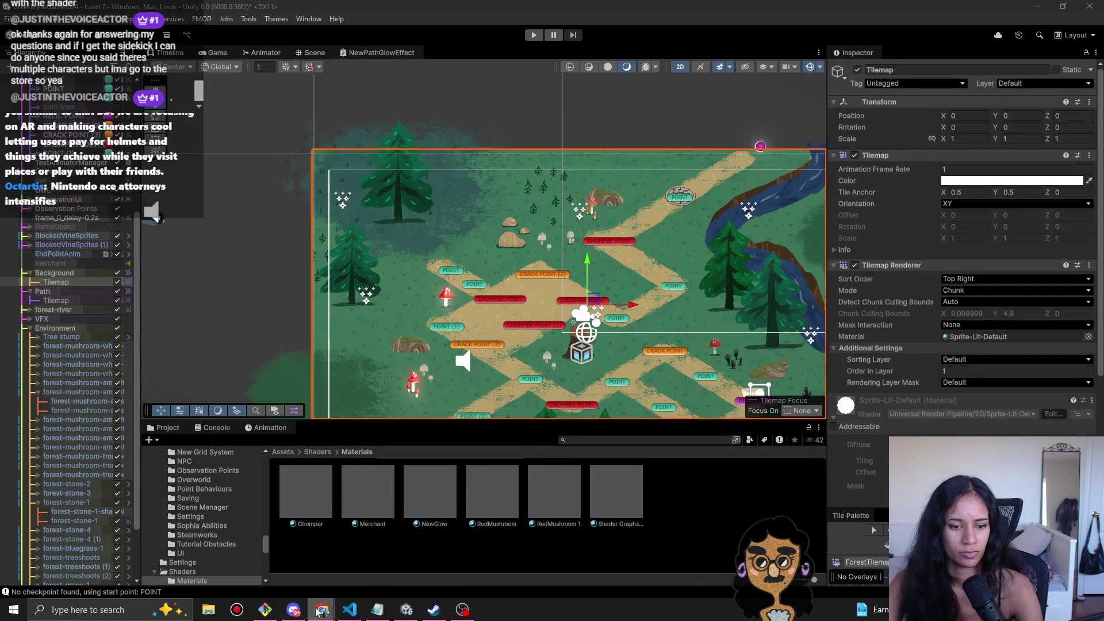
pyautogui.click(265, 609)
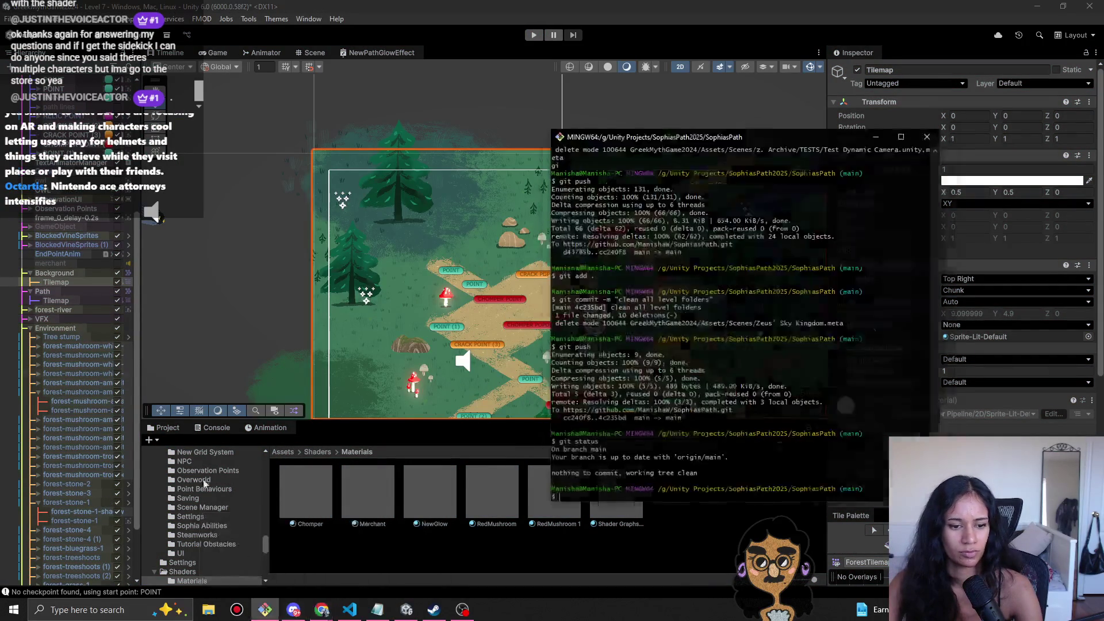
pyautogui.moveTo(322, 610)
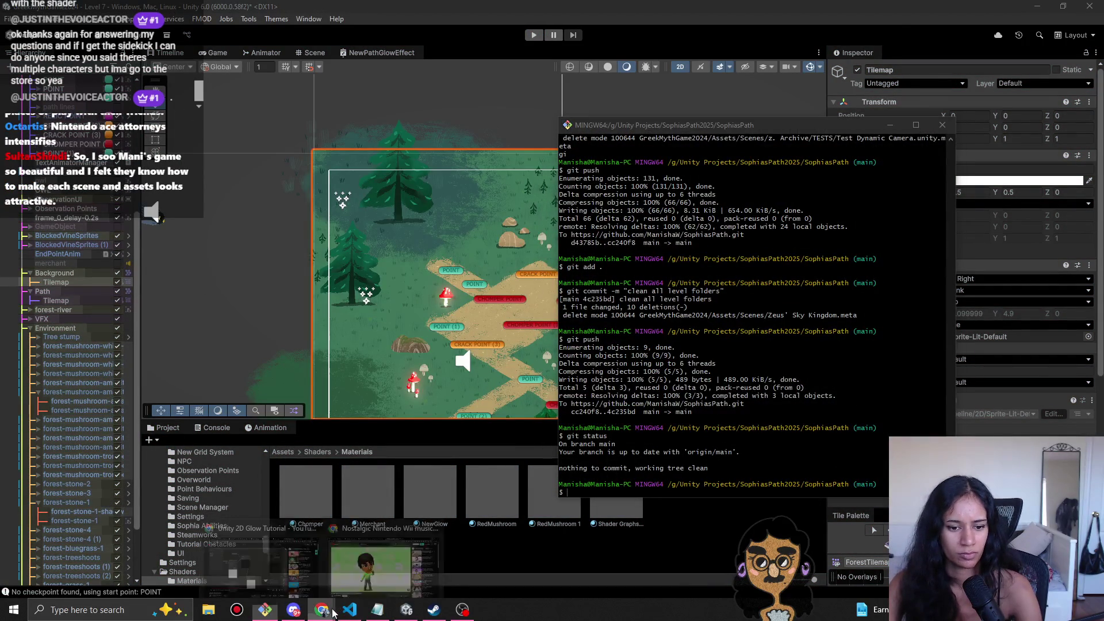
pyautogui.click(405, 563)
# - Search Google for 'unity shader falloff glow' in a new Chrome tab
pyautogui.hotkey('ctrl', 't')
pyautogui.write('uni')
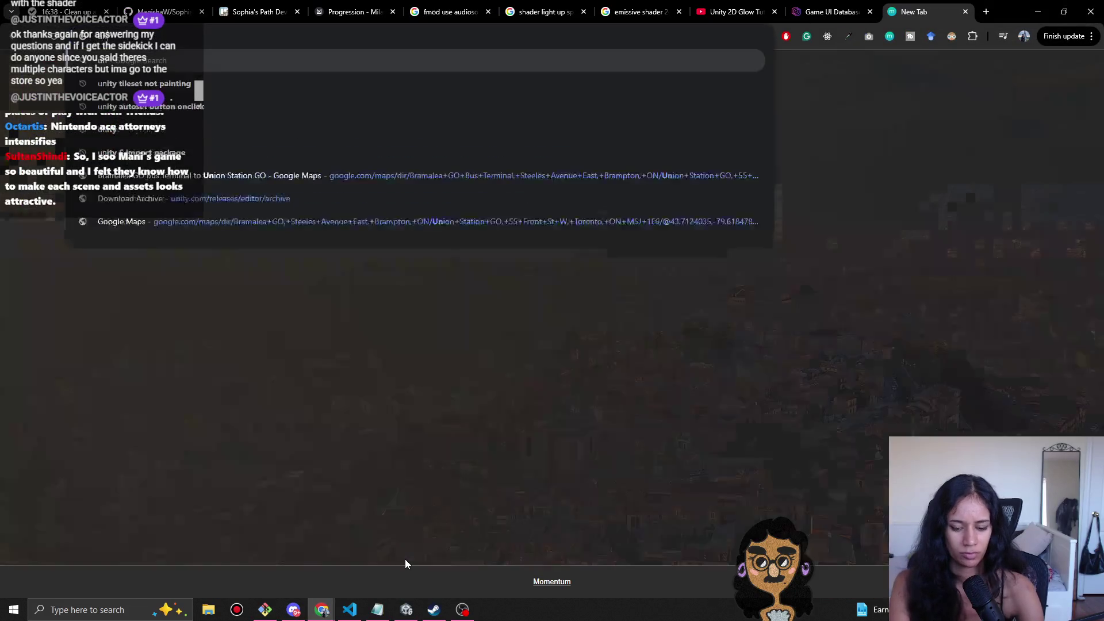
pyautogui.write('ty shader fa')
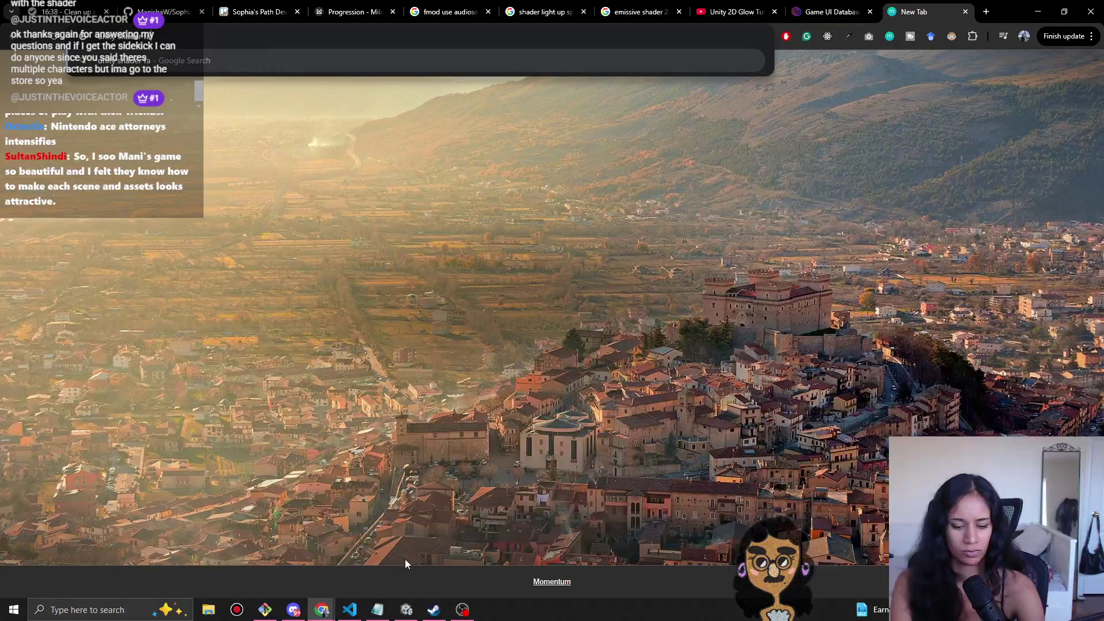
pyautogui.write('lloff glow')
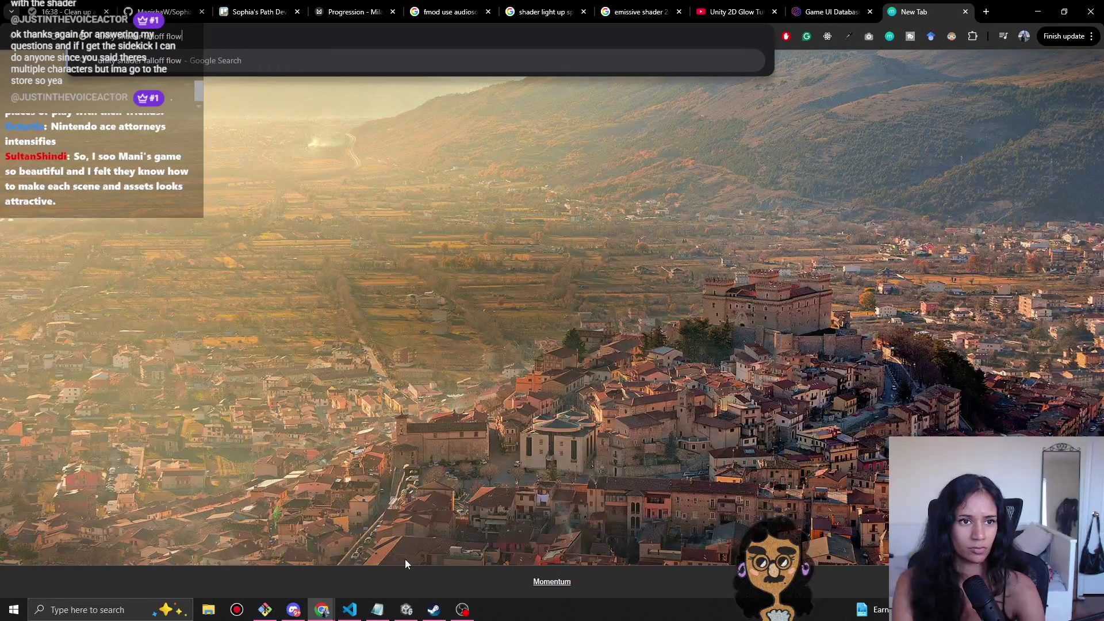
pyautogui.press('Return')
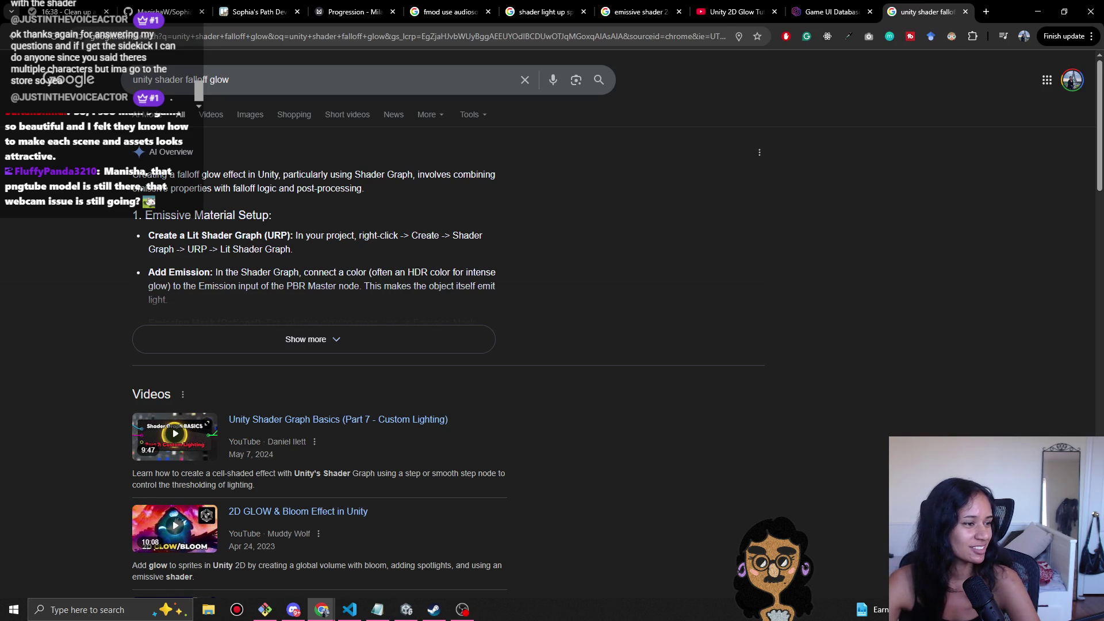
# - Expand Google's full AI overview and highlight the sentence about HDR emission colour
pyautogui.hotkey('alt', 'Tab')
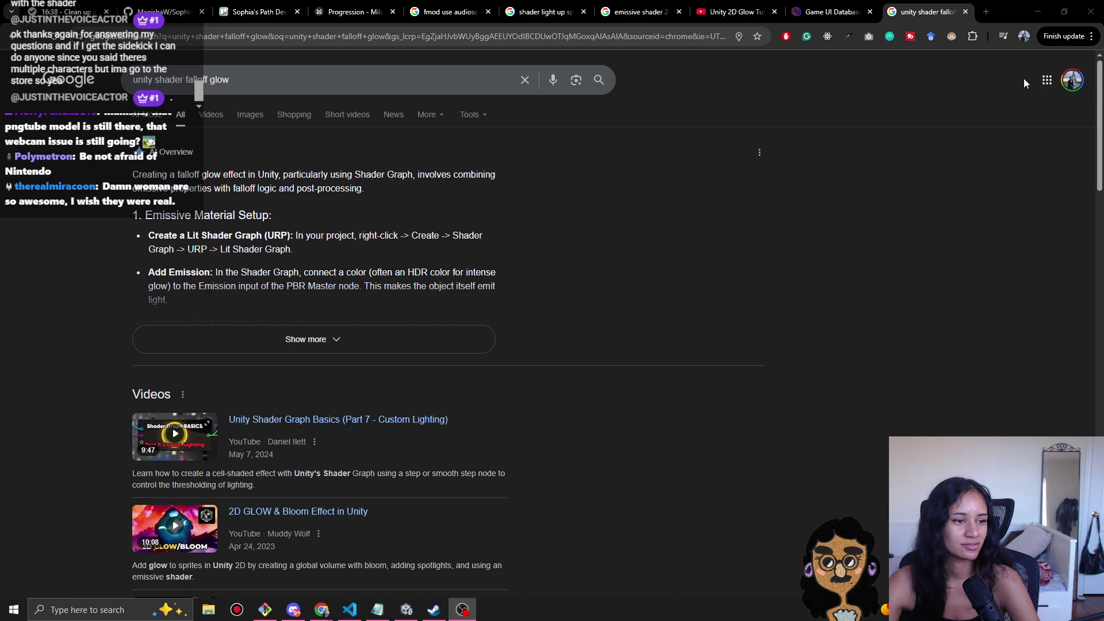
pyautogui.click(1038, 11)
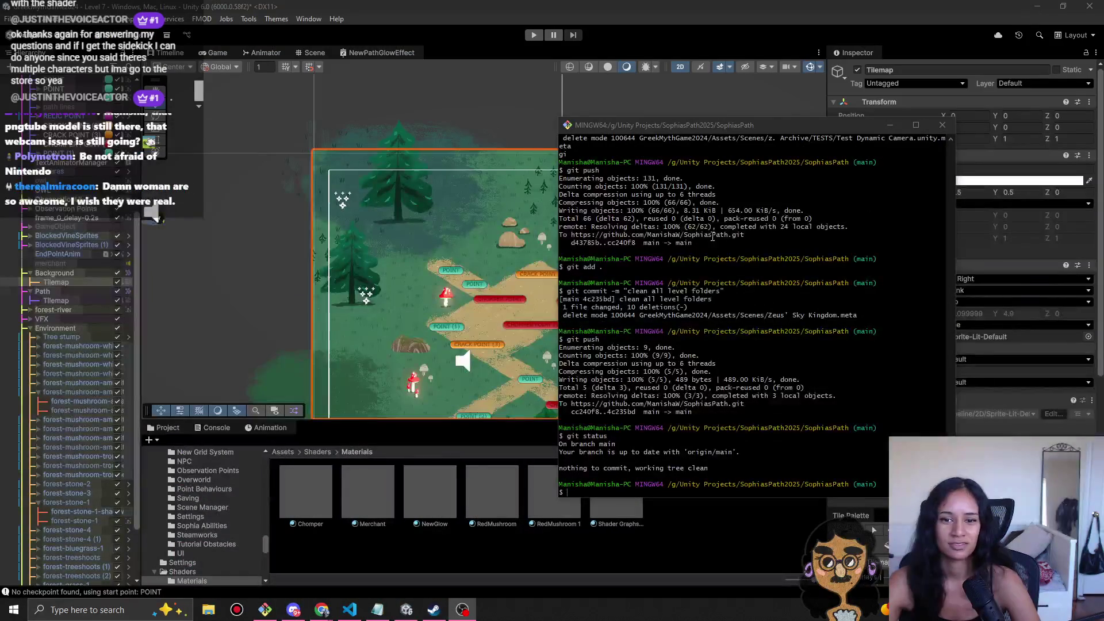
pyautogui.hotkey('alt', 'Tab')
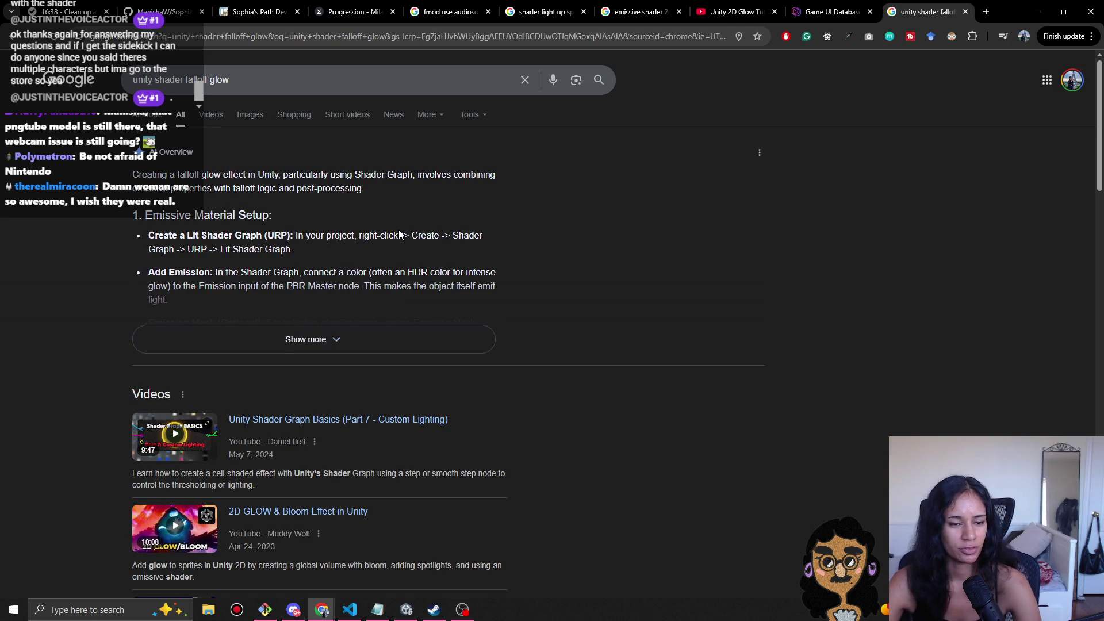
pyautogui.click(311, 342)
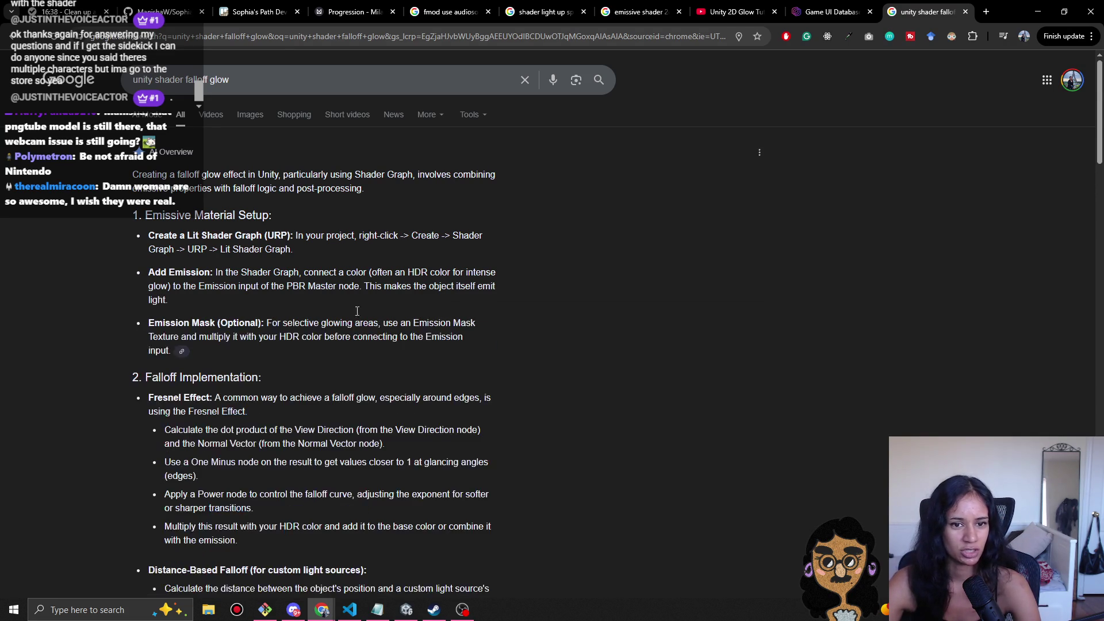
pyautogui.moveTo(370, 272)
pyautogui.mouseDown()
pyautogui.moveTo(381, 286)
pyautogui.moveTo(246, 287)
pyautogui.moveTo(364, 287)
pyautogui.mouseUp()
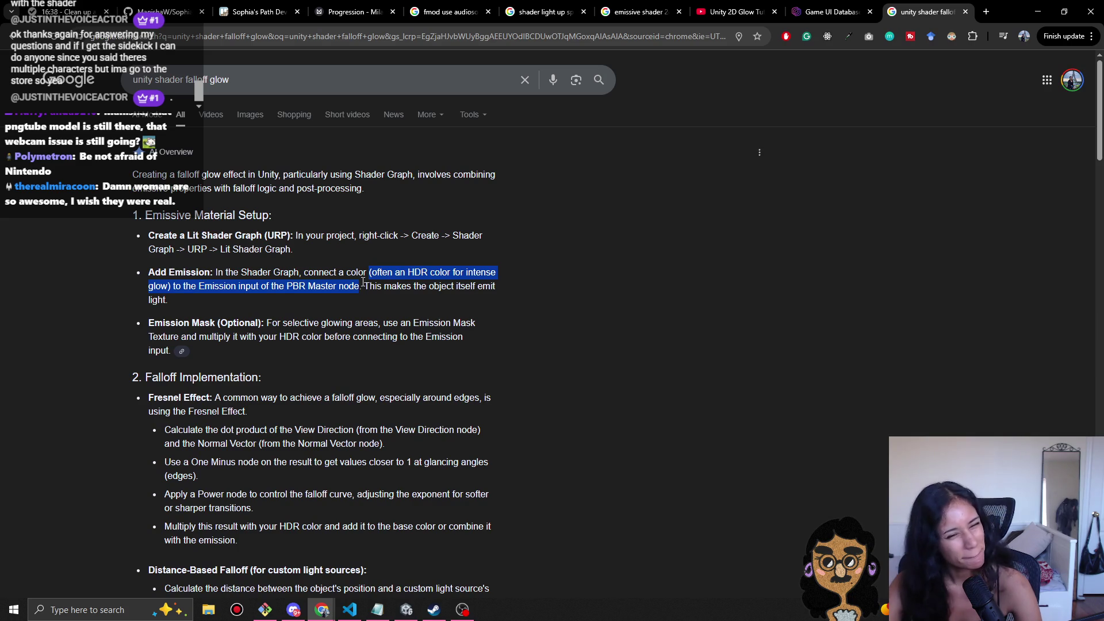
# - Scroll down through the video results, then minimise Chrome to return to Unity
pyautogui.scroll(-2, 318, 302)
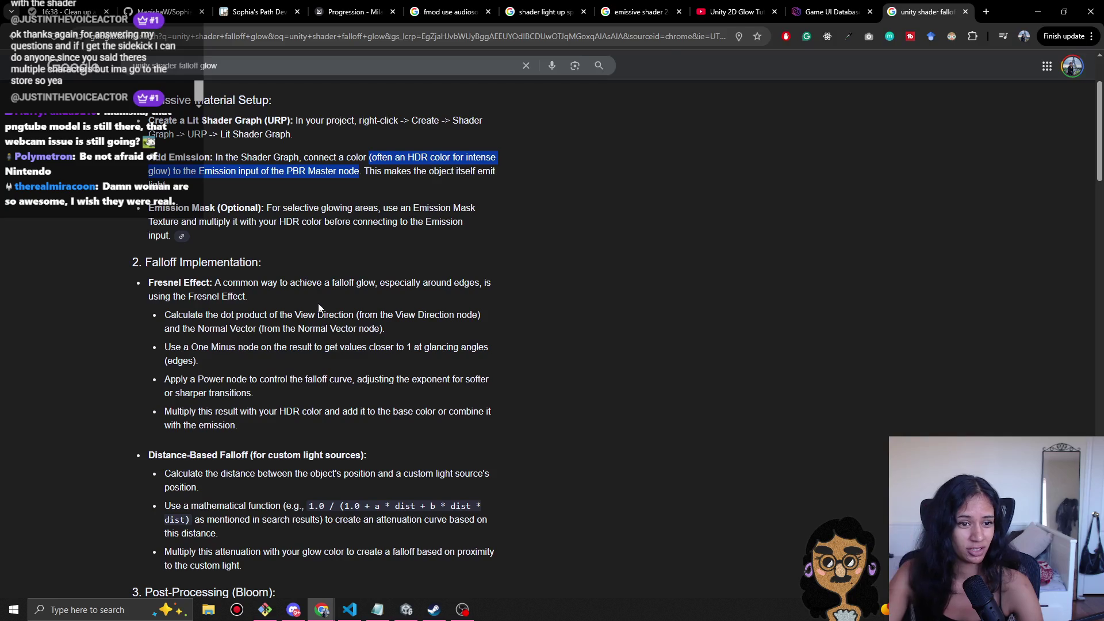
pyautogui.scroll(-3, 319, 308)
pyautogui.scroll(-1, 148, 403)
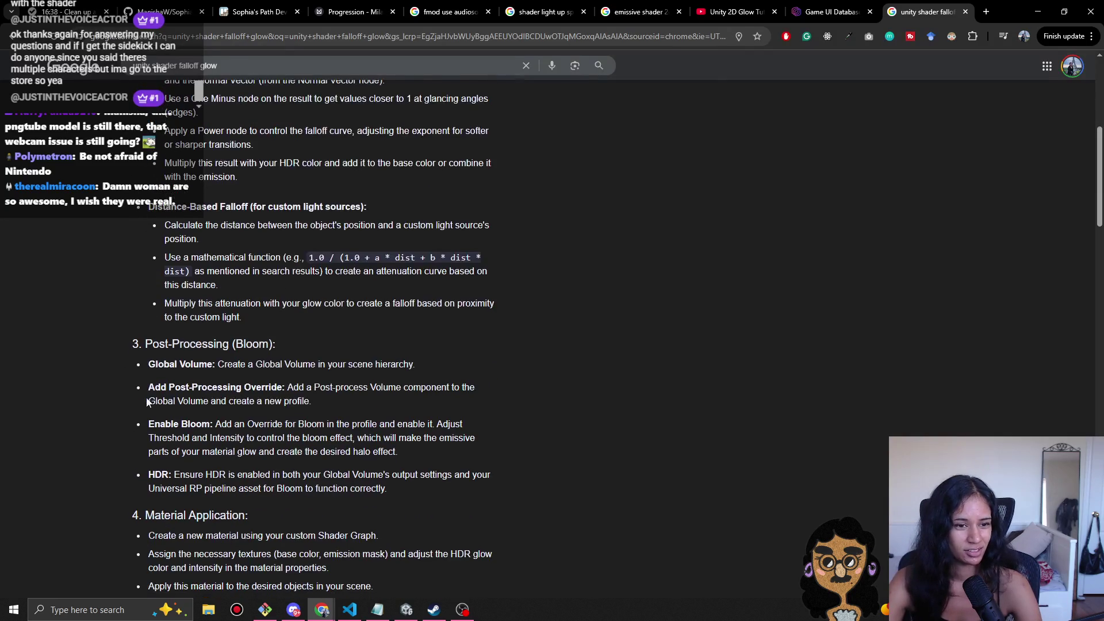
pyautogui.scroll(-1, 114, 414)
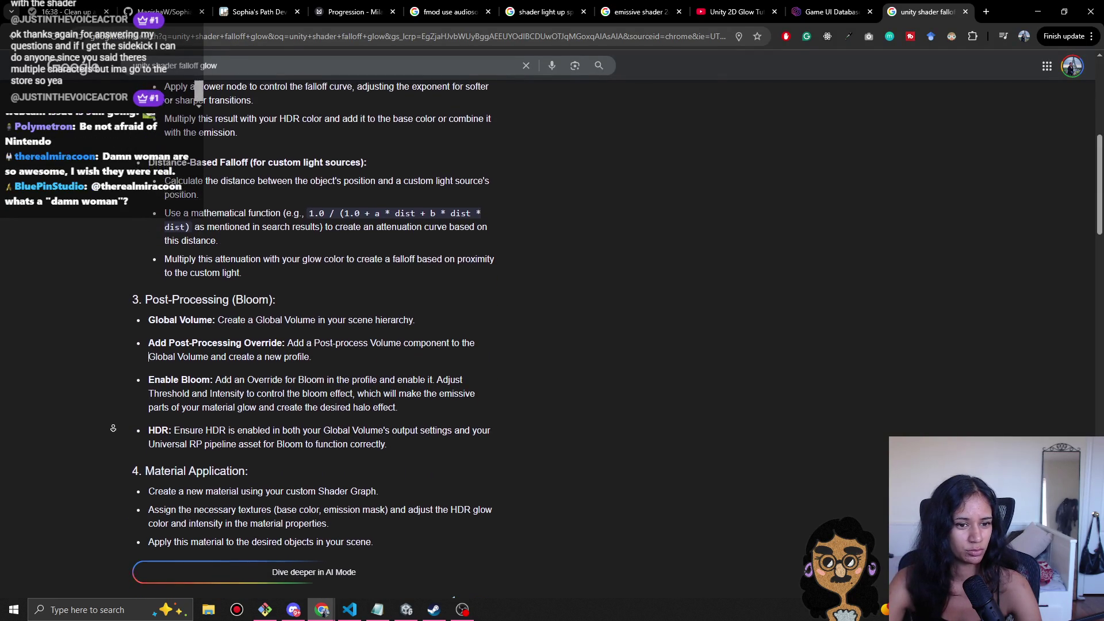
pyautogui.scroll(-8, 113, 414)
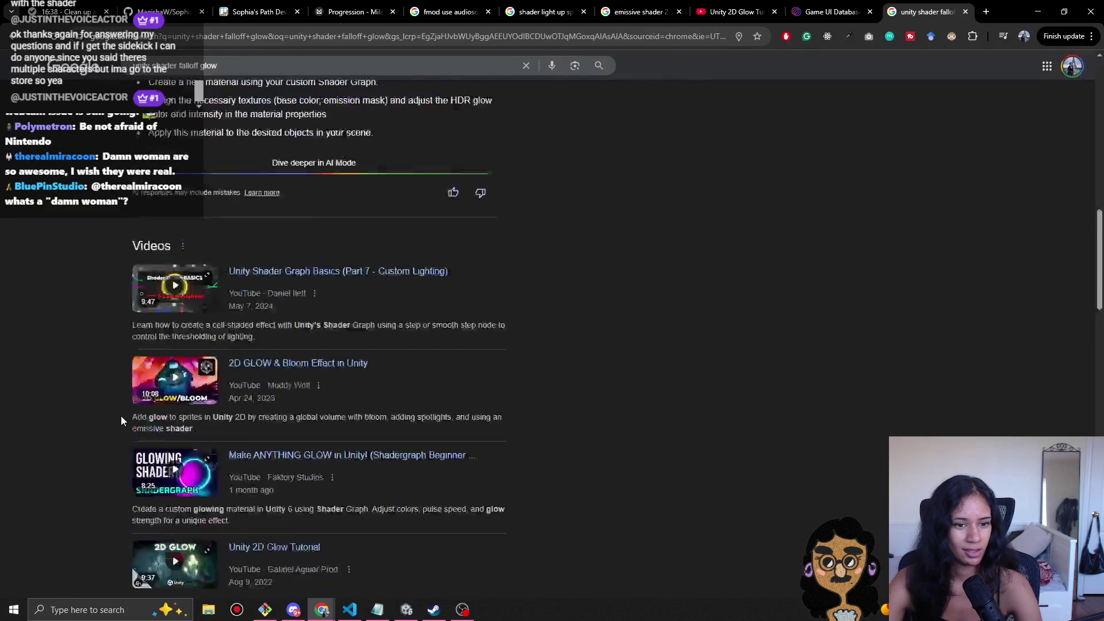
pyautogui.click(1041, 8)
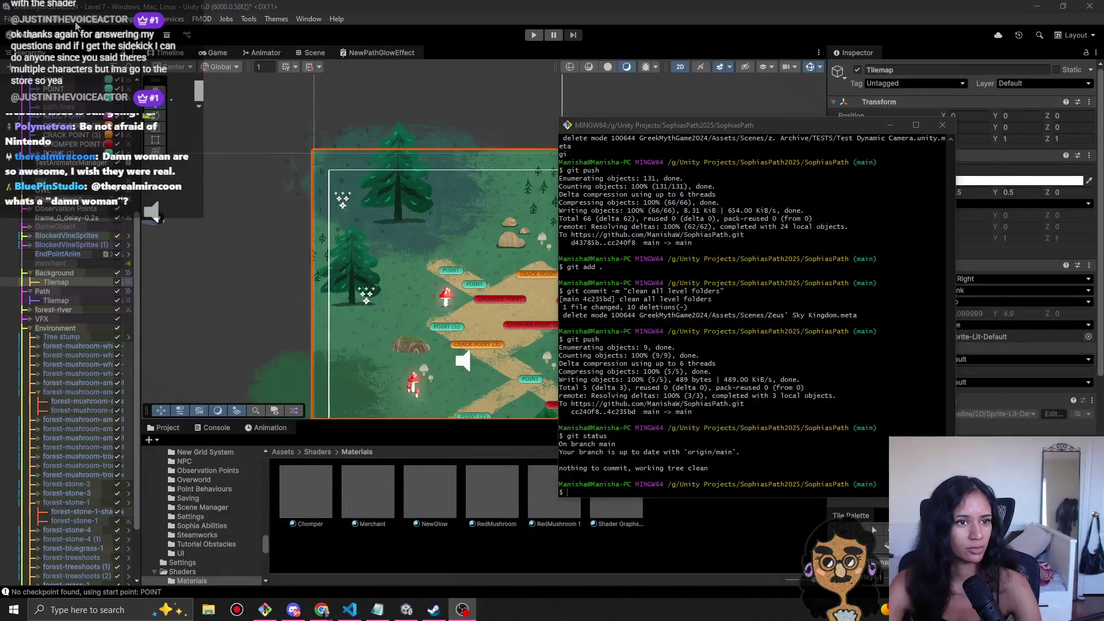
# - Switch to the Level 9-Doran scene, saving the changes to Level 7 first
pyautogui.rightClick(60, 345)
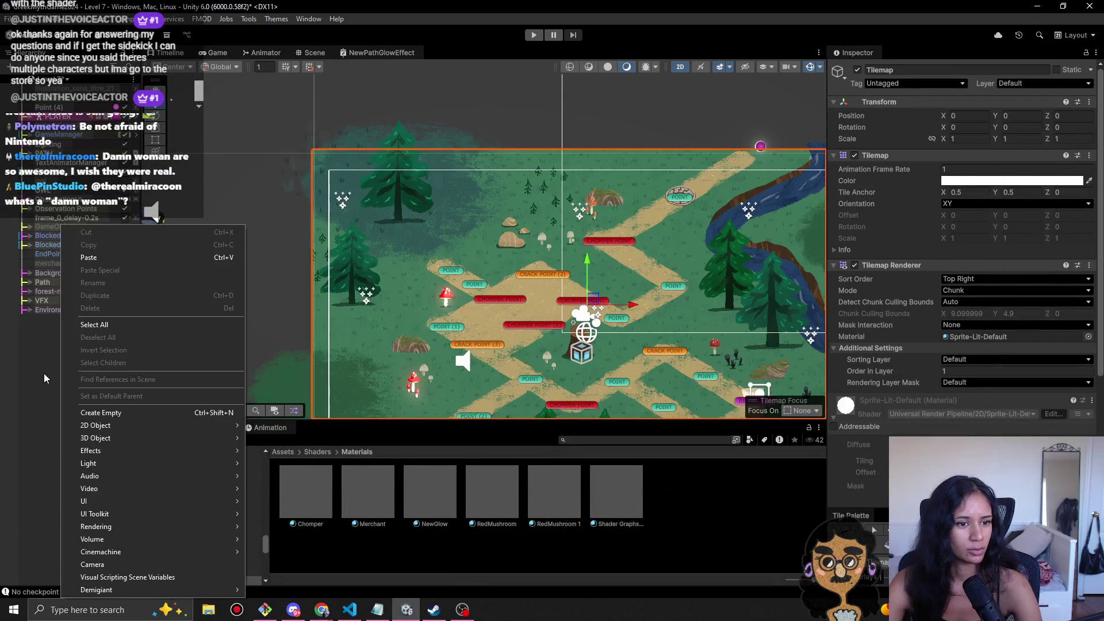
pyautogui.click(97, 120)
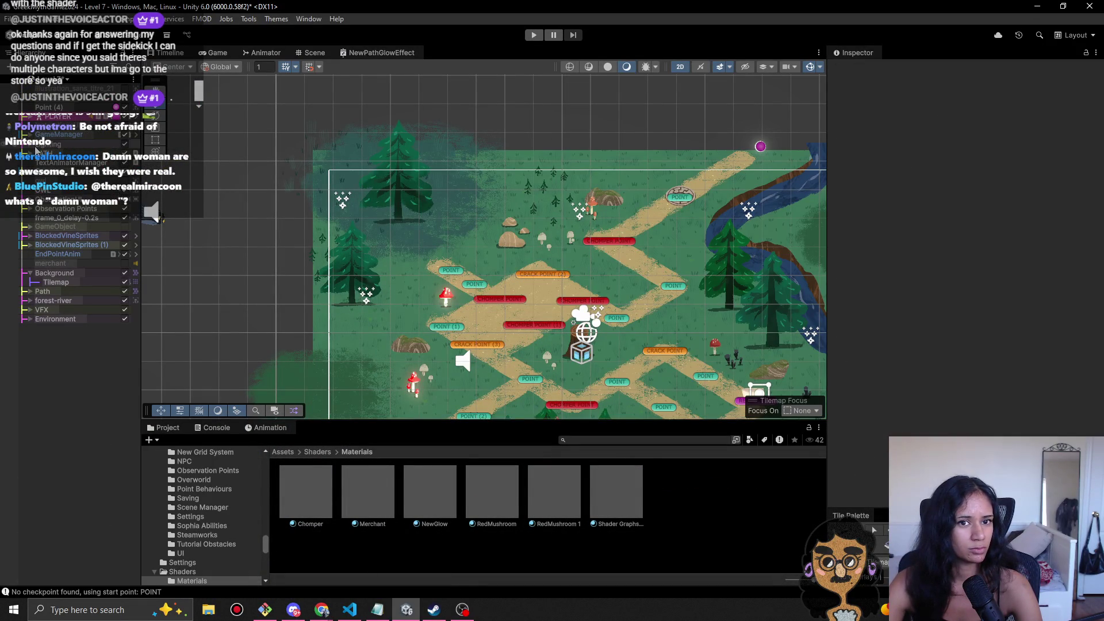
pyautogui.click(74, 80)
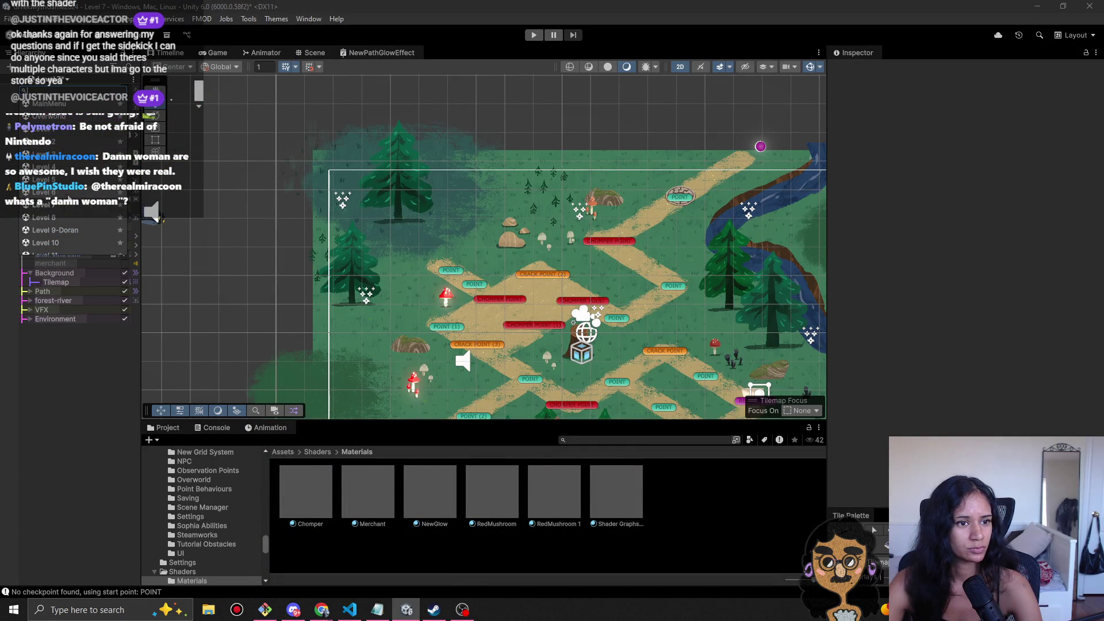
pyautogui.click(56, 230)
pyautogui.click(543, 333)
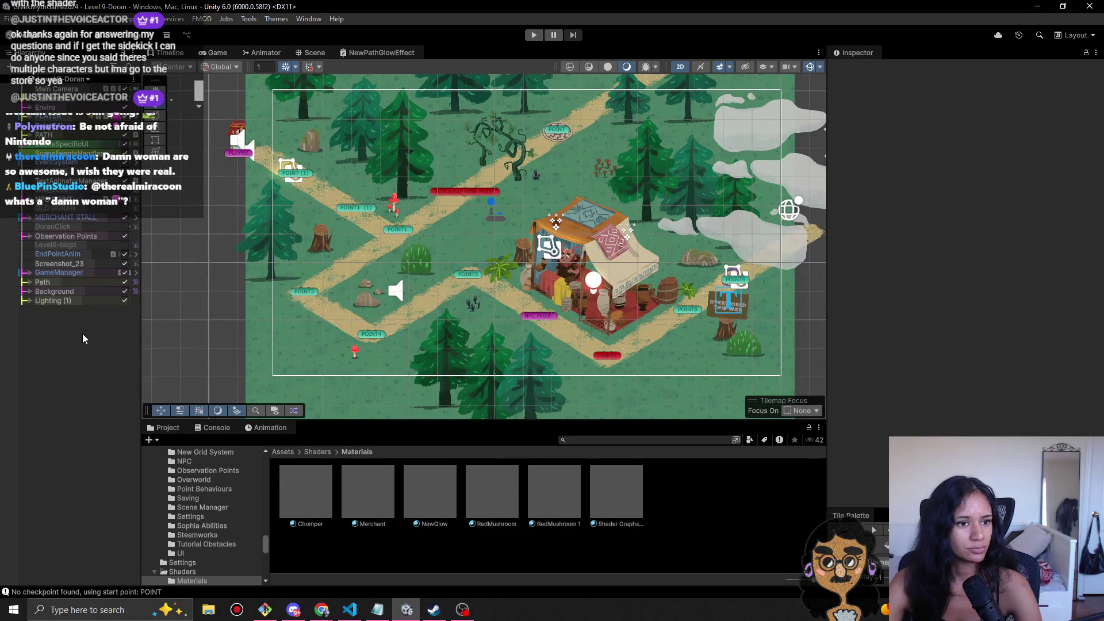
# - Select Main Camera in the Level 9-Doran hierarchy to view its Inspector settings
pyautogui.rightClick(62, 344)
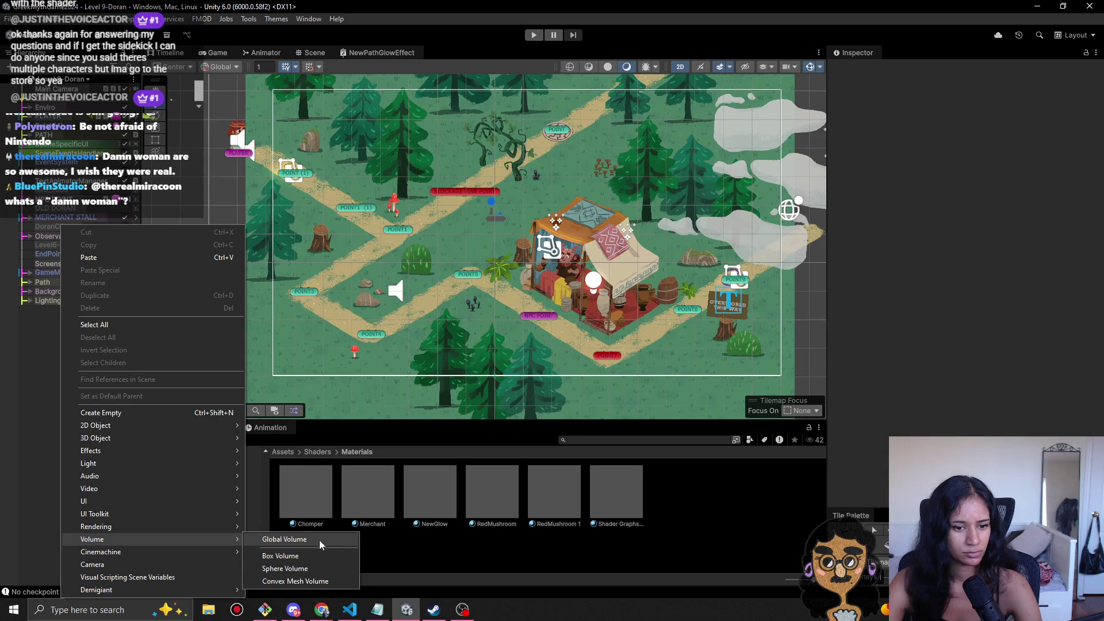
pyautogui.click(46, 374)
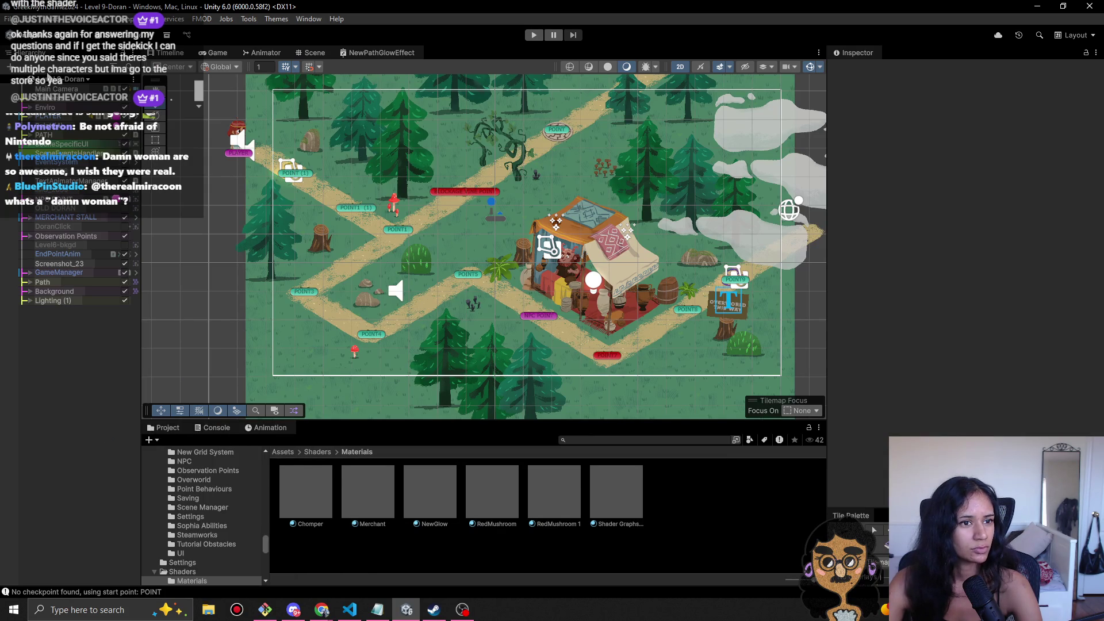
pyautogui.click(87, 79)
pyautogui.click(85, 90)
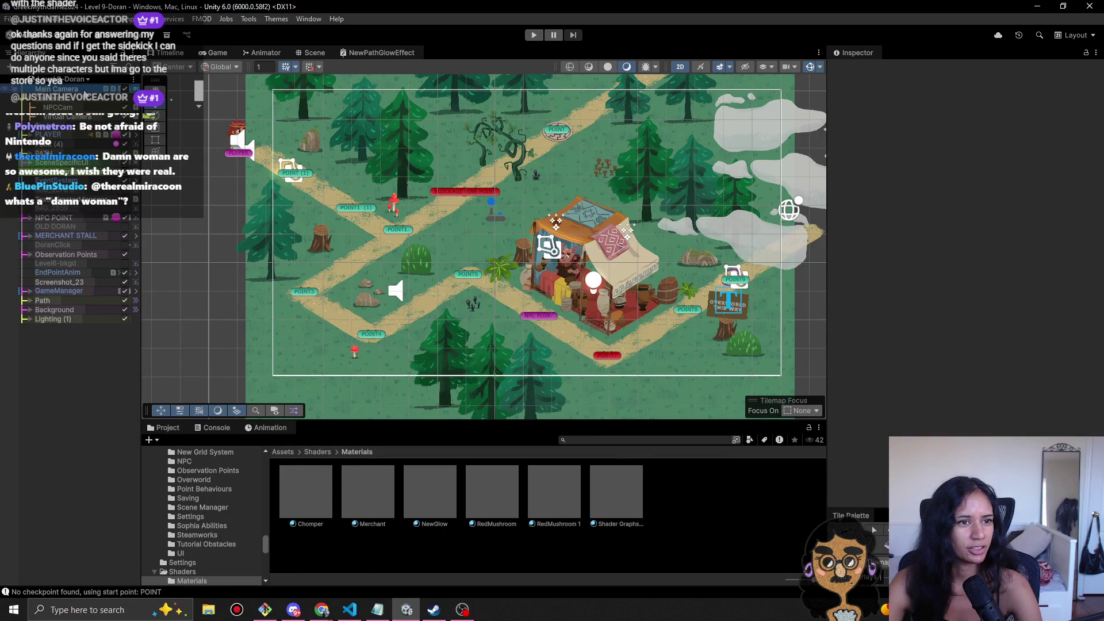
pyautogui.scroll(-10, 949, 483)
pyautogui.scroll(-2, 904, 374)
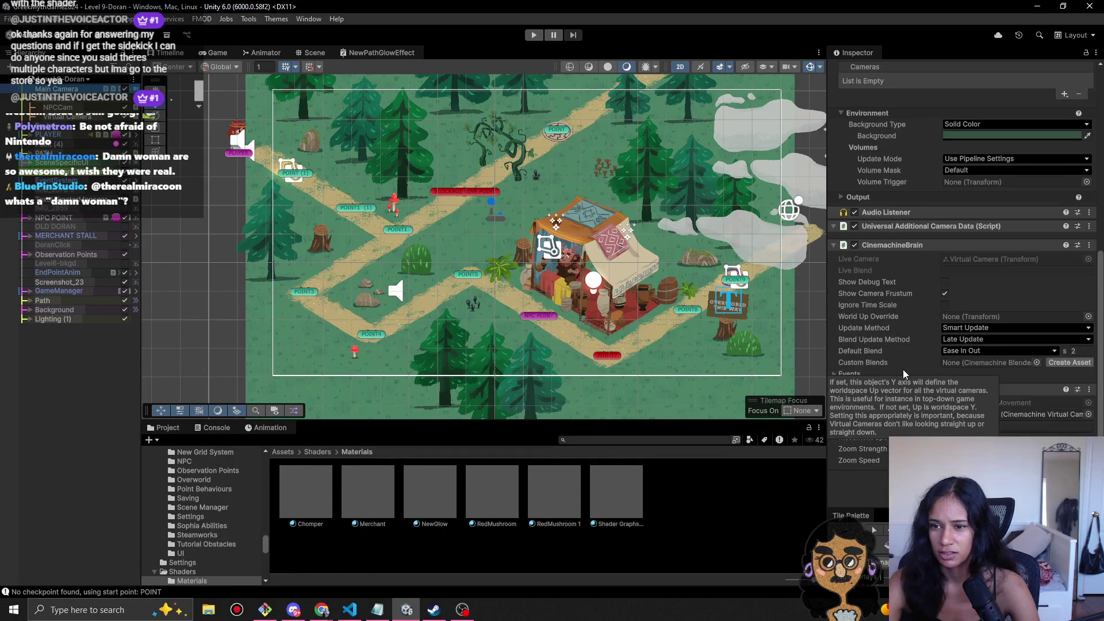
# - Add a Post-process Volume component to Main Camera and show the Game view
pyautogui.click(961, 426)
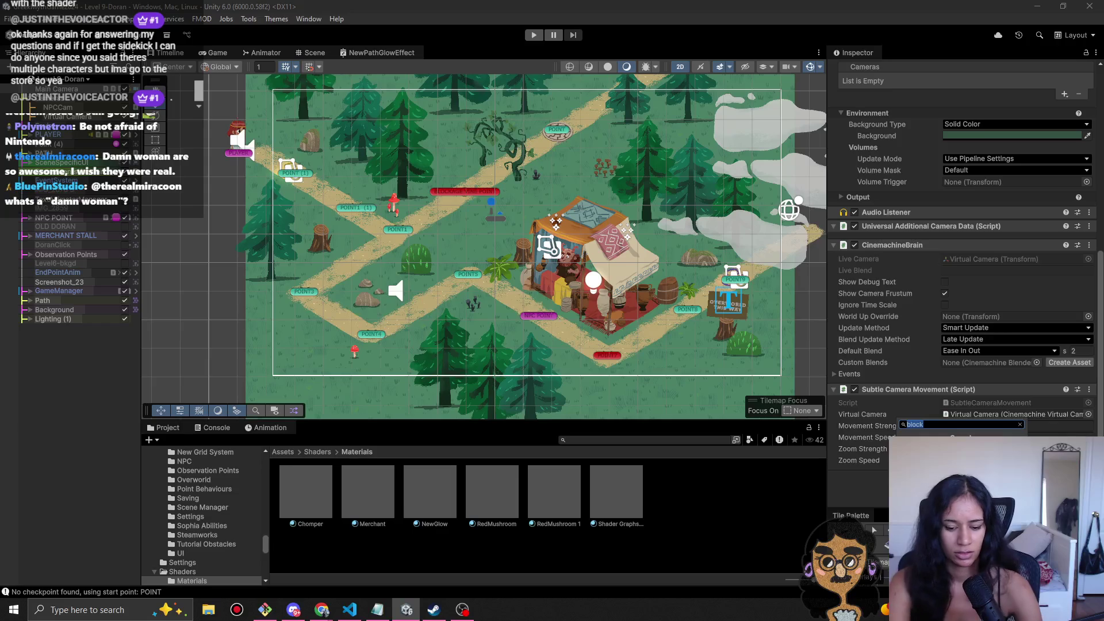
pyautogui.write('volu')
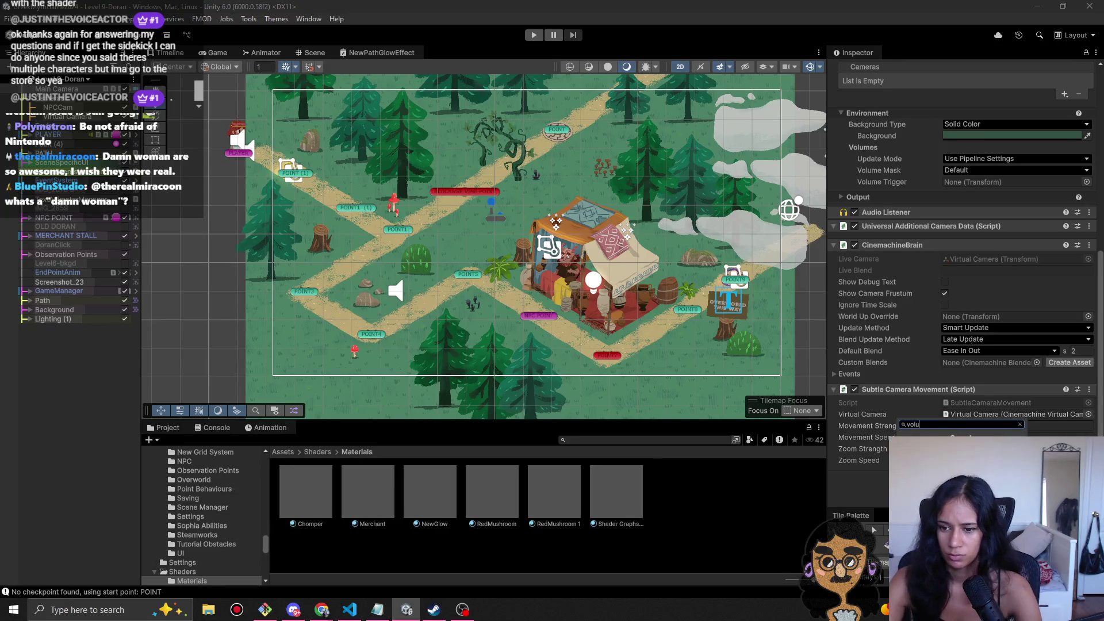
pyautogui.press('Return')
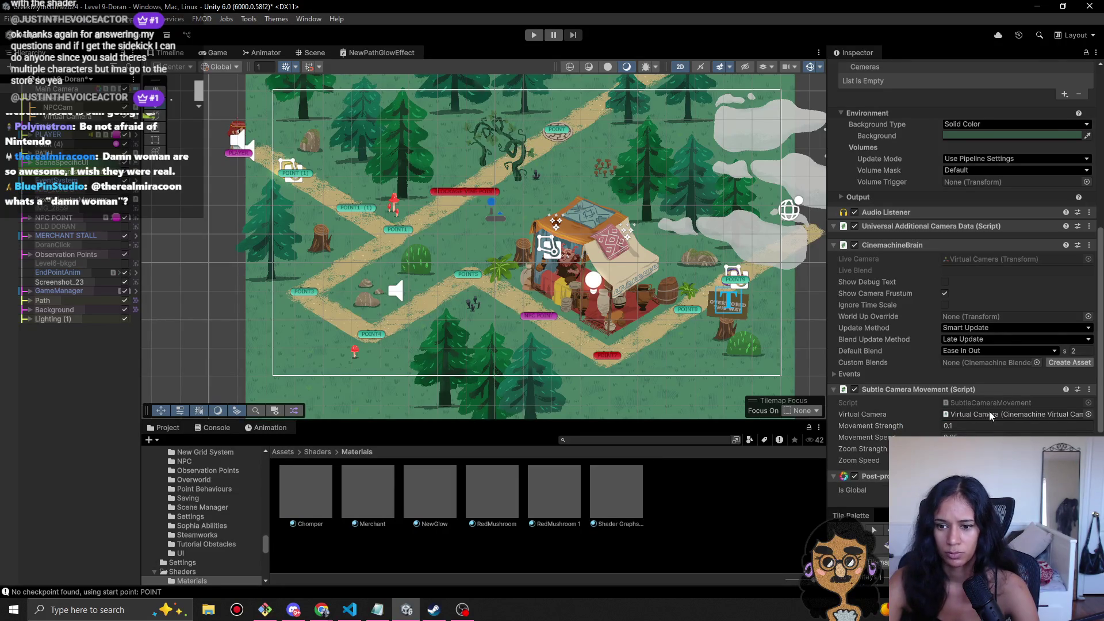
pyautogui.scroll(-5, 991, 416)
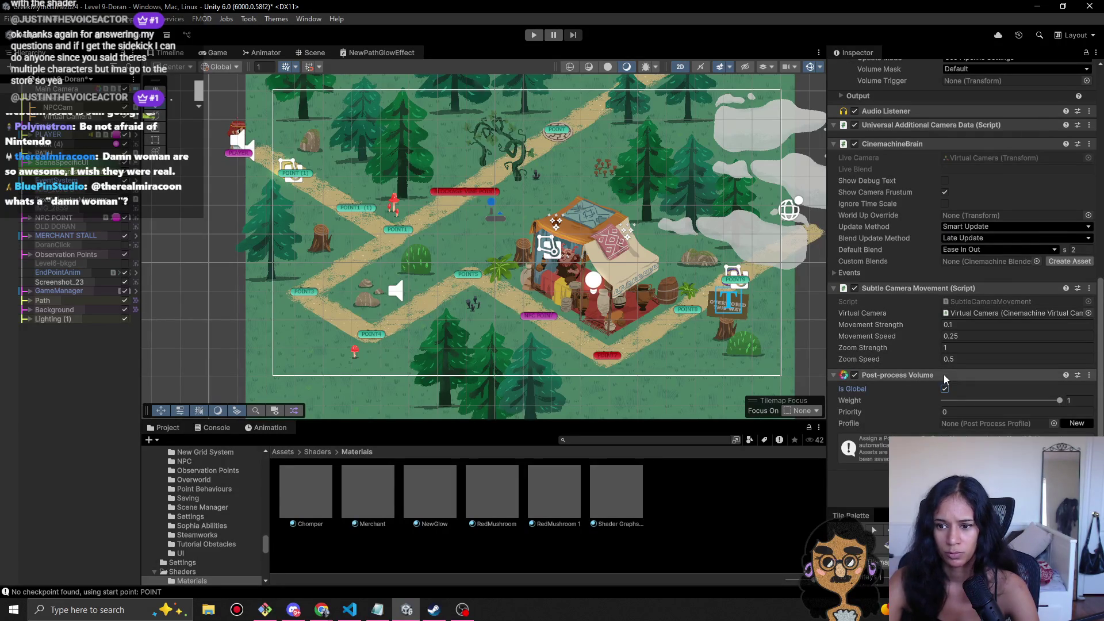
pyautogui.click(228, 53)
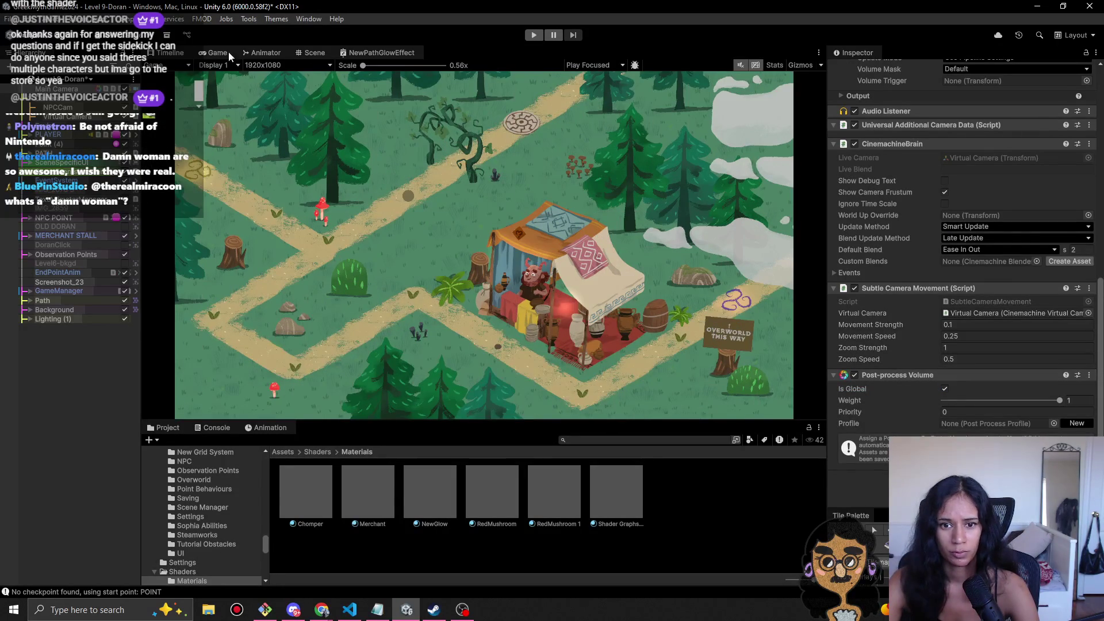
pyautogui.click(899, 420)
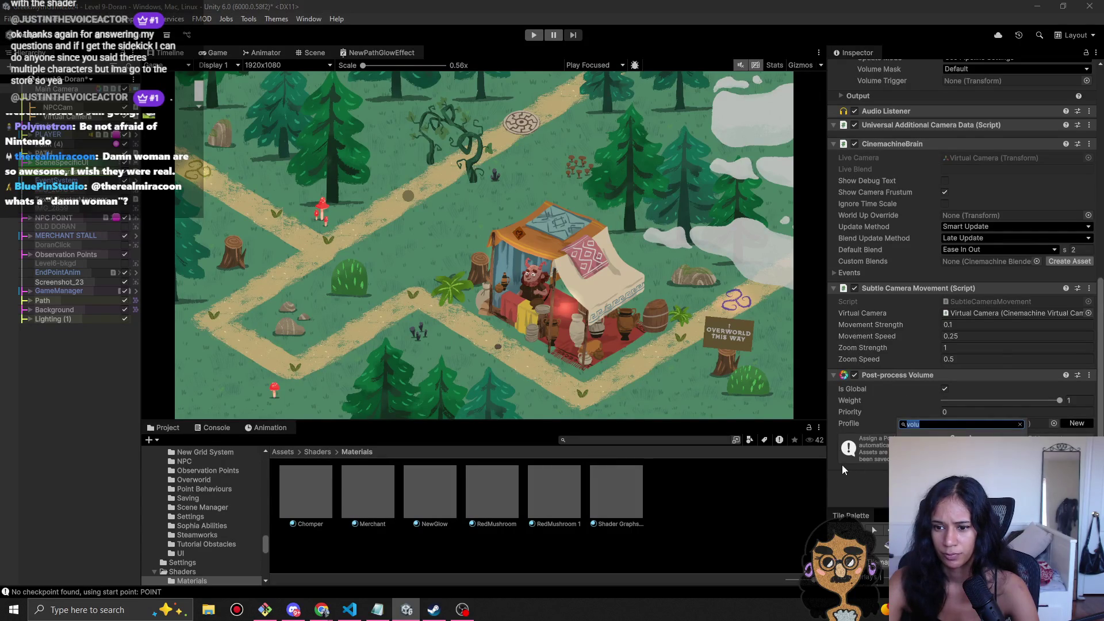
pyautogui.click(842, 465)
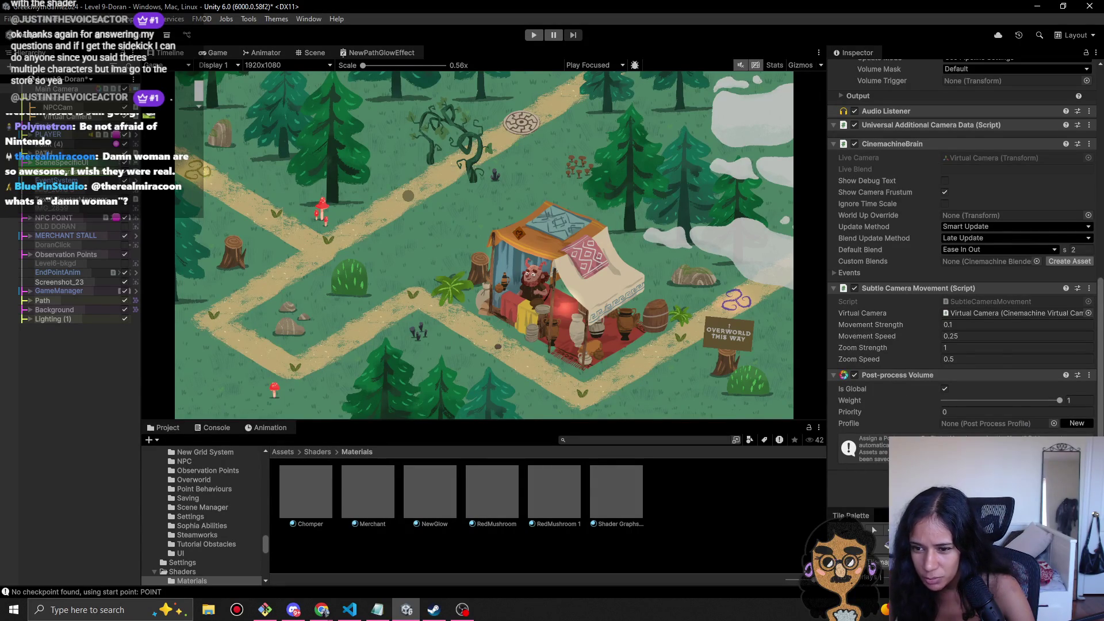
# - Create a new Main Camera Profile for the volume containing a Bloom override
pyautogui.click(1077, 423)
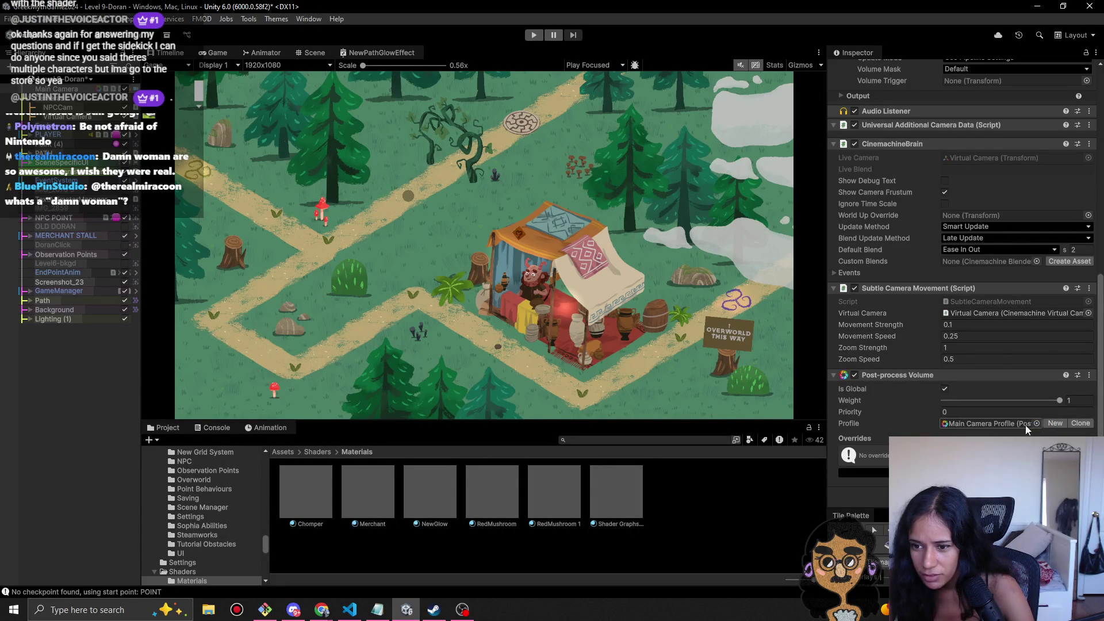
pyautogui.click(863, 472)
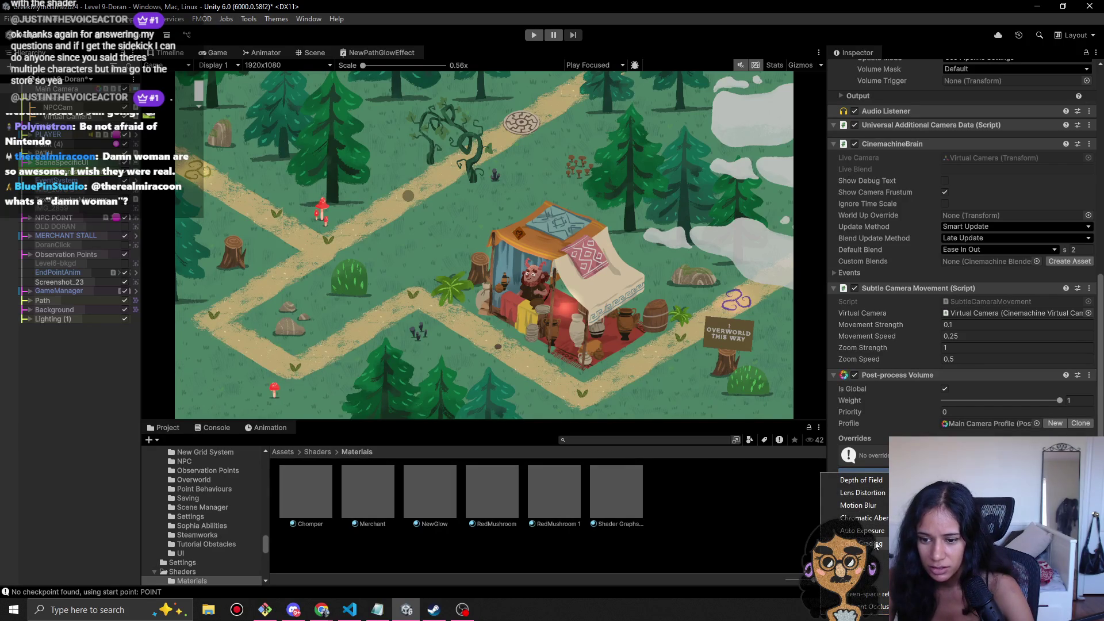
pyautogui.click(857, 556)
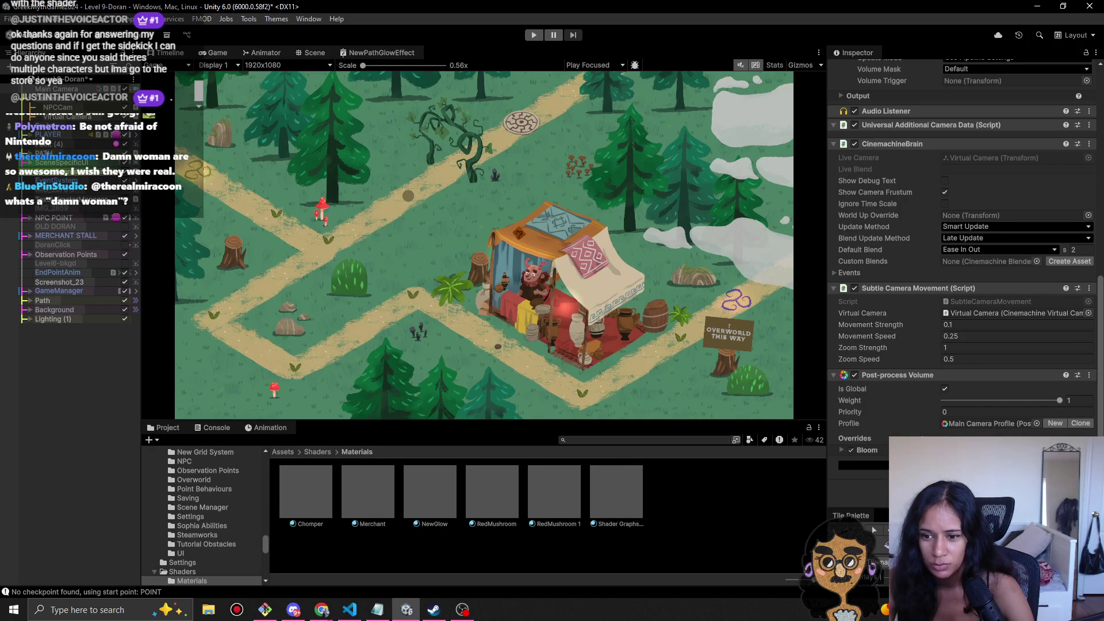
pyautogui.click(874, 450)
pyautogui.scroll(-3, 875, 443)
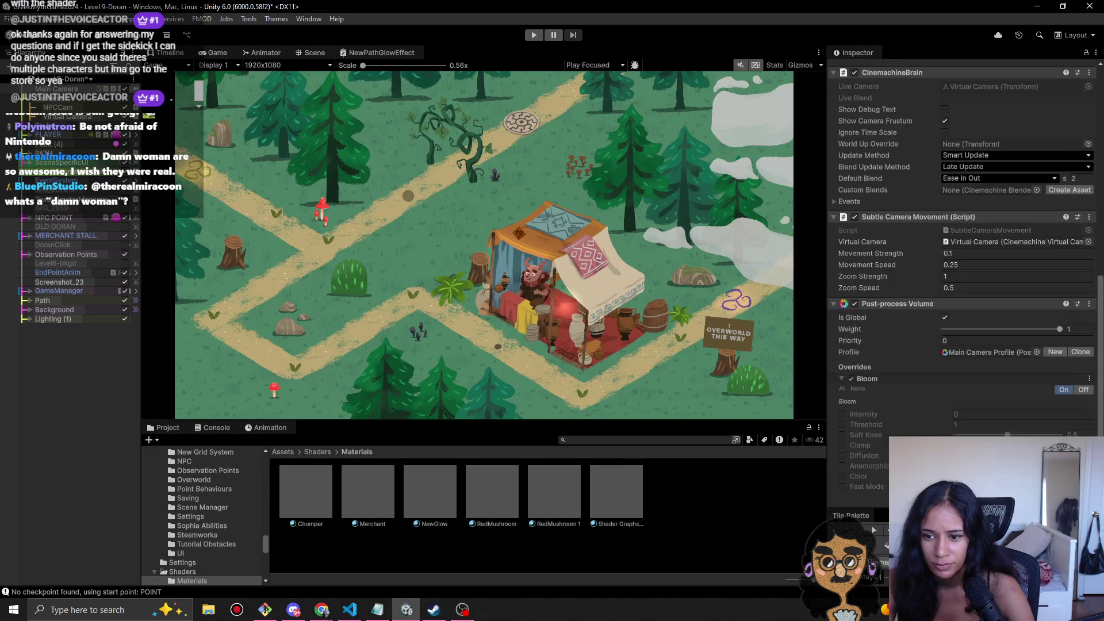
pyautogui.scroll(-3, 964, 423)
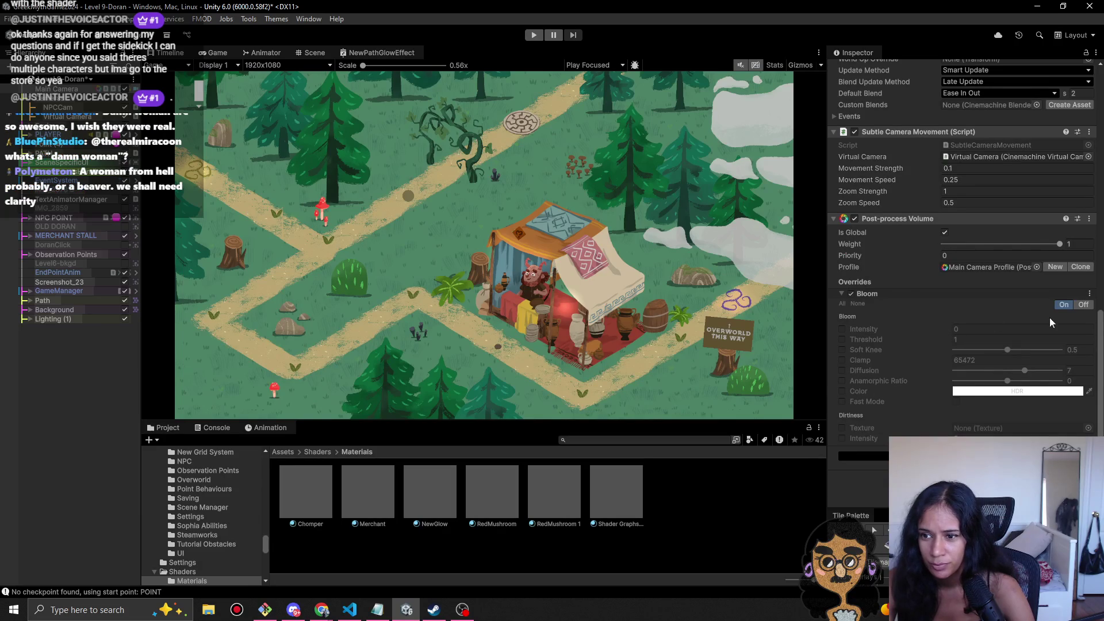
# - Enable Bloom Intensity, trying 3.85 before leaving it at 0
pyautogui.click(841, 327)
pyautogui.moveTo(857, 328); pyautogui.dragTo(978, 343)
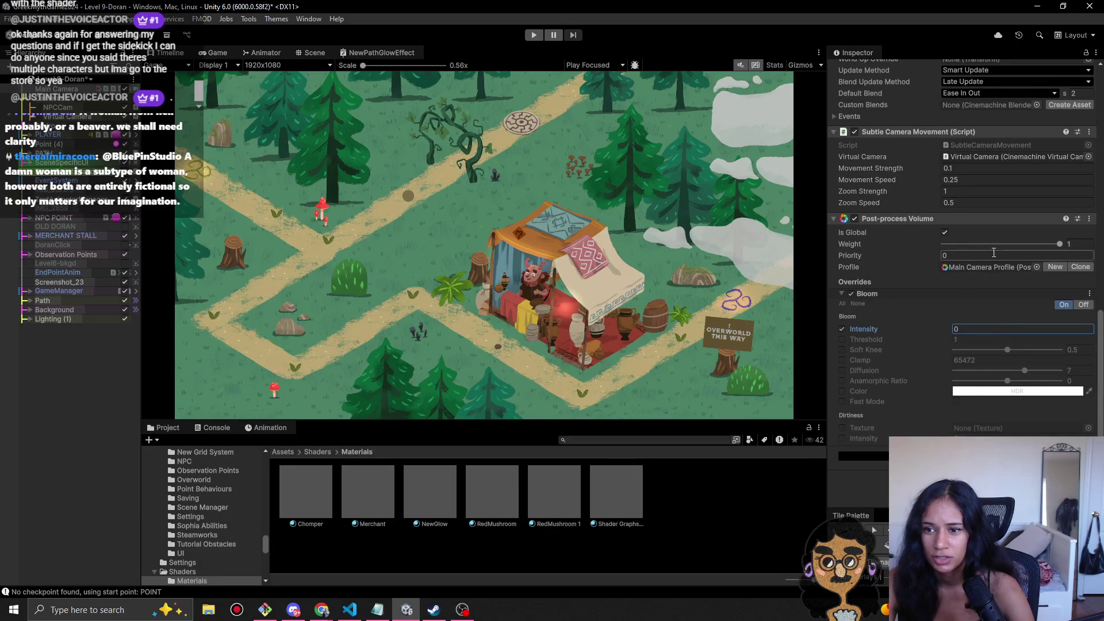
pyautogui.scroll(8, 932, 351)
pyautogui.scroll(5, 935, 351)
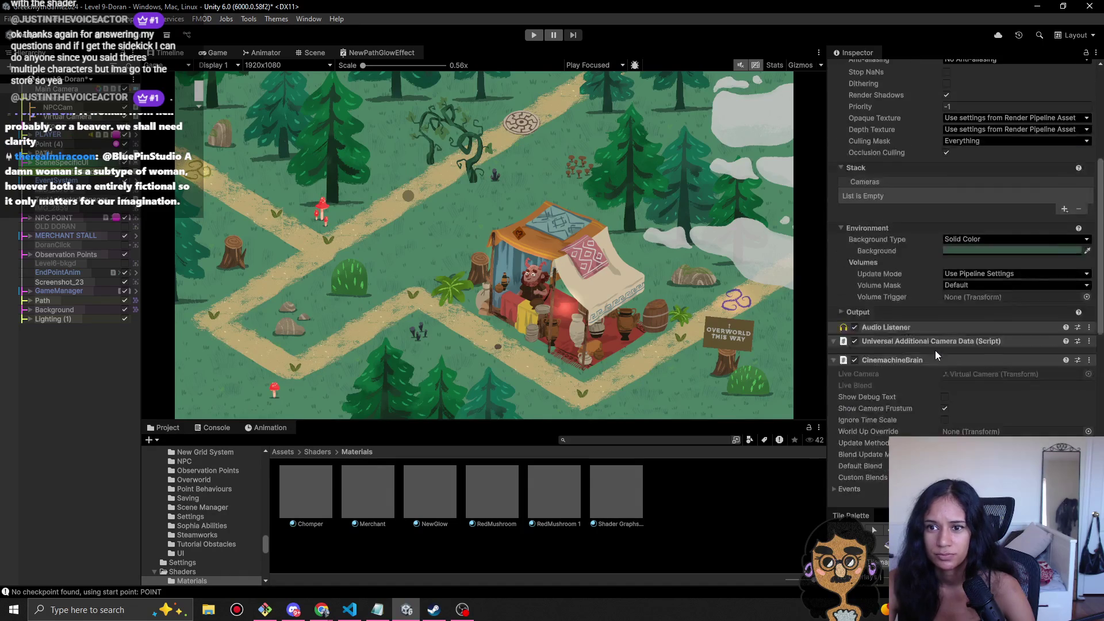
pyautogui.scroll(-8, 936, 346)
pyautogui.scroll(-2, 948, 366)
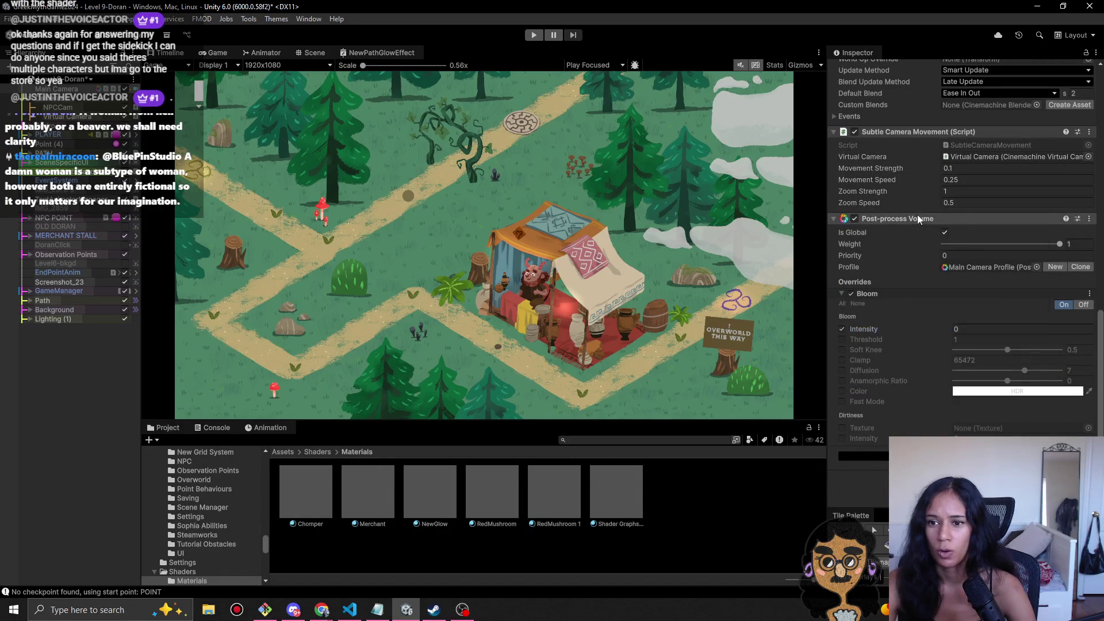
# - Remove the Post-process Volume component from Main Camera
pyautogui.rightClick(943, 219)
pyautogui.click(977, 264)
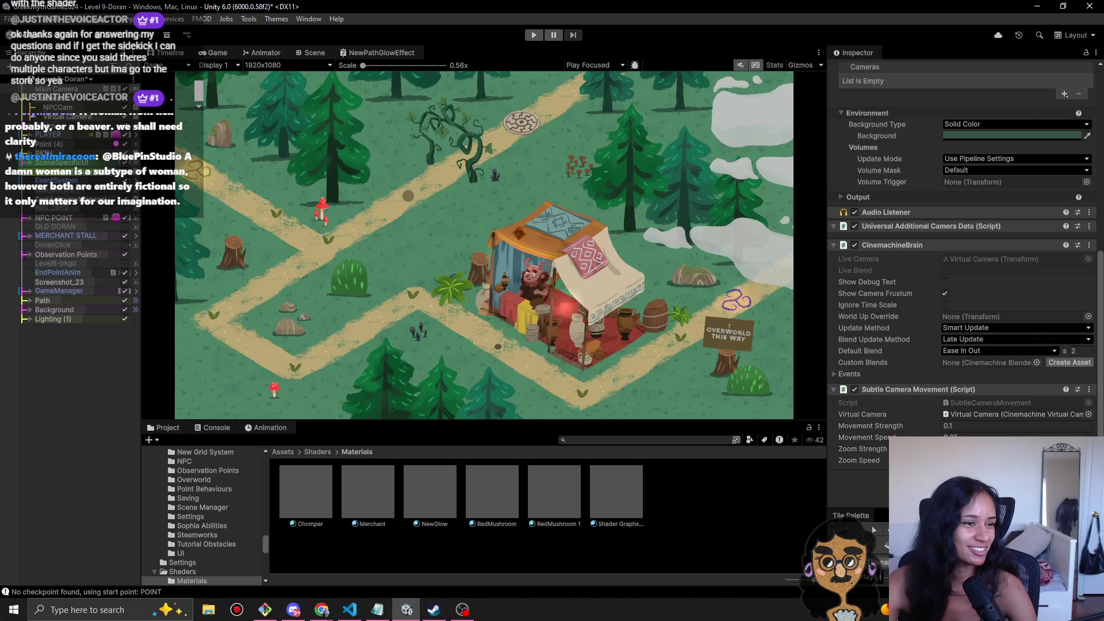
pyautogui.hotkey('alt', 'Tab')
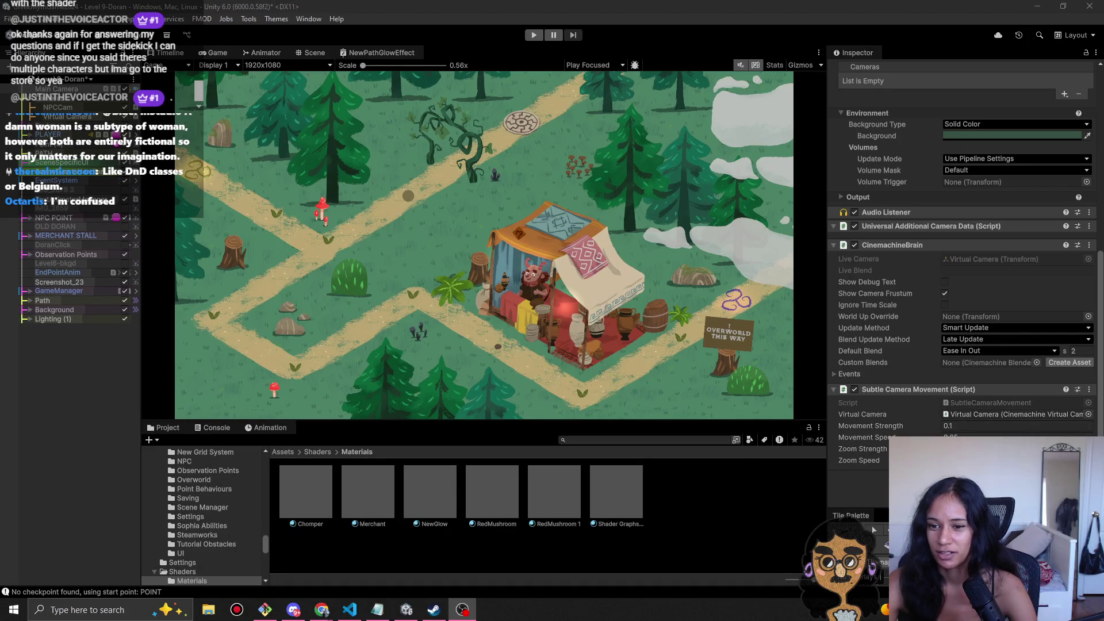
# - Add a Post-process Layer to the camera via the 'post' search, then remove it again
pyautogui.hotkey('ctrl', 'shift', 'a')
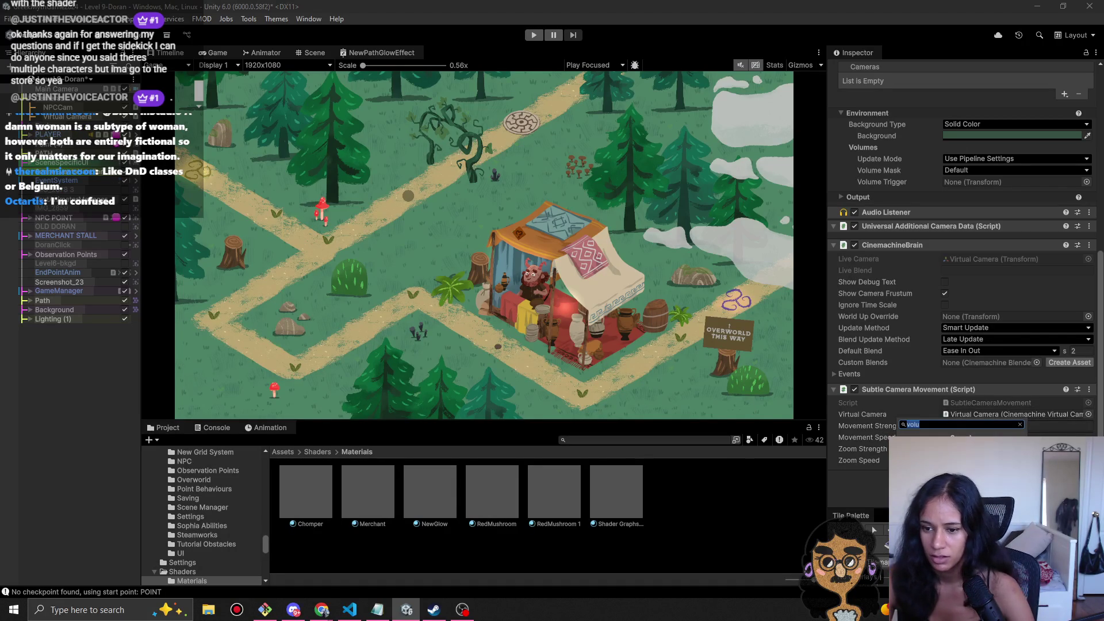
pyautogui.press('BackSpace')
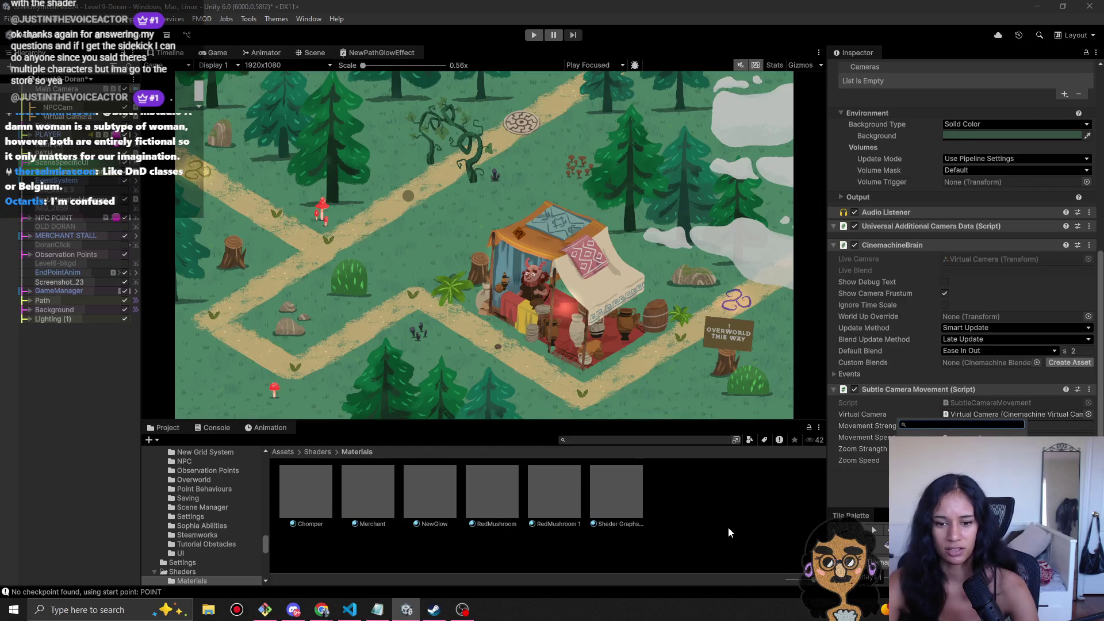
pyautogui.write('post')
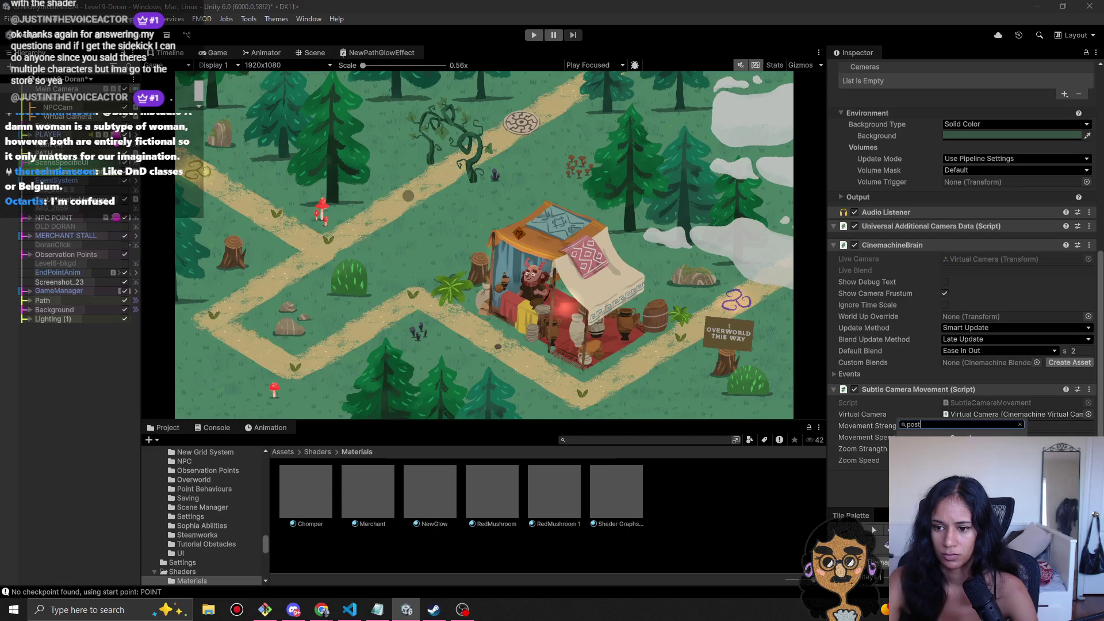
pyautogui.press('Return')
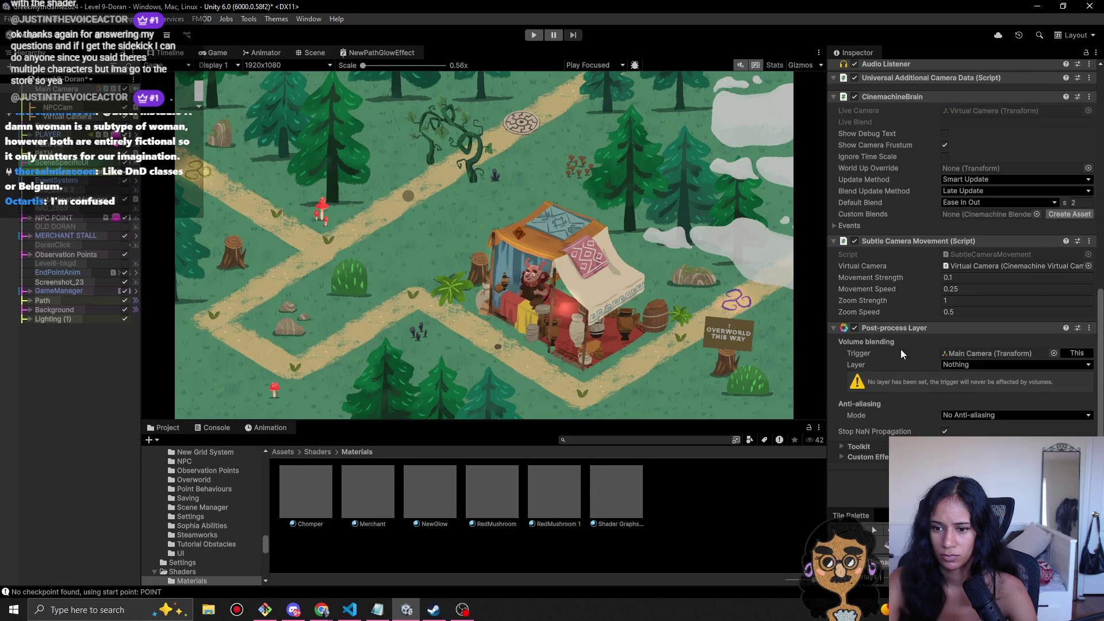
pyautogui.rightClick(917, 327)
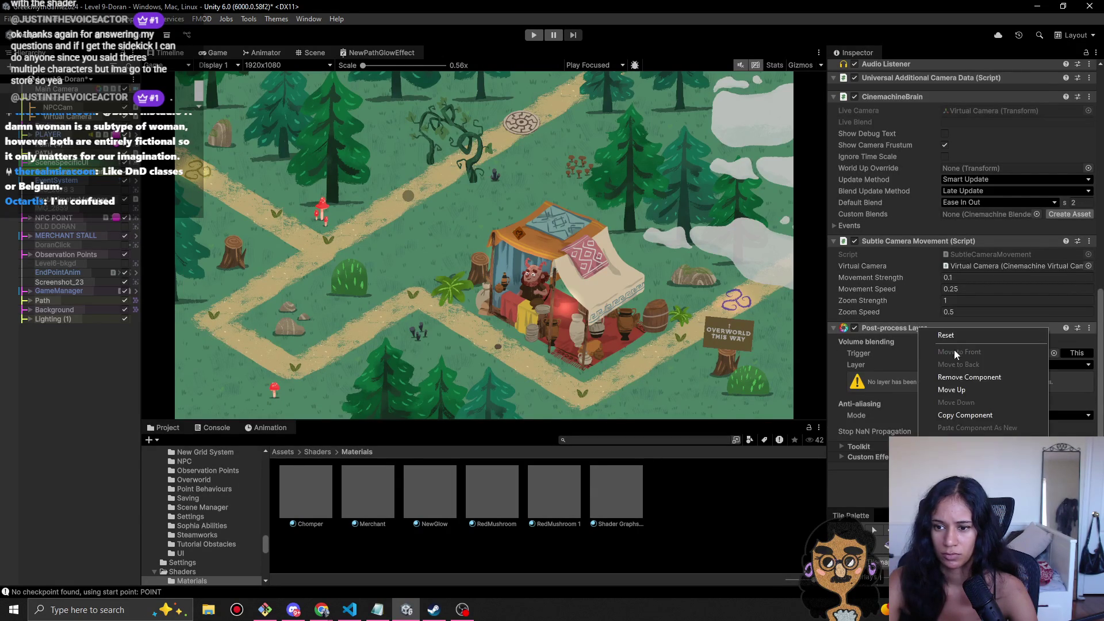
pyautogui.click(960, 377)
# - Switch to Chrome and open a new browser tab
pyautogui.hotkey('alt', 'Tab')
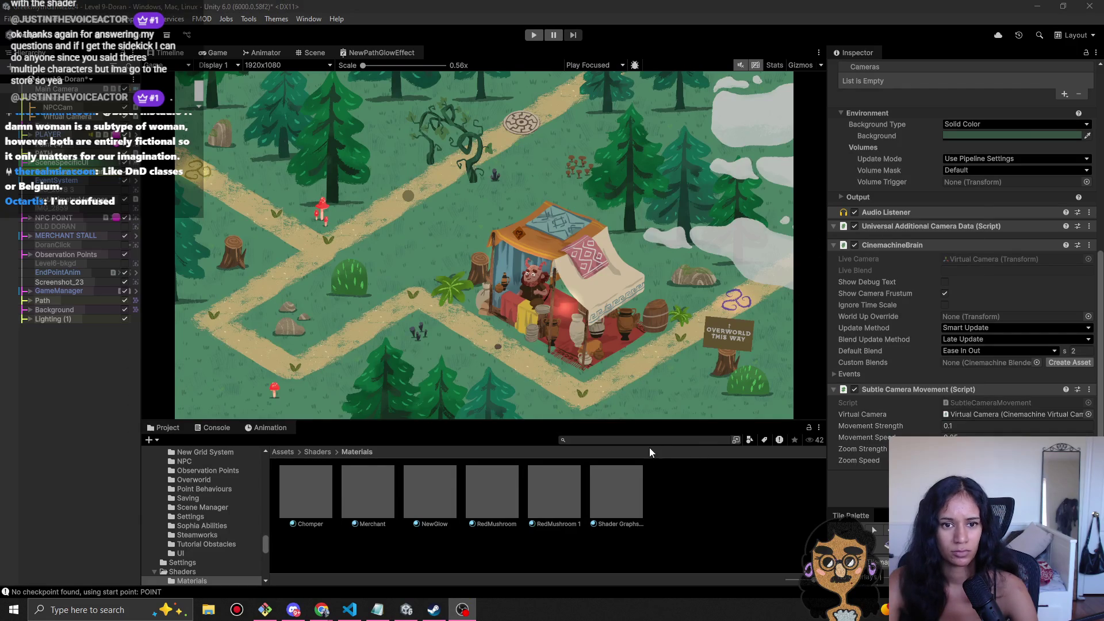
pyautogui.hotkey('alt', 'Tab')
pyautogui.hotkey('ctrl', 't')
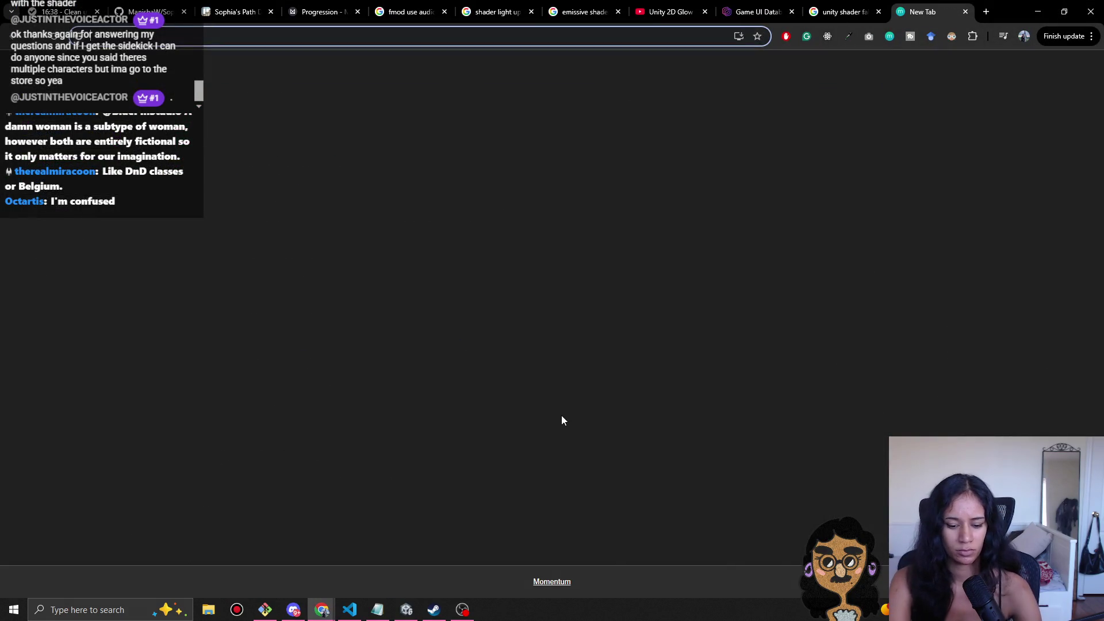
# - Search Google for 'post processing unity 6', expand the AI overview, and return to Unity
pyautogui.write('post processing')
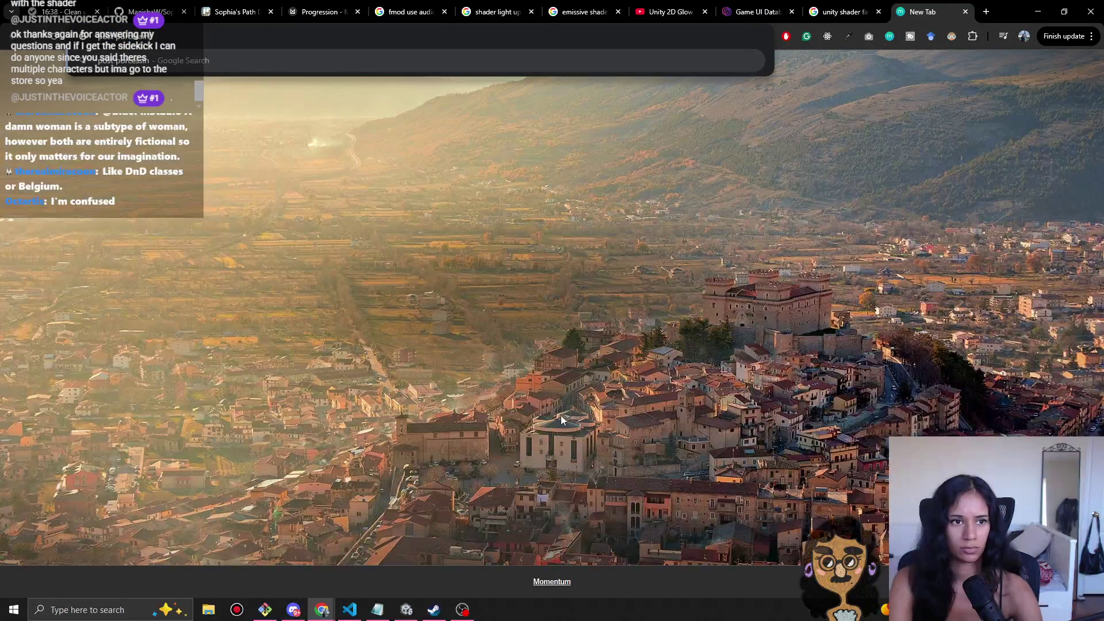
pyautogui.write(' unity 6')
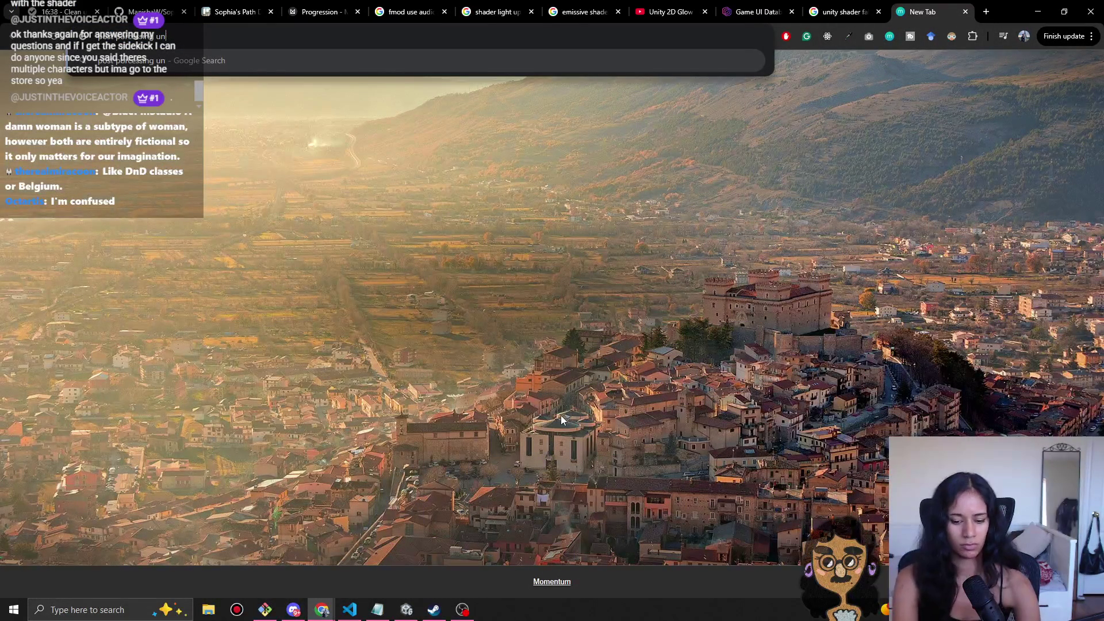
pyautogui.press('Return')
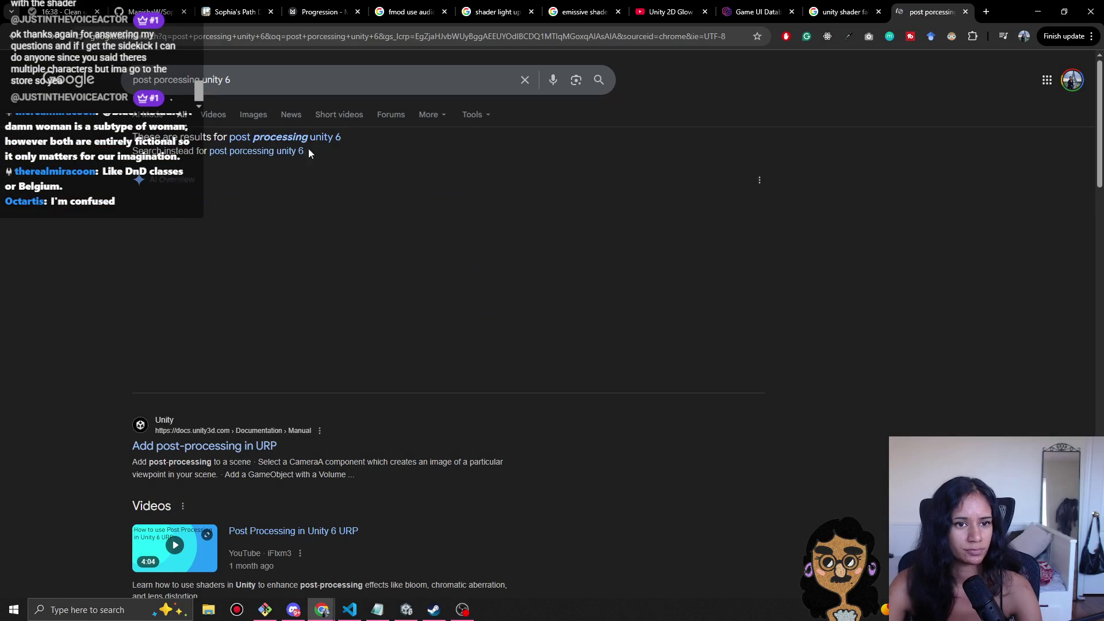
pyautogui.click(373, 333)
pyautogui.hotkey('alt', 'Tab')
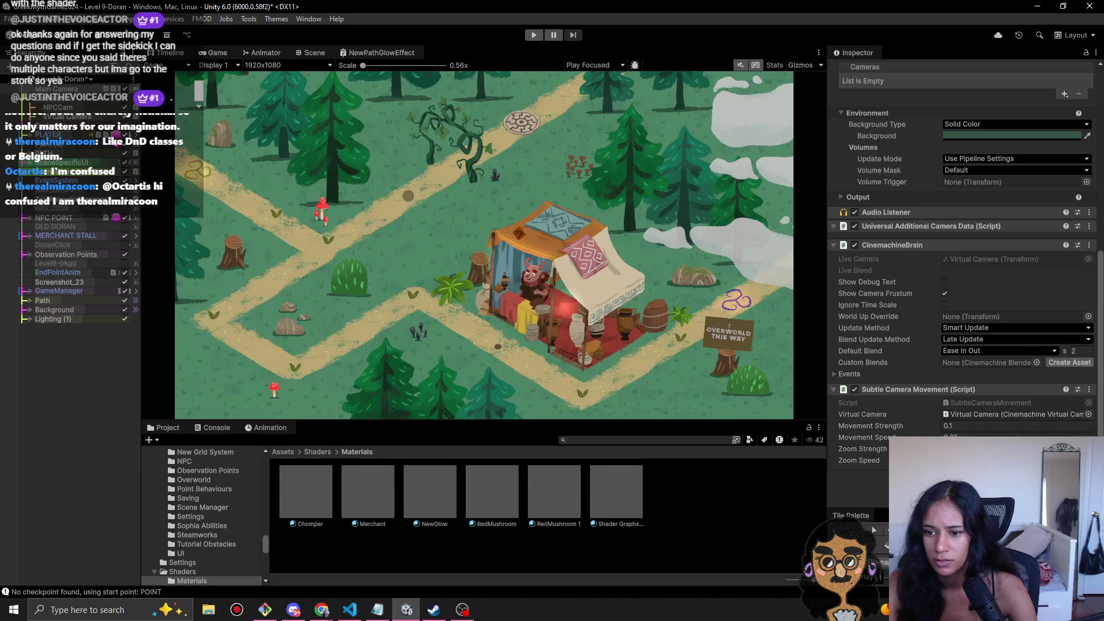
# - Add a Post-process Volume to the camera and assign it Main Camera Profile
pyautogui.press('Return')
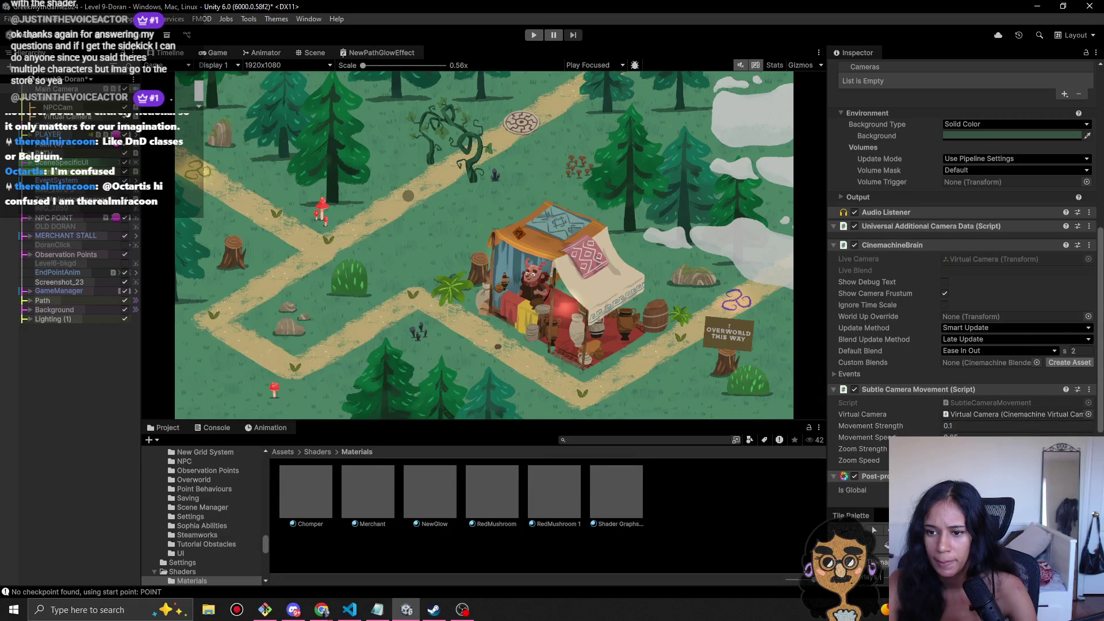
pyautogui.click(1054, 424)
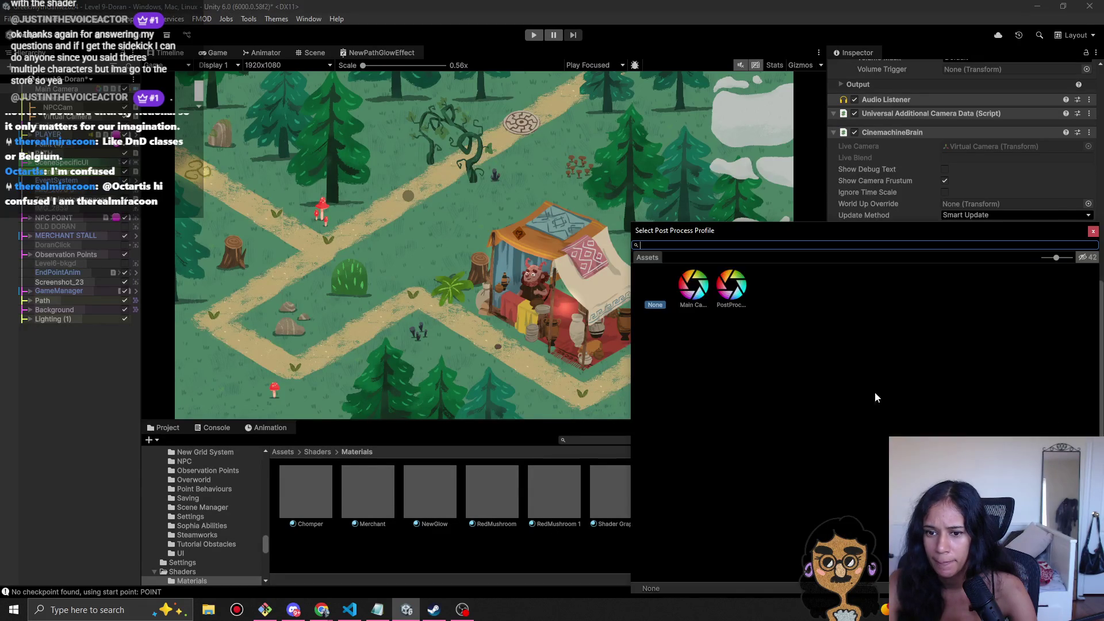
pyautogui.click(693, 287)
pyautogui.click(731, 290)
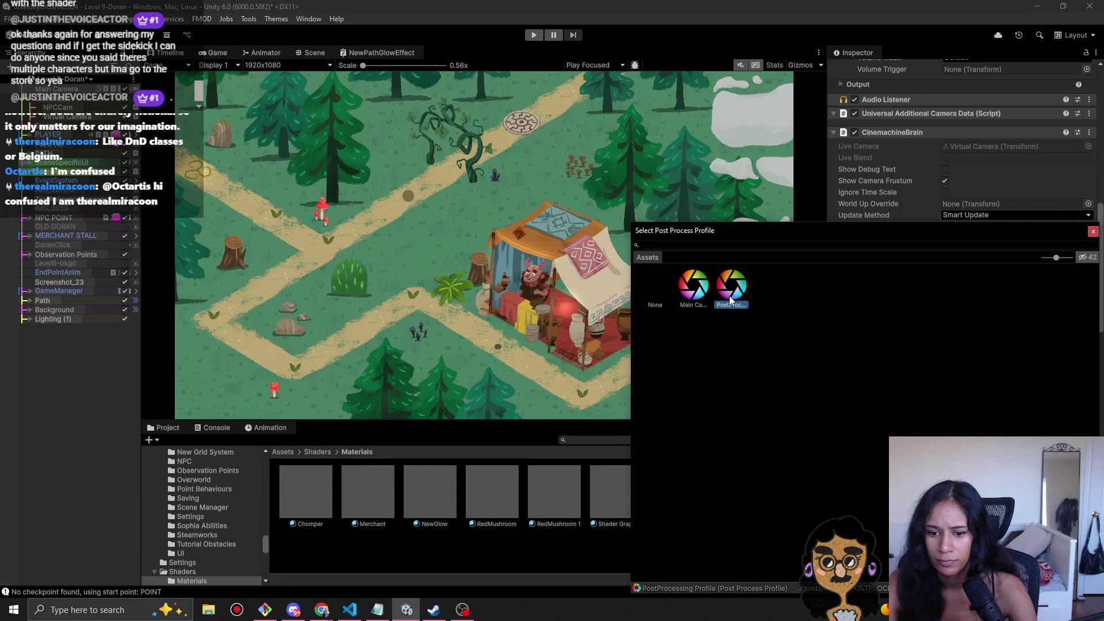
pyautogui.click(701, 303)
pyautogui.click(739, 296)
pyautogui.click(692, 300)
pyautogui.doubleClick(693, 292)
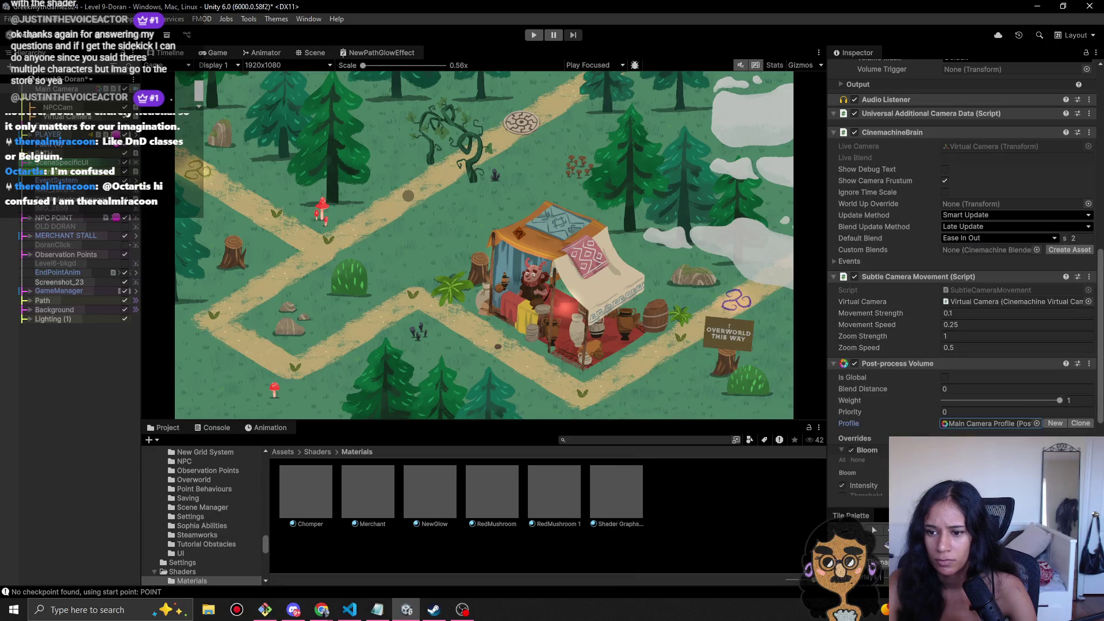
# - Raise Bloom Intensity to 6.41 and return to the browser guide
pyautogui.scroll(-3, 960, 231)
pyautogui.moveTo(926, 334); pyautogui.dragTo(927, 329)
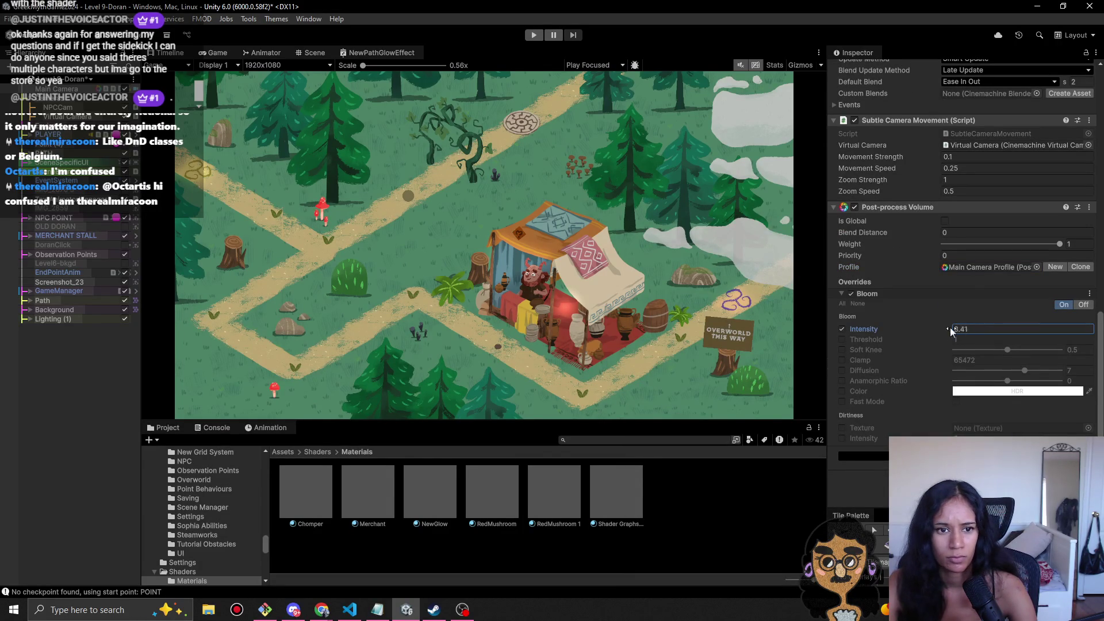
pyautogui.hotkey('alt', 'Tab')
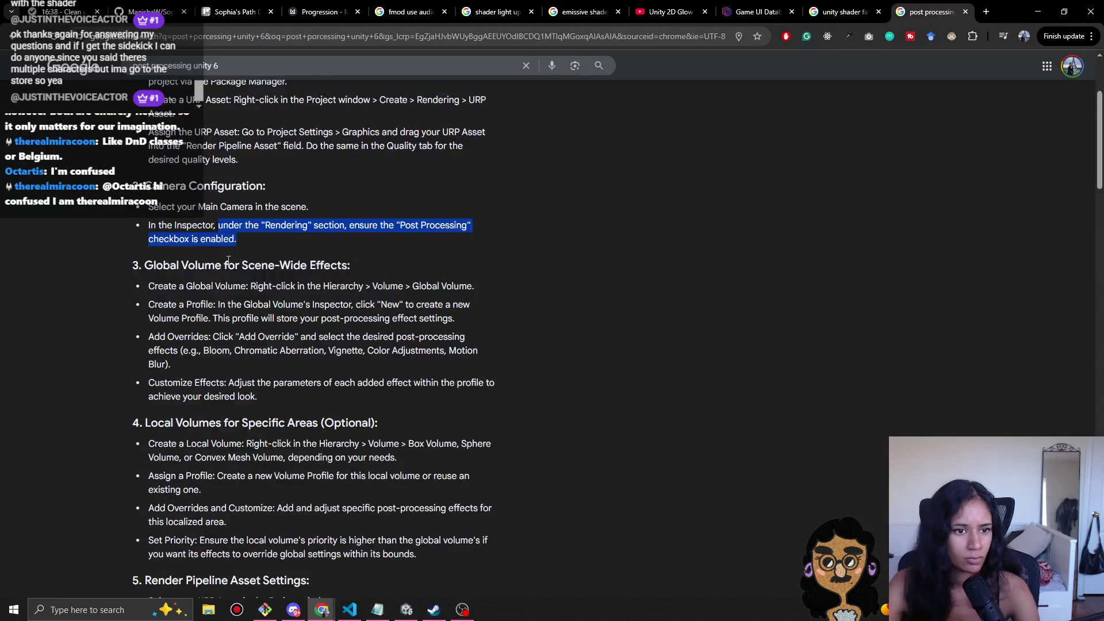
# - Read the guide's Global Volume setup section, then return to Unity
pyautogui.scroll(-2, 515, 353)
pyautogui.moveTo(164, 190); pyautogui.dragTo(349, 190)
pyautogui.click(250, 171)
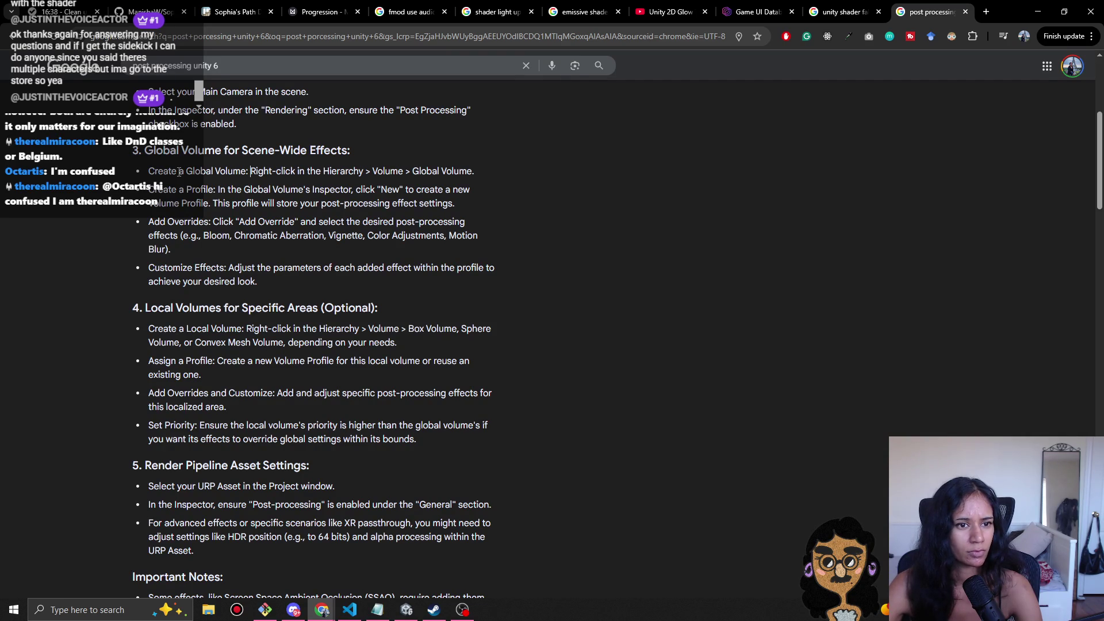
pyautogui.hotkey('alt', 'Tab')
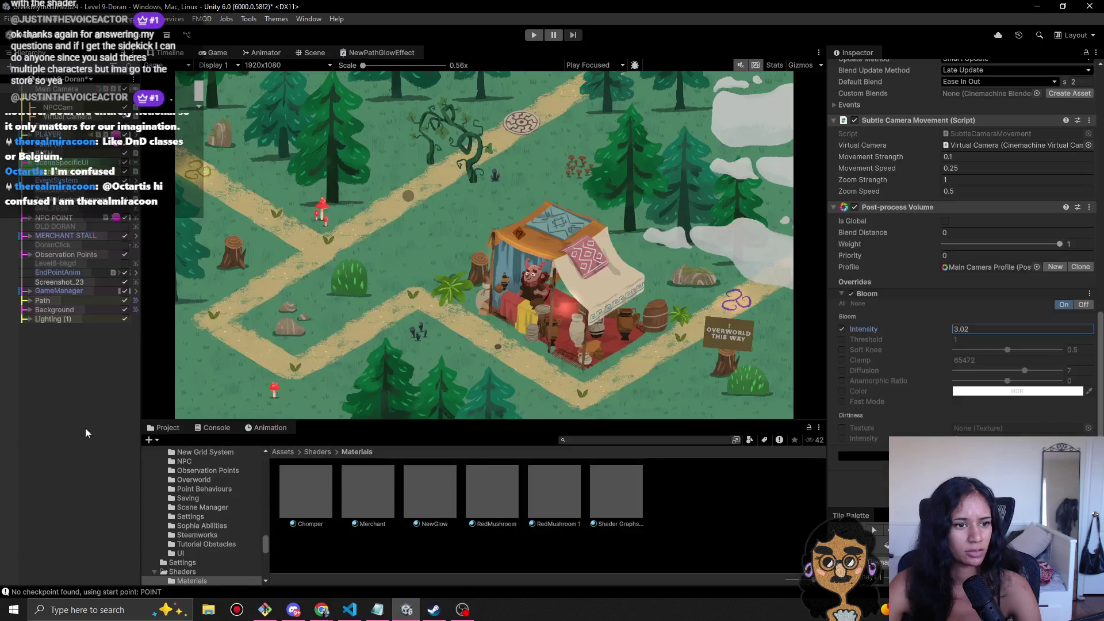
pyautogui.rightClick(86, 432)
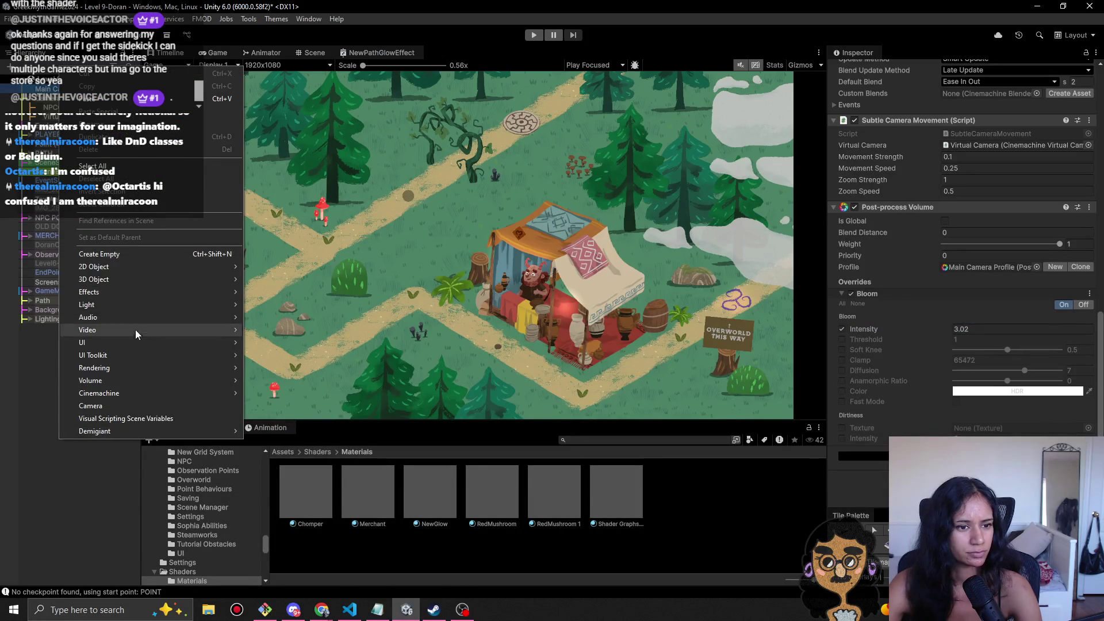
# - Create a Global Volume object in the scene and select it
pyautogui.moveTo(174, 382)
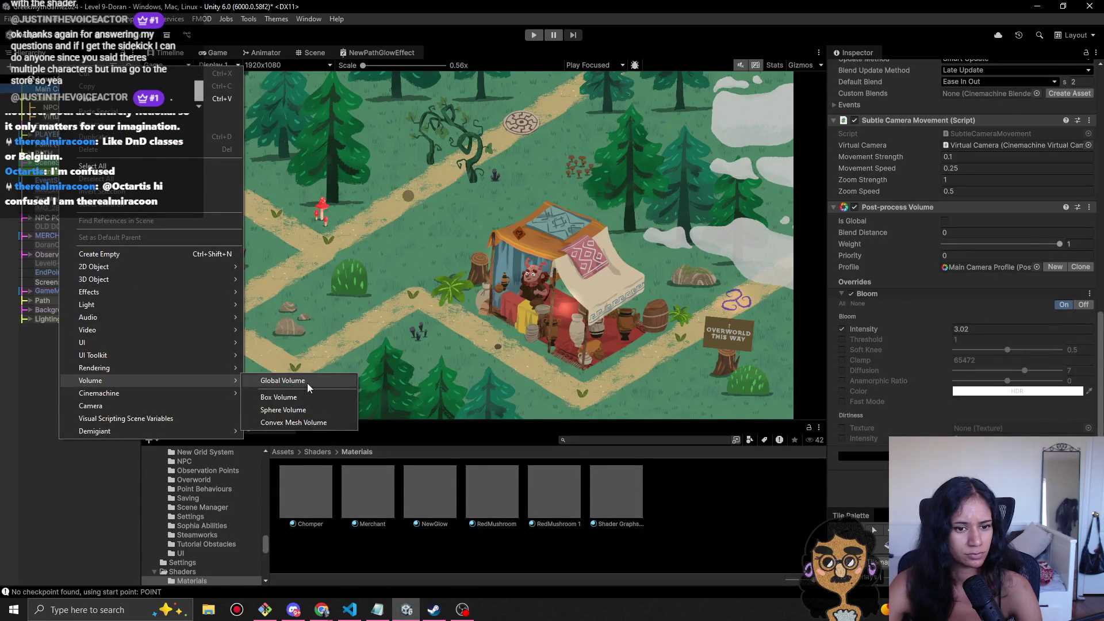
pyautogui.click(307, 383)
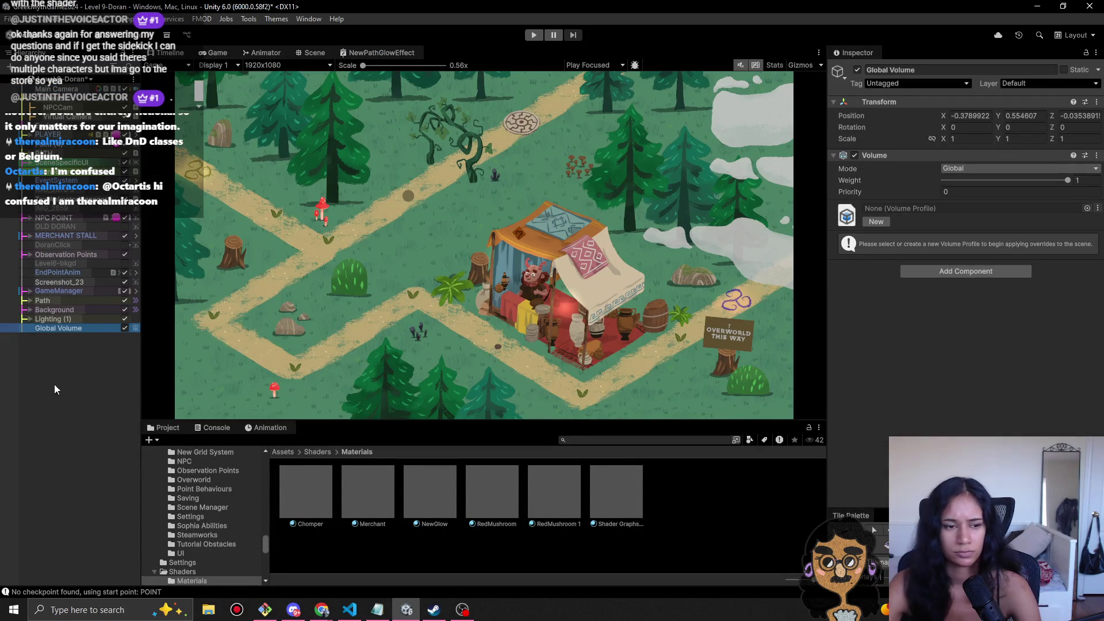
pyautogui.click(1087, 208)
pyautogui.click(1093, 201)
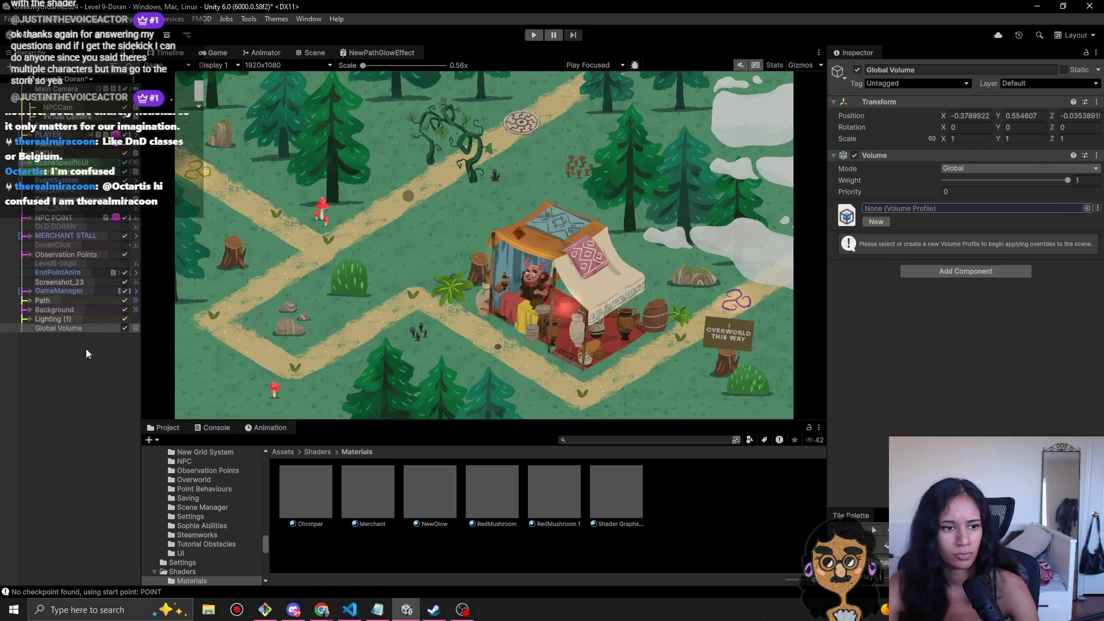
pyautogui.rightClick(65, 378)
pyautogui.moveTo(128, 320)
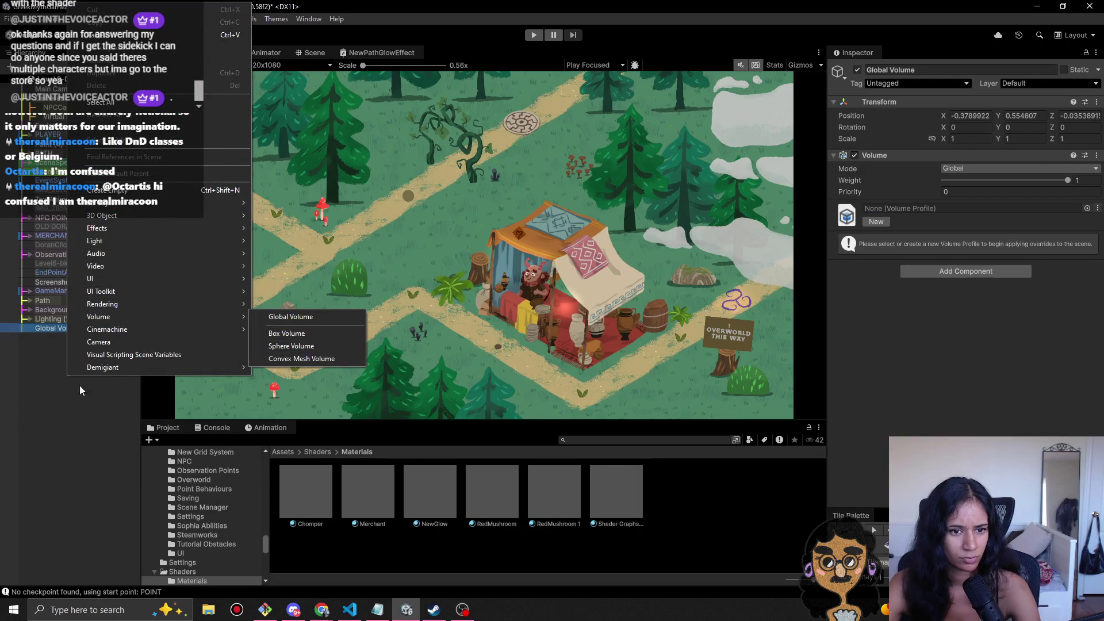
pyautogui.click(79, 423)
pyautogui.click(79, 329)
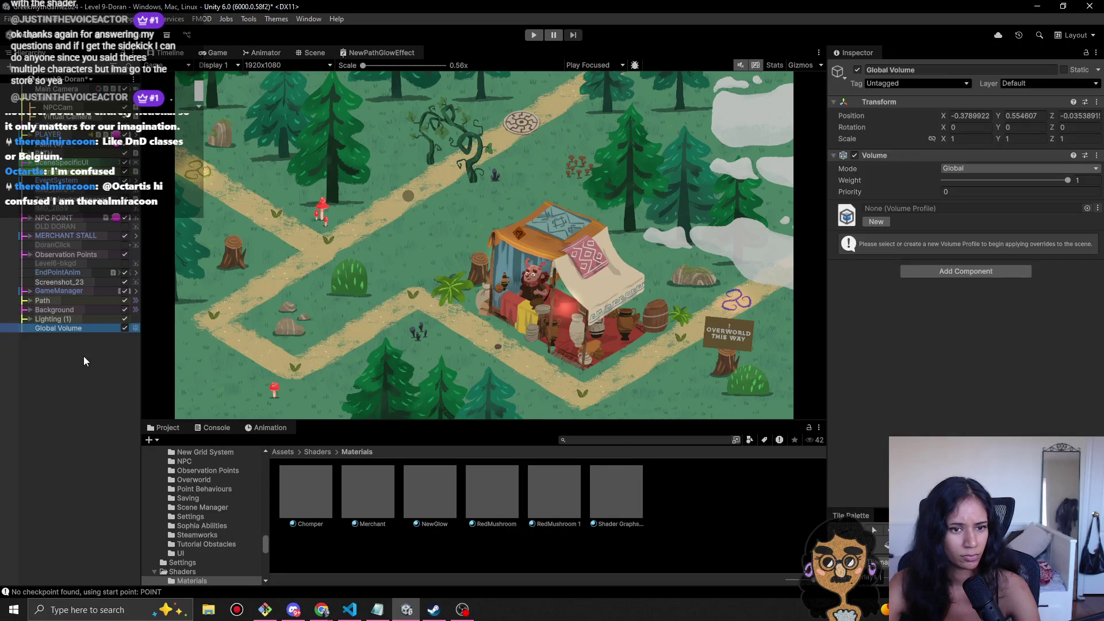
# - Replace Global Volume's Volume with a global Post-process Volume using Main Camera Profile, then save
pyautogui.rightClick(881, 154)
pyautogui.click(932, 185)
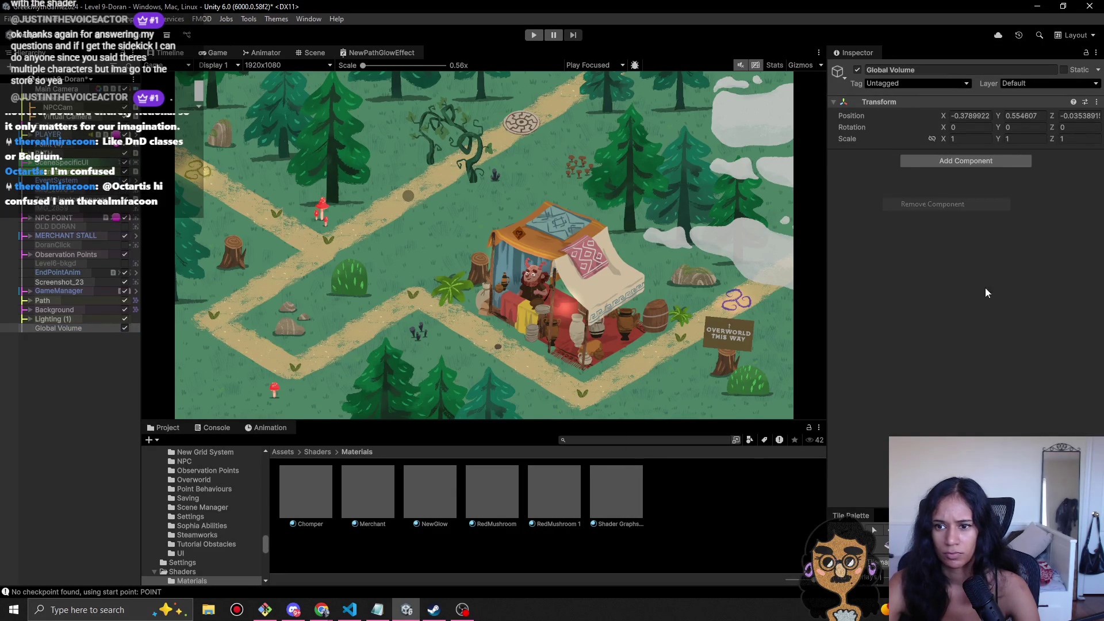
pyautogui.click(964, 164)
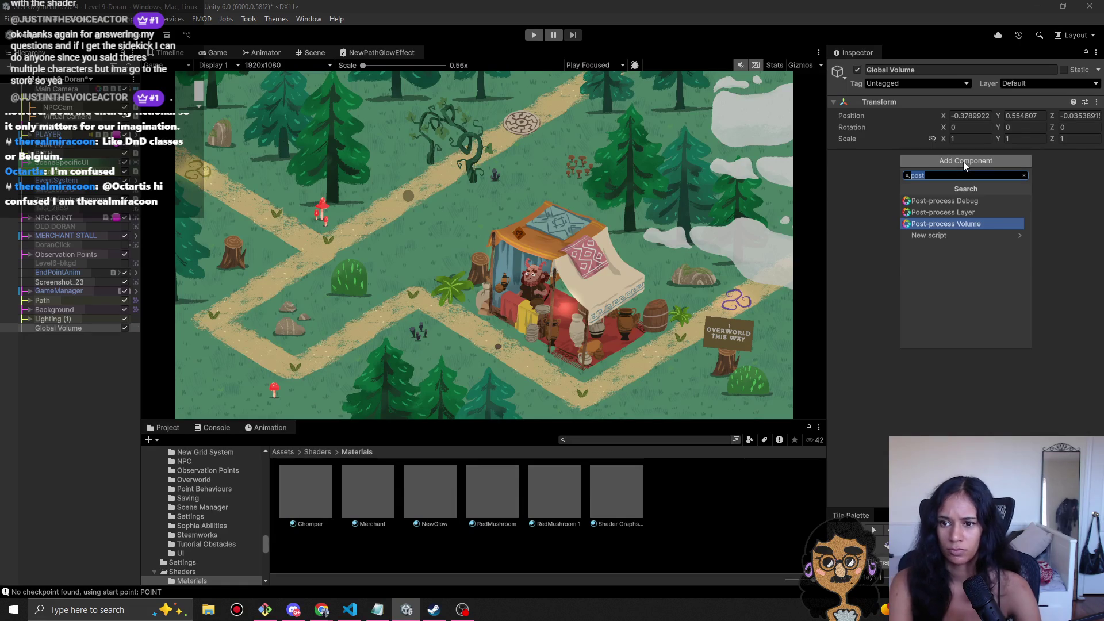
pyautogui.press('Return')
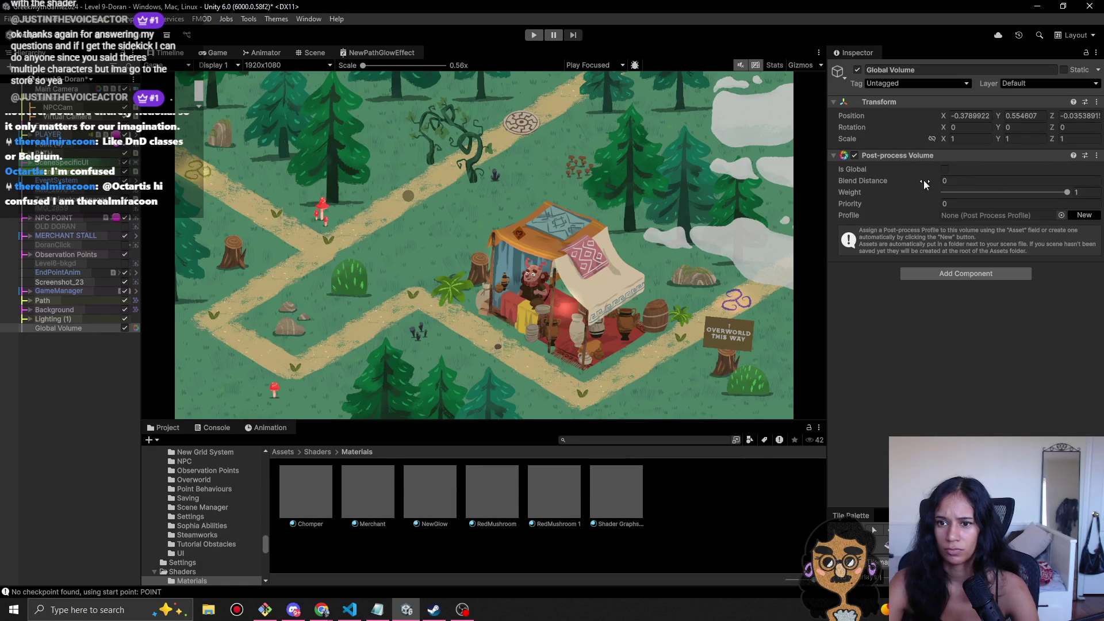
pyautogui.click(944, 169)
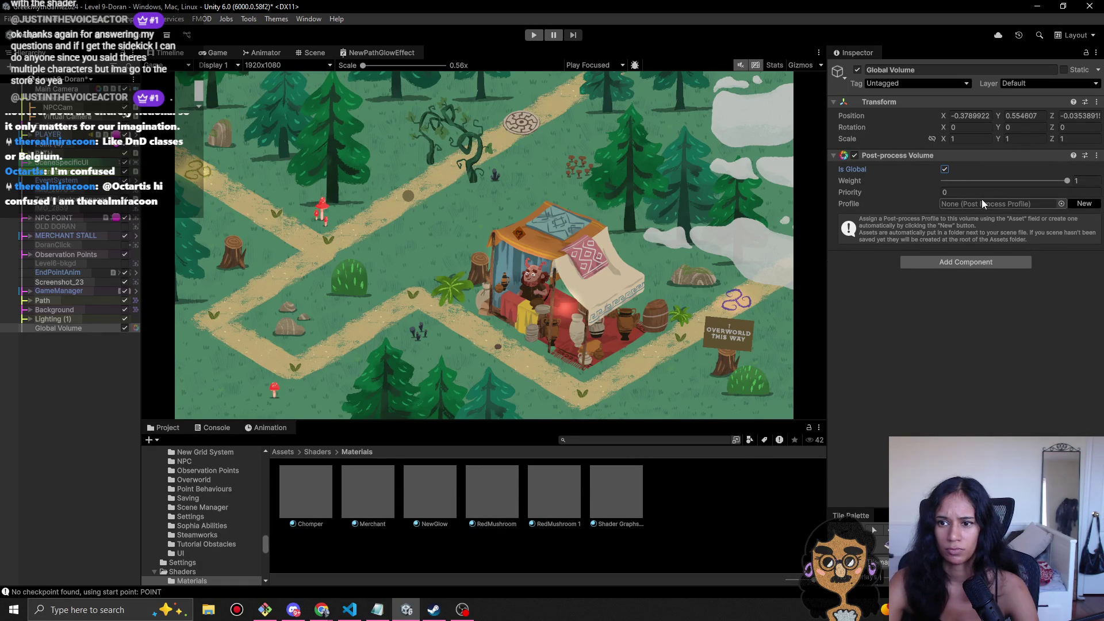
pyautogui.click(1061, 203)
pyautogui.click(694, 265)
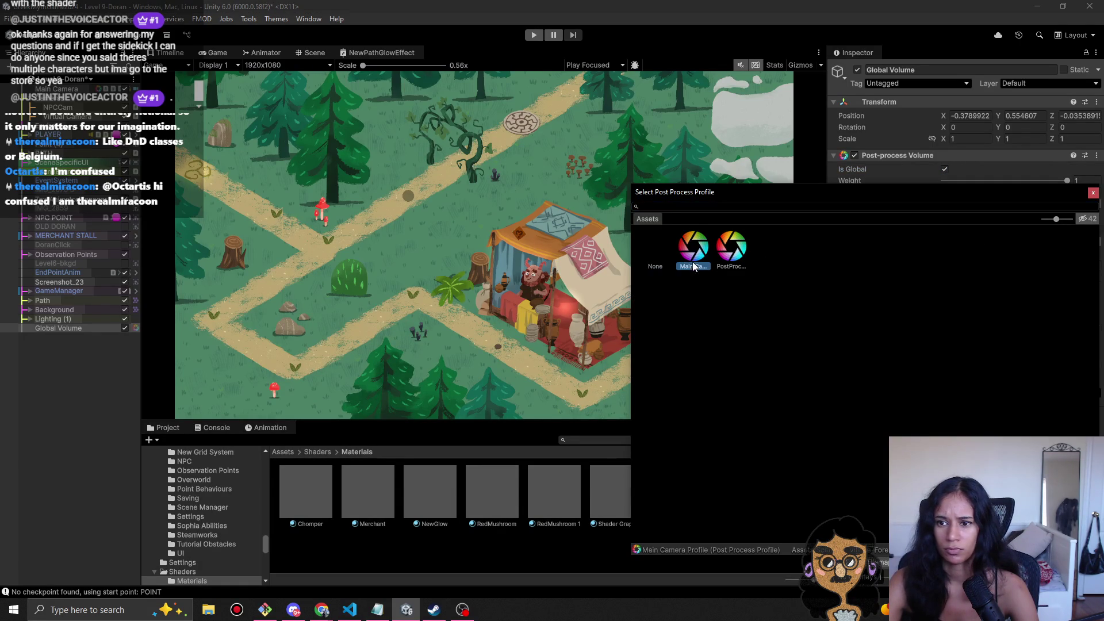
pyautogui.doubleClick(690, 258)
pyautogui.hotkey('ctrl', 's')
# - Swap Main Camera's Post-process Volume for a Post-process Layer, then return to the browser
pyautogui.click(57, 88)
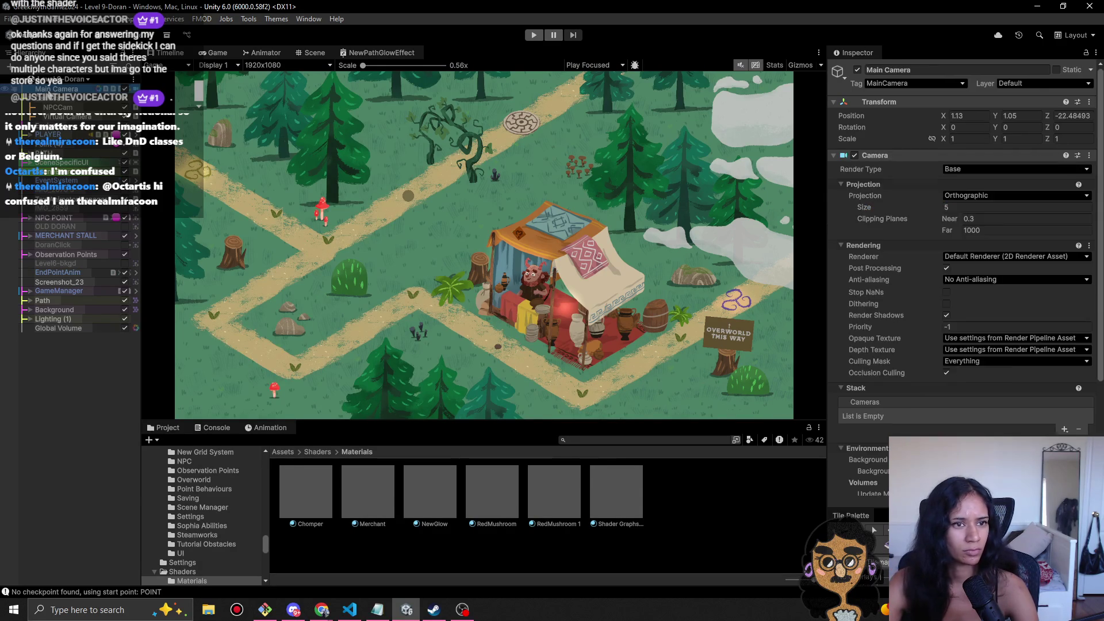
pyautogui.scroll(-10, 986, 429)
pyautogui.rightClick(943, 346)
pyautogui.click(975, 395)
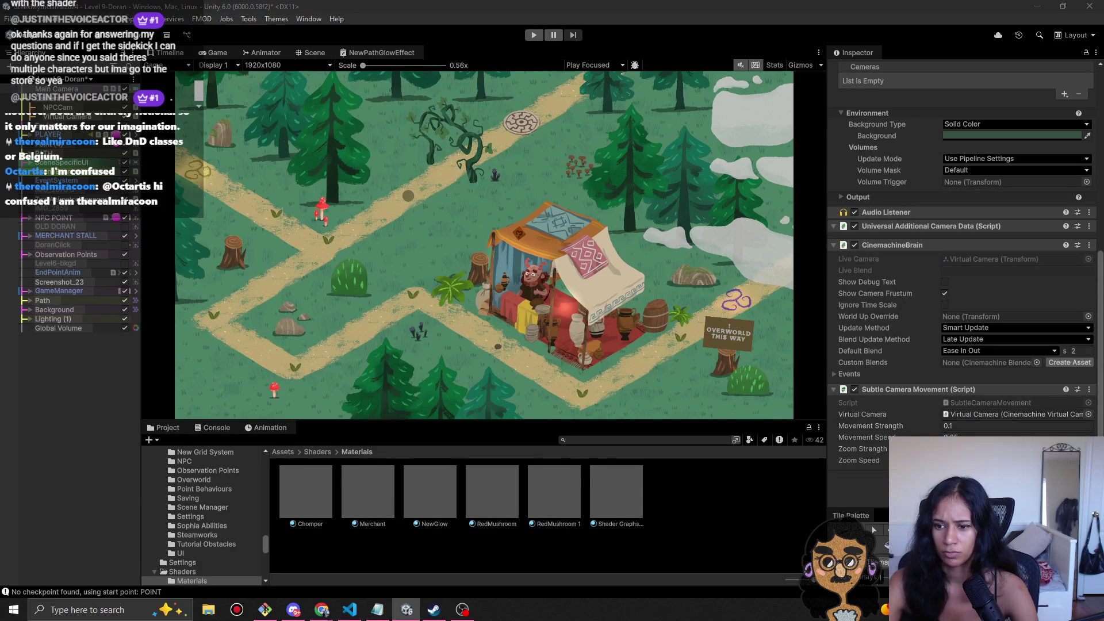
pyautogui.hotkey('ctrl', 'shift', 'a')
pyautogui.press('Return')
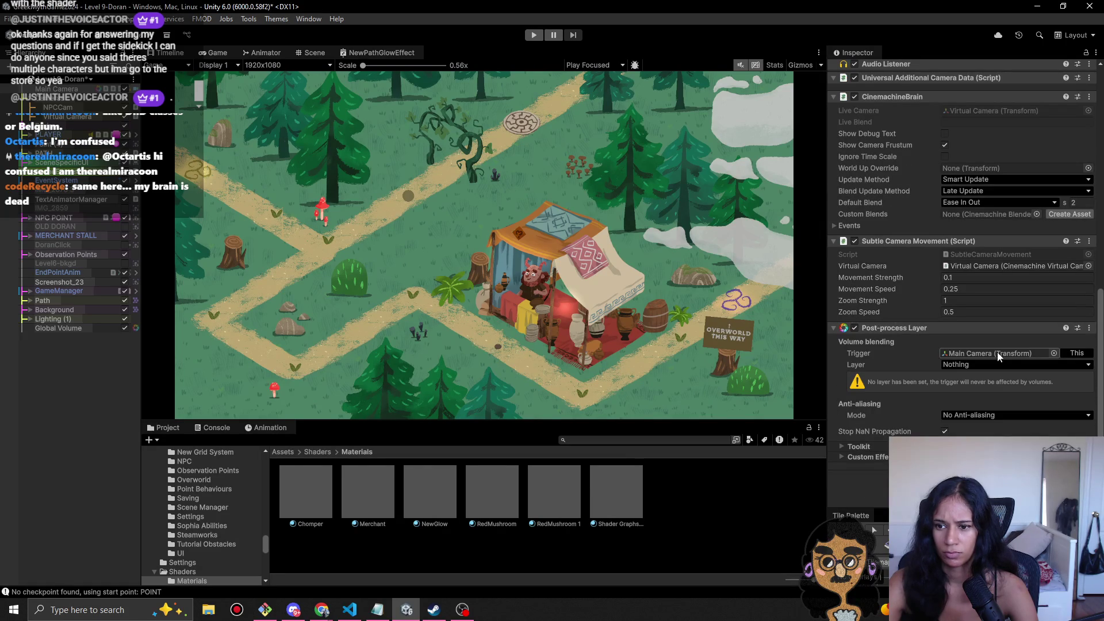
pyautogui.hotkey('alt', 'Tab')
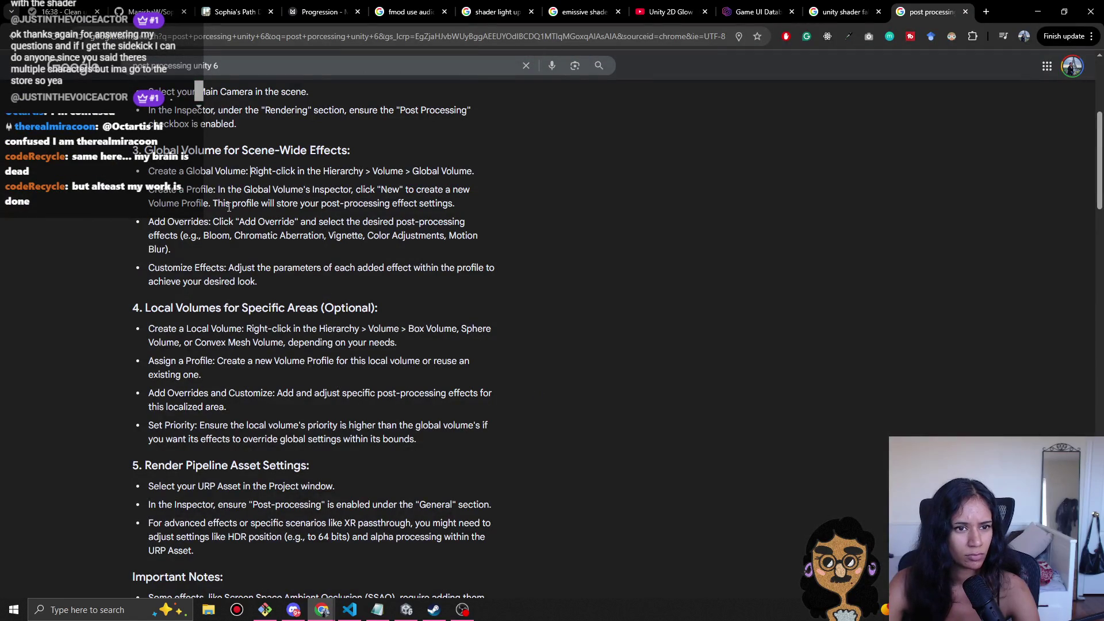
# - Highlight the guide's Add Override instruction for the global volume, then return to Unity
pyautogui.scroll(2, 229, 207)
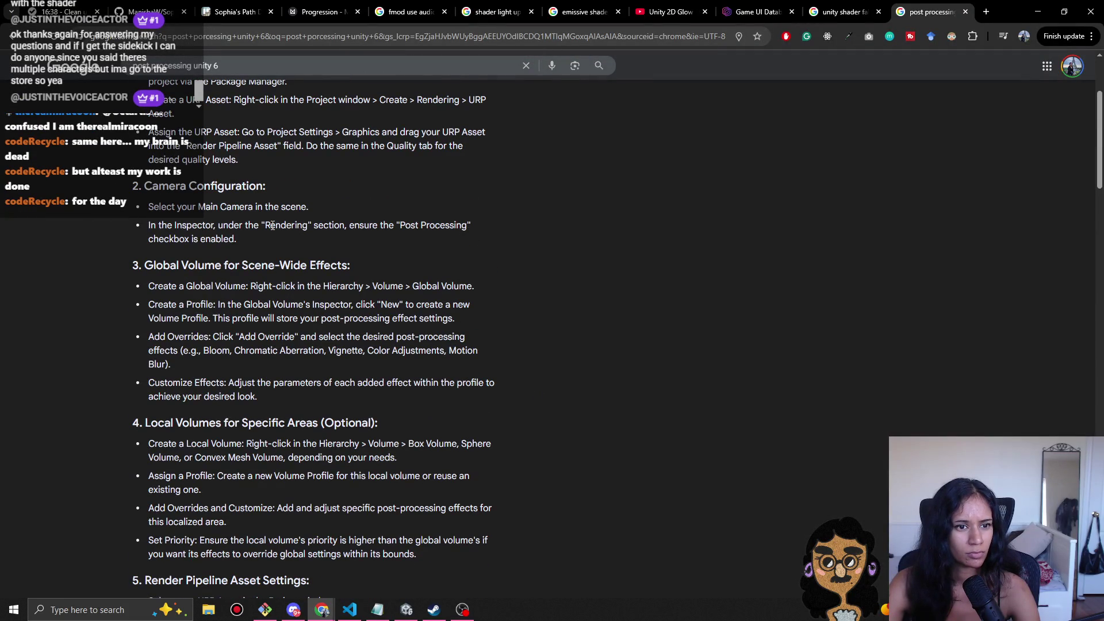
pyautogui.click(251, 286)
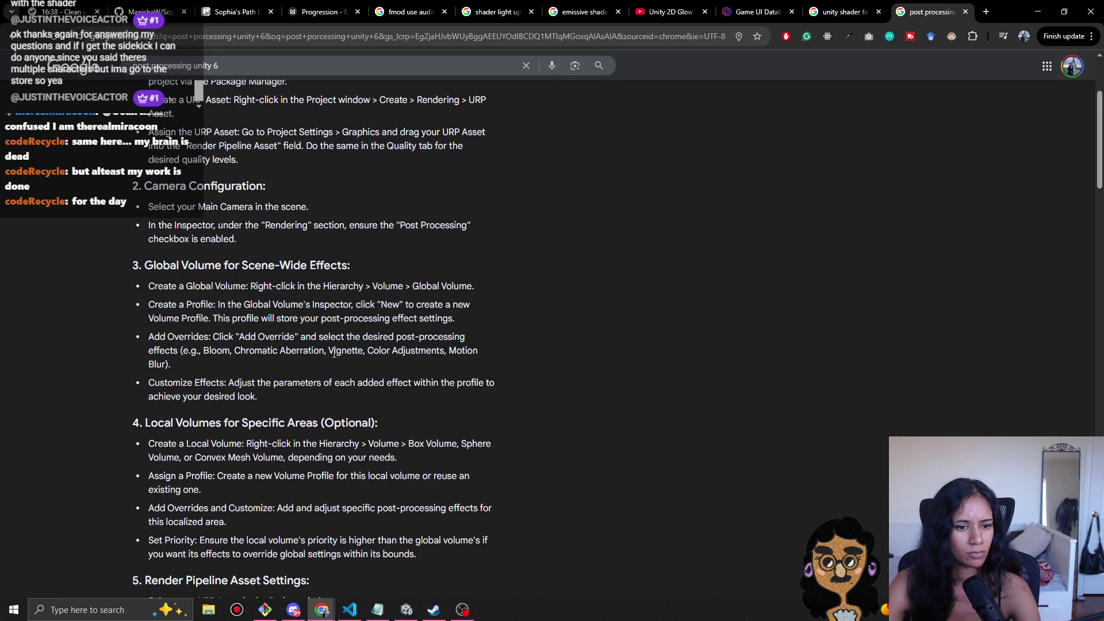
pyautogui.scroll(-1, 263, 347)
pyautogui.moveTo(222, 279)
pyautogui.mouseDown()
pyautogui.moveTo(372, 281)
pyautogui.moveTo(348, 283)
pyautogui.mouseUp()
pyautogui.hotkey('alt', 'Tab')
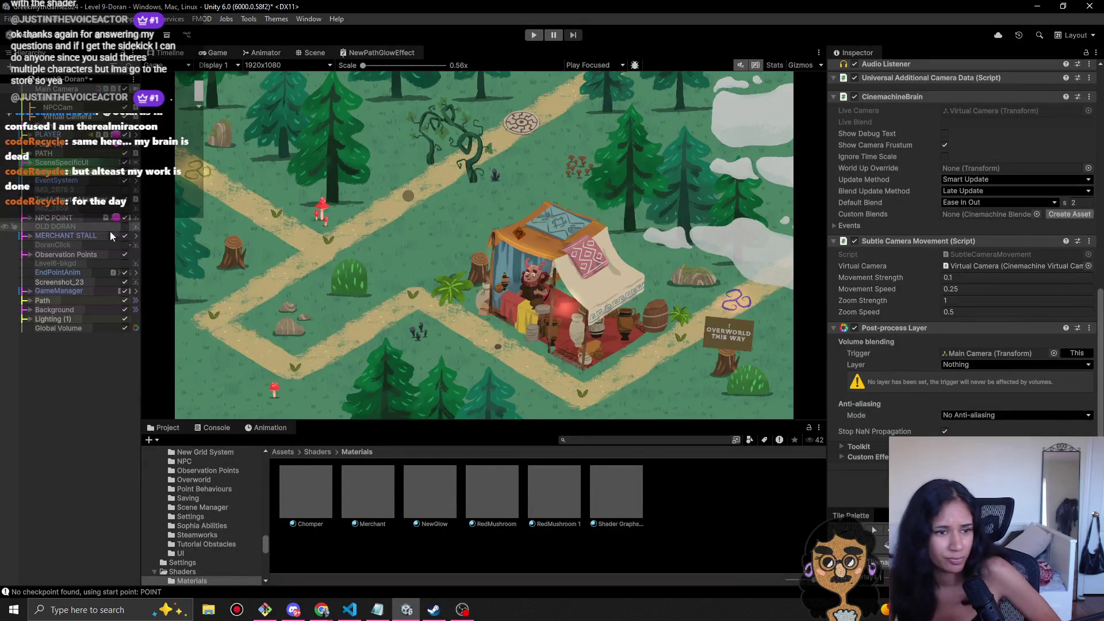
# - Lower Global Volume's Bloom intensity to 2.7, then switch the Bloom override off
pyautogui.click(85, 328)
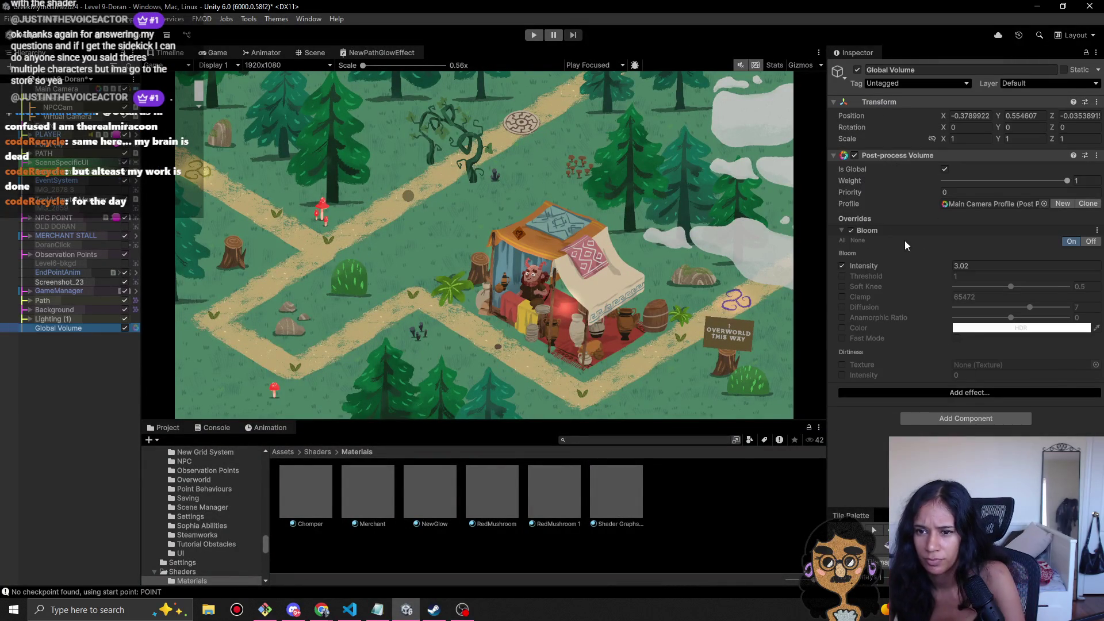
pyautogui.moveTo(905, 263); pyautogui.dragTo(908, 265)
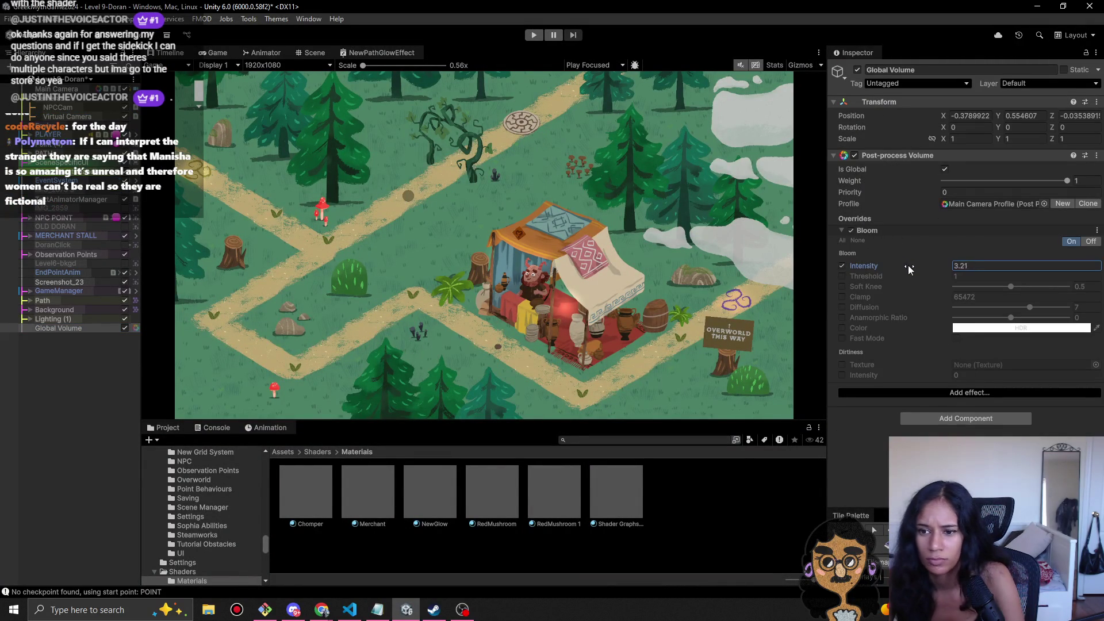
pyautogui.click(851, 230)
# - Add a Unity Color Grading override with Mode enabled, then select Main Camera
pyautogui.click(981, 418)
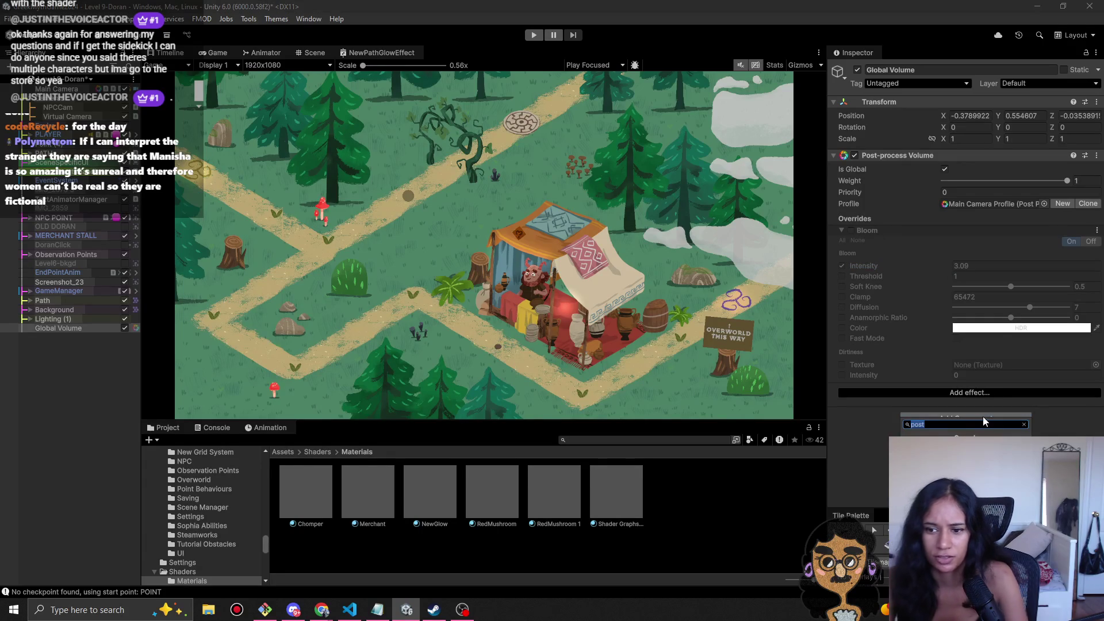
pyautogui.click(975, 396)
pyautogui.click(976, 396)
pyautogui.moveTo(1002, 395)
pyautogui.click(920, 436)
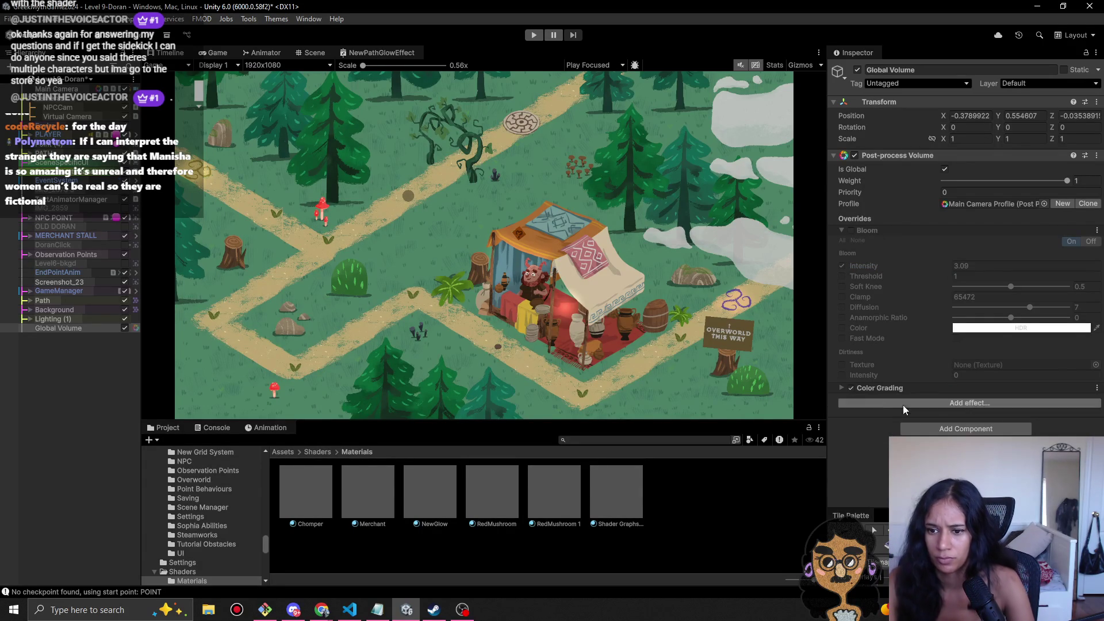
pyautogui.click(870, 387)
pyautogui.click(843, 412)
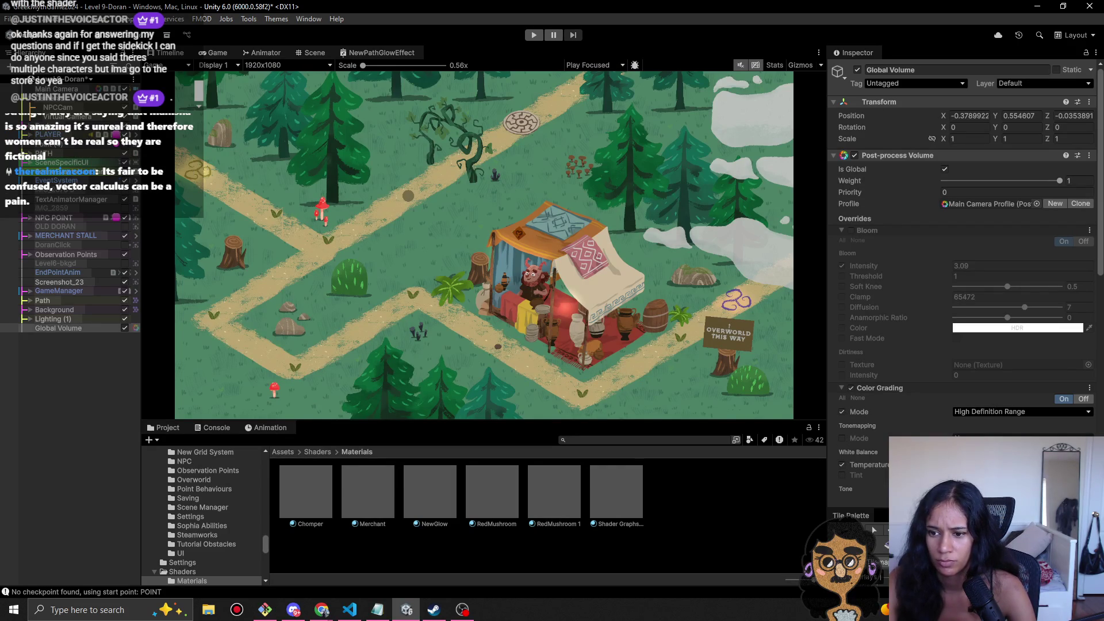
pyautogui.click(868, 464)
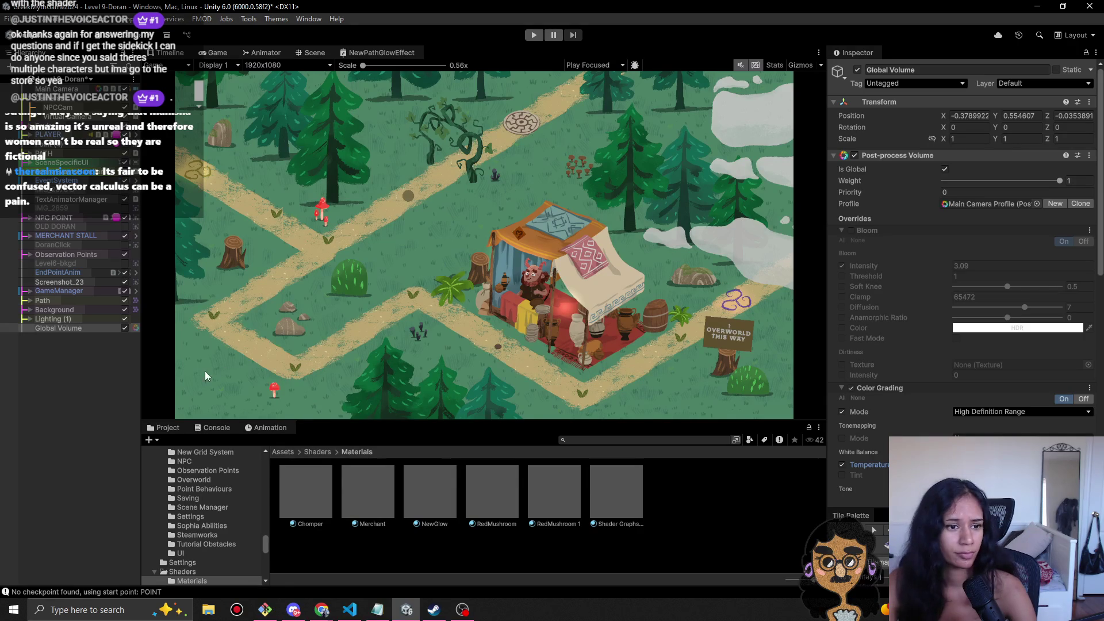
pyautogui.click(57, 88)
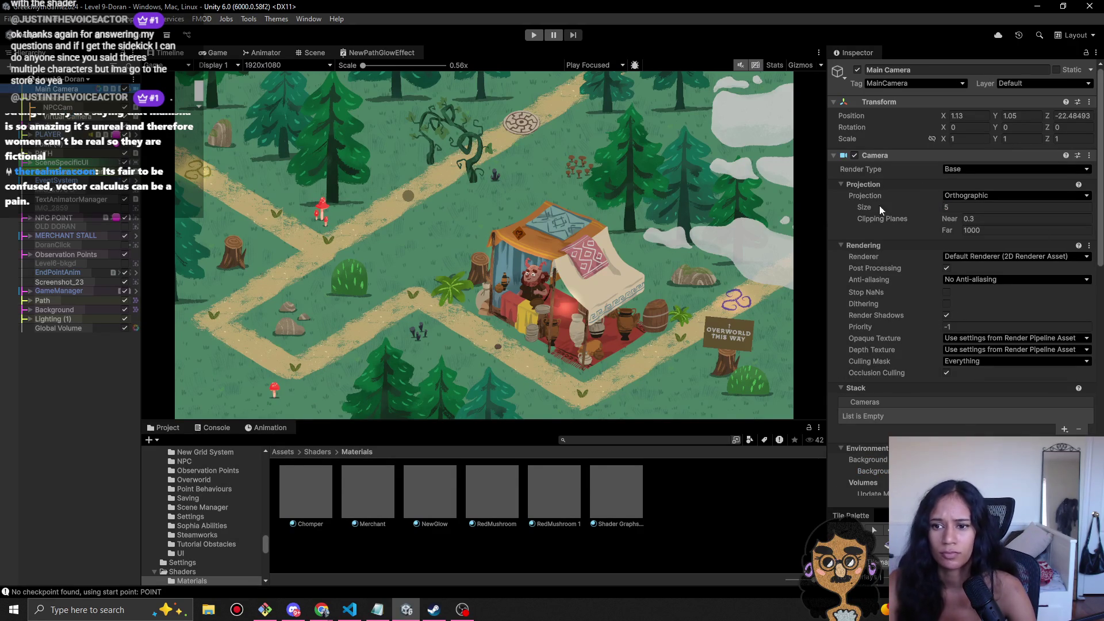
pyautogui.scroll(-5, 896, 291)
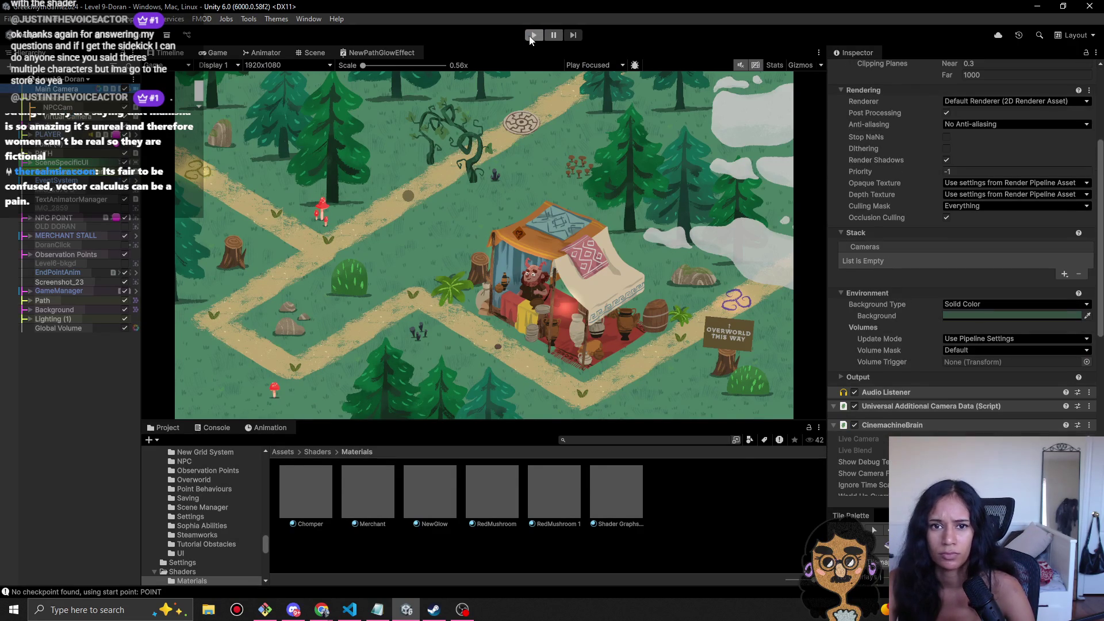
# - Enter Play mode to preview the post-processing, then switch to the browser guide
pyautogui.click(532, 35)
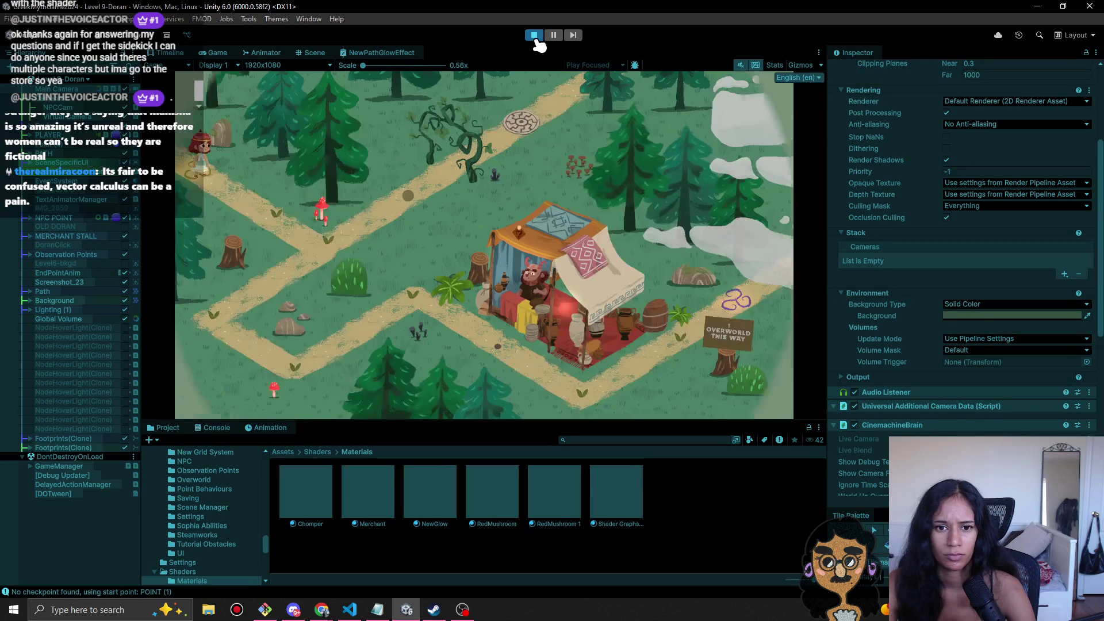
pyautogui.scroll(-5, 900, 387)
pyautogui.scroll(-5, 917, 380)
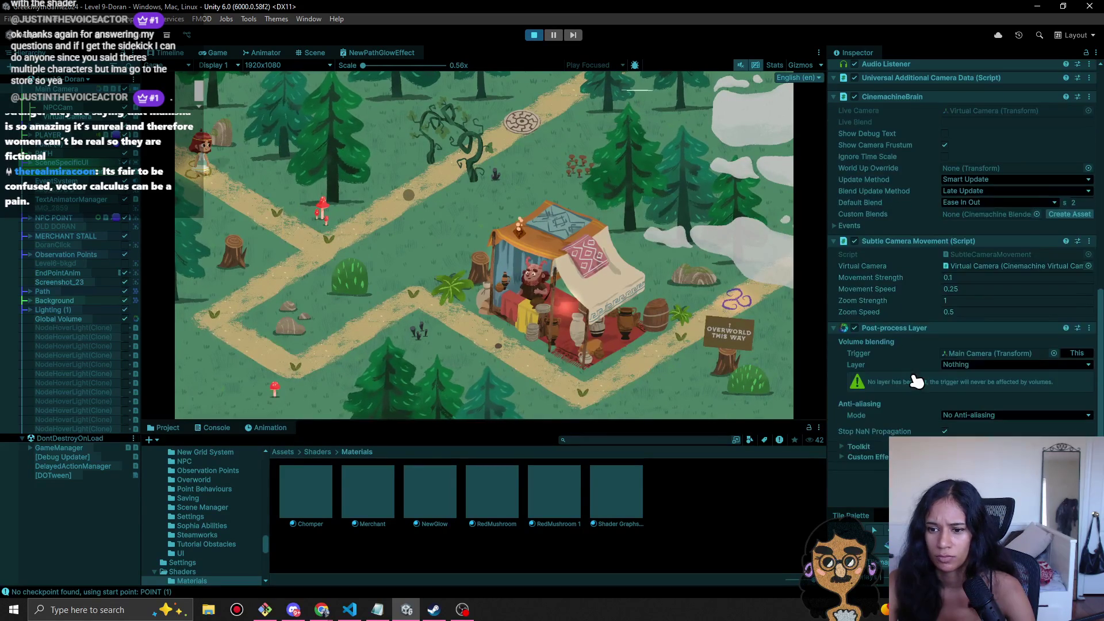
pyautogui.hotkey('alt', 'Tab')
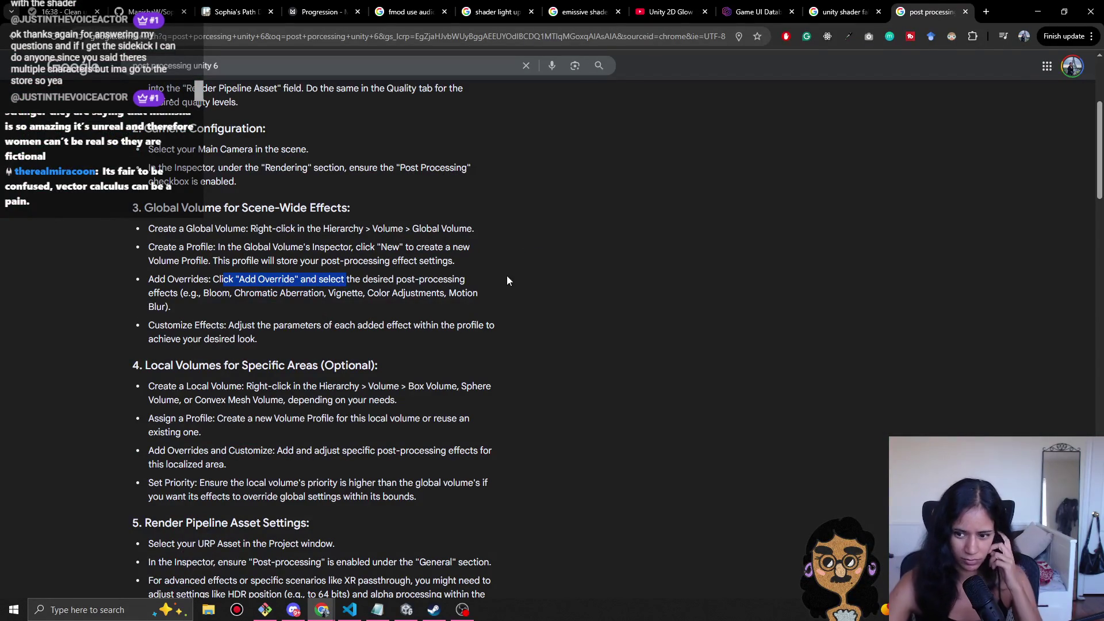
# - Reread the guide's Assign a Profile and Global Volume lines, then return to Unity and stop the preview
pyautogui.scroll(-3, 327, 427)
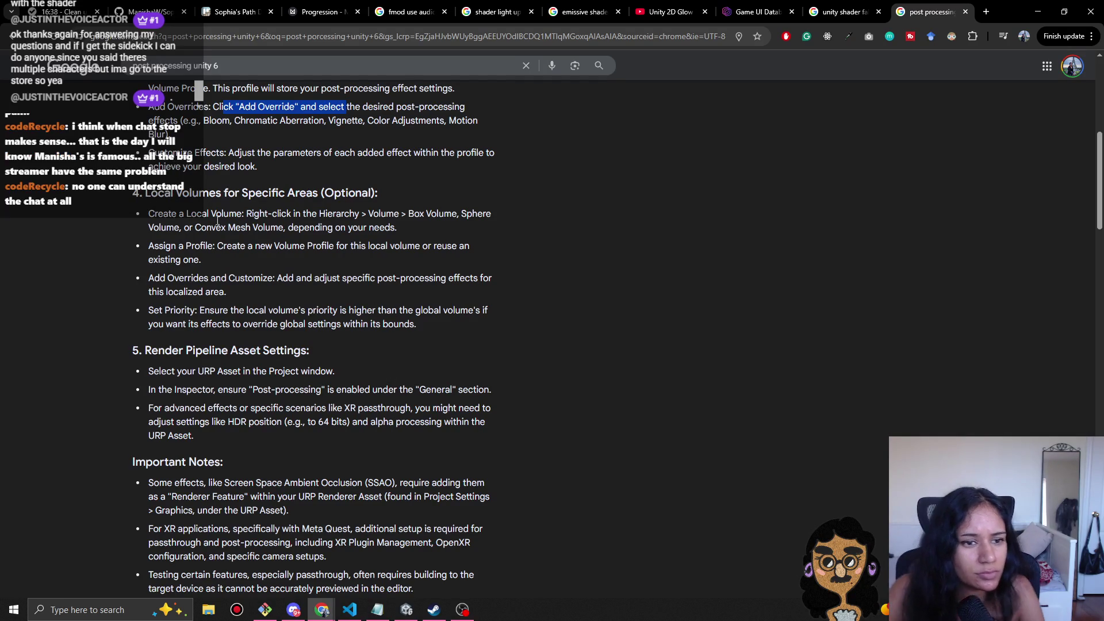
pyautogui.moveTo(218, 220)
pyautogui.mouseDown()
pyautogui.moveTo(245, 227)
pyautogui.moveTo(253, 246)
pyautogui.moveTo(355, 246)
pyautogui.mouseUp()
pyautogui.click(249, 244)
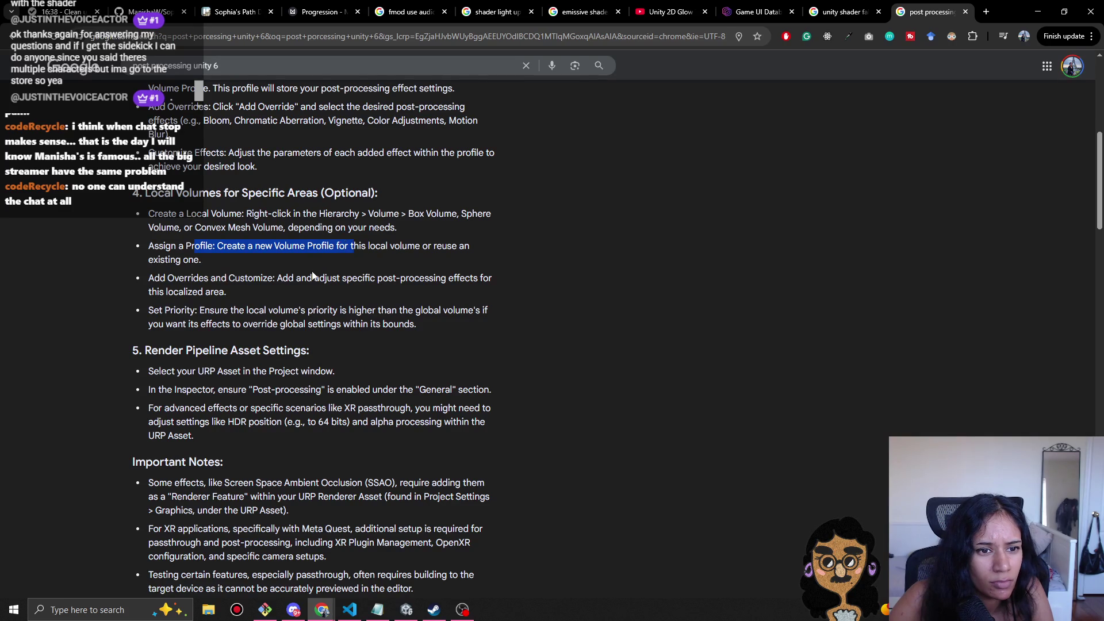
pyautogui.scroll(1, 318, 277)
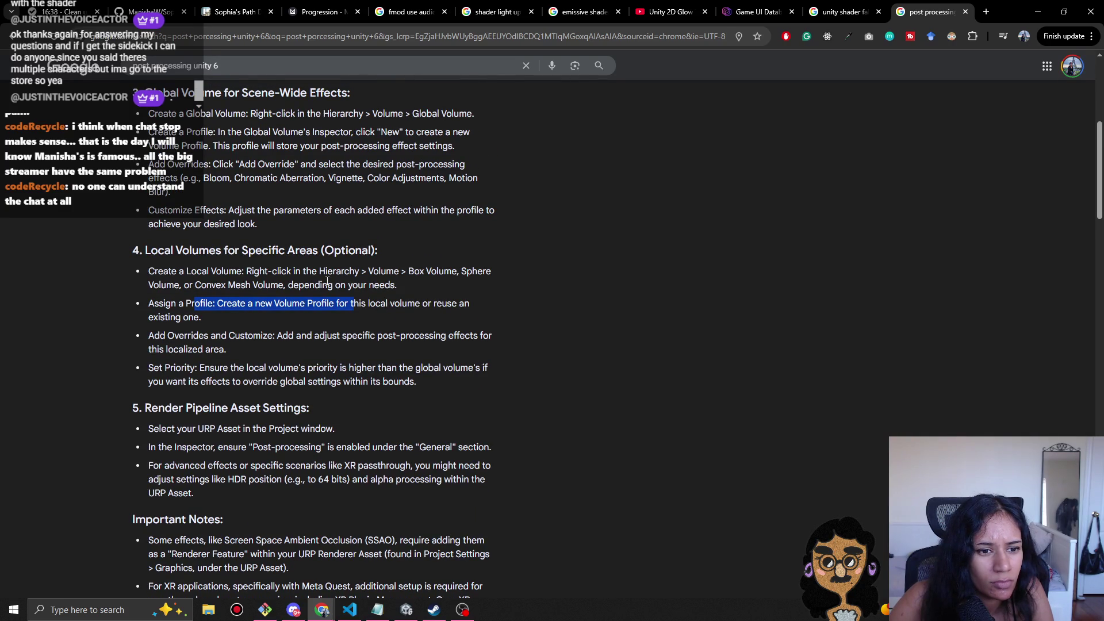
pyautogui.scroll(1, 326, 281)
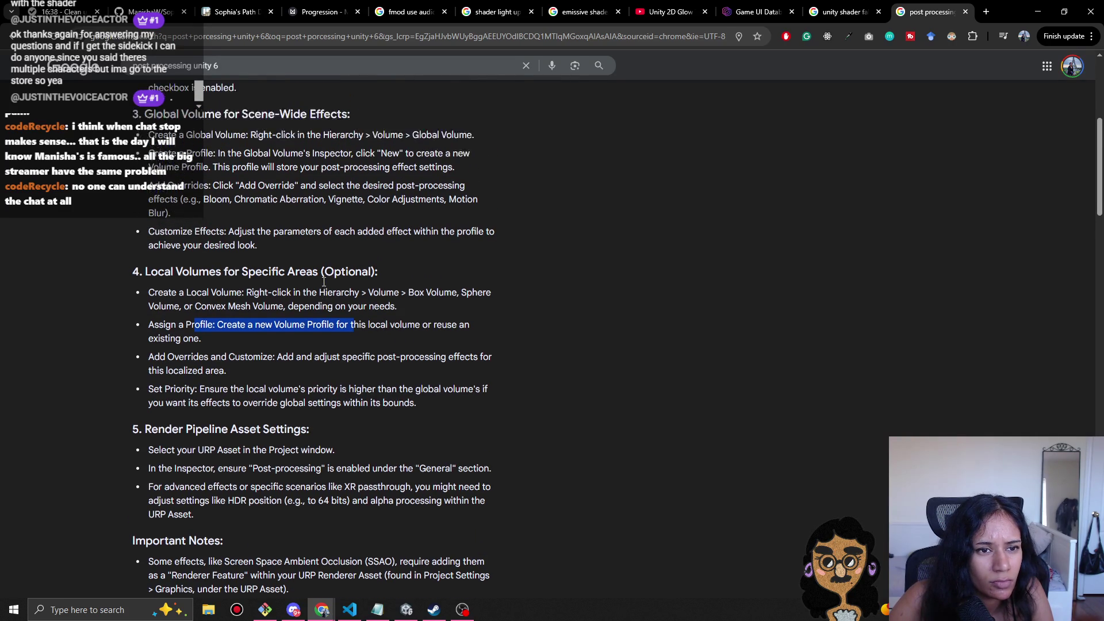
pyautogui.moveTo(179, 171); pyautogui.dragTo(440, 170)
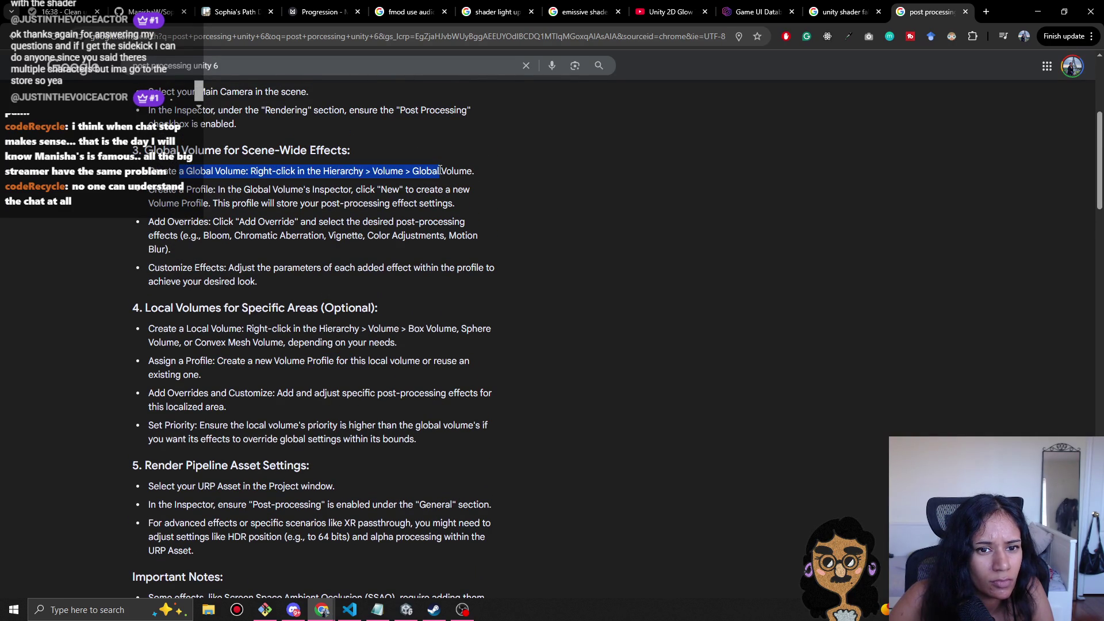
pyautogui.hotkey('alt', 'Tab')
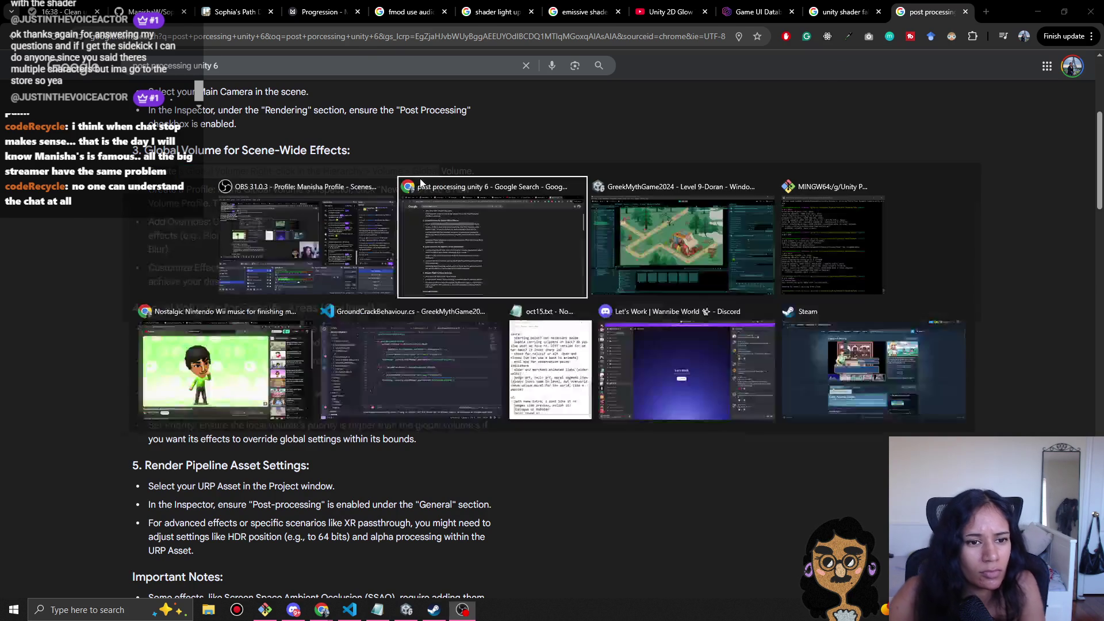
pyautogui.click(534, 35)
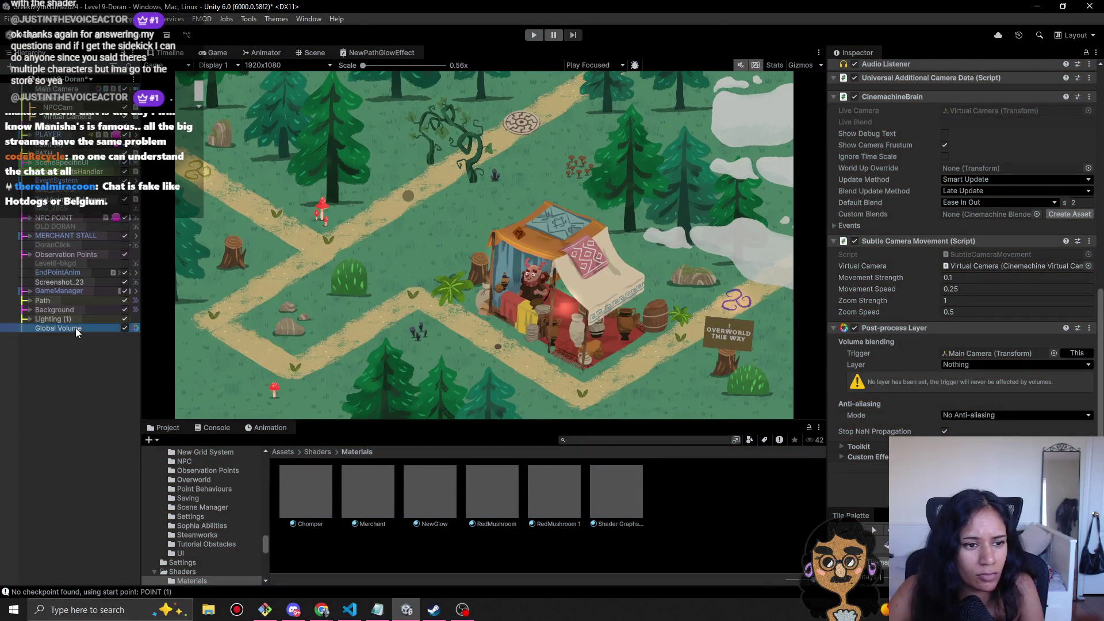
# - Reselect Global Volume in the Hierarchy to show its Post-process Volume with Main Camera Profile
pyautogui.click(74, 327)
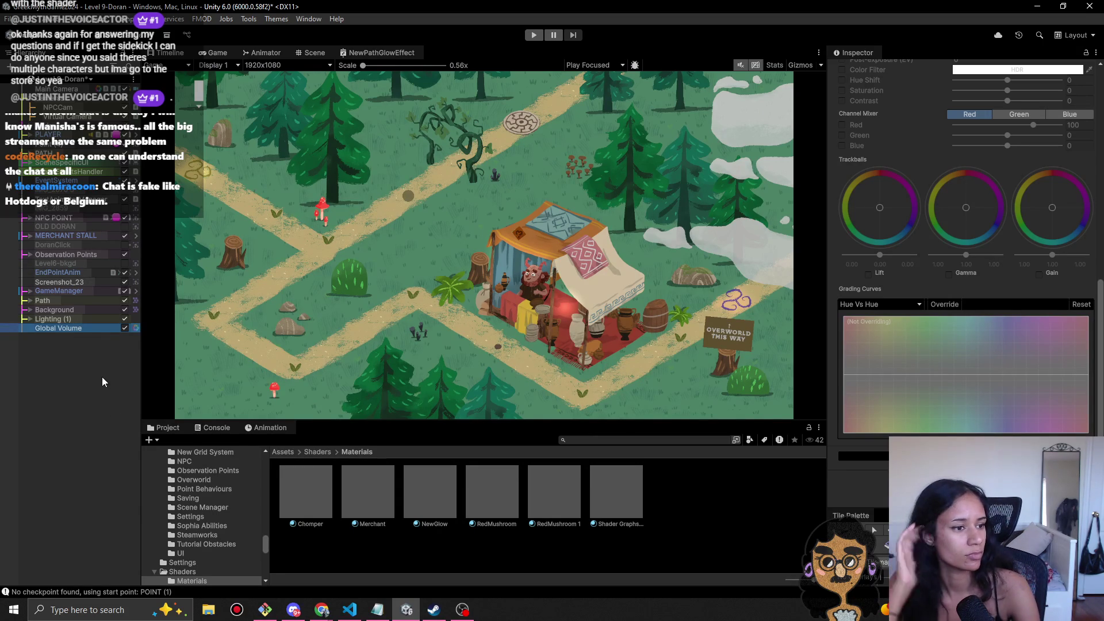
pyautogui.click(57, 329)
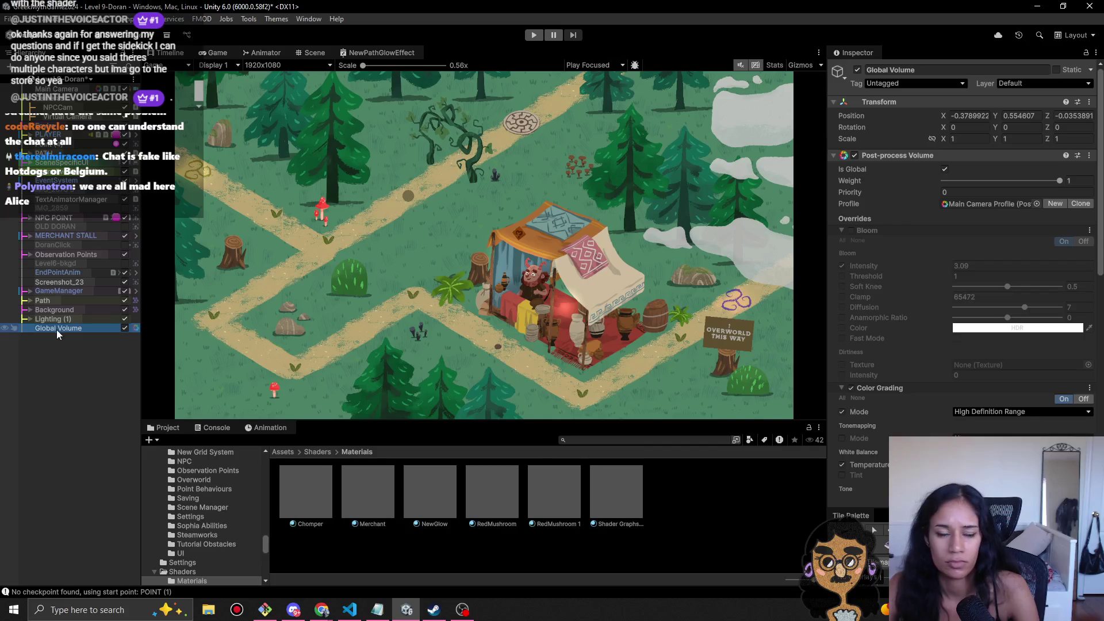
pyautogui.click(55, 353)
pyautogui.click(67, 329)
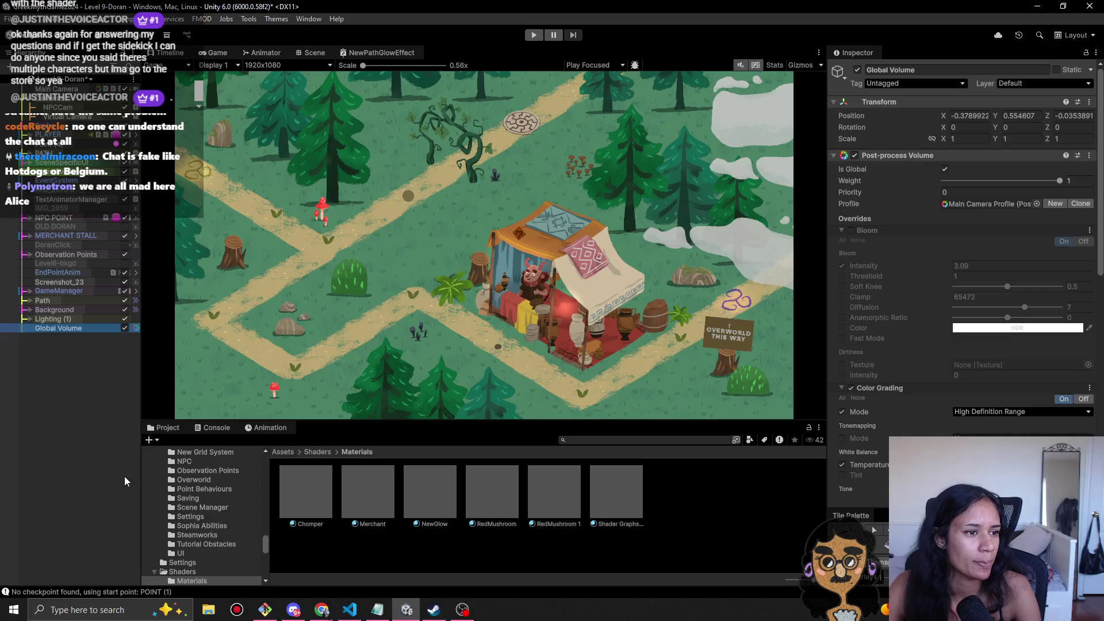
pyautogui.click(95, 350)
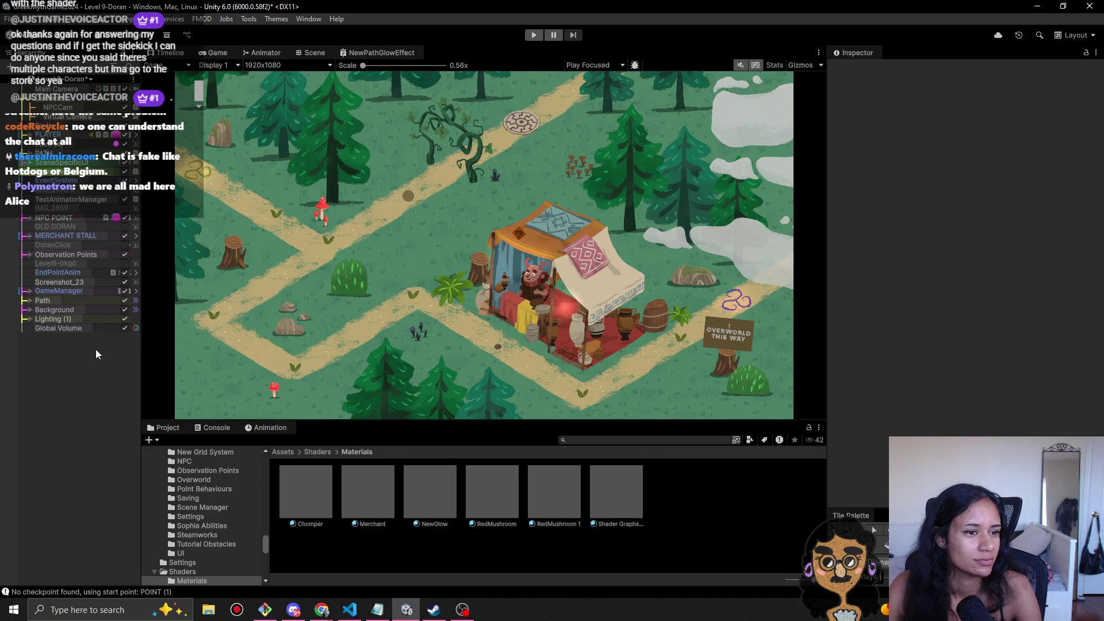
pyautogui.click(74, 330)
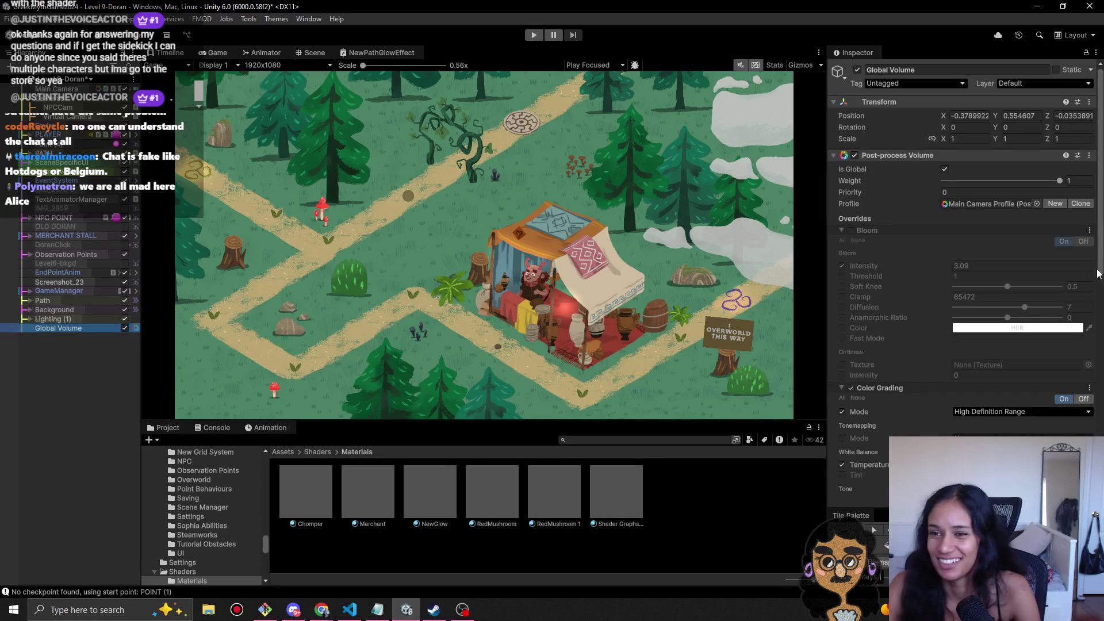
# - Reset and then remove the old Post-process Volume component from Global Volume
pyautogui.rightClick(921, 153)
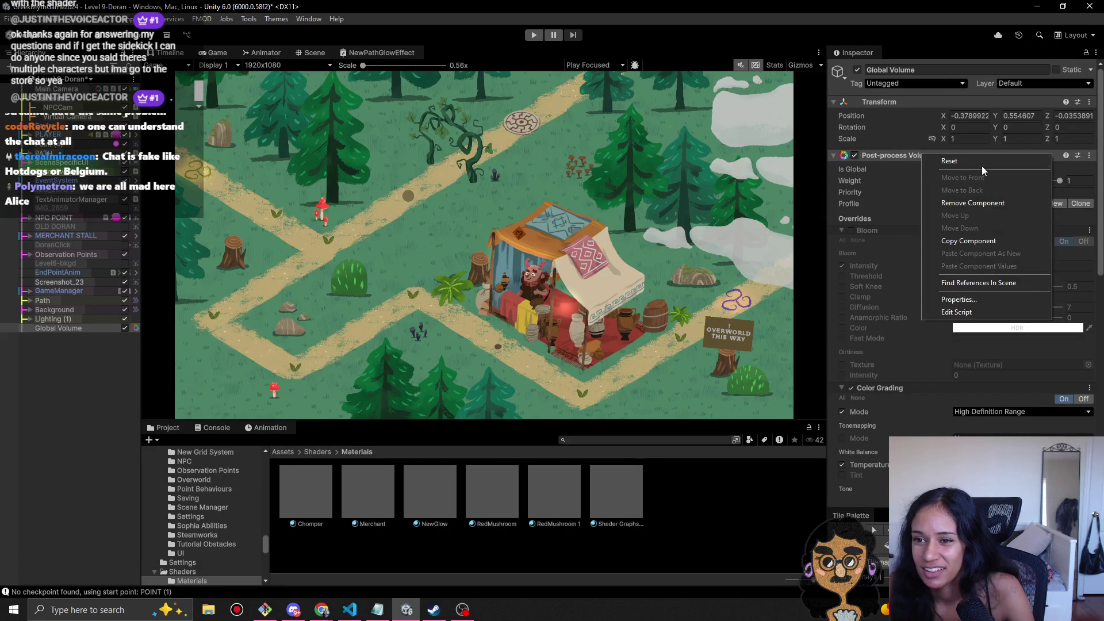
pyautogui.click(980, 163)
pyautogui.rightClick(935, 158)
pyautogui.click(966, 208)
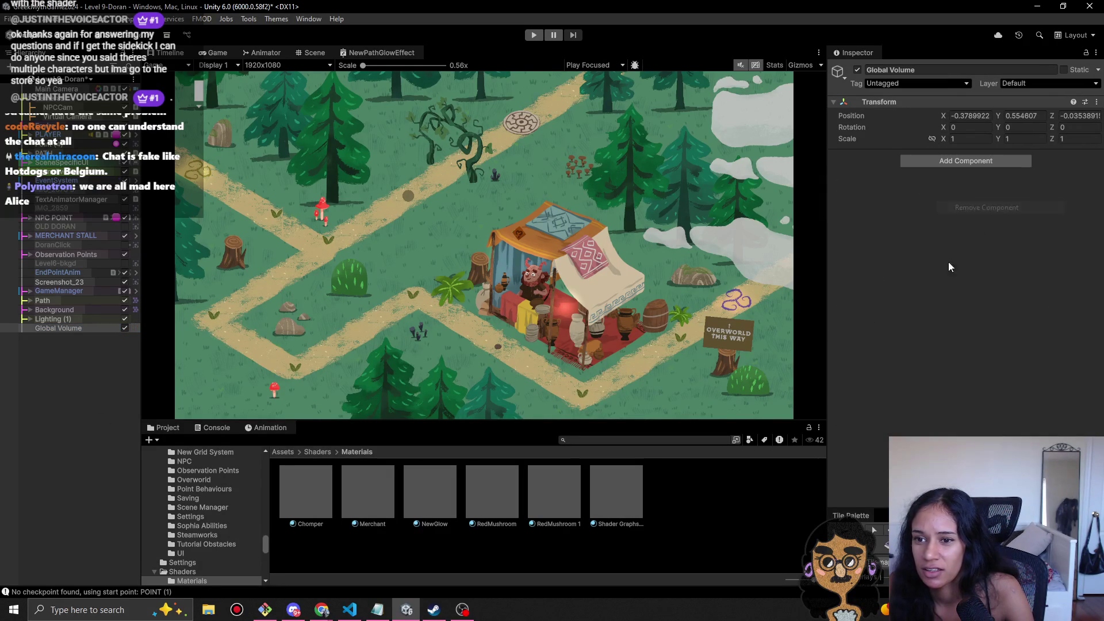
# - Add a Volume component (searched as 'volu') and create a new empty Global Volume Profile for it
pyautogui.click(958, 159)
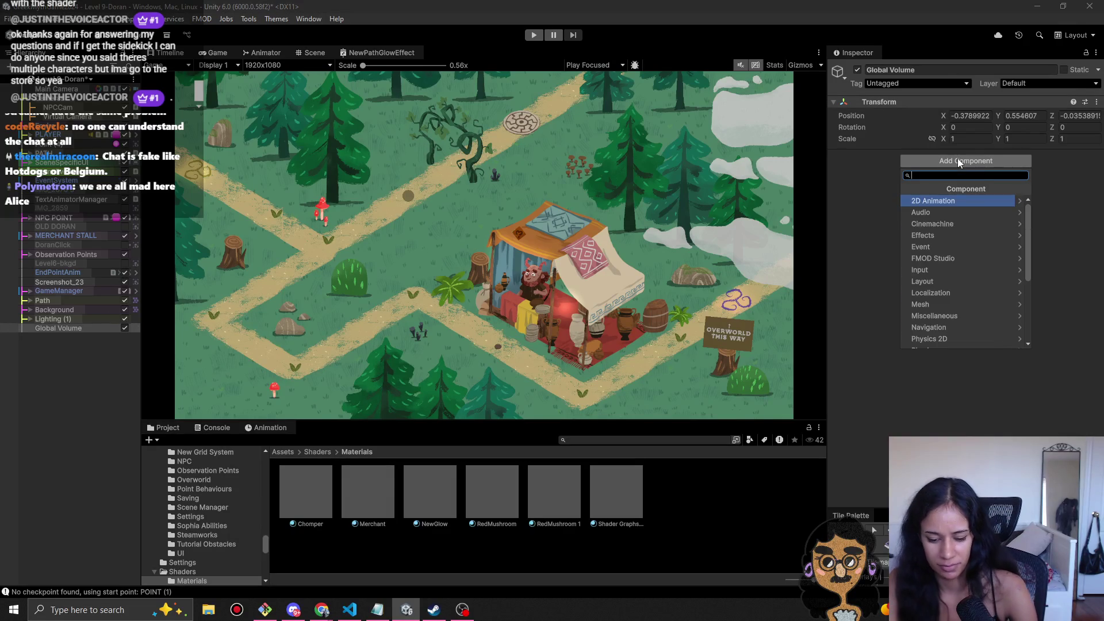
pyautogui.write('volu')
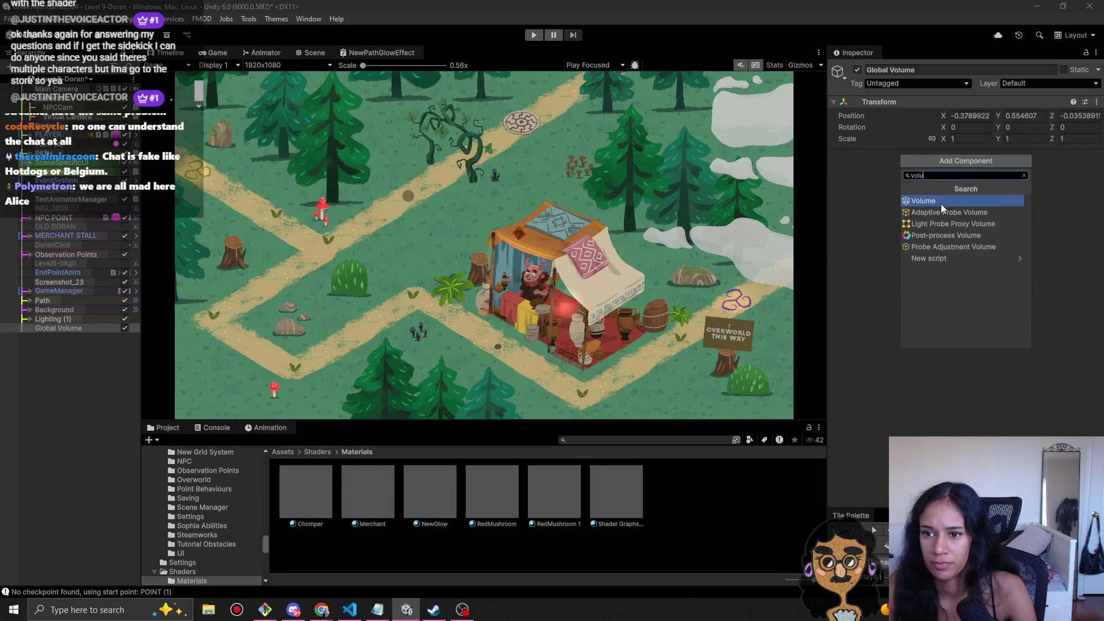
pyautogui.click(941, 203)
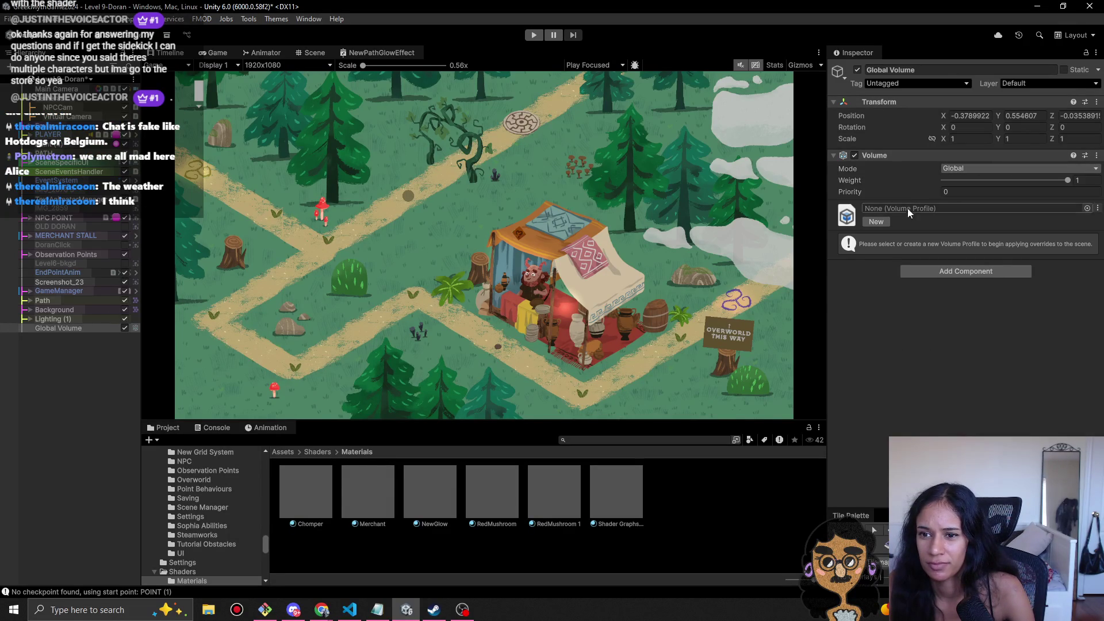
pyautogui.click(1087, 208)
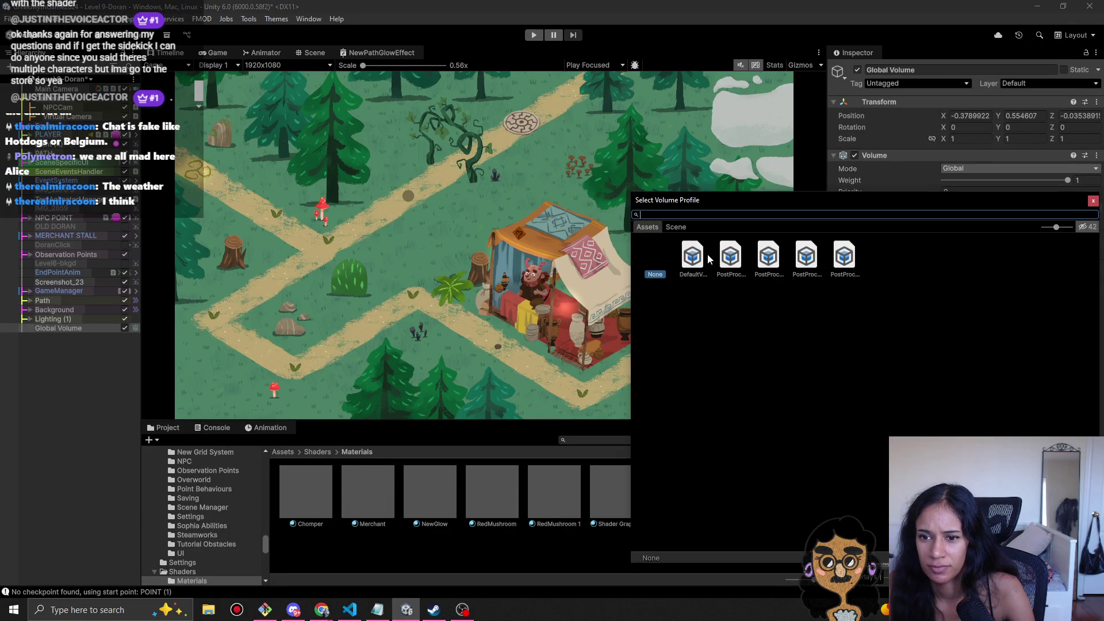
pyautogui.click(1093, 200)
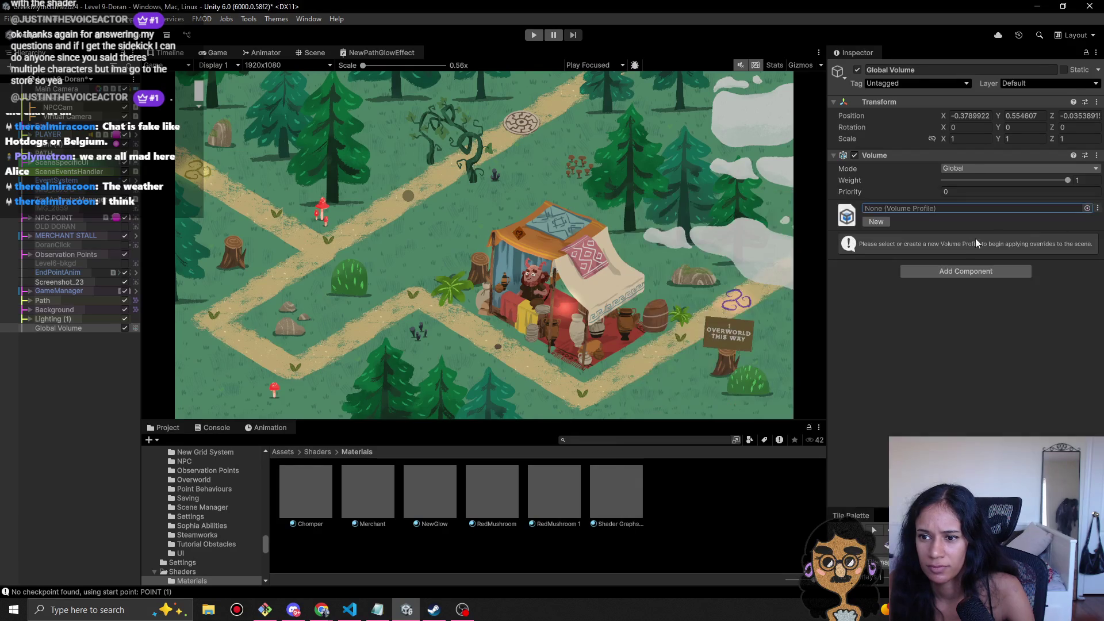
pyautogui.click(876, 221)
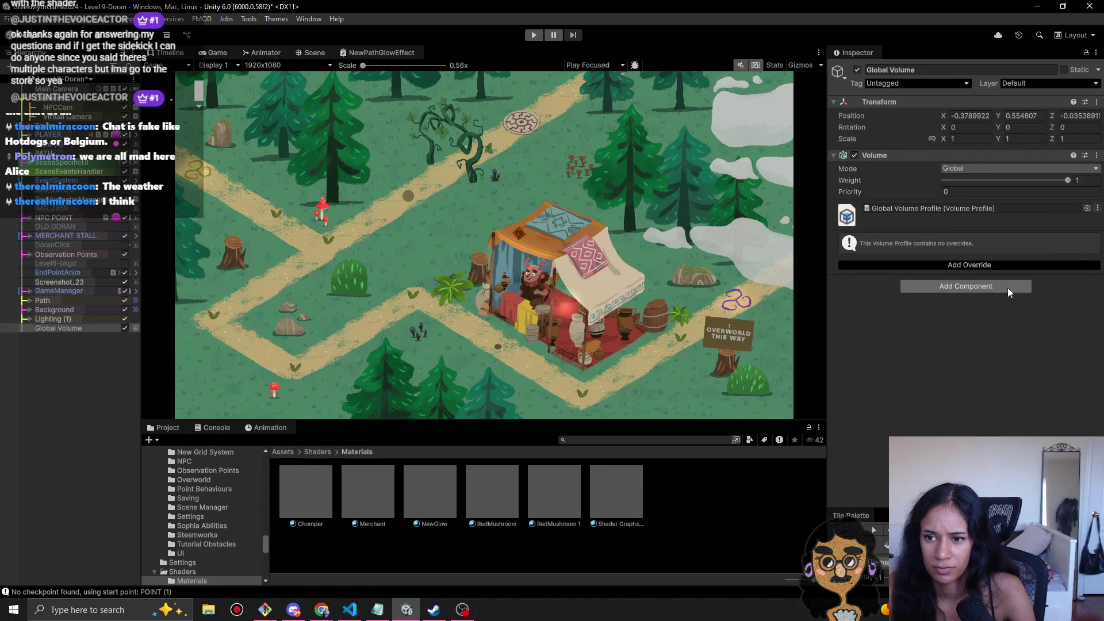
# - Try a Color Adjustments override with Saturation near 42.7, then remove it again
pyautogui.click(983, 264)
pyautogui.click(937, 321)
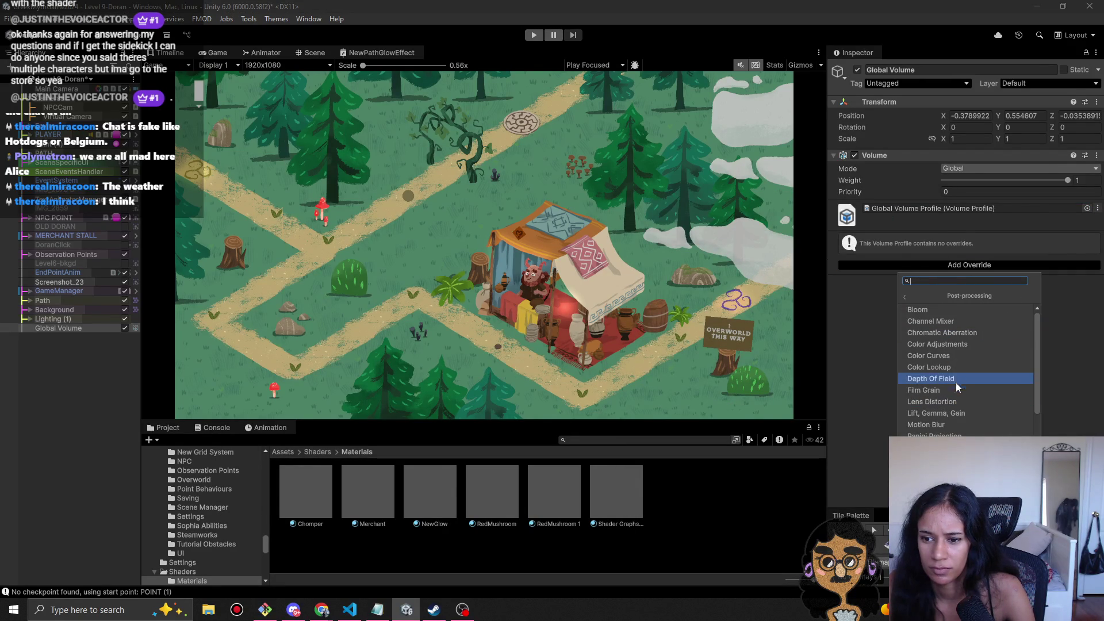
pyautogui.scroll(-3, 958, 432)
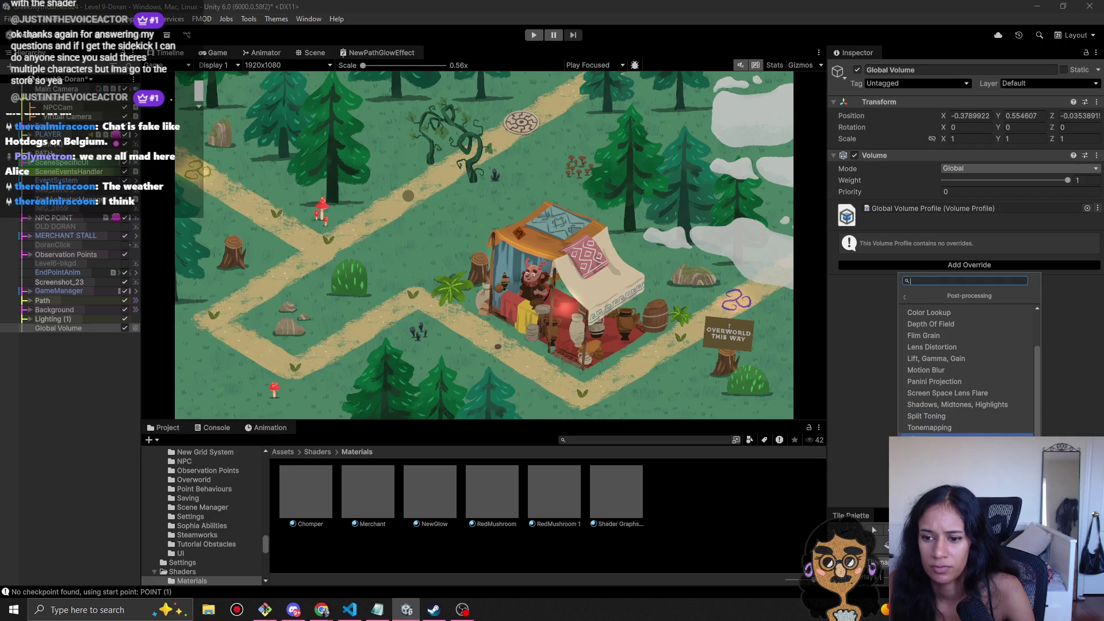
pyautogui.scroll(3, 961, 381)
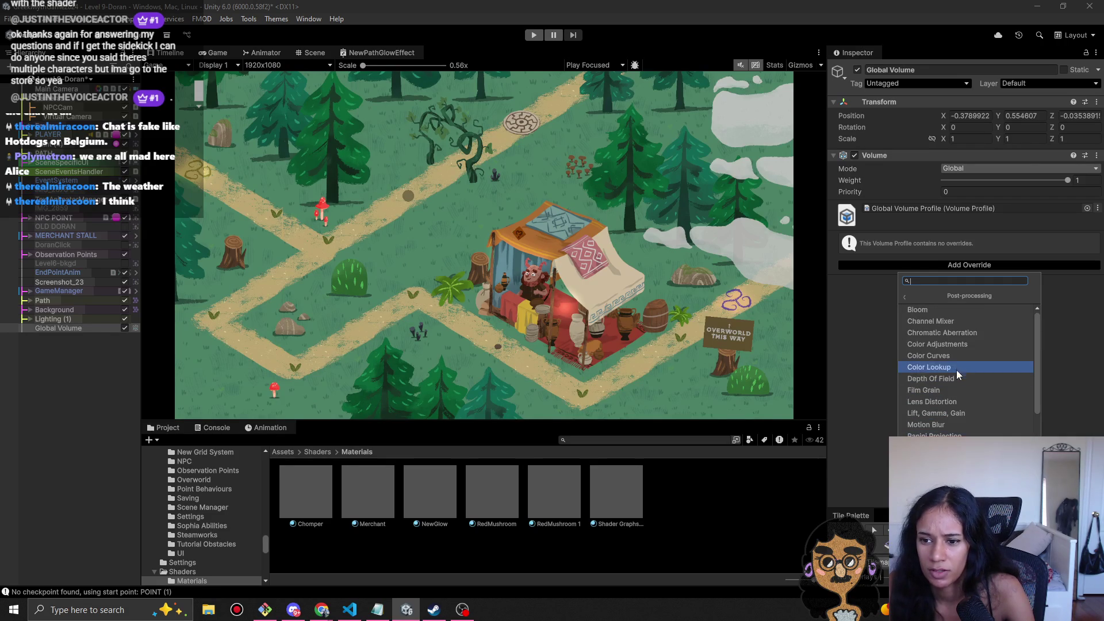
pyautogui.click(957, 344)
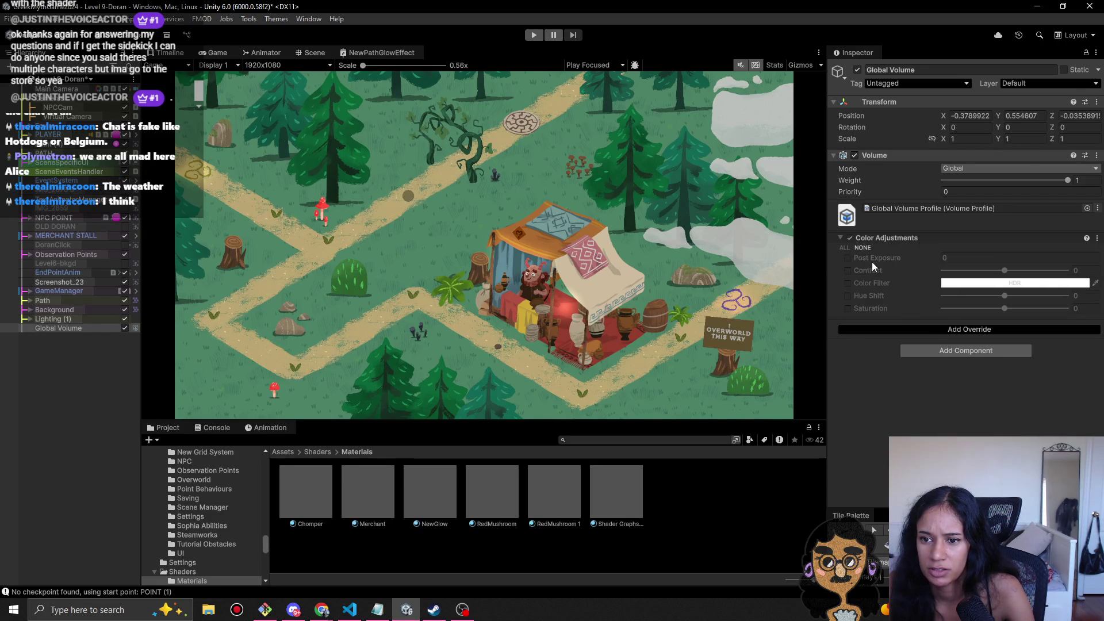
pyautogui.click(848, 308)
pyautogui.moveTo(1005, 308)
pyautogui.mouseDown()
pyautogui.moveTo(1036, 312)
pyautogui.moveTo(999, 309)
pyautogui.mouseUp()
pyautogui.rightClick(887, 236)
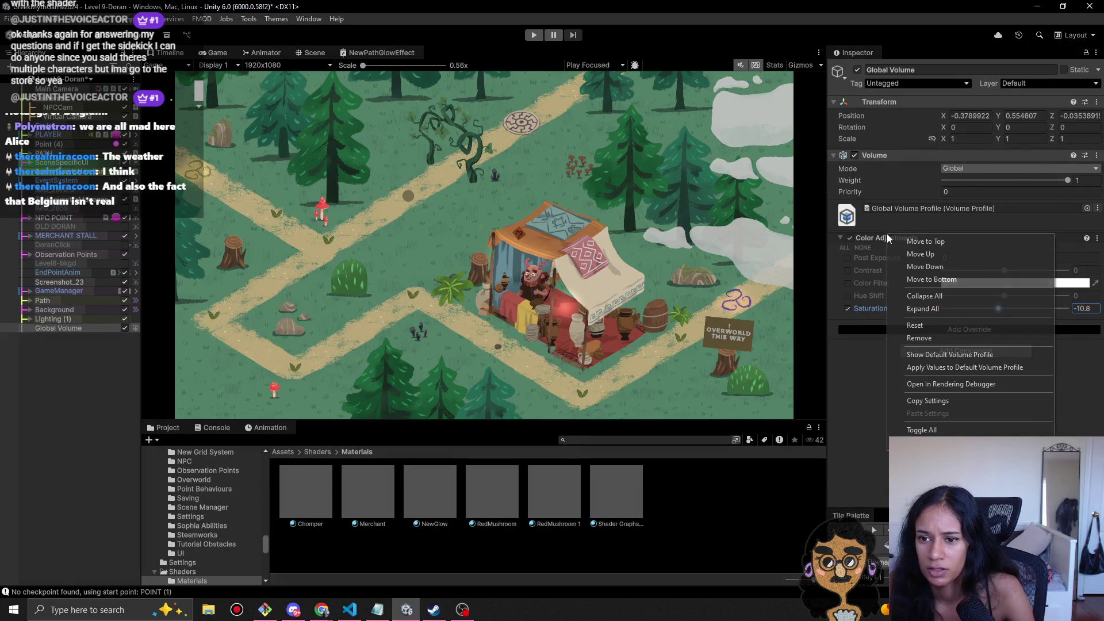
pyautogui.click(919, 337)
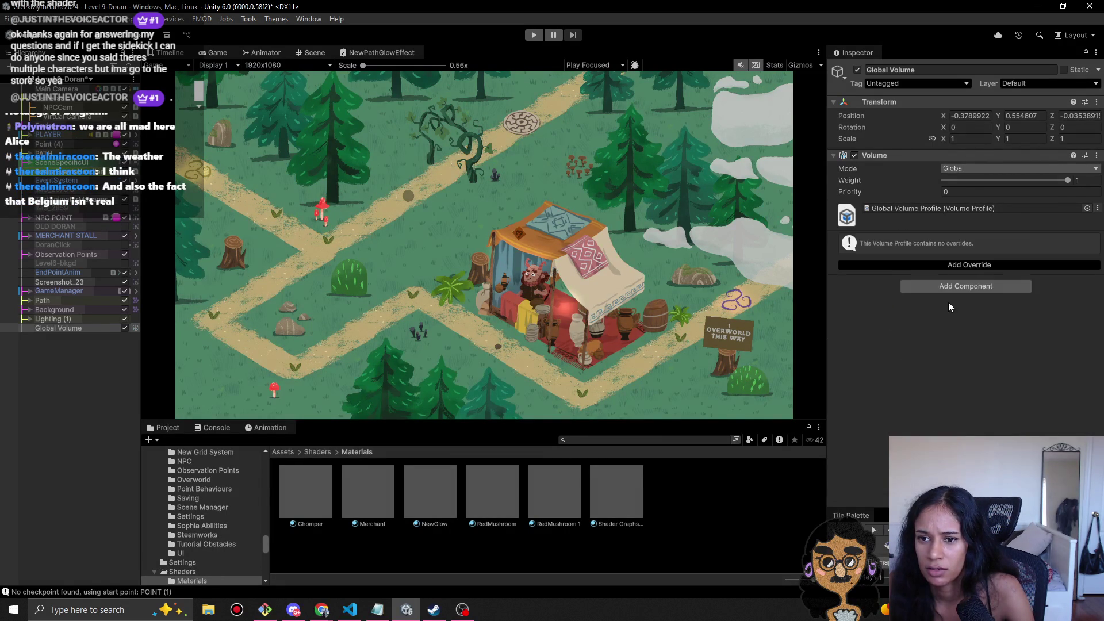
# - Add a Bloom override from the Post-processing overrides
pyautogui.click(978, 264)
pyautogui.click(944, 311)
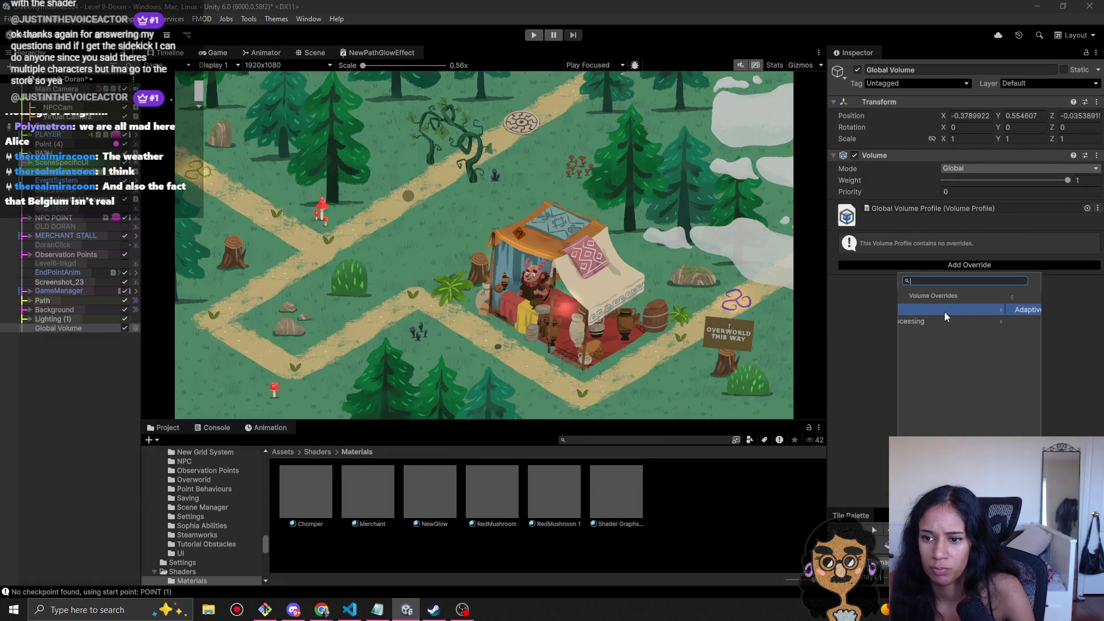
pyautogui.click(909, 295)
pyautogui.click(930, 321)
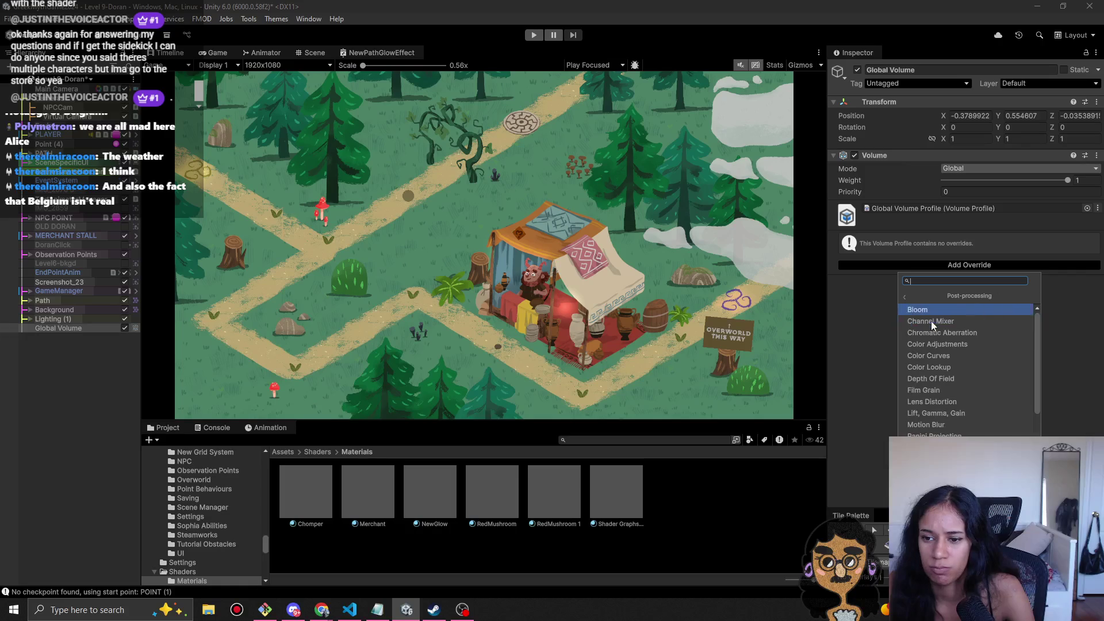
pyautogui.click(944, 309)
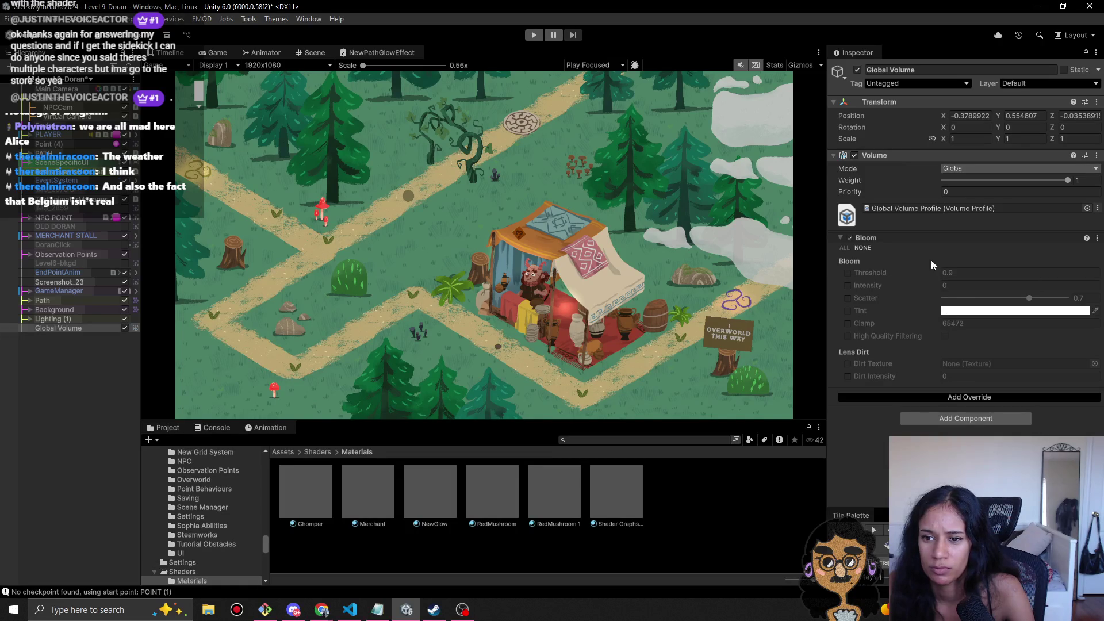
# - Enable Bloom Threshold at 0.9 and Intensity, setting Intensity to a low 0.09
pyautogui.click(850, 276)
pyautogui.click(849, 275)
pyautogui.click(848, 286)
pyautogui.moveTo(911, 287); pyautogui.dragTo(902, 264)
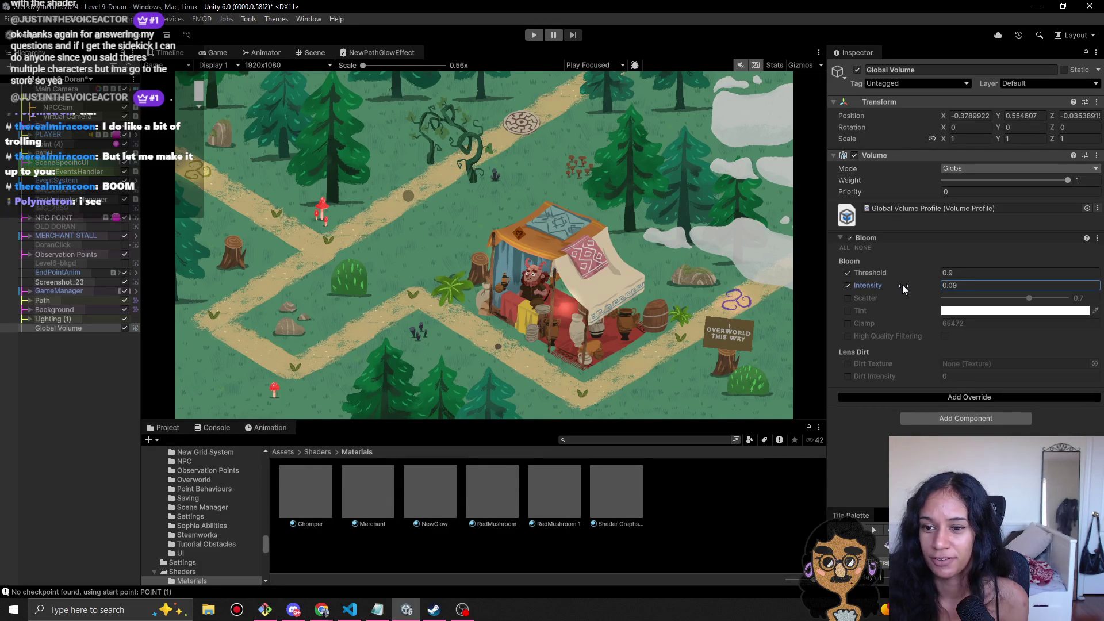
# - Settle Bloom Intensity at 0.03 after brighter tries and bring up the Tint colour picker
pyautogui.moveTo(903, 284)
pyautogui.mouseDown()
pyautogui.moveTo(931, 281)
pyautogui.moveTo(984, 311)
pyautogui.moveTo(926, 315)
pyautogui.moveTo(906, 306)
pyautogui.moveTo(1003, 309)
pyautogui.moveTo(337, 282)
pyautogui.moveTo(881, 267)
pyautogui.moveTo(757, 281)
pyautogui.moveTo(391, 270)
pyautogui.mouseUp()
pyautogui.moveTo(310, 267)
pyautogui.mouseDown()
pyautogui.moveTo(1015, 347)
pyautogui.moveTo(771, 306)
pyautogui.mouseUp()
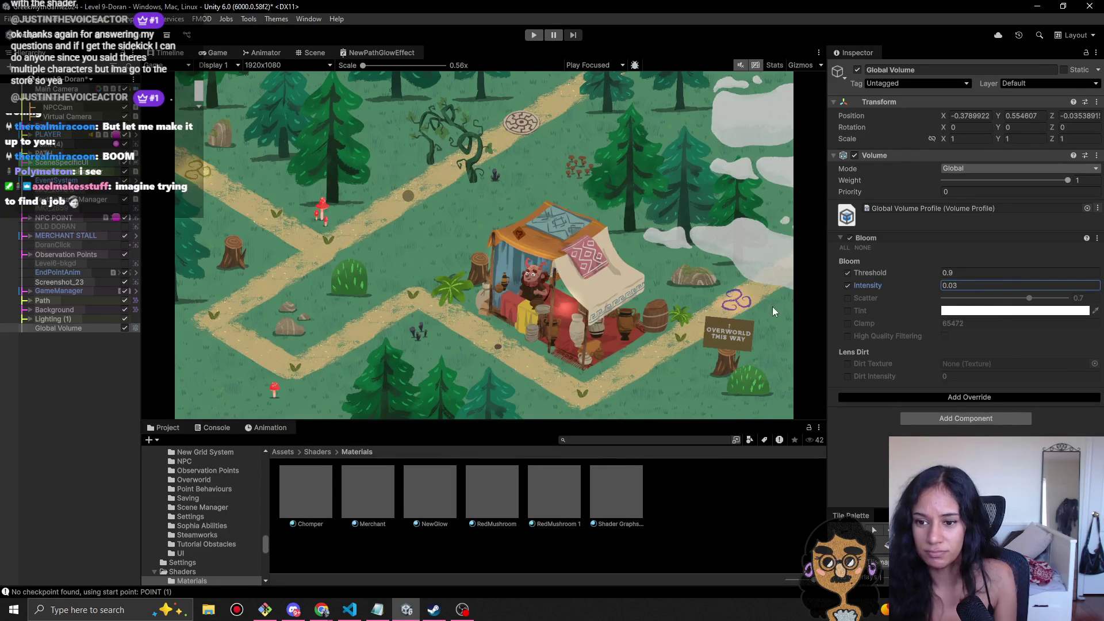
pyautogui.click(1005, 312)
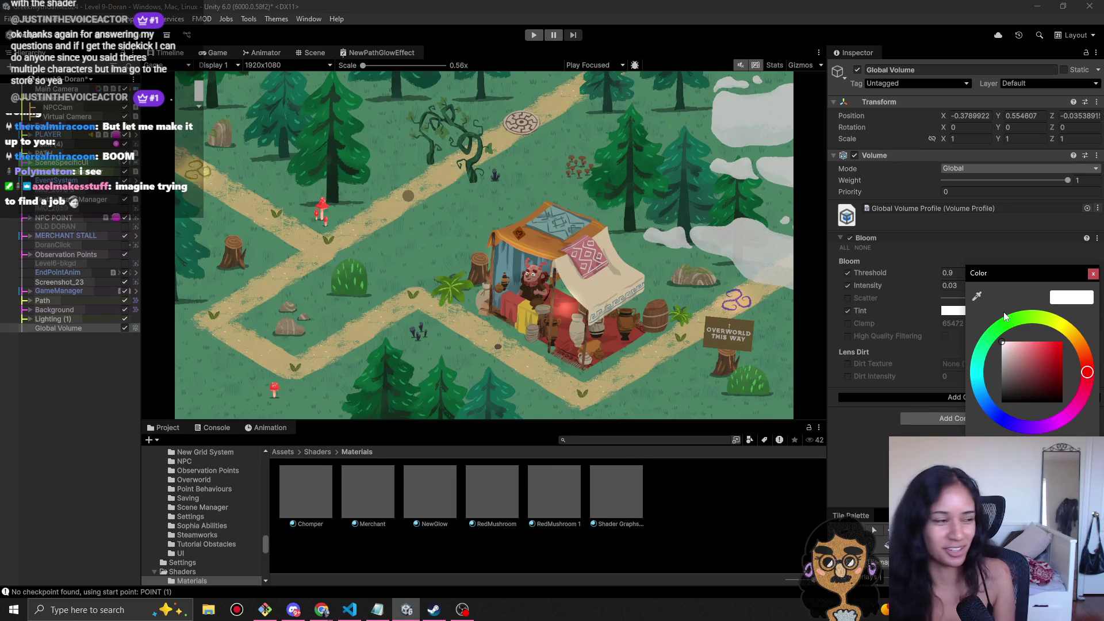
# - Tint the Bloom a pure yellow in the colour picker
pyautogui.click(1072, 335)
pyautogui.moveTo(1027, 349); pyautogui.dragTo(1030, 341)
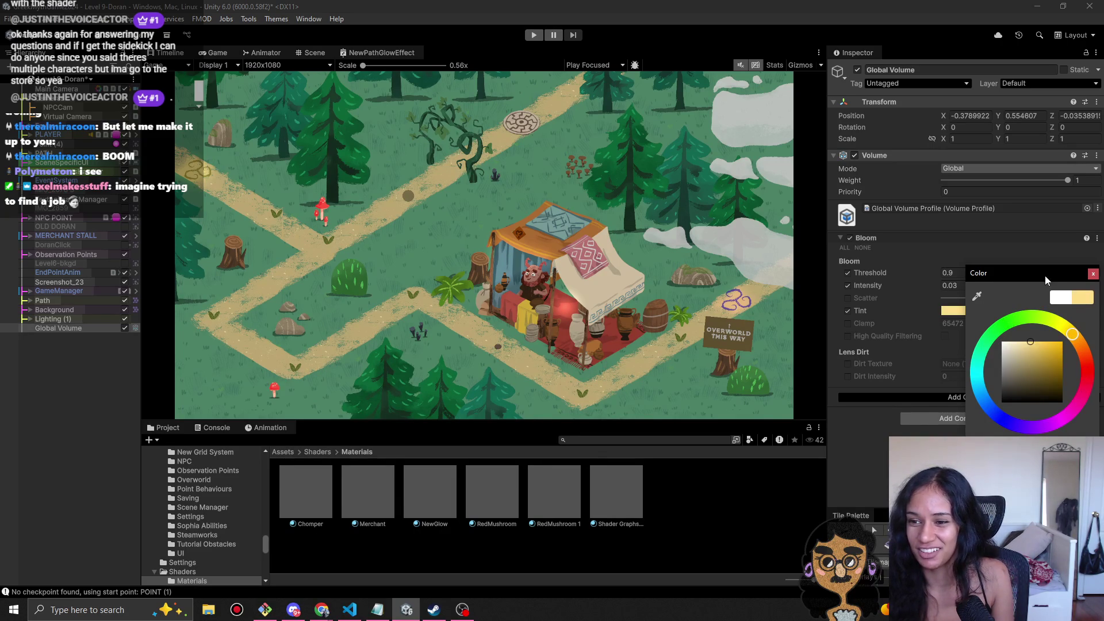
pyautogui.moveTo(1044, 275); pyautogui.dragTo(670, 268)
pyautogui.click(722, 266)
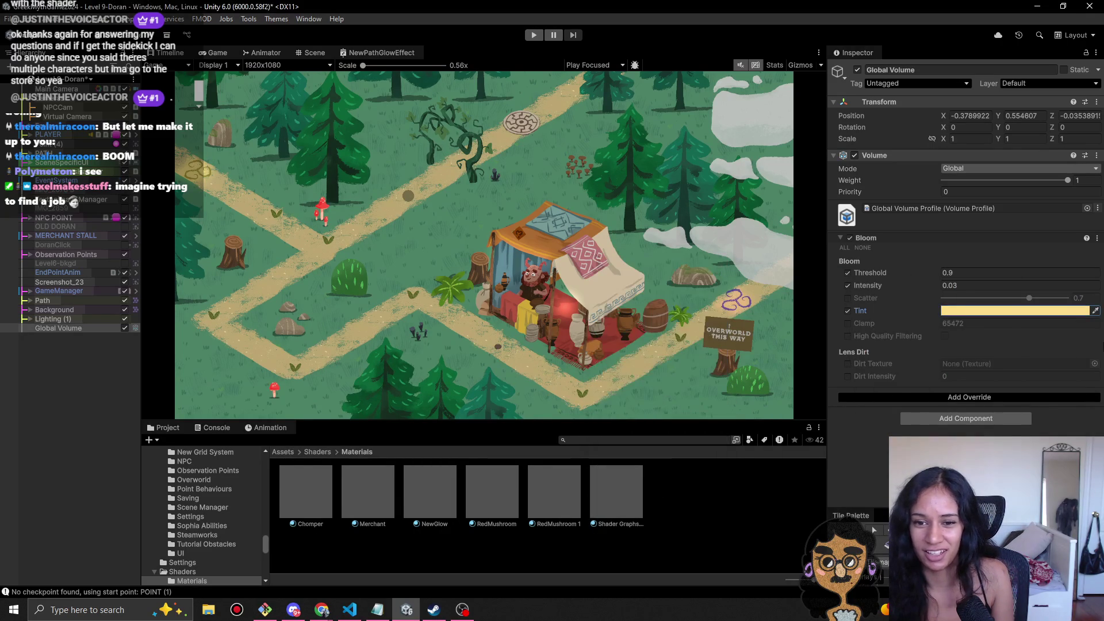
pyautogui.click(1015, 311)
pyautogui.click(1040, 378)
pyautogui.moveTo(1041, 379); pyautogui.dragTo(1051, 381)
pyautogui.moveTo(1073, 306)
pyautogui.mouseDown()
pyautogui.moveTo(827, 285)
pyautogui.moveTo(807, 270)
pyautogui.mouseUp()
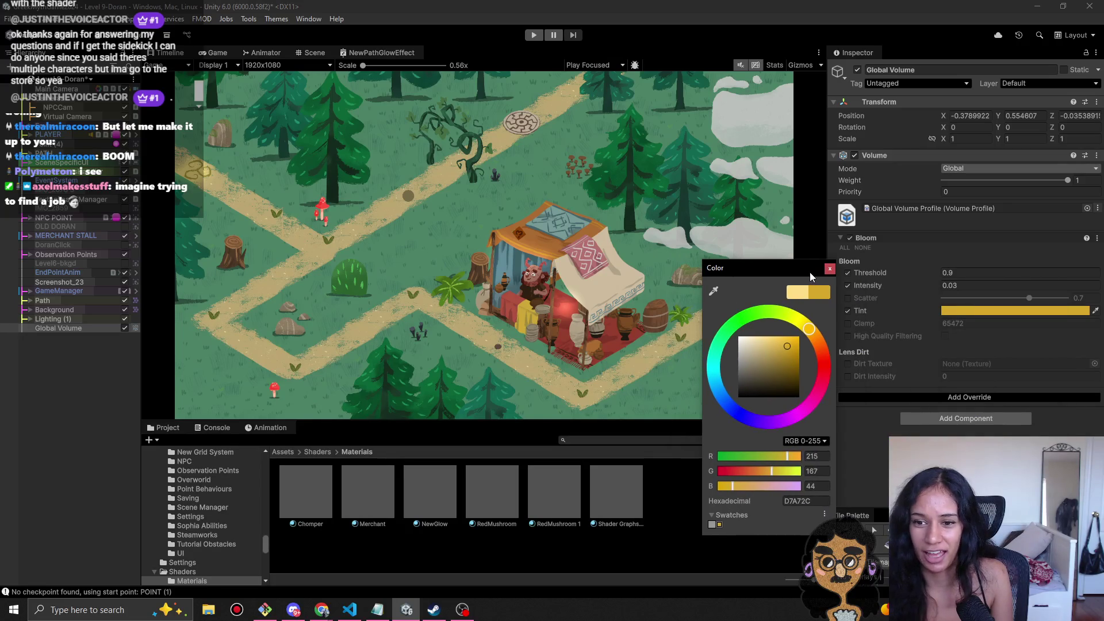
pyautogui.click(786, 352)
pyautogui.moveTo(787, 352)
pyautogui.mouseDown()
pyautogui.moveTo(773, 336)
pyautogui.moveTo(797, 320)
pyautogui.moveTo(799, 337)
pyautogui.mouseUp()
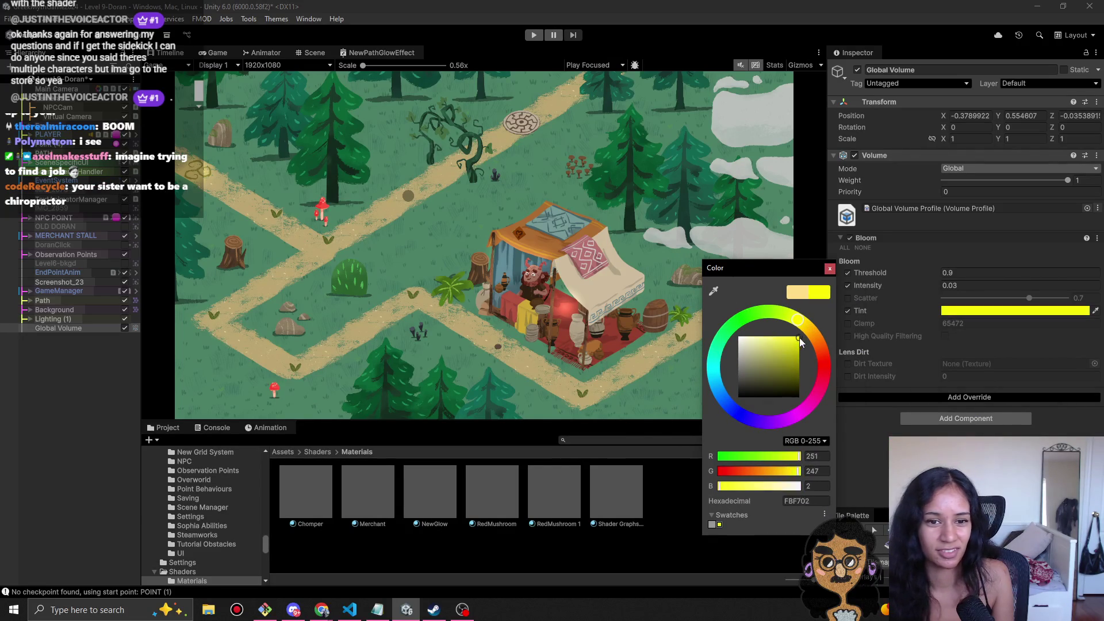
pyautogui.click(830, 269)
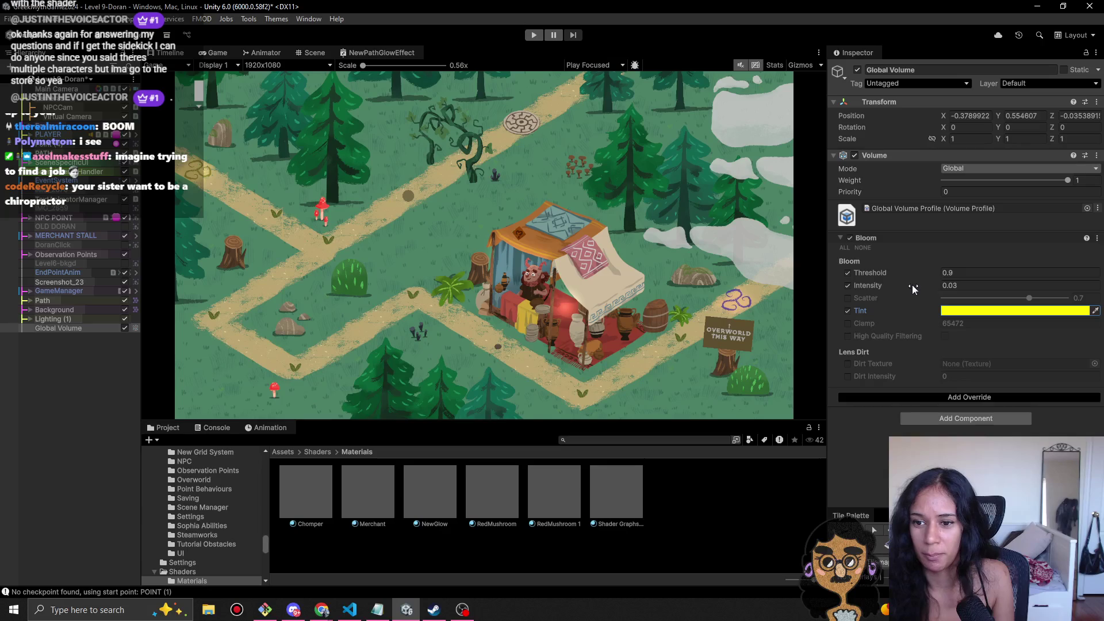
# - Raise Bloom Intensity to 2.09 and refine the Tint from orange to golden yellow
pyautogui.moveTo(918, 284); pyautogui.dragTo(946, 288)
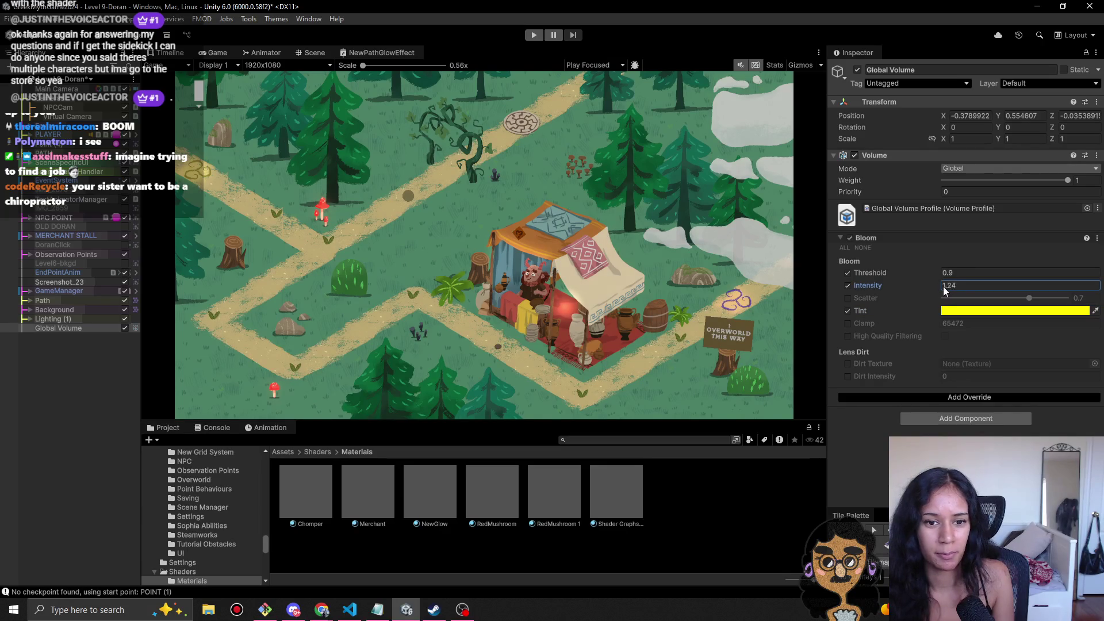
pyautogui.click(955, 310)
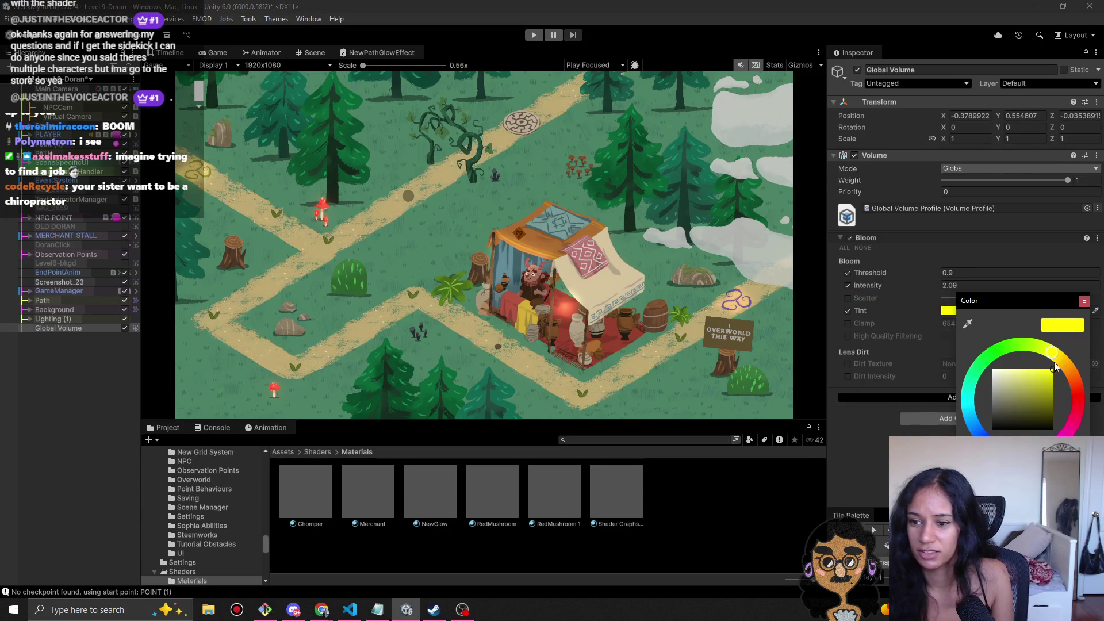
pyautogui.moveTo(1067, 369); pyautogui.dragTo(1068, 371)
pyautogui.click(1084, 301)
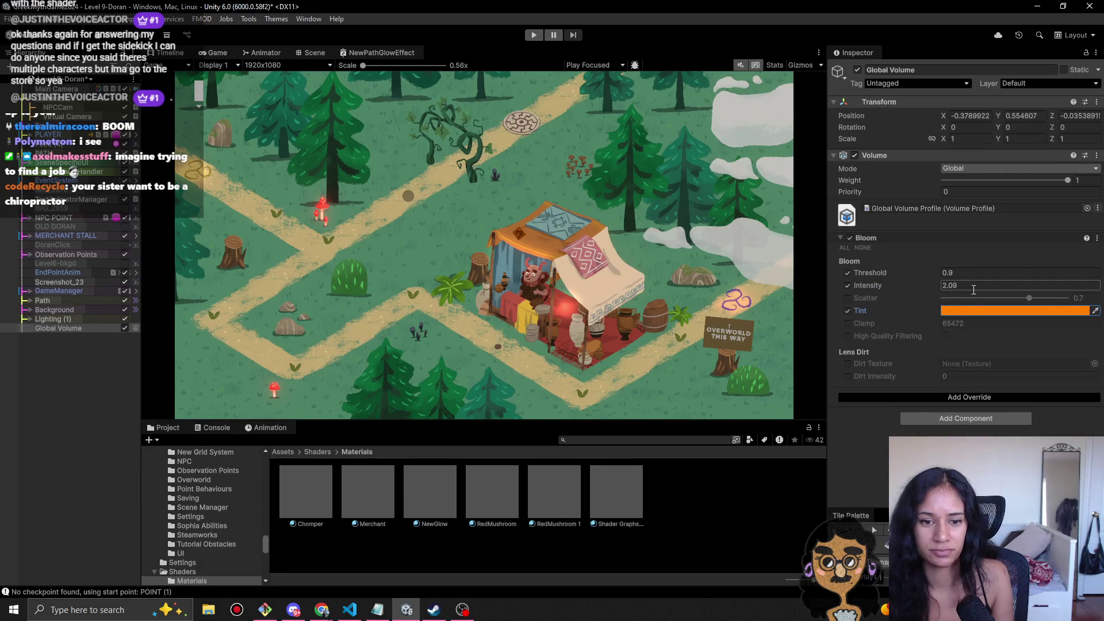
pyautogui.click(961, 311)
pyautogui.moveTo(1061, 361)
pyautogui.mouseDown()
pyautogui.moveTo(1037, 375)
pyautogui.moveTo(1055, 374)
pyautogui.moveTo(1069, 353)
pyautogui.moveTo(1060, 343)
pyautogui.moveTo(1067, 356)
pyautogui.mouseUp()
pyautogui.click(1041, 367)
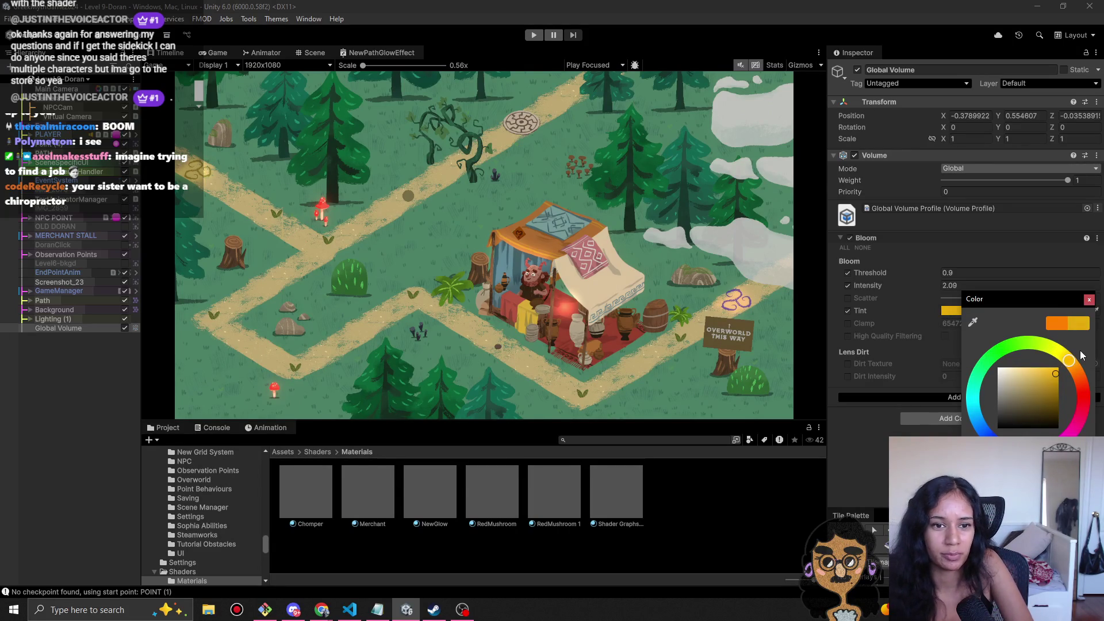
pyautogui.click(1089, 299)
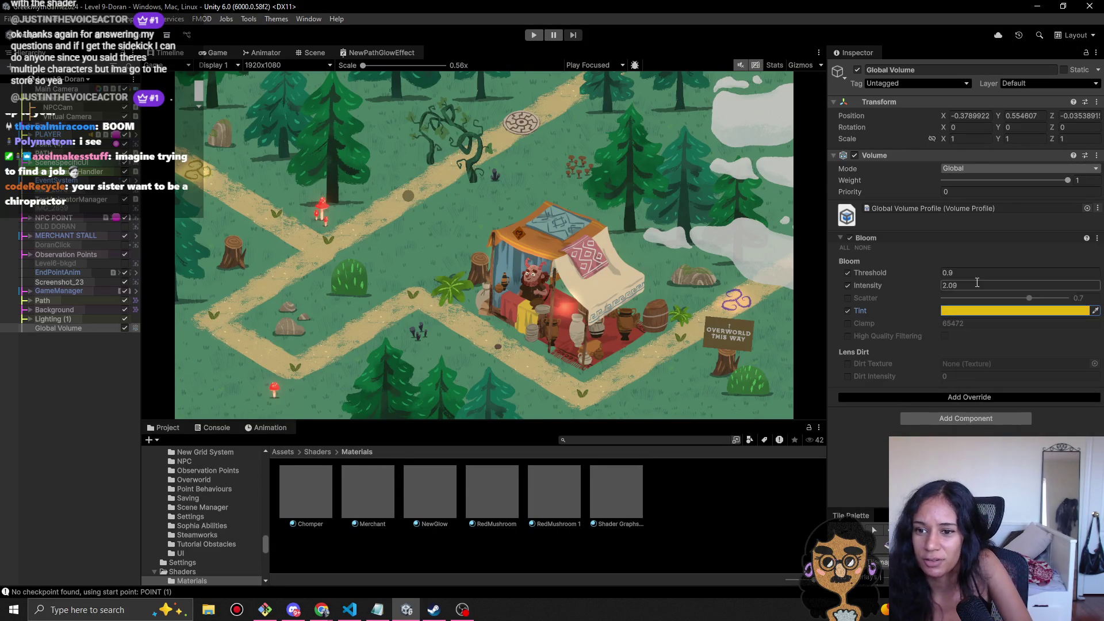
pyautogui.click(967, 399)
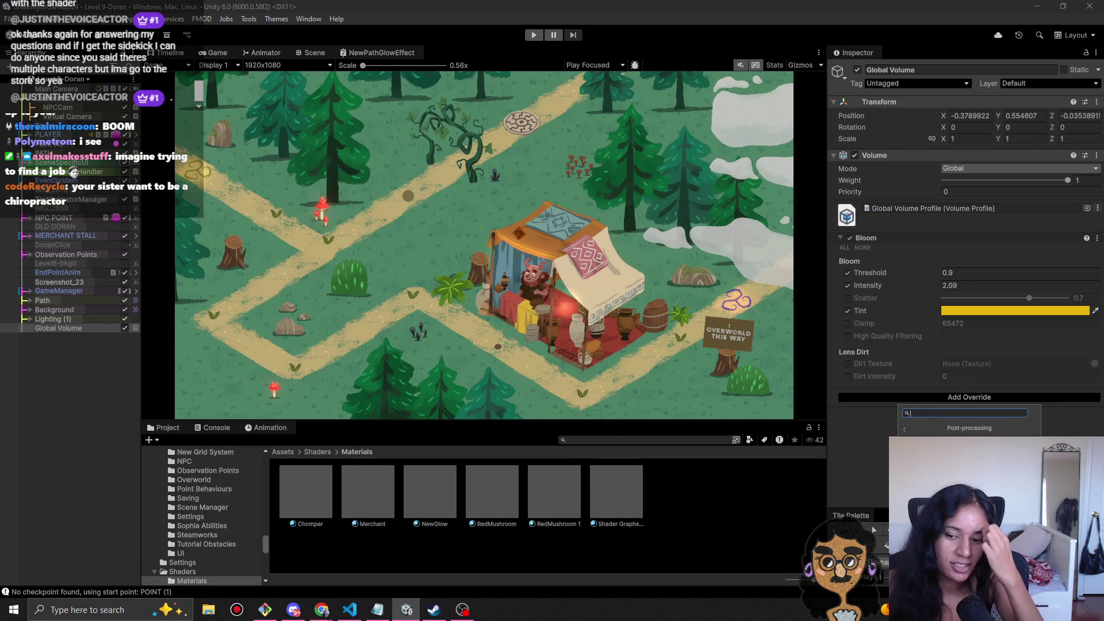
# - Add a Color Adjustments override below Bloom and reopen the Post-processing overrides list
pyautogui.click(969, 463)
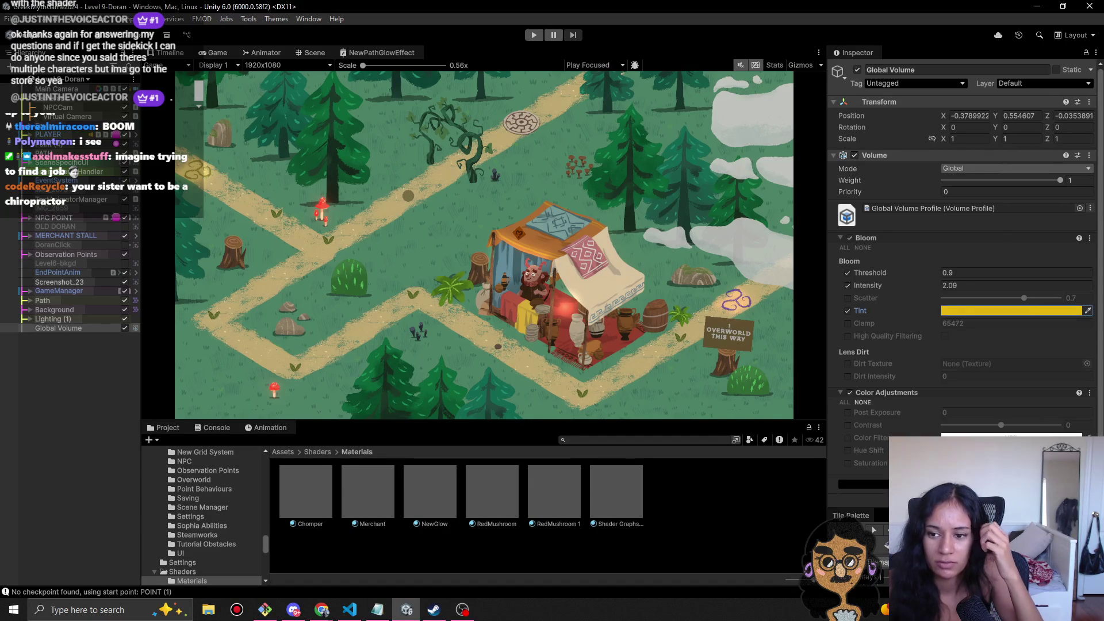
pyautogui.scroll(-1, 891, 428)
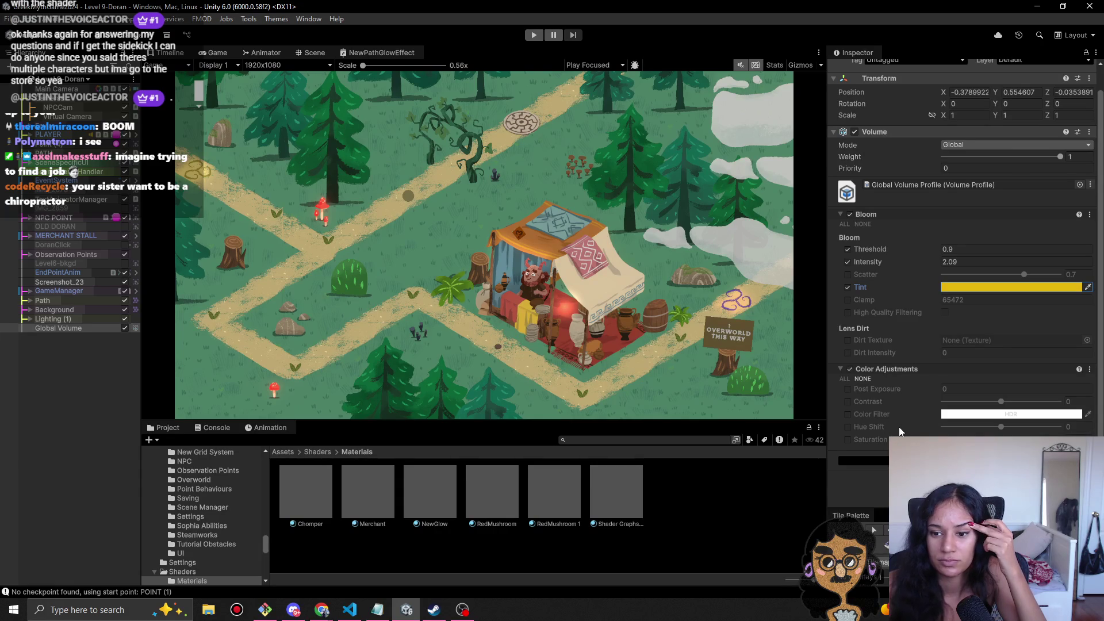
pyautogui.click(897, 461)
pyautogui.click(943, 332)
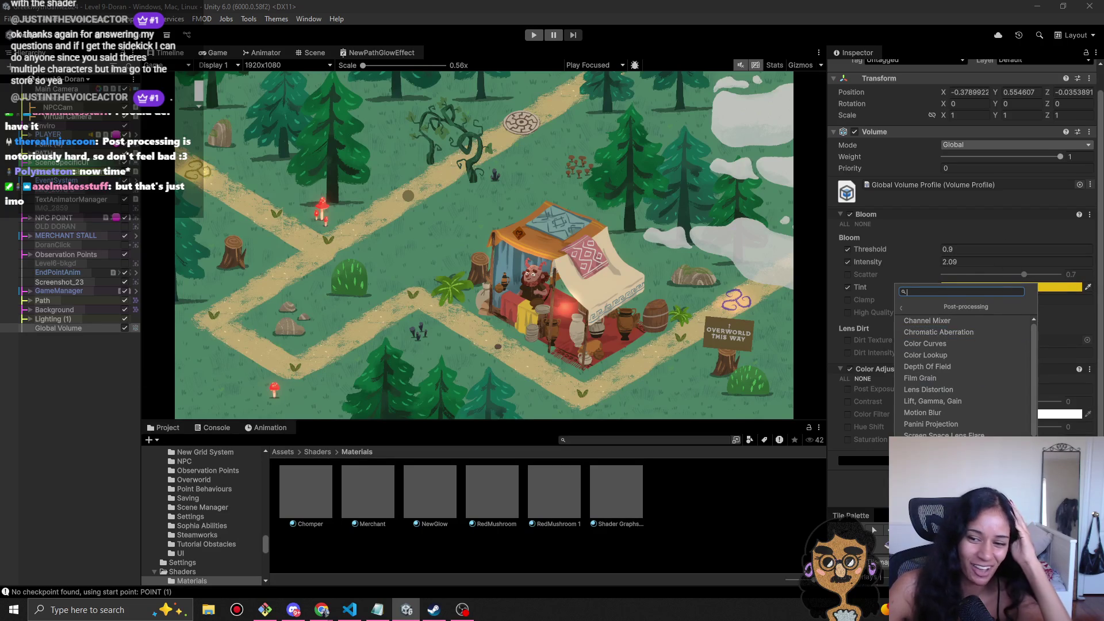
pyautogui.click(1087, 324)
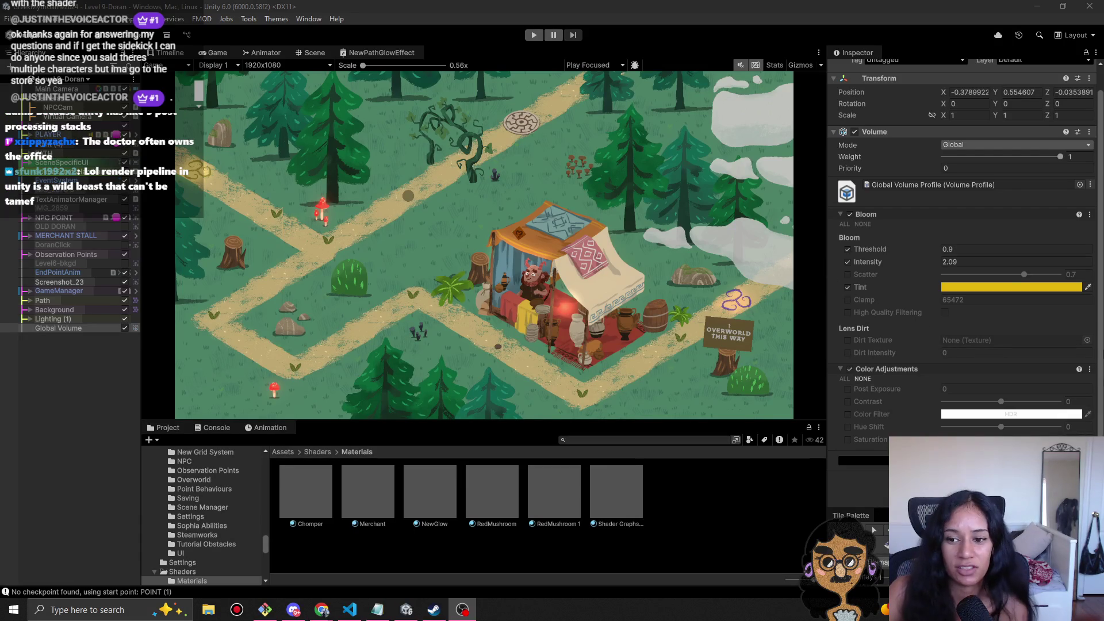
pyautogui.click(647, 279)
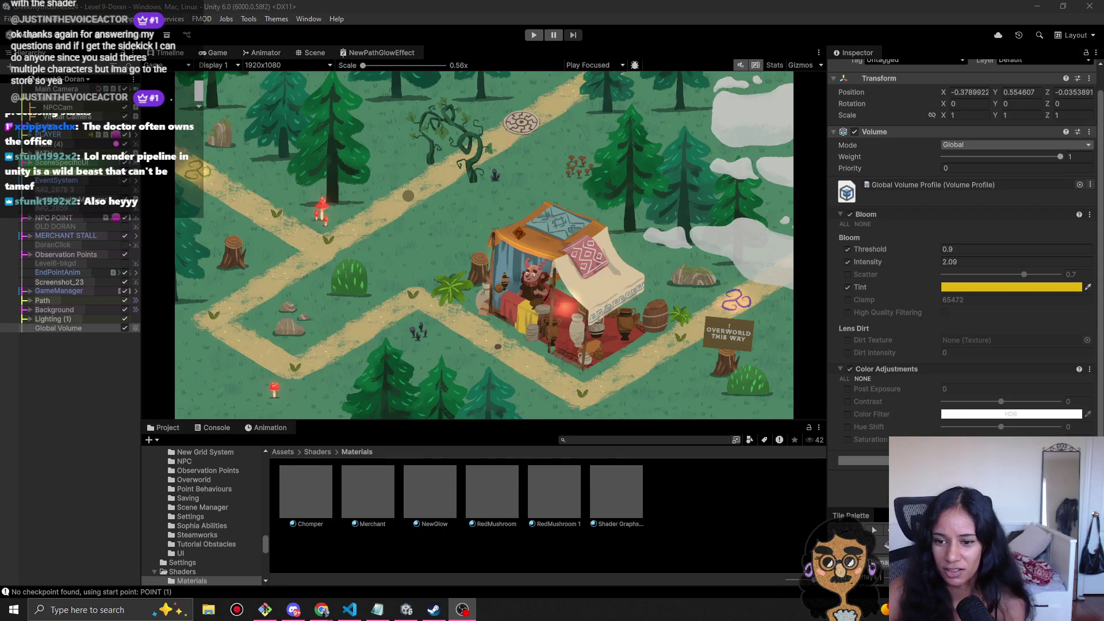
pyautogui.click(862, 460)
pyautogui.click(947, 337)
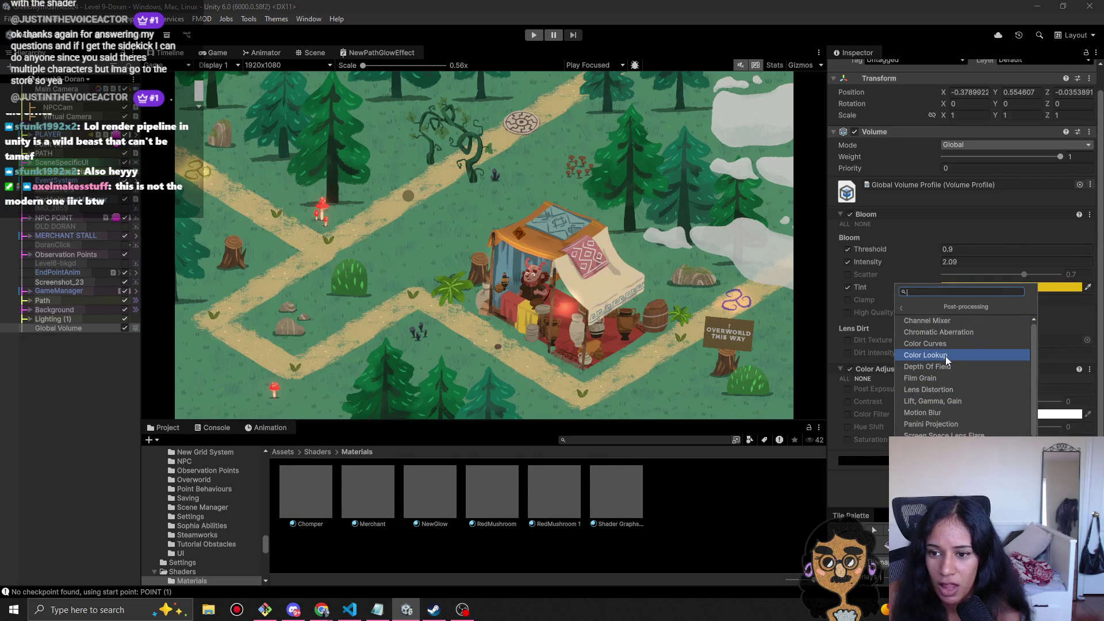
# - Add a Color Curves override, then remove it from the Global Volume Profile
pyautogui.click(946, 345)
pyautogui.scroll(-2, 945, 389)
pyautogui.scroll(-5, 943, 384)
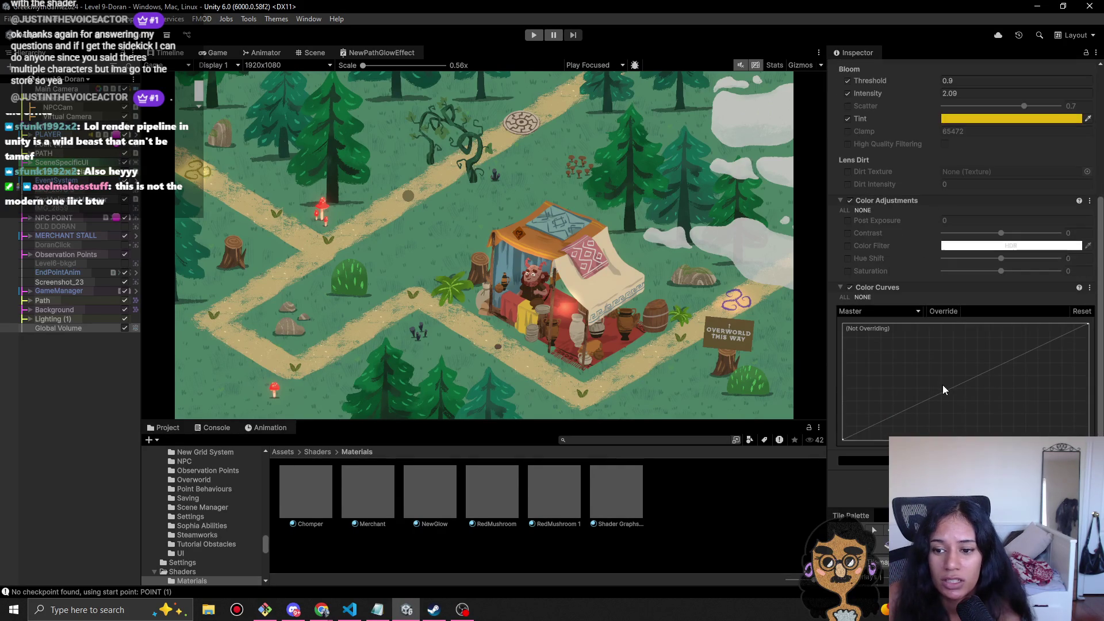
pyautogui.rightClick(930, 286)
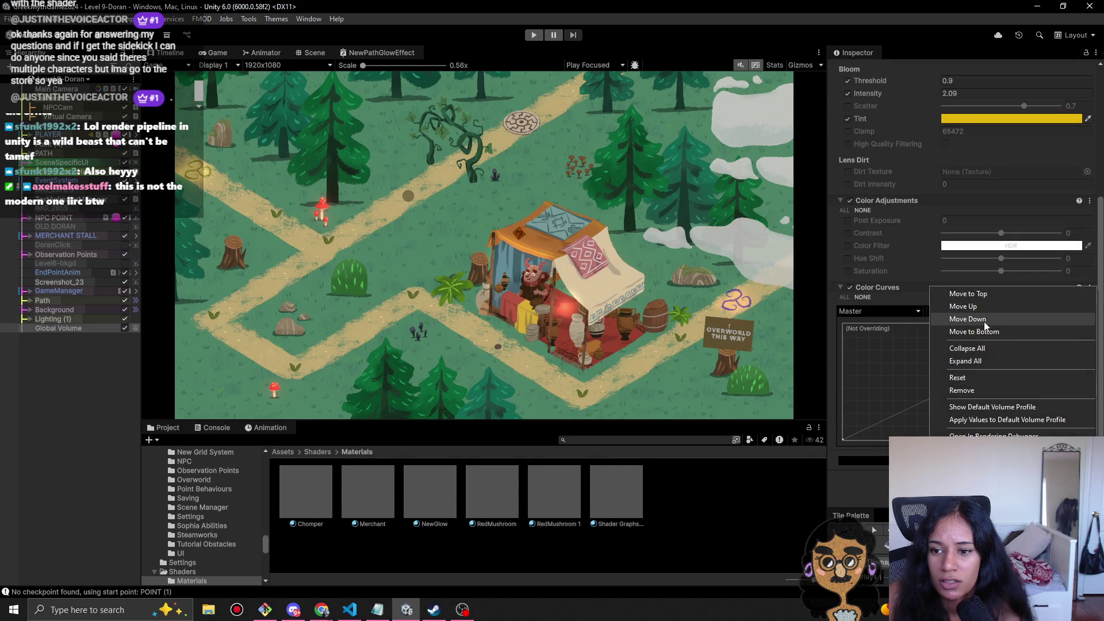
pyautogui.click(978, 389)
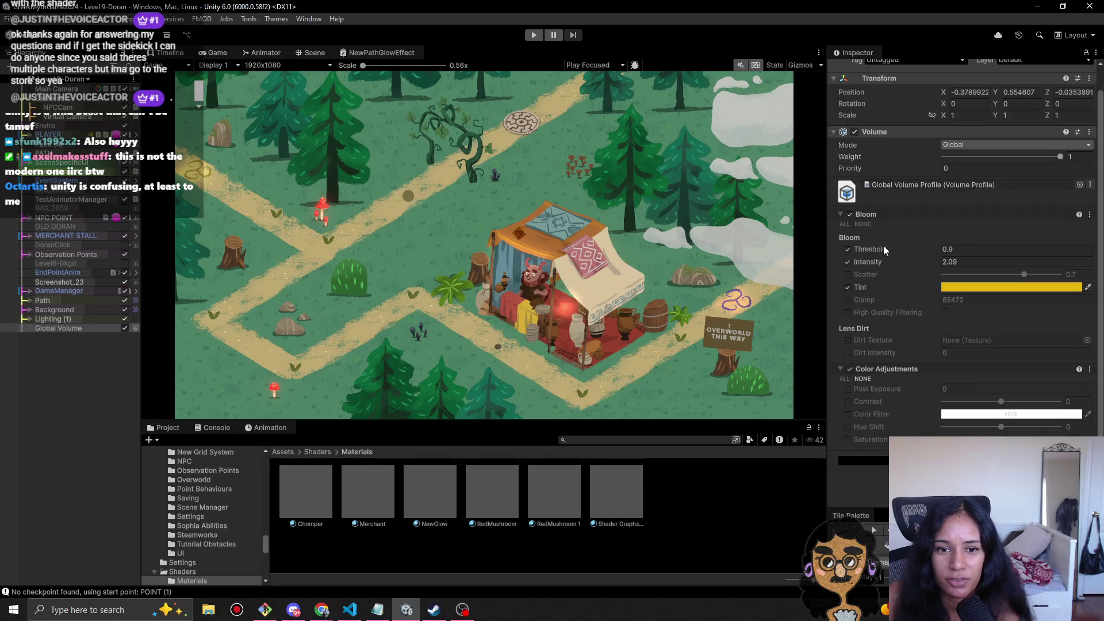
# - Switch off and collapse Color Adjustments, then run the game to preview the golden Bloom
pyautogui.click(850, 369)
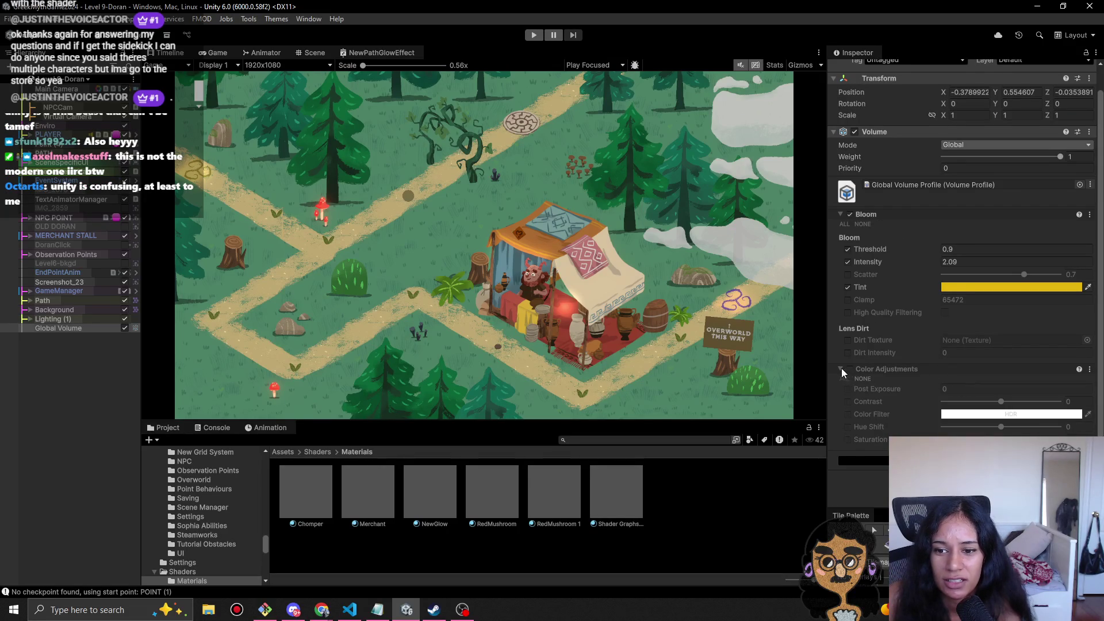
pyautogui.click(840, 368)
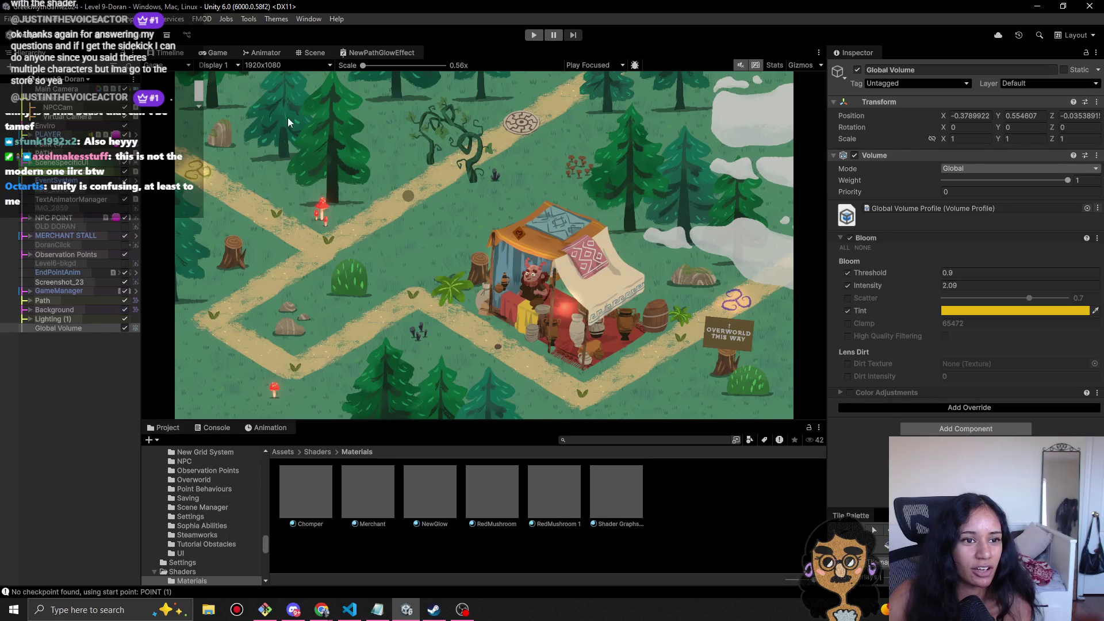
pyautogui.click(534, 35)
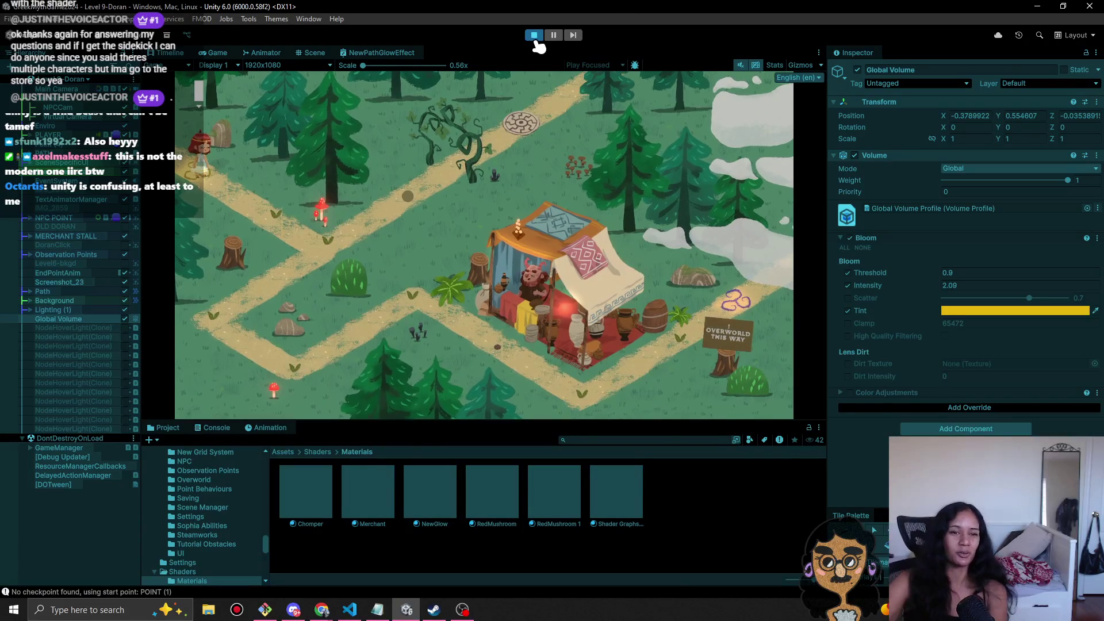
# - Stop the game, set Color Adjustments Contrast to 0 after a sharp preview, and list Post-processing overrides
pyautogui.hotkey('ctrl', 'p')
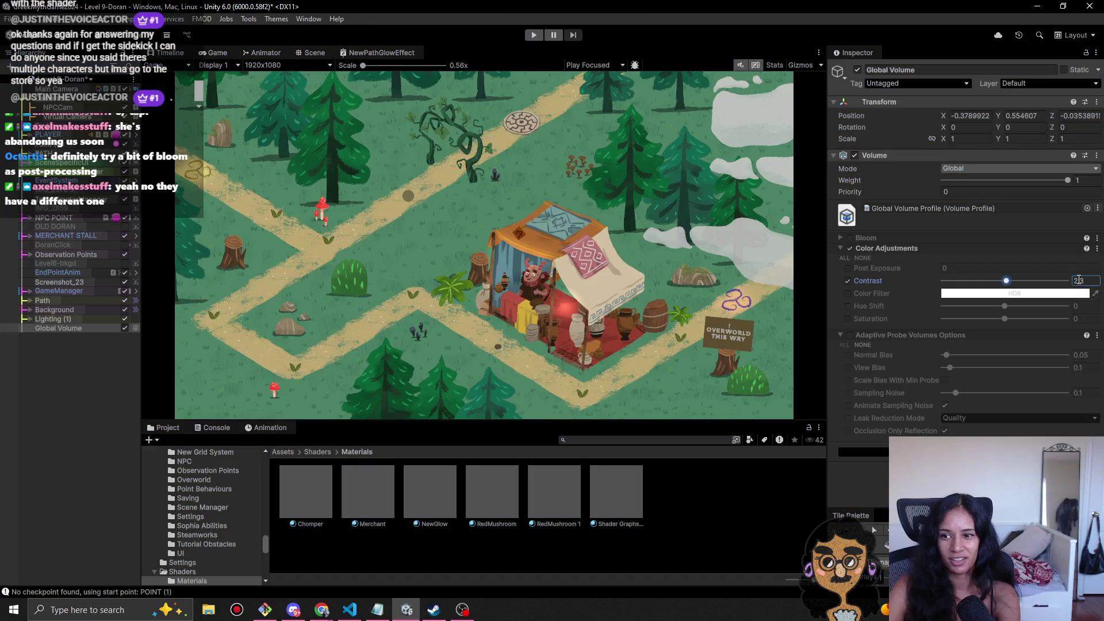
pyautogui.write('0')
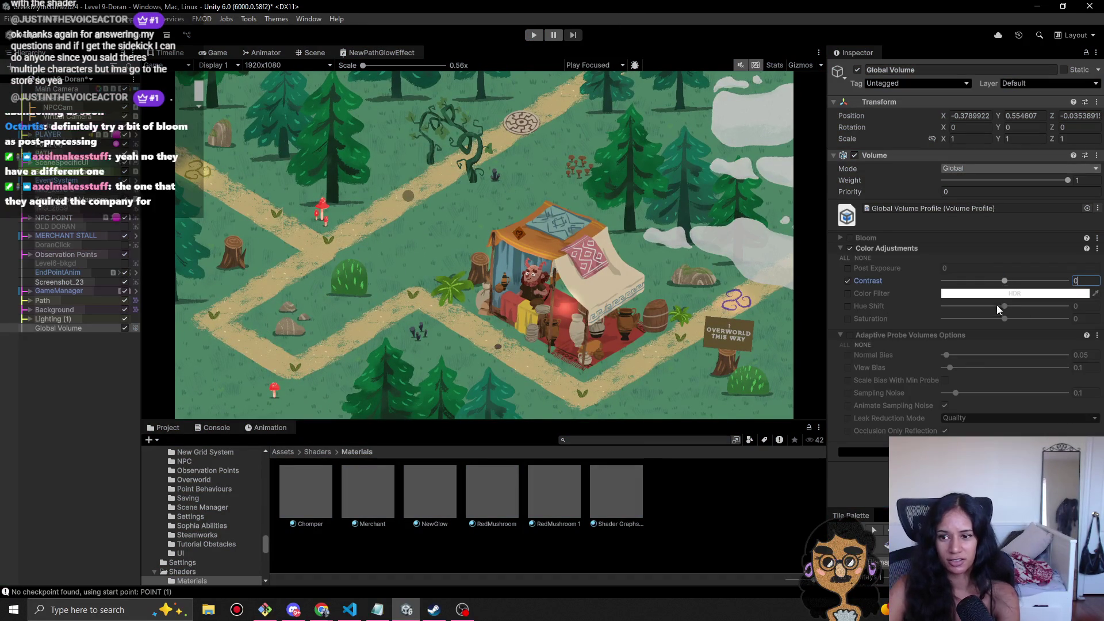
pyautogui.moveTo(1007, 286); pyautogui.dragTo(1004, 284)
pyautogui.click(1081, 280)
pyautogui.write('0')
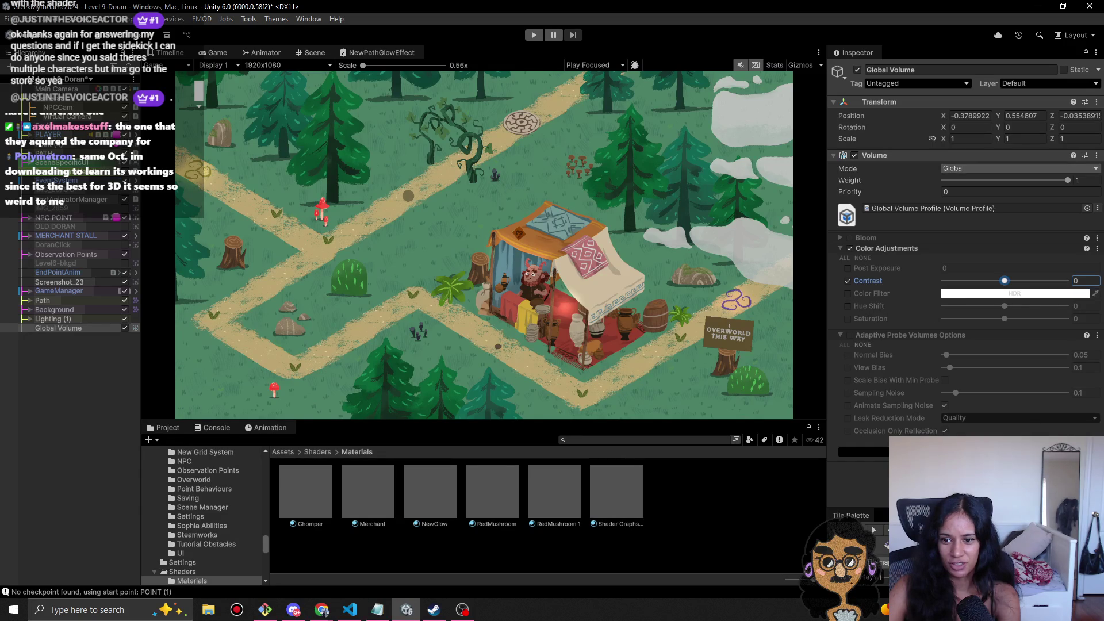
pyautogui.click(953, 452)
pyautogui.click(967, 312)
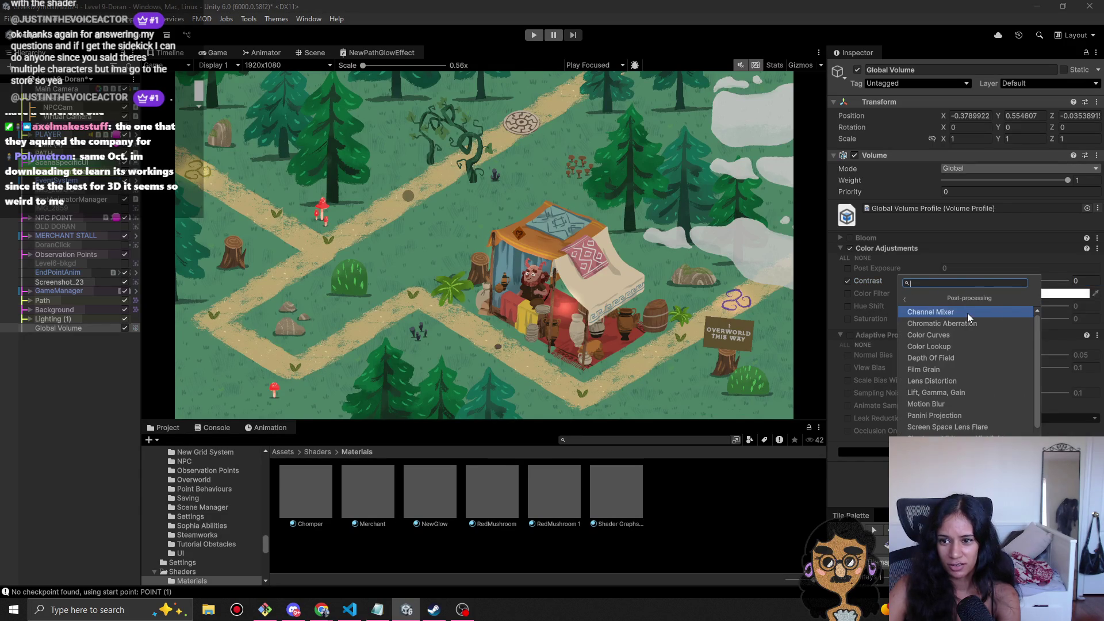
# - Add a Lift Gamma Gain override to the Global Volume Profile and try a slight Lift tint
pyautogui.click(972, 392)
pyautogui.scroll(-4, 922, 379)
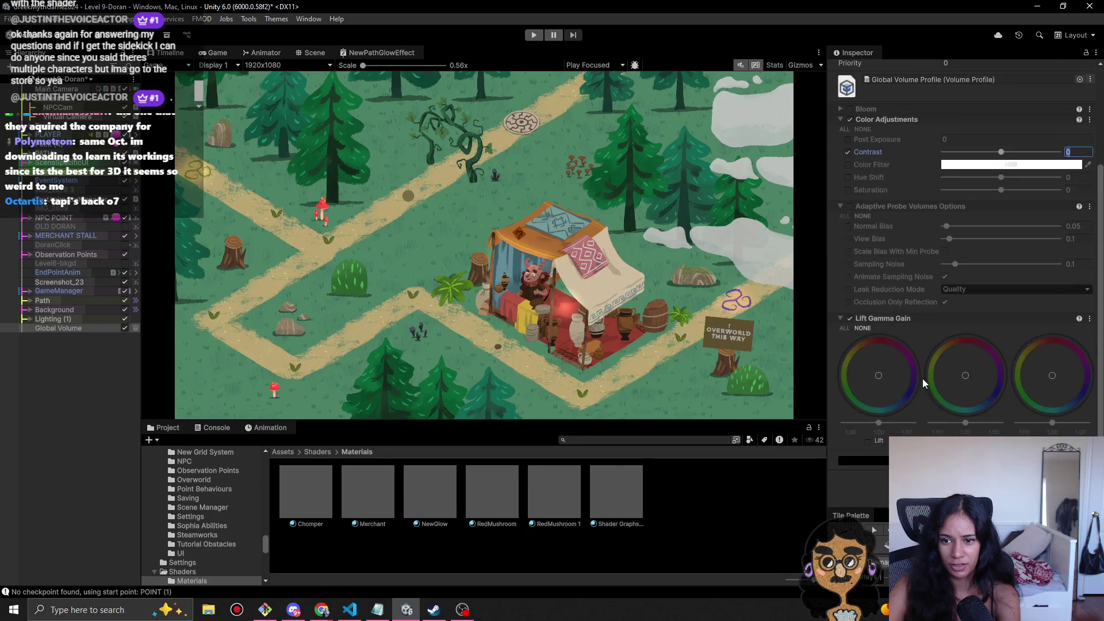
pyautogui.click(869, 442)
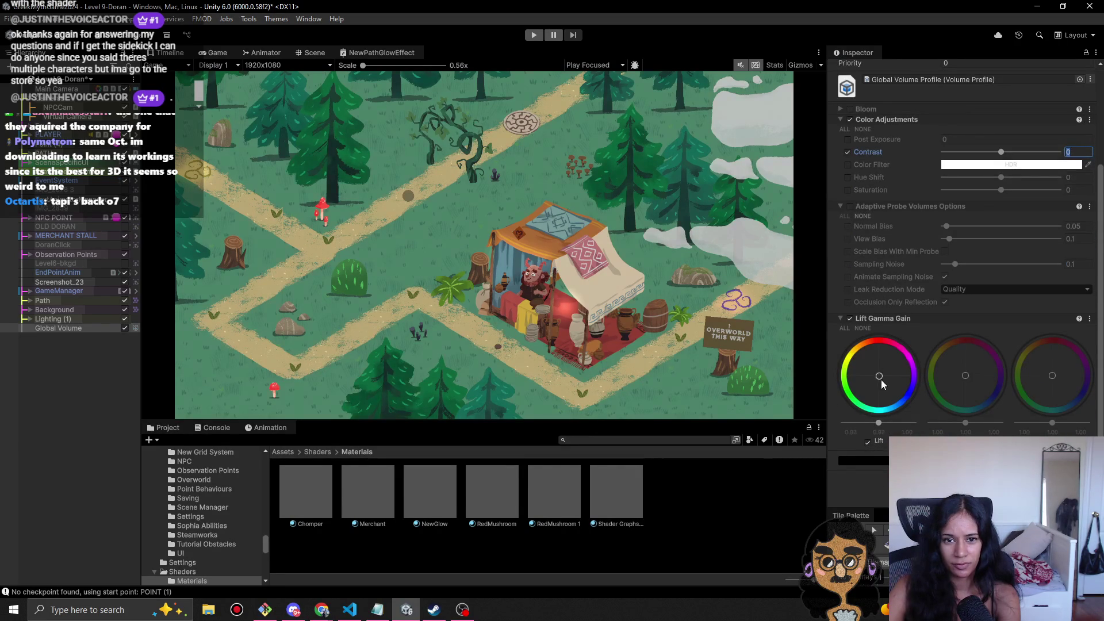
pyautogui.moveTo(865, 379); pyautogui.dragTo(880, 368)
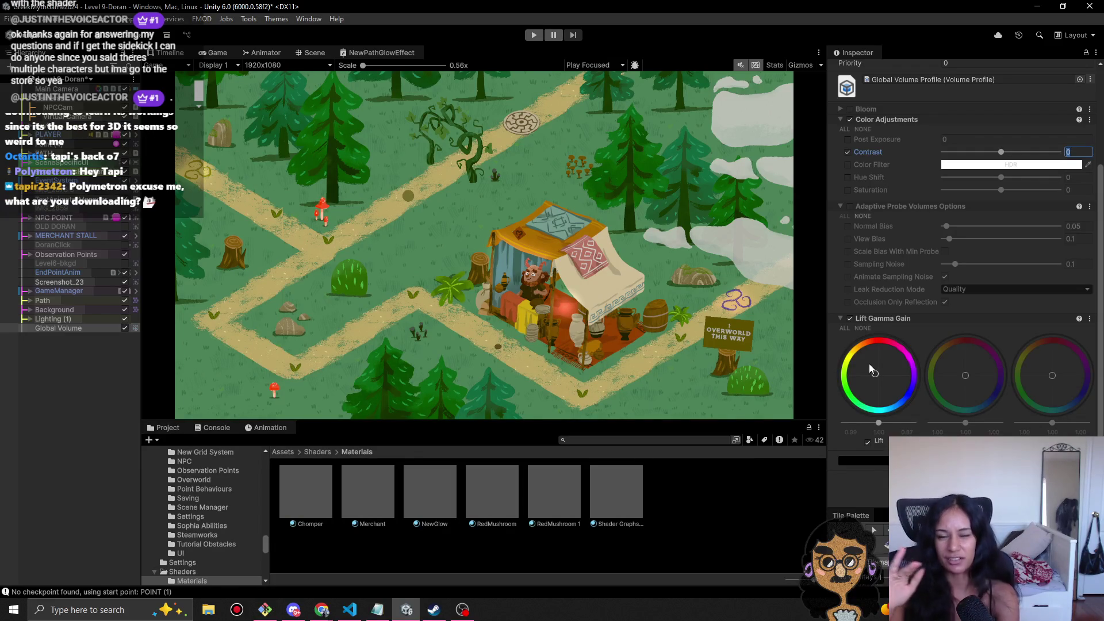
pyautogui.moveTo(870, 364)
pyautogui.mouseDown()
pyautogui.moveTo(878, 384)
pyautogui.moveTo(879, 368)
pyautogui.mouseUp()
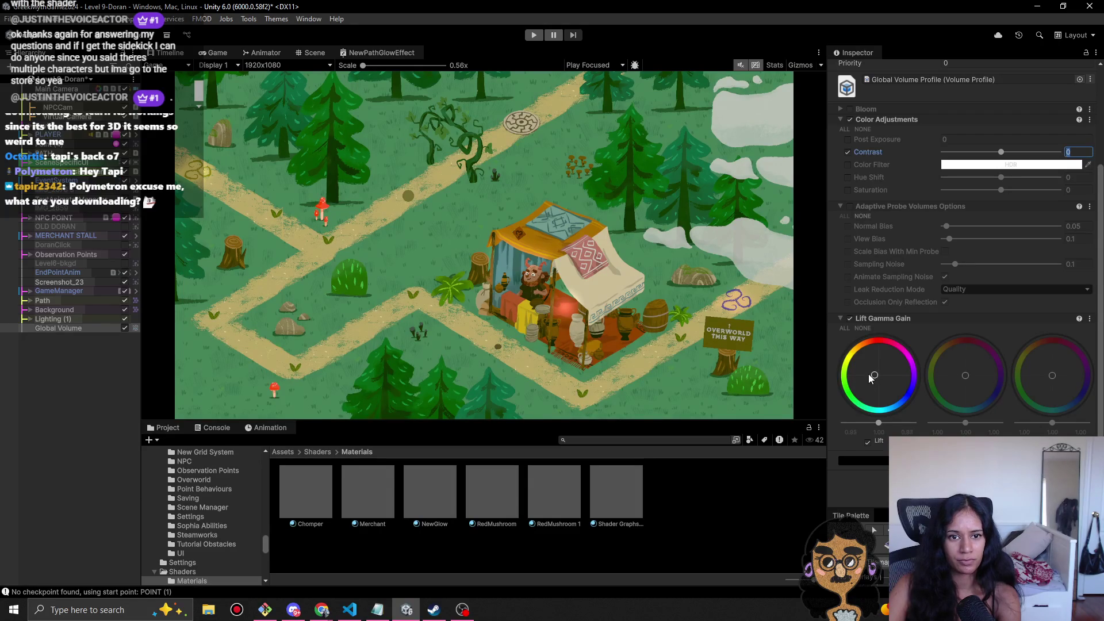
pyautogui.moveTo(869, 377); pyautogui.dragTo(878, 384)
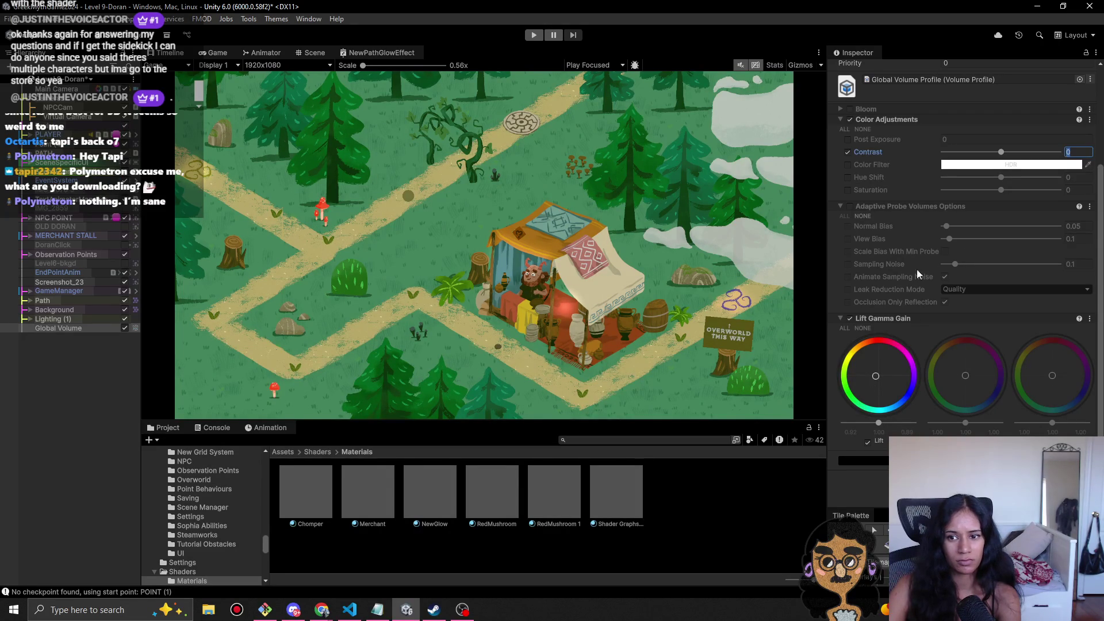
# - Compare the look with Lift Gamma Gain on and off, then leave it disabled and collapsed
pyautogui.click(850, 317)
pyautogui.click(849, 317)
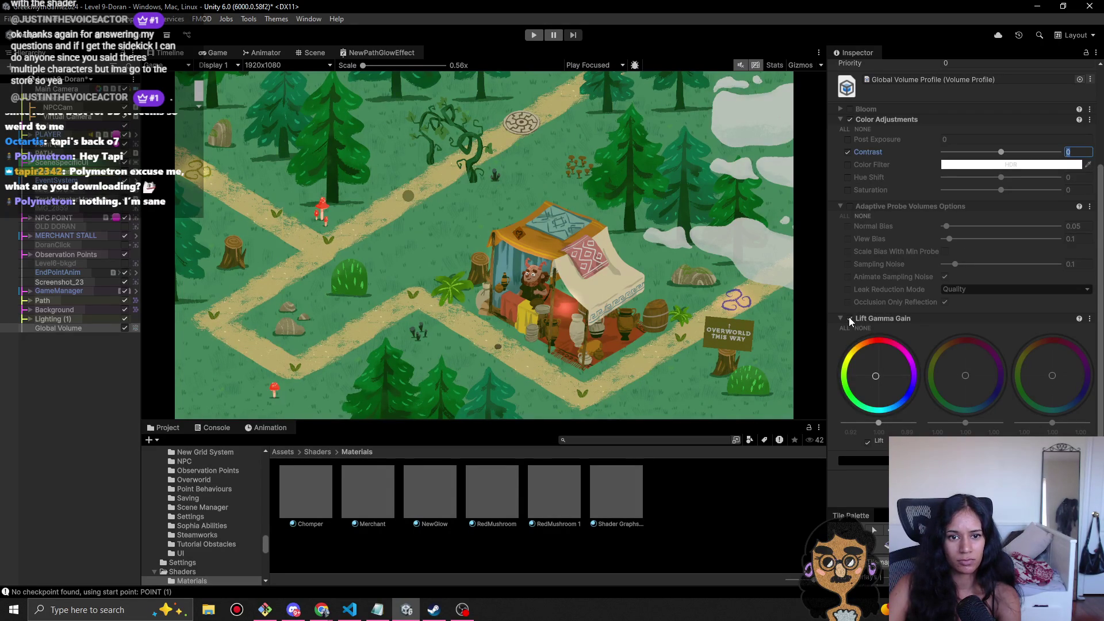
pyautogui.click(849, 316)
pyautogui.click(850, 318)
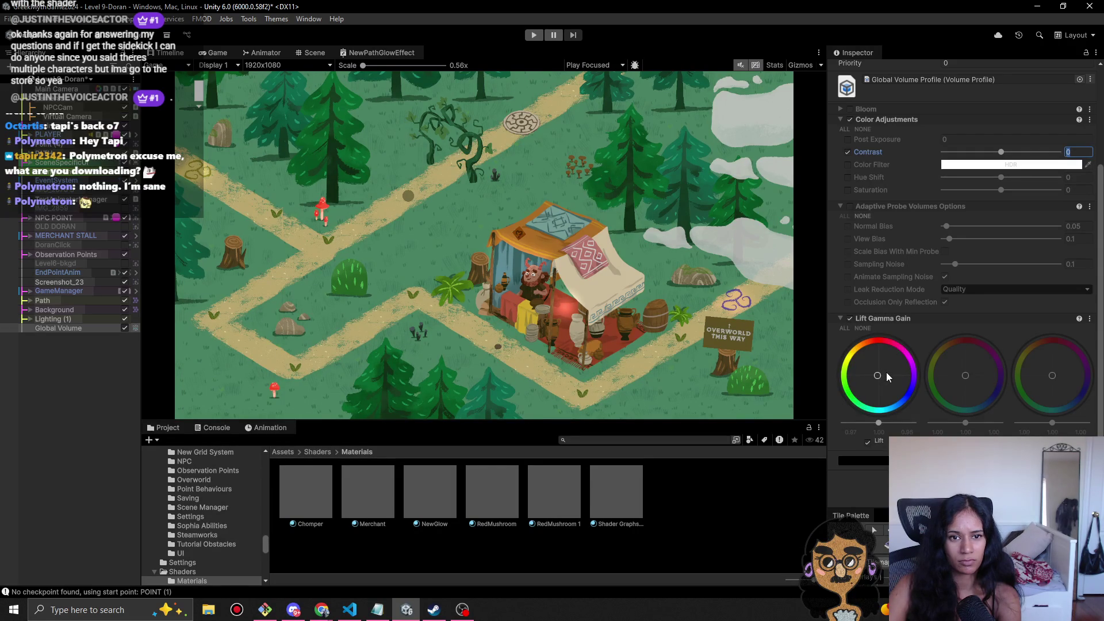
pyautogui.click(850, 318)
pyautogui.scroll(5, 879, 299)
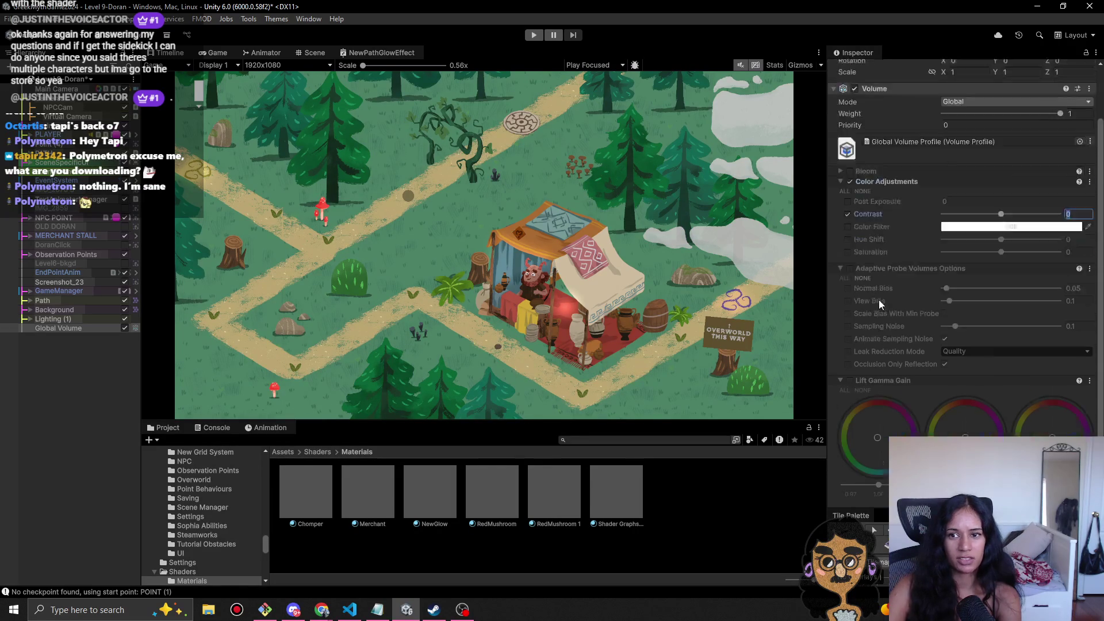
pyautogui.click(838, 446)
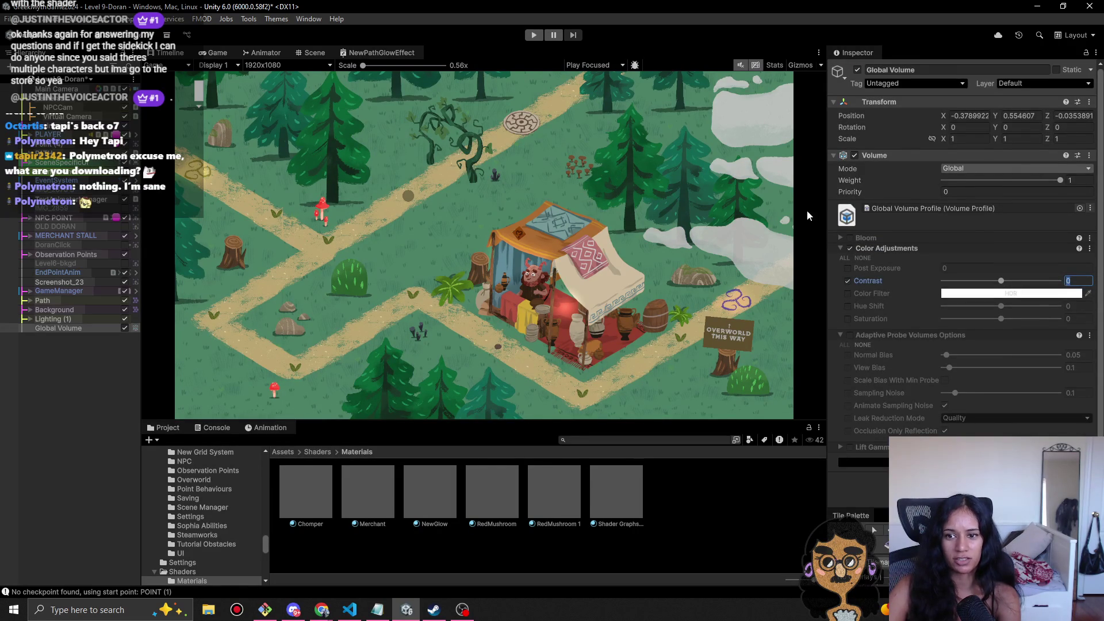
# - Collapse the other overrides and try Color Adjustments Contrast values from -2.8 up to 1.4
pyautogui.click(840, 247)
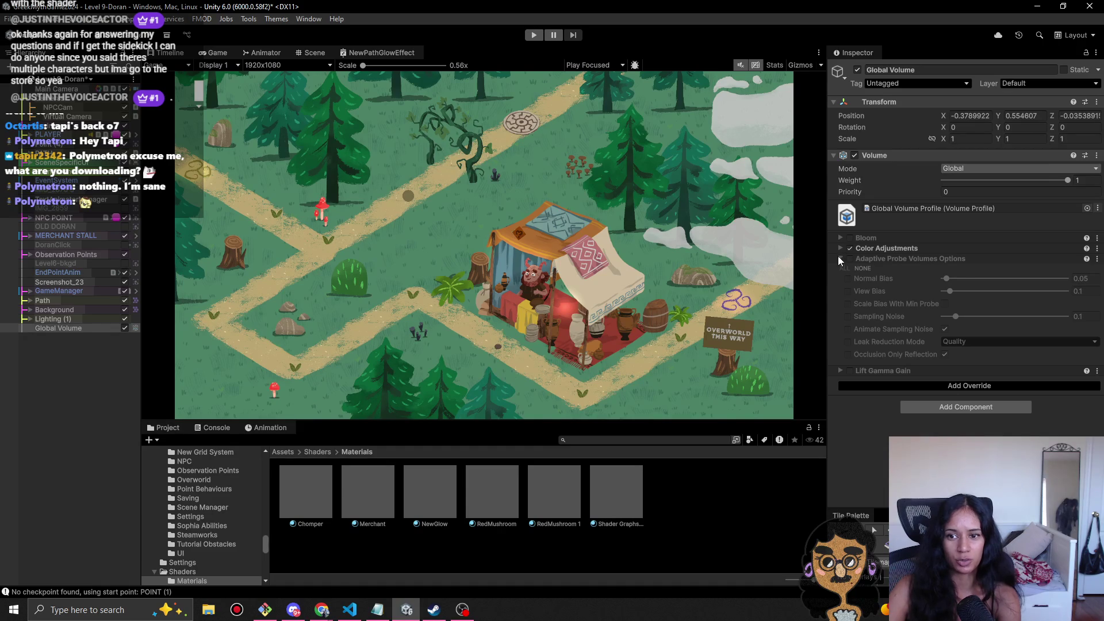
pyautogui.click(838, 259)
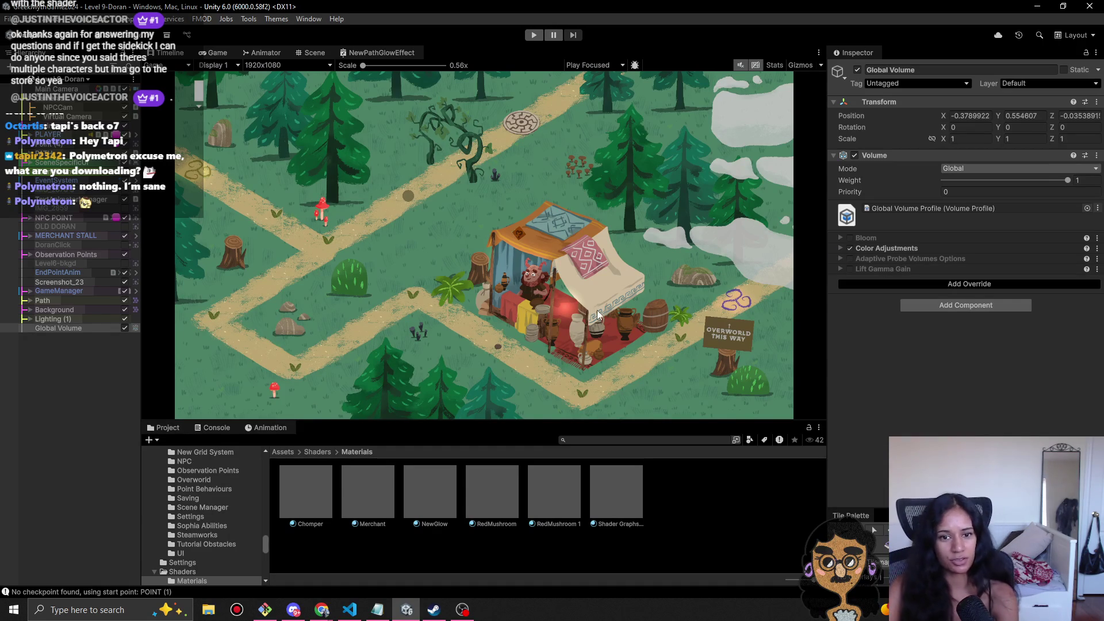
pyautogui.click(847, 247)
pyautogui.moveTo(1006, 284); pyautogui.dragTo(999, 286)
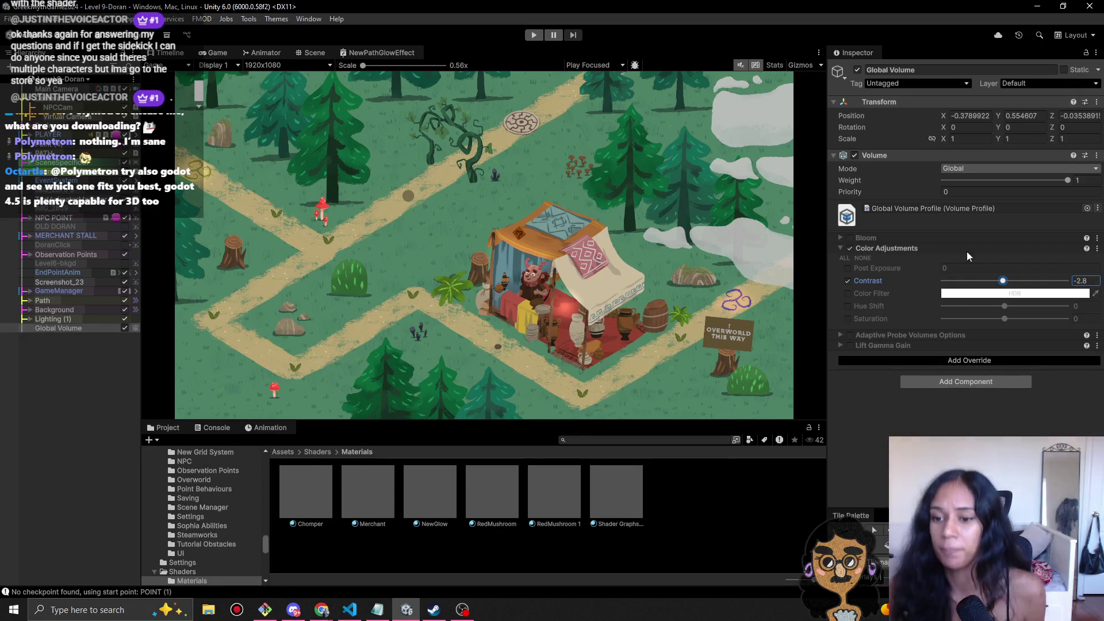
pyautogui.moveTo(1002, 280); pyautogui.dragTo(1006, 280)
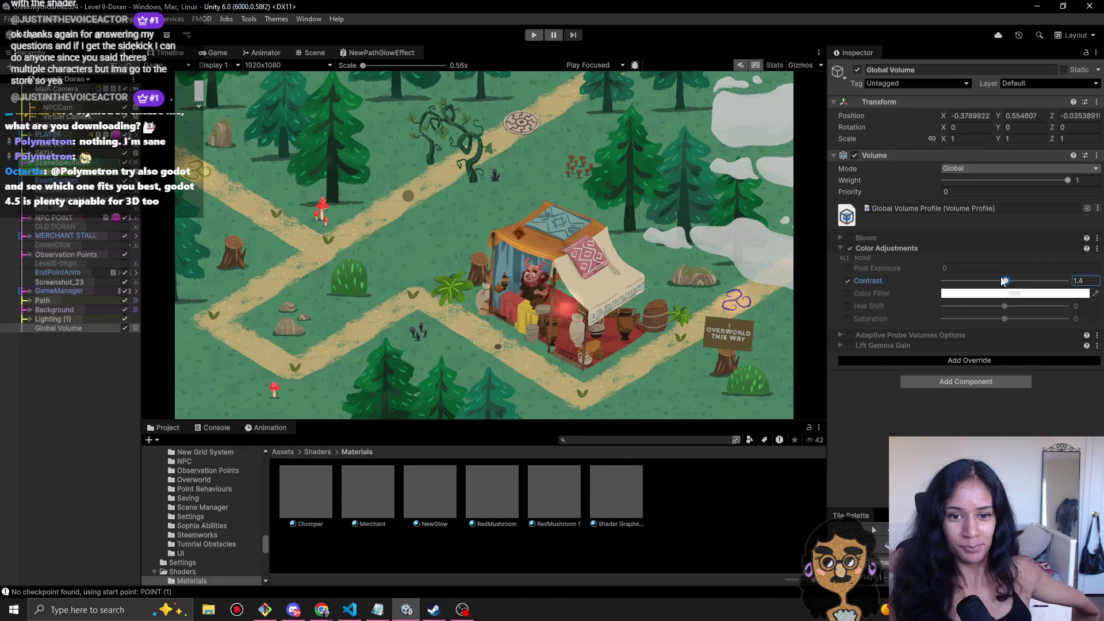
# - Reset Contrast to 0 and bring up the level scene list in the Hierarchy
pyautogui.click(1080, 280)
pyautogui.write('0')
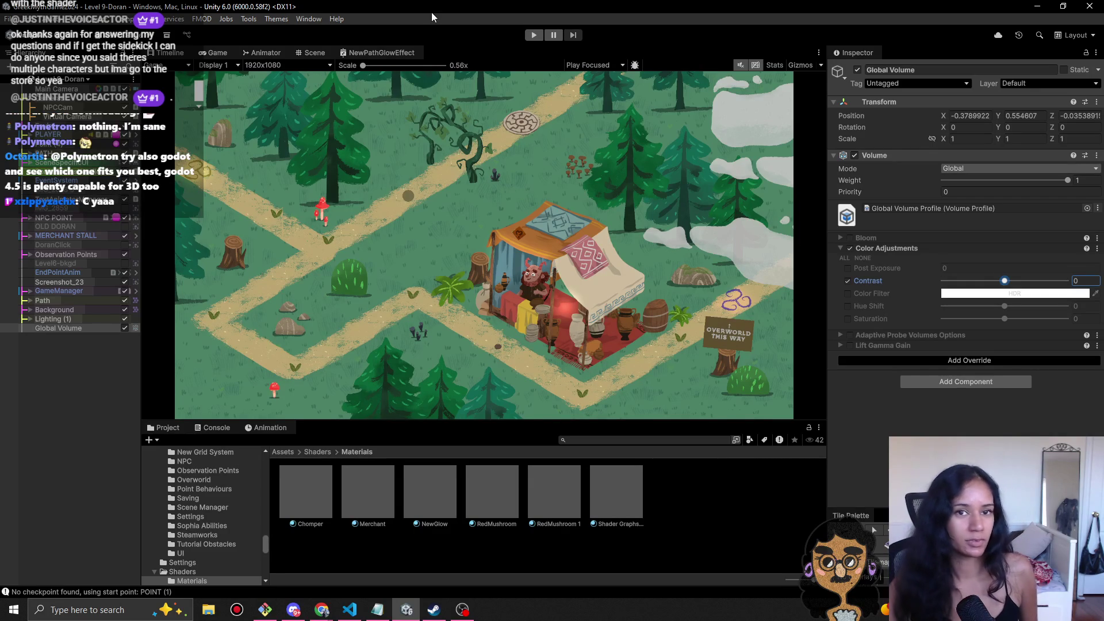
pyautogui.press('Return')
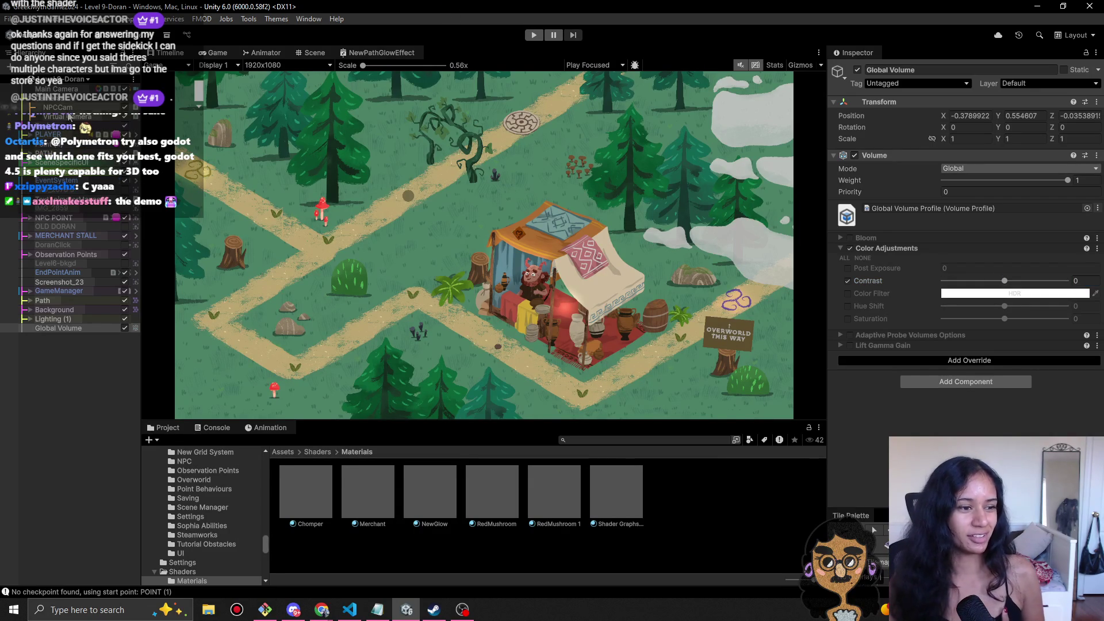
pyautogui.click(69, 79)
pyautogui.scroll(-2, 66, 230)
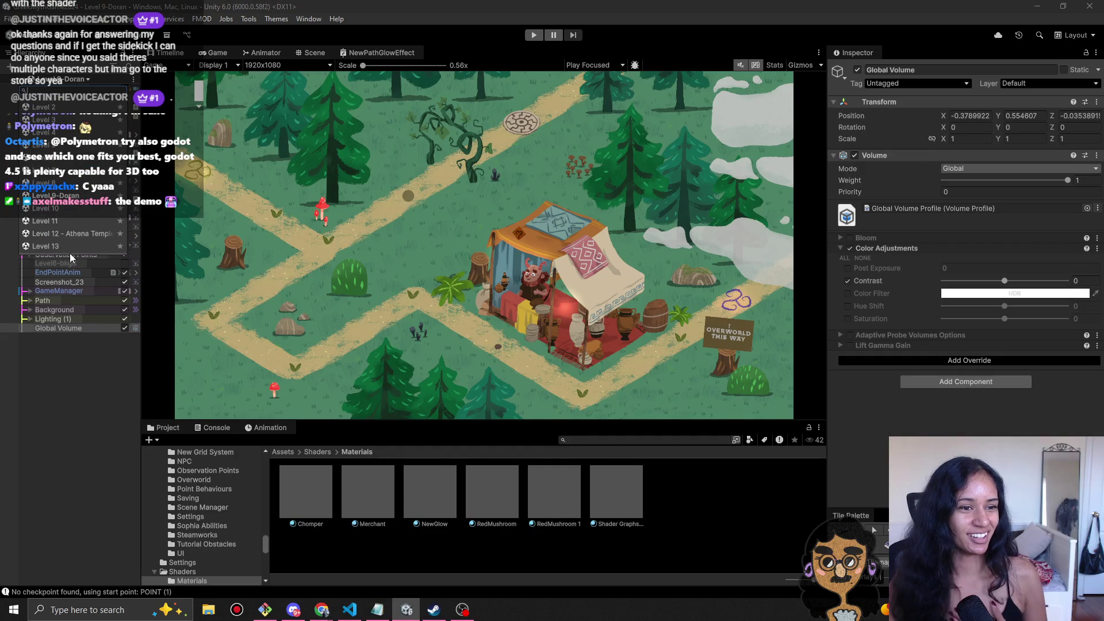
# - Open the Level 12 - Athena Temple scene and play-test it briefly before stopping
pyautogui.click(77, 233)
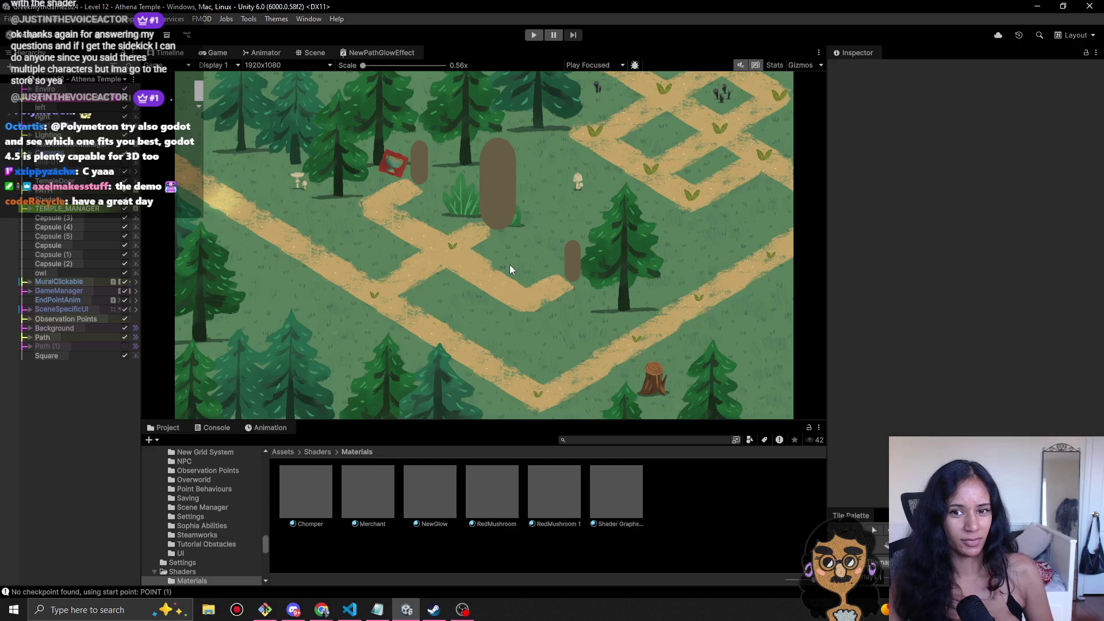
pyautogui.click(534, 36)
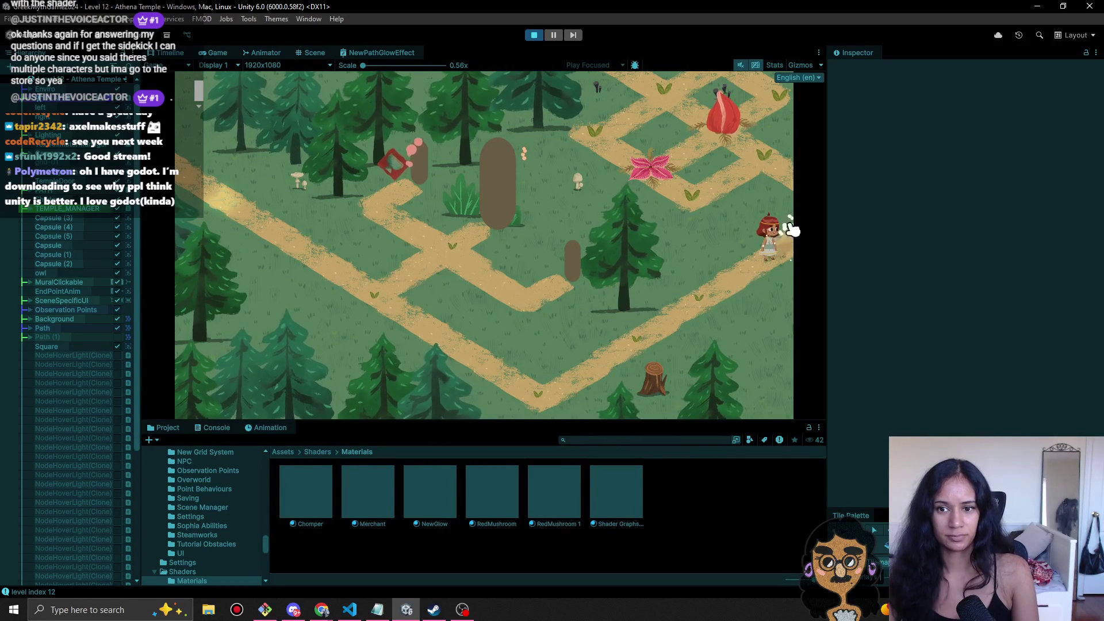
pyautogui.click(533, 35)
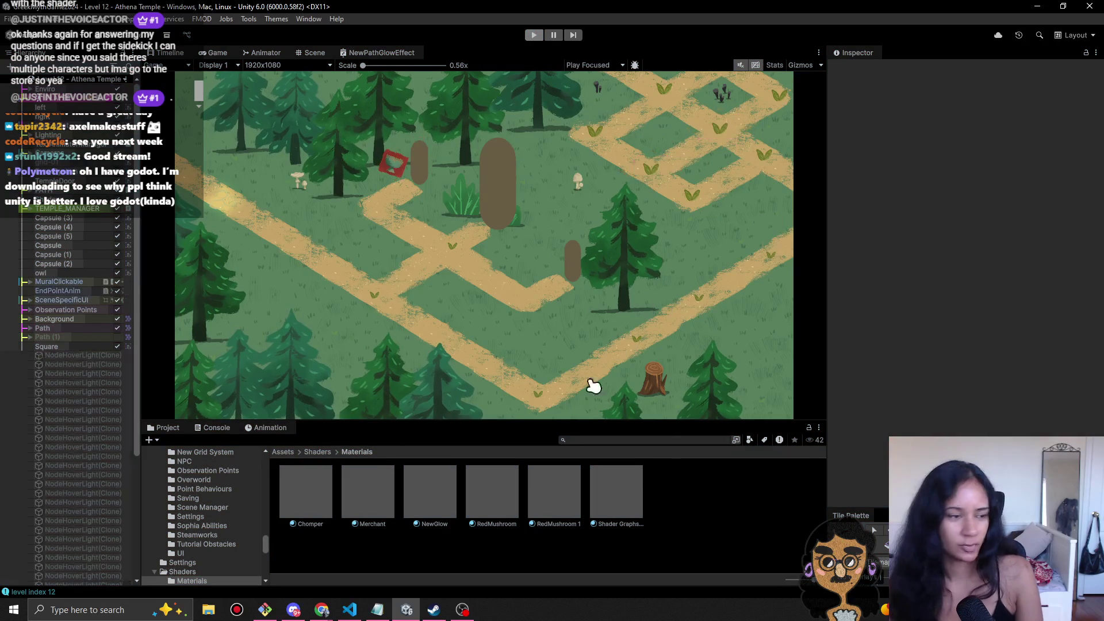